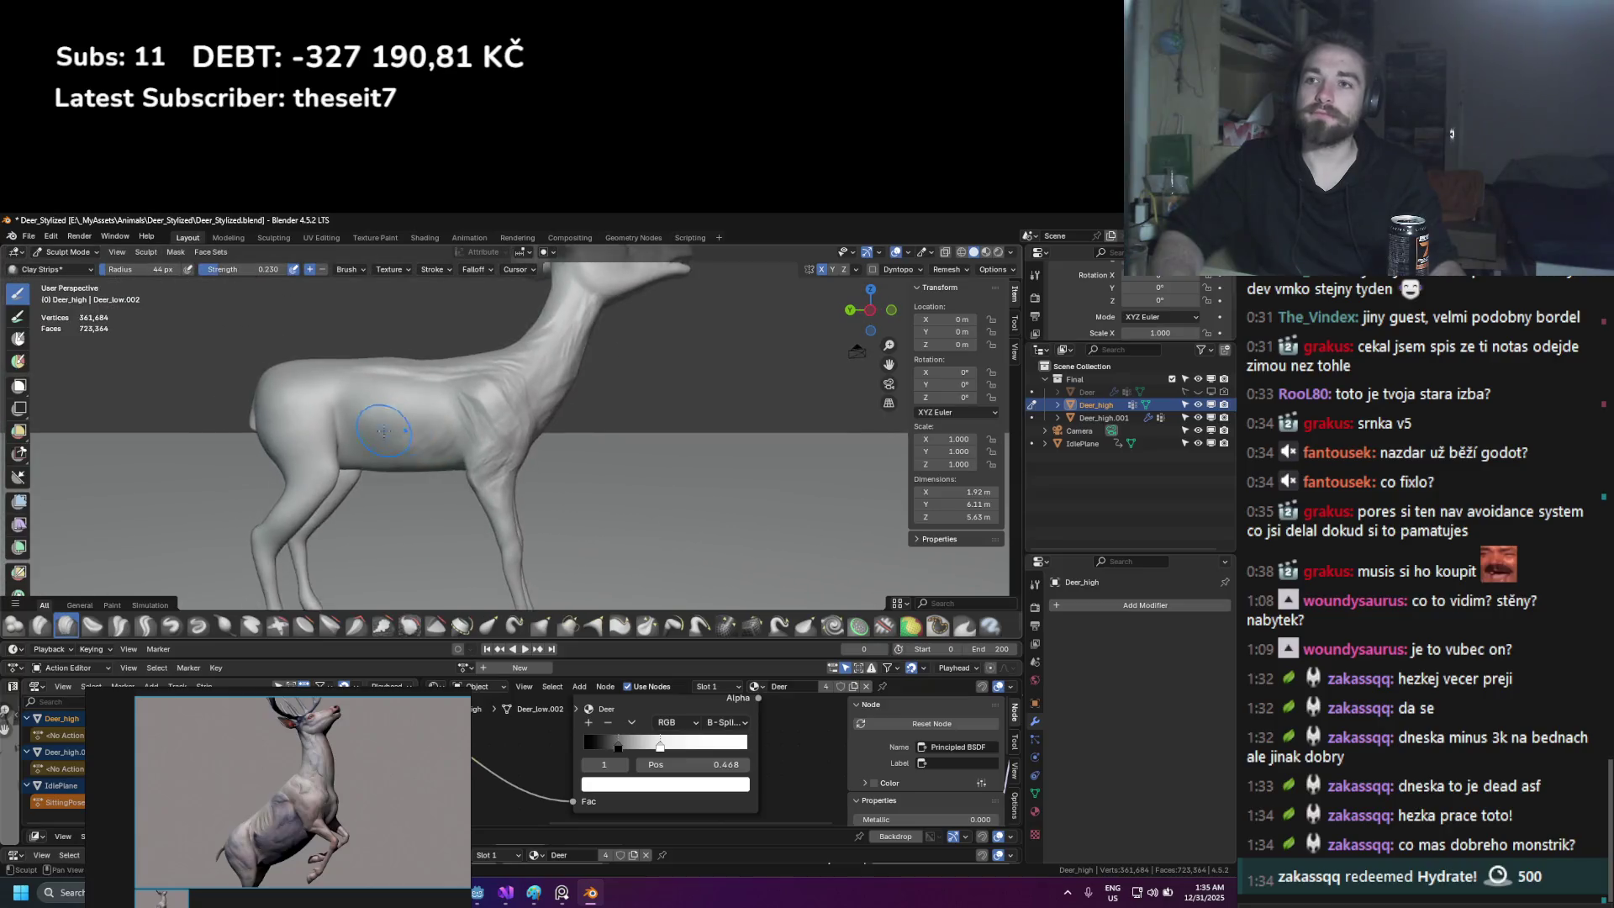
# Step: Orbit around the deer sculpt's body, back and neck to inspect it
pyautogui.scroll(5, 432, 505)
pyautogui.moveTo(314, 517); pyautogui.dragTo(464, 488, button='middle')
pyautogui.moveTo(388, 282); pyautogui.dragTo(375, 384, button='middle')
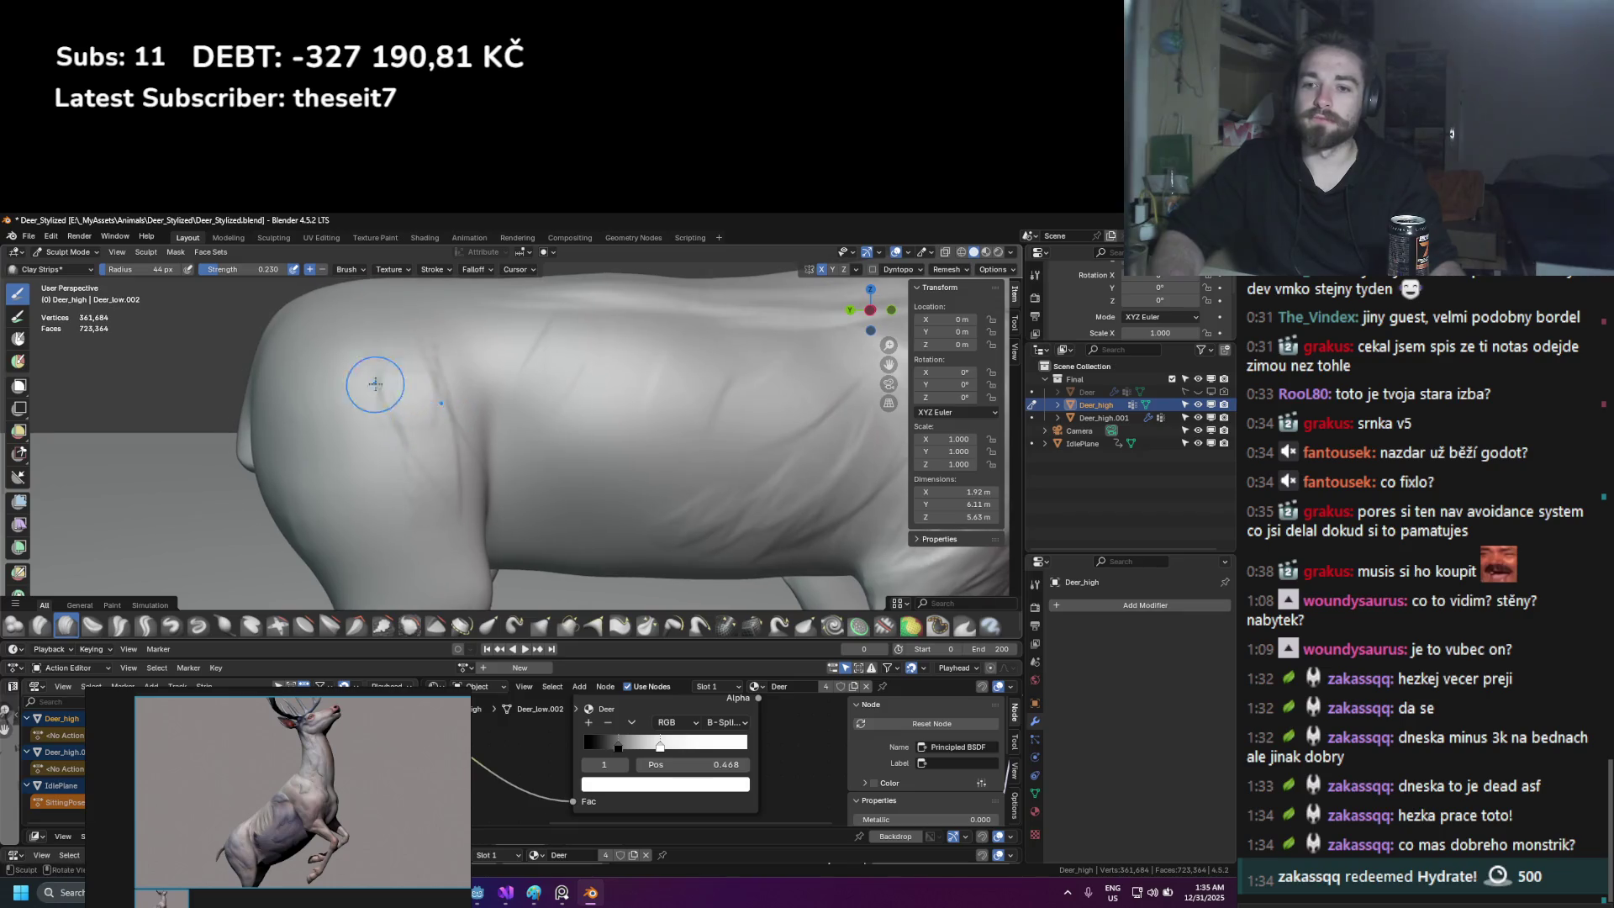
pyautogui.moveTo(547, 438); pyautogui.dragTo(476, 471, button='middle')
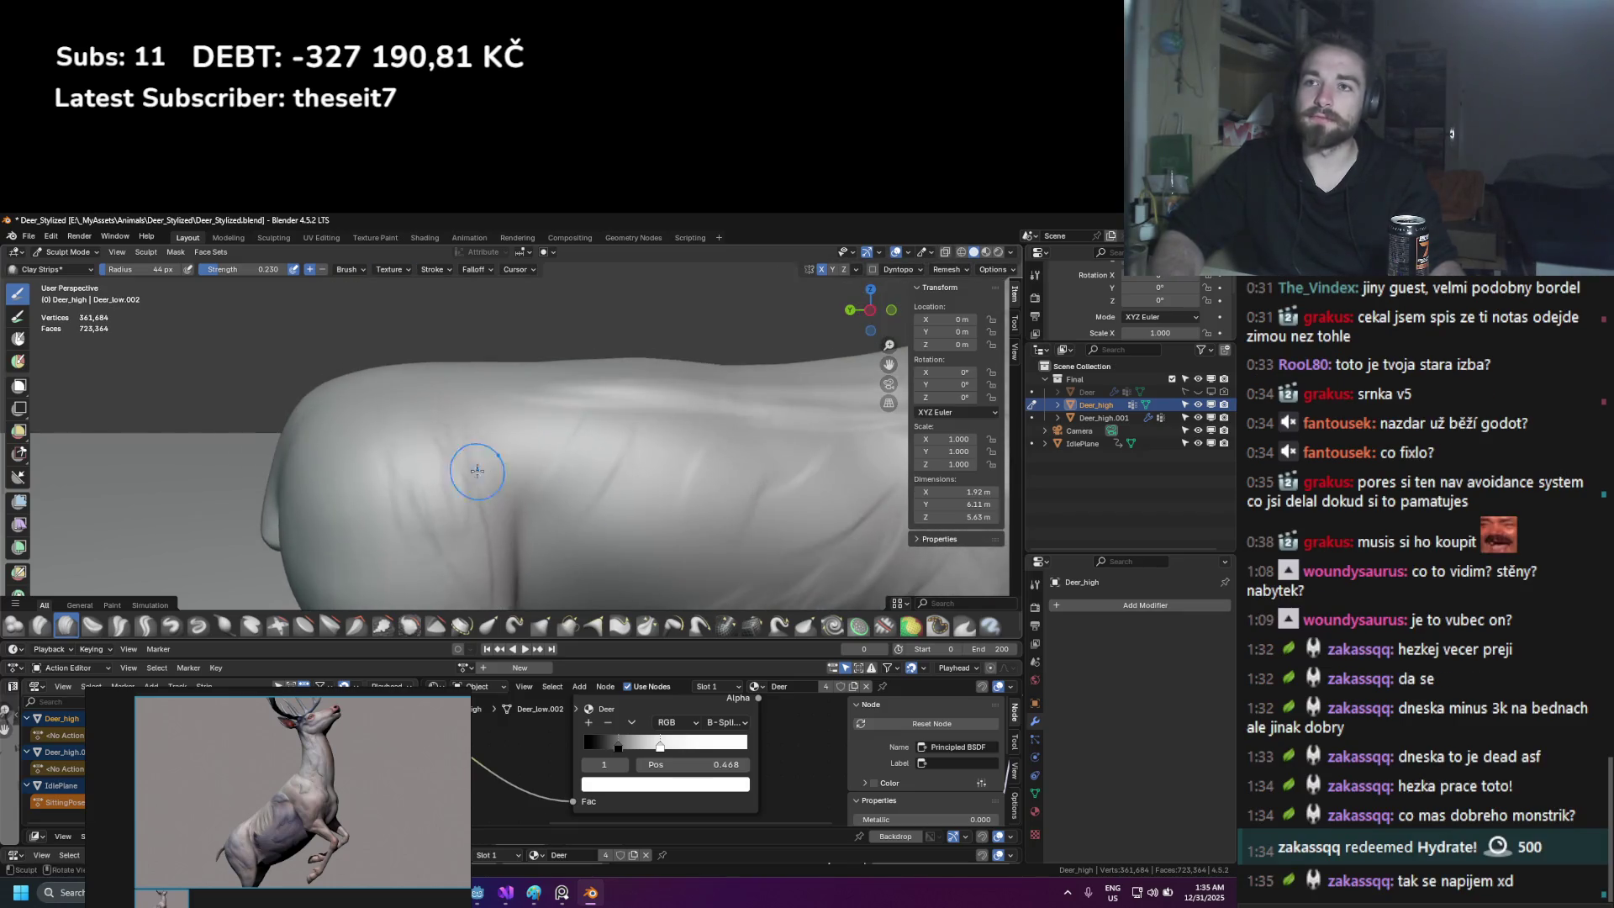
pyautogui.moveTo(465, 366)
pyautogui.mouseDown(button='middle')
pyautogui.moveTo(468, 460)
pyautogui.moveTo(457, 433)
pyautogui.mouseUp(button='middle')
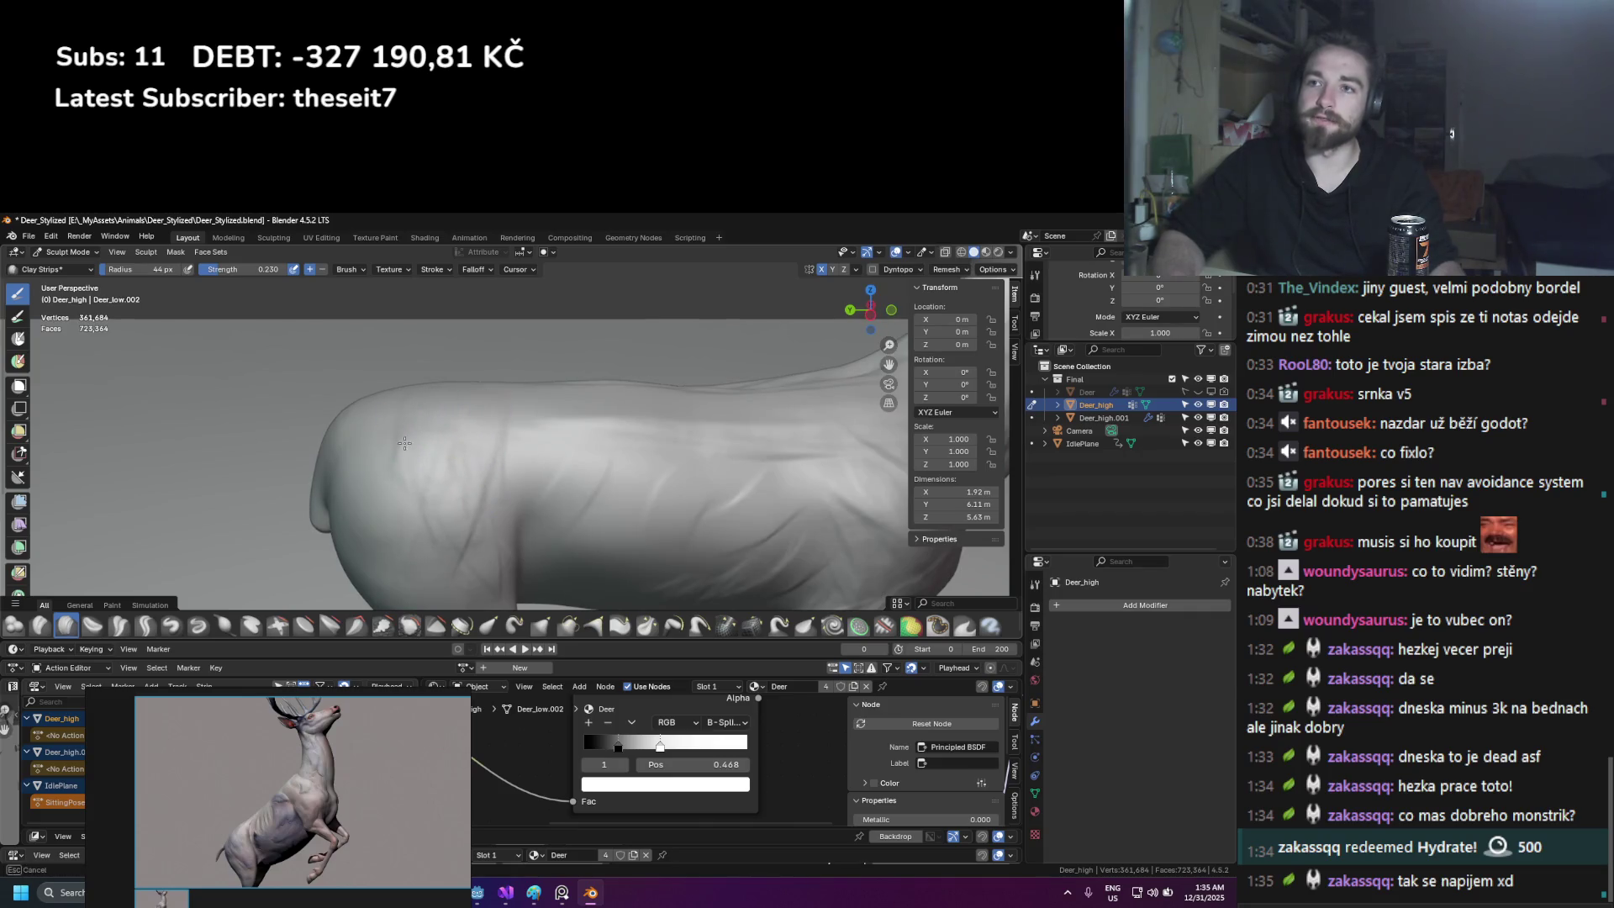
pyautogui.moveTo(496, 583); pyautogui.dragTo(394, 451, button='middle')
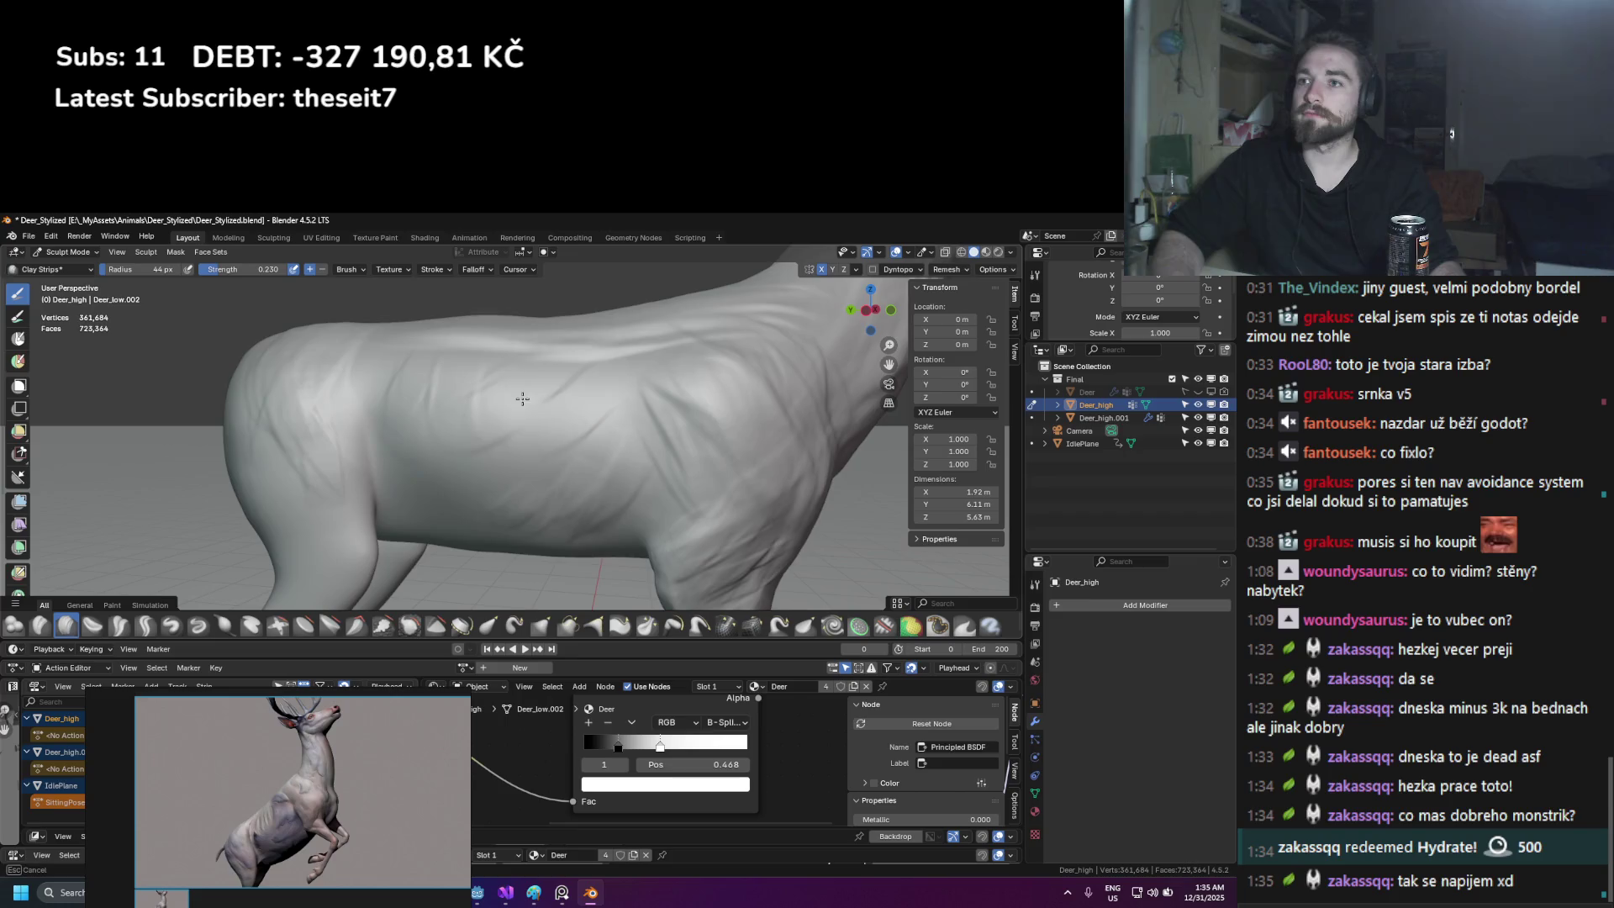
pyautogui.moveTo(611, 351)
pyautogui.mouseDown(button='middle')
pyautogui.moveTo(514, 431)
pyautogui.moveTo(468, 441)
pyautogui.moveTo(484, 524)
pyautogui.moveTo(588, 425)
pyautogui.moveTo(439, 482)
pyautogui.moveTo(446, 525)
pyautogui.moveTo(462, 515)
pyautogui.moveTo(500, 538)
pyautogui.moveTo(488, 437)
pyautogui.mouseUp(button='middle')
pyautogui.scroll(-4, 484, 504)
pyautogui.scroll(2, 488, 437)
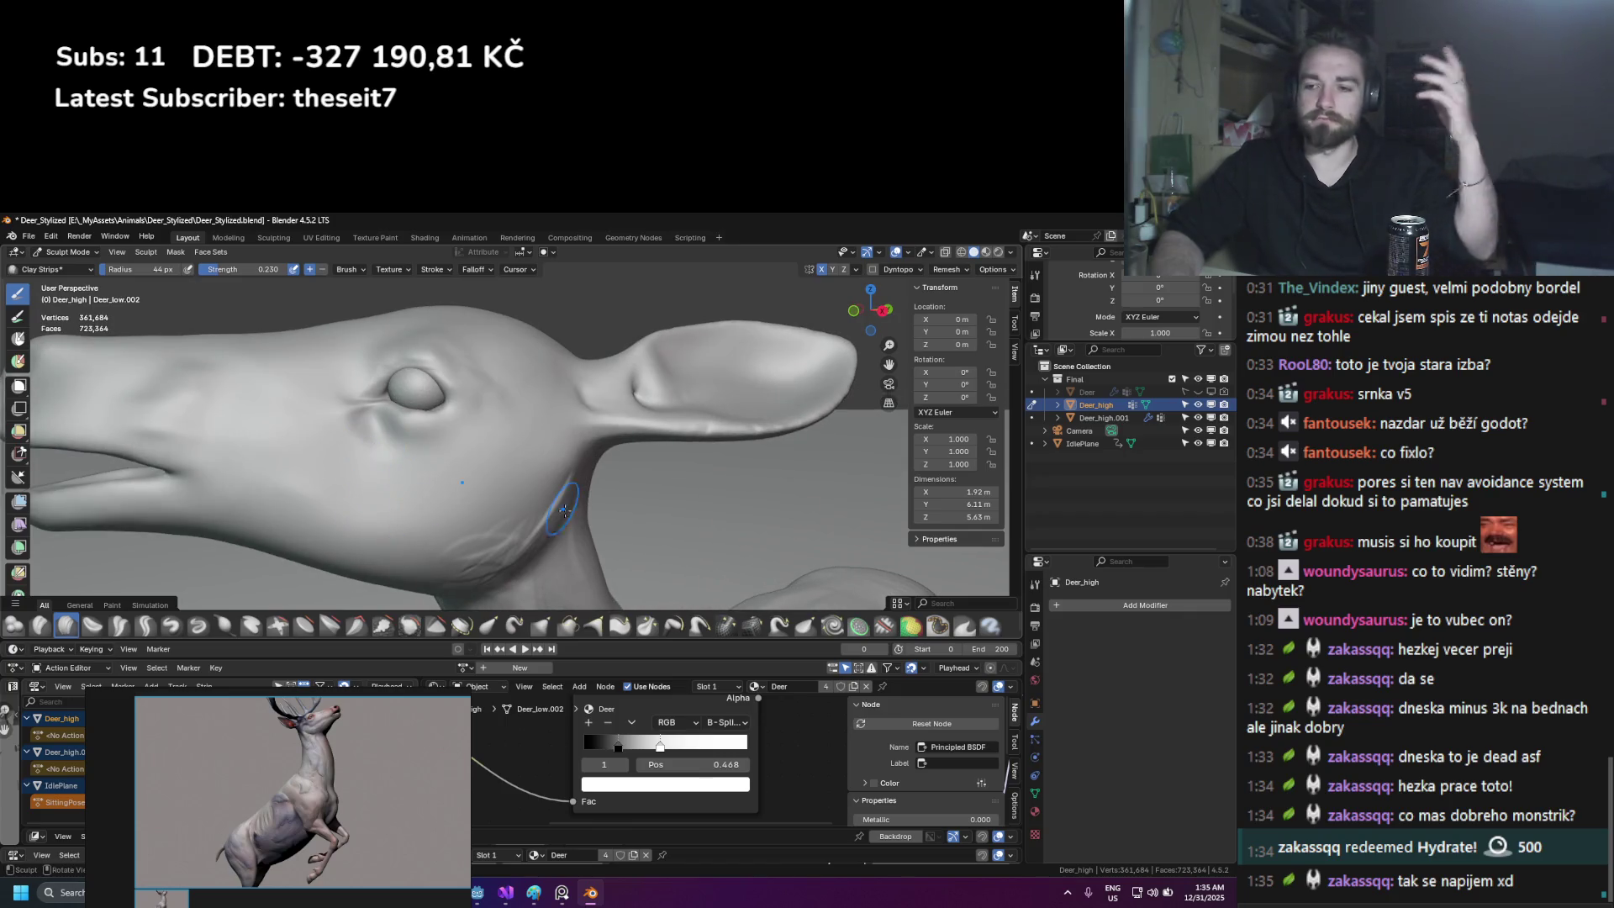
# Step: Move the reference window right and bring the 'deer stylized 3D' image search forward
pyautogui.moveTo(405, 755); pyautogui.dragTo(1092, 662)
pyautogui.moveTo(335, 892)
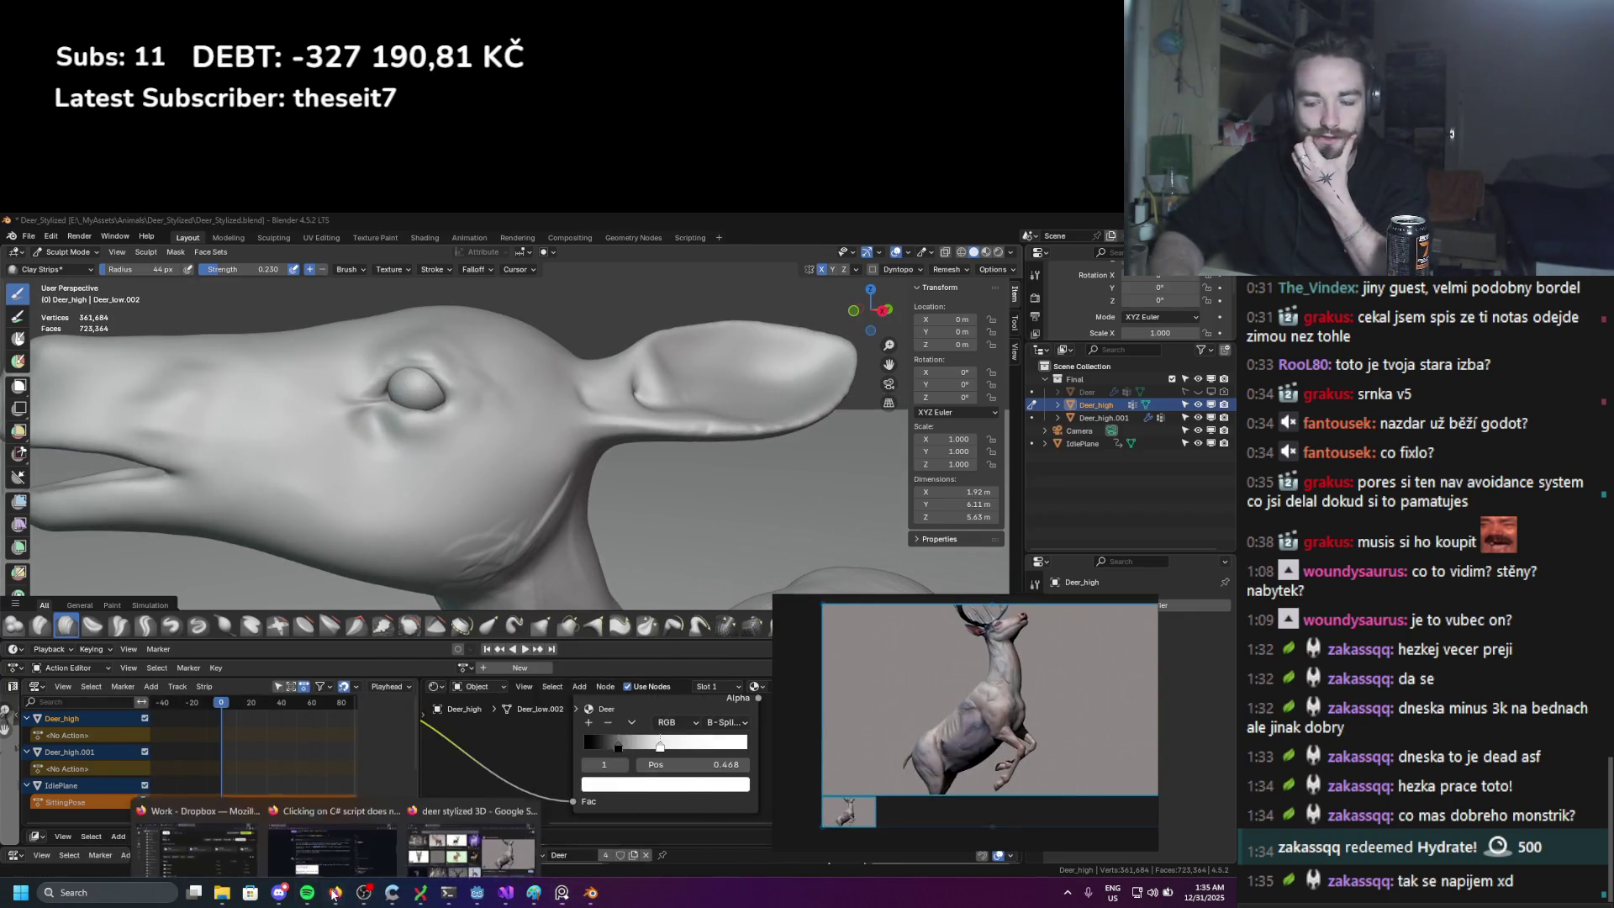
pyautogui.click(443, 824)
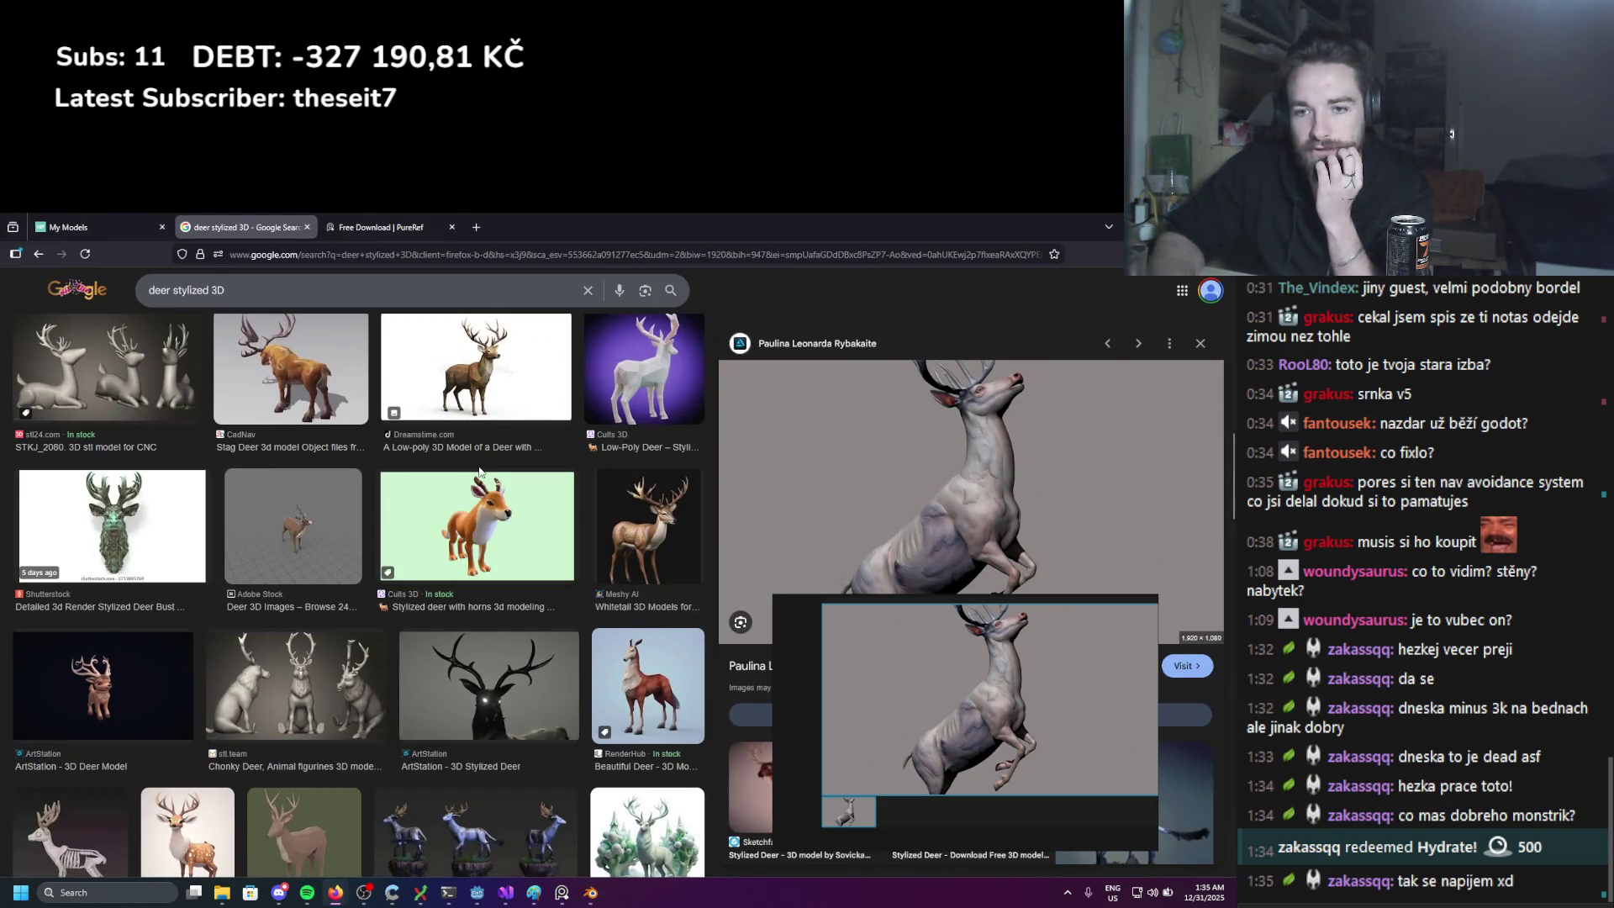
# Step: Add the deer-busts picture to the reference board, enlarged and fitted to the window
pyautogui.scroll(-3, 479, 471)
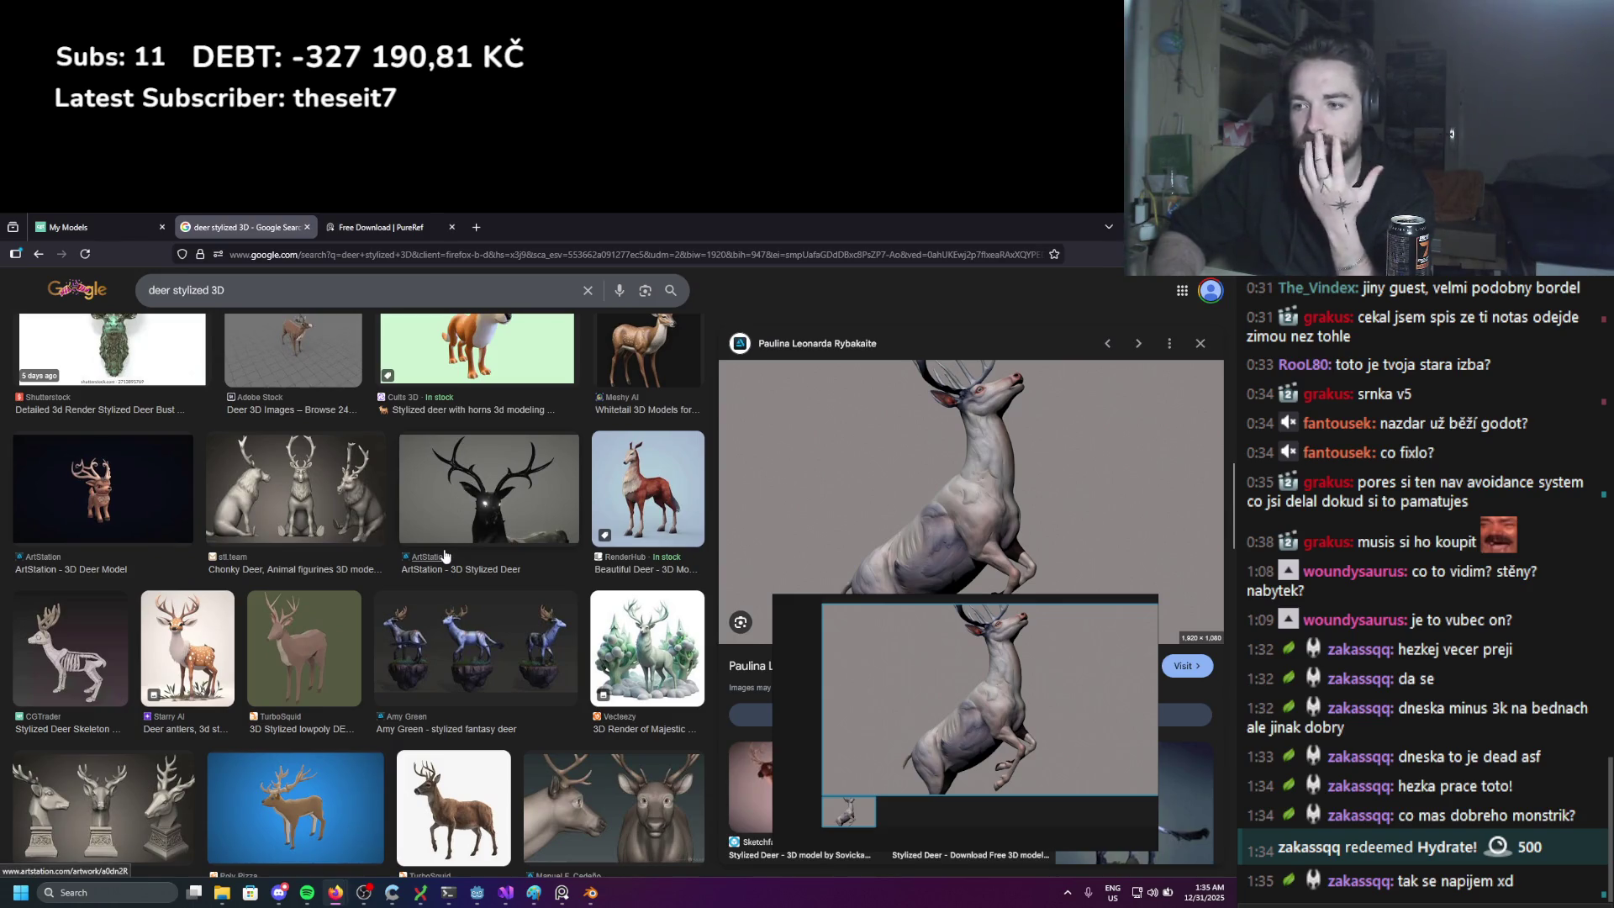
pyautogui.scroll(-1, 425, 571)
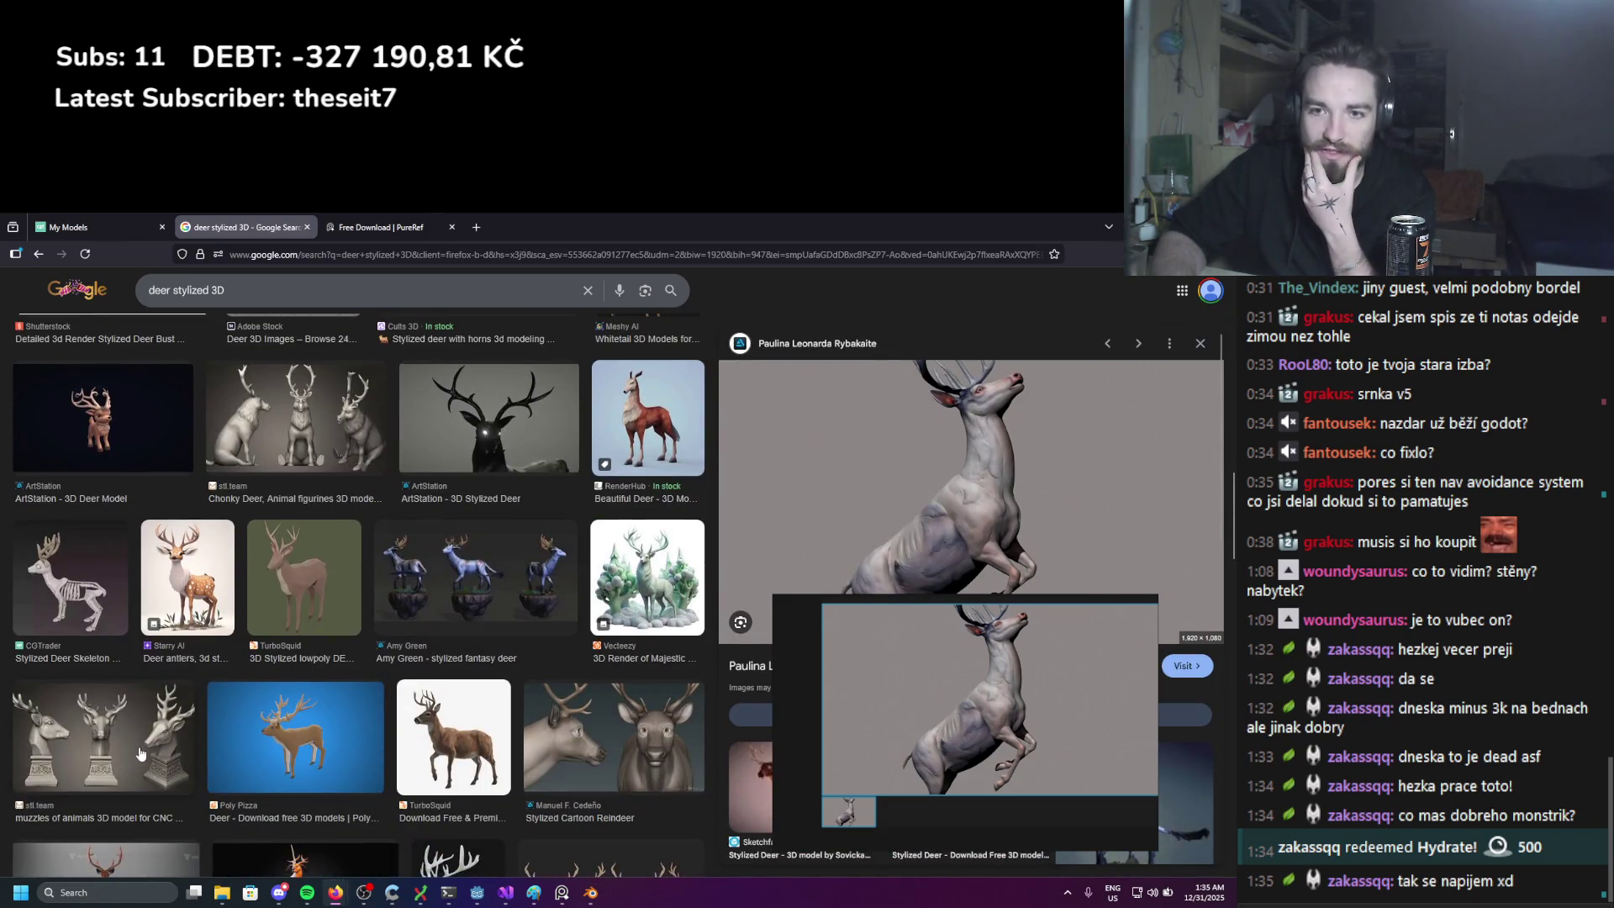
pyautogui.moveTo(88, 739)
pyautogui.mouseDown()
pyautogui.moveTo(948, 738)
pyautogui.moveTo(1063, 766)
pyautogui.moveTo(1145, 836)
pyautogui.mouseUp()
pyautogui.scroll(-2, 919, 700)
pyautogui.moveTo(918, 700); pyautogui.dragTo(952, 712)
pyautogui.doubleClick(952, 712)
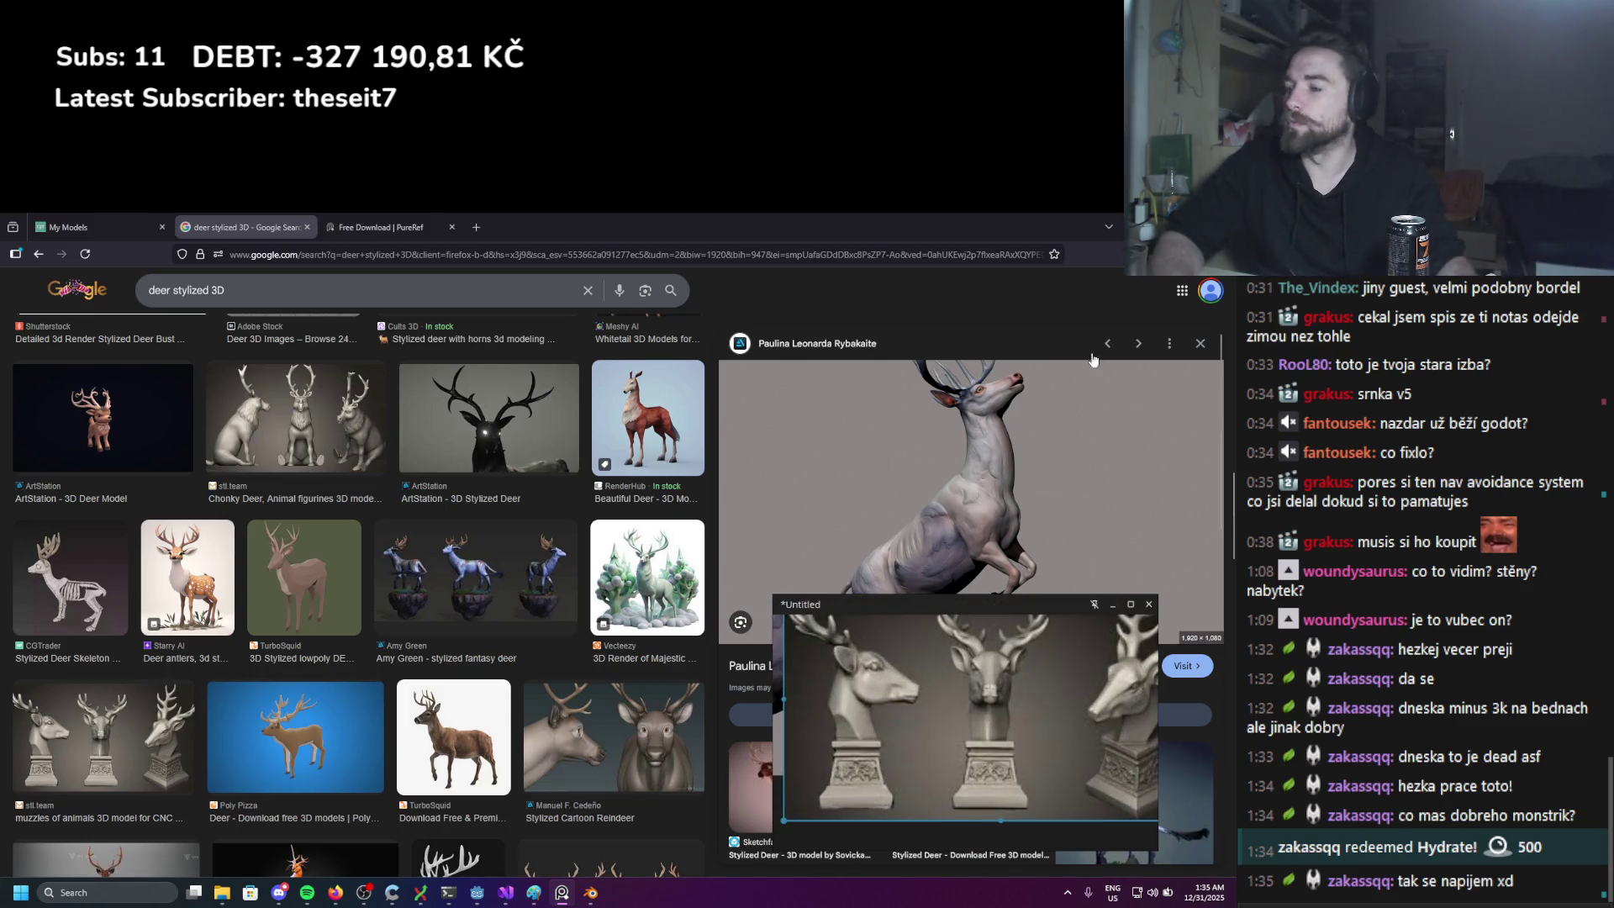
# Step: Return to Blender and reframe the view on the deer head
pyautogui.hotkey('alt', 'Tab')
pyautogui.scroll(-3, 288, 439)
pyautogui.moveTo(288, 440)
pyautogui.mouseDown(button='middle')
pyautogui.moveTo(353, 487)
pyautogui.moveTo(529, 454)
pyautogui.moveTo(483, 442)
pyautogui.moveTo(548, 391)
pyautogui.mouseUp(button='middle')
pyautogui.scroll(4, 368, 500)
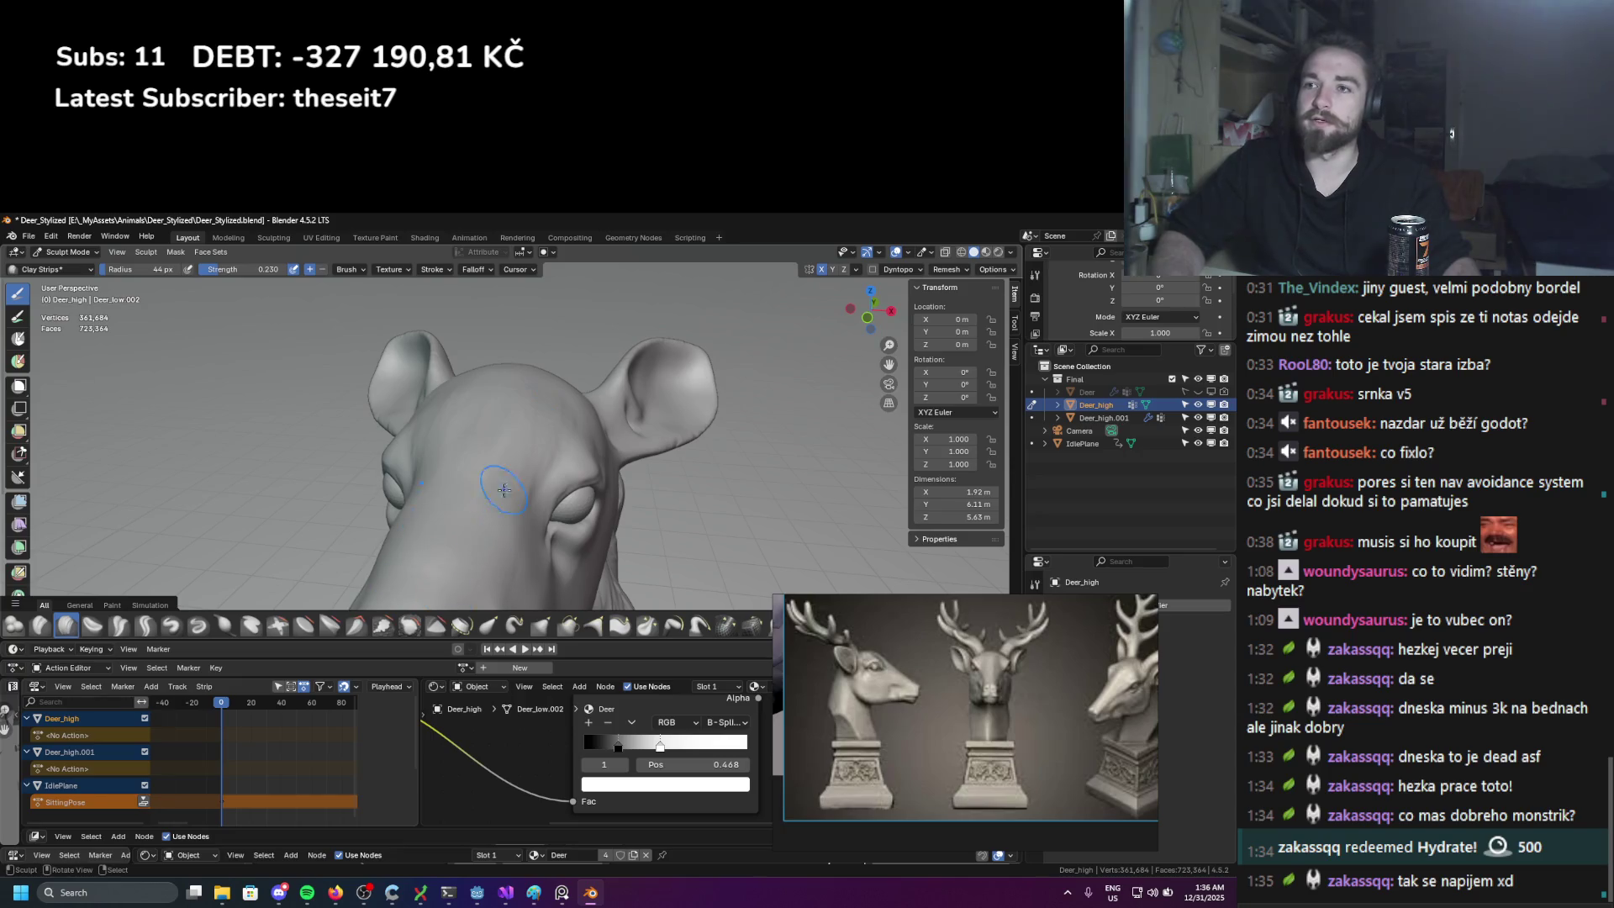
# Step: Orbit around the deer head and shrink the brush radius to 35 px
pyautogui.moveTo(504, 489); pyautogui.dragTo(352, 495, button='middle')
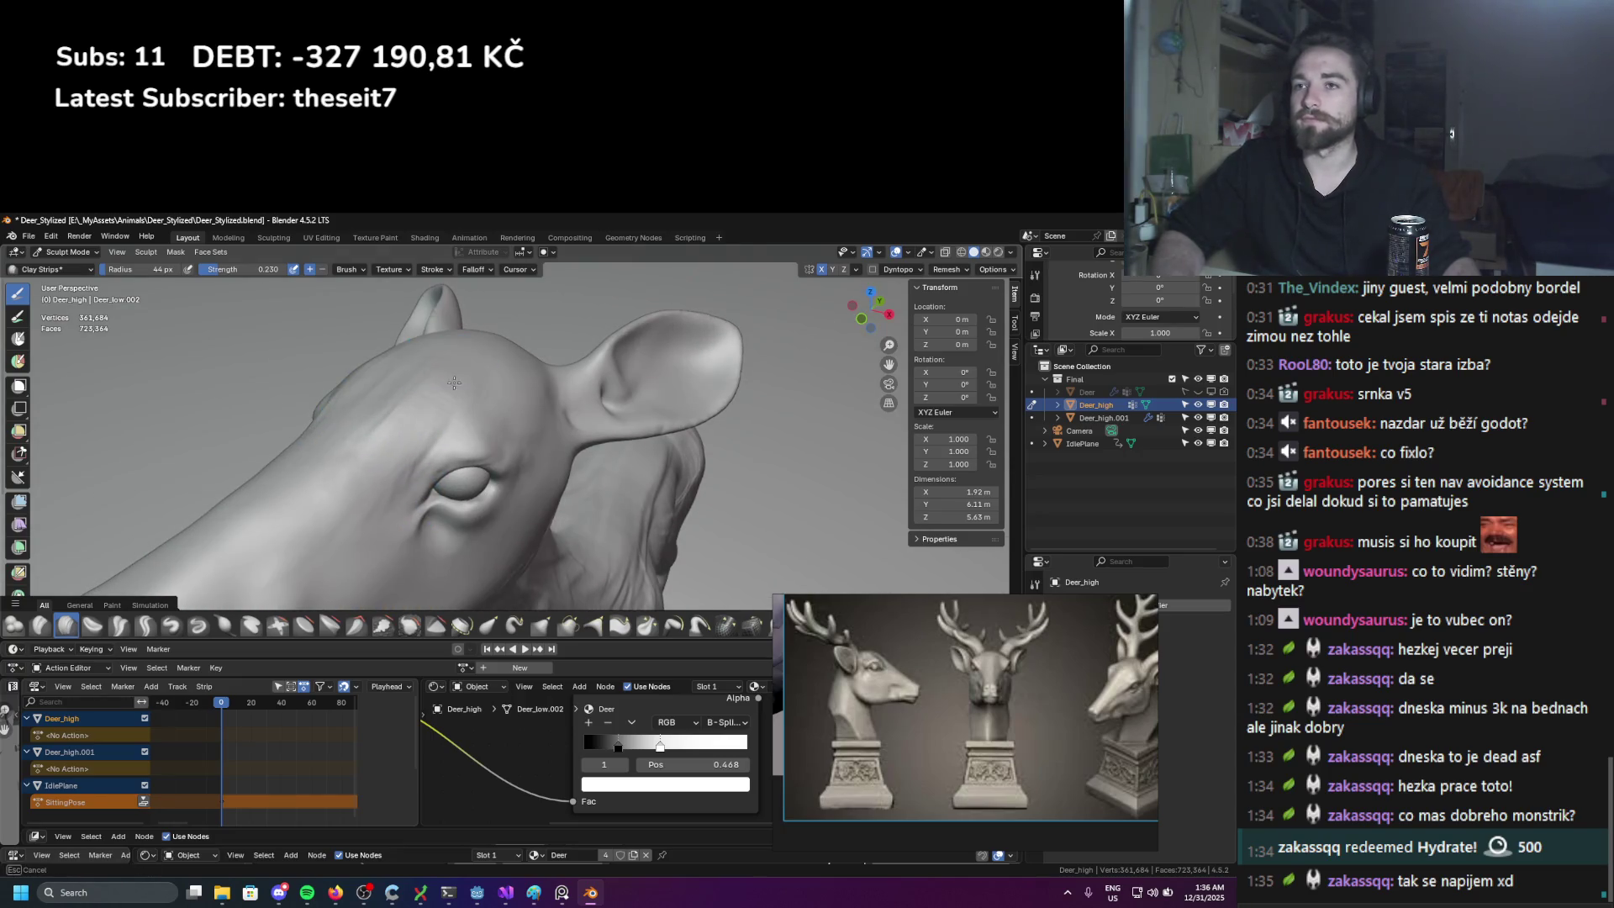
pyautogui.moveTo(542, 402); pyautogui.dragTo(446, 377, button='middle')
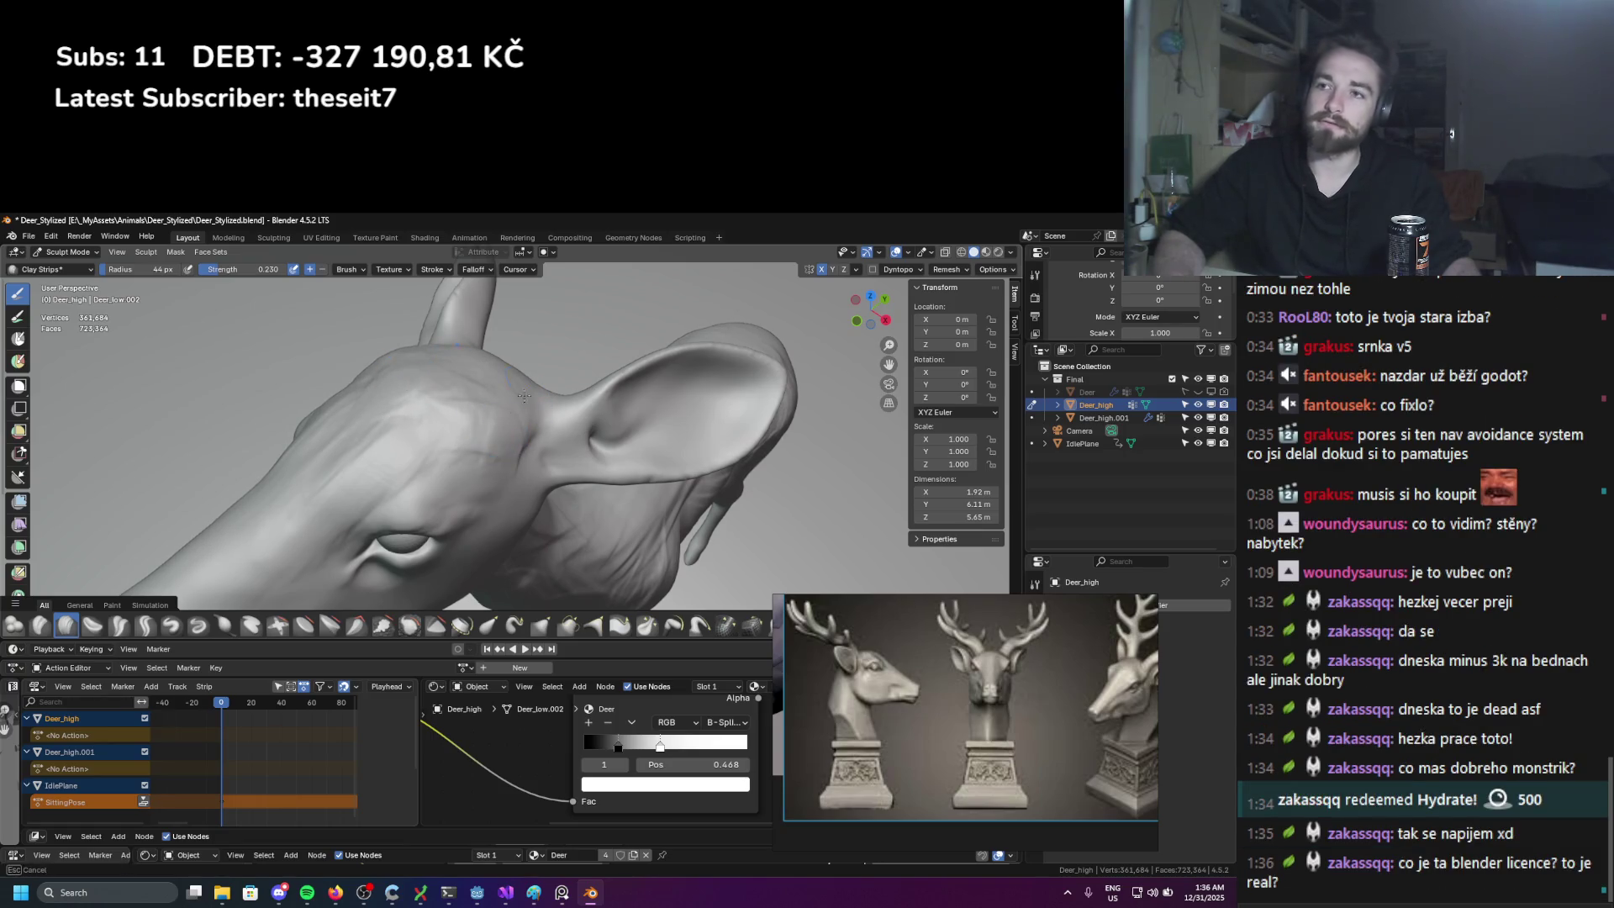
pyautogui.moveTo(505, 459)
pyautogui.mouseDown(button='middle')
pyautogui.moveTo(441, 387)
pyautogui.moveTo(468, 426)
pyautogui.mouseUp(button='middle')
pyautogui.scroll(-5, 500, 440)
pyautogui.scroll(6, 454, 403)
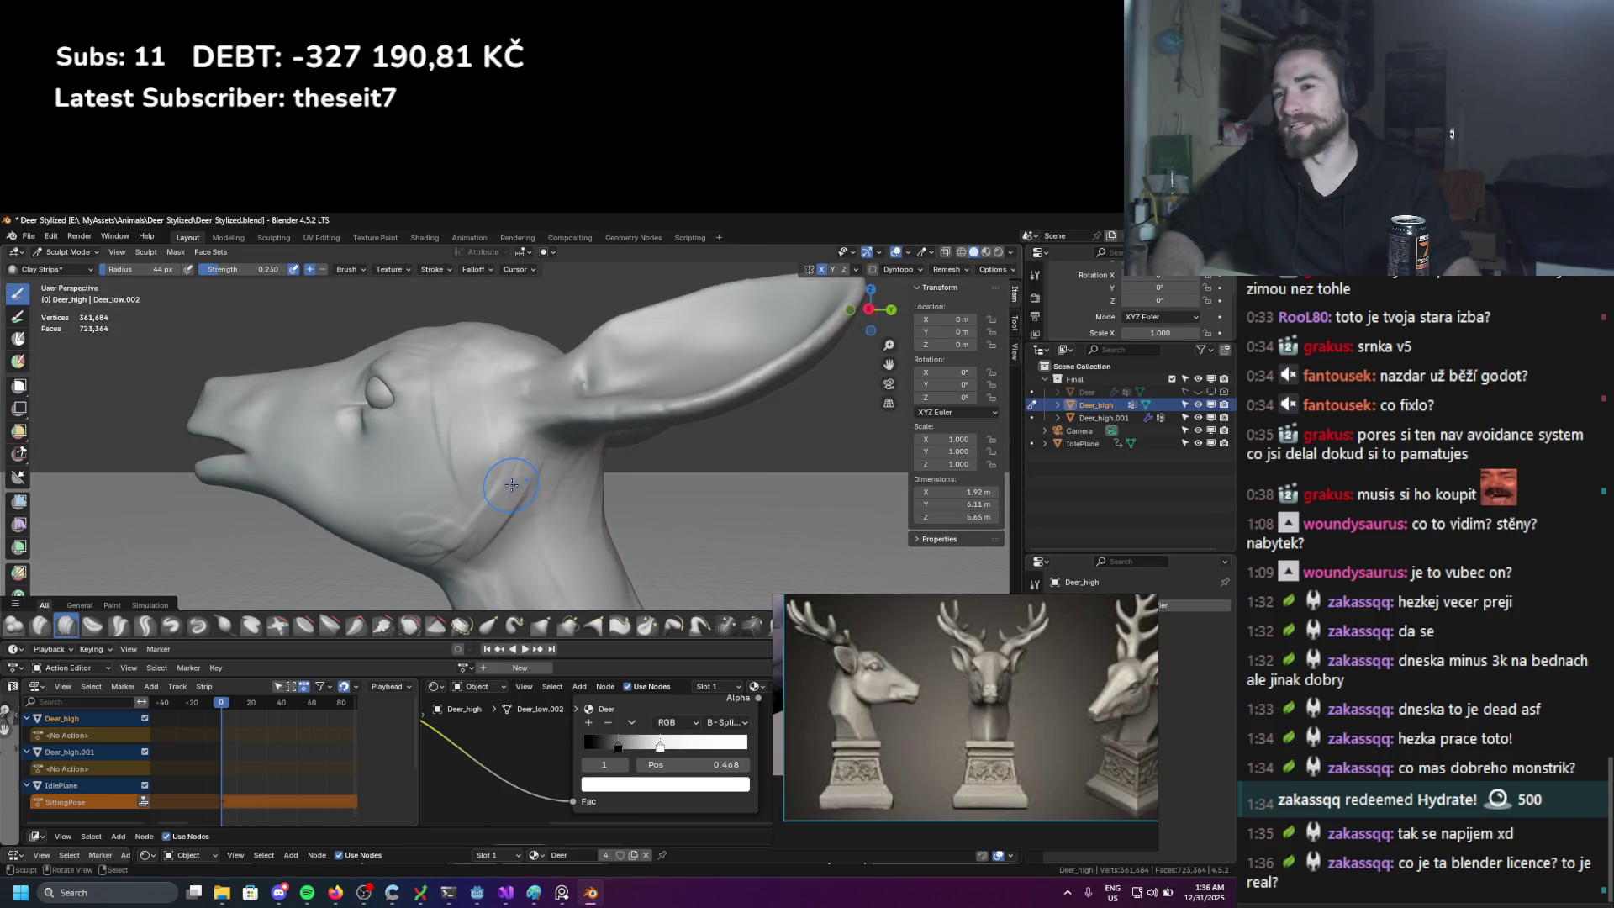
pyautogui.press('f')
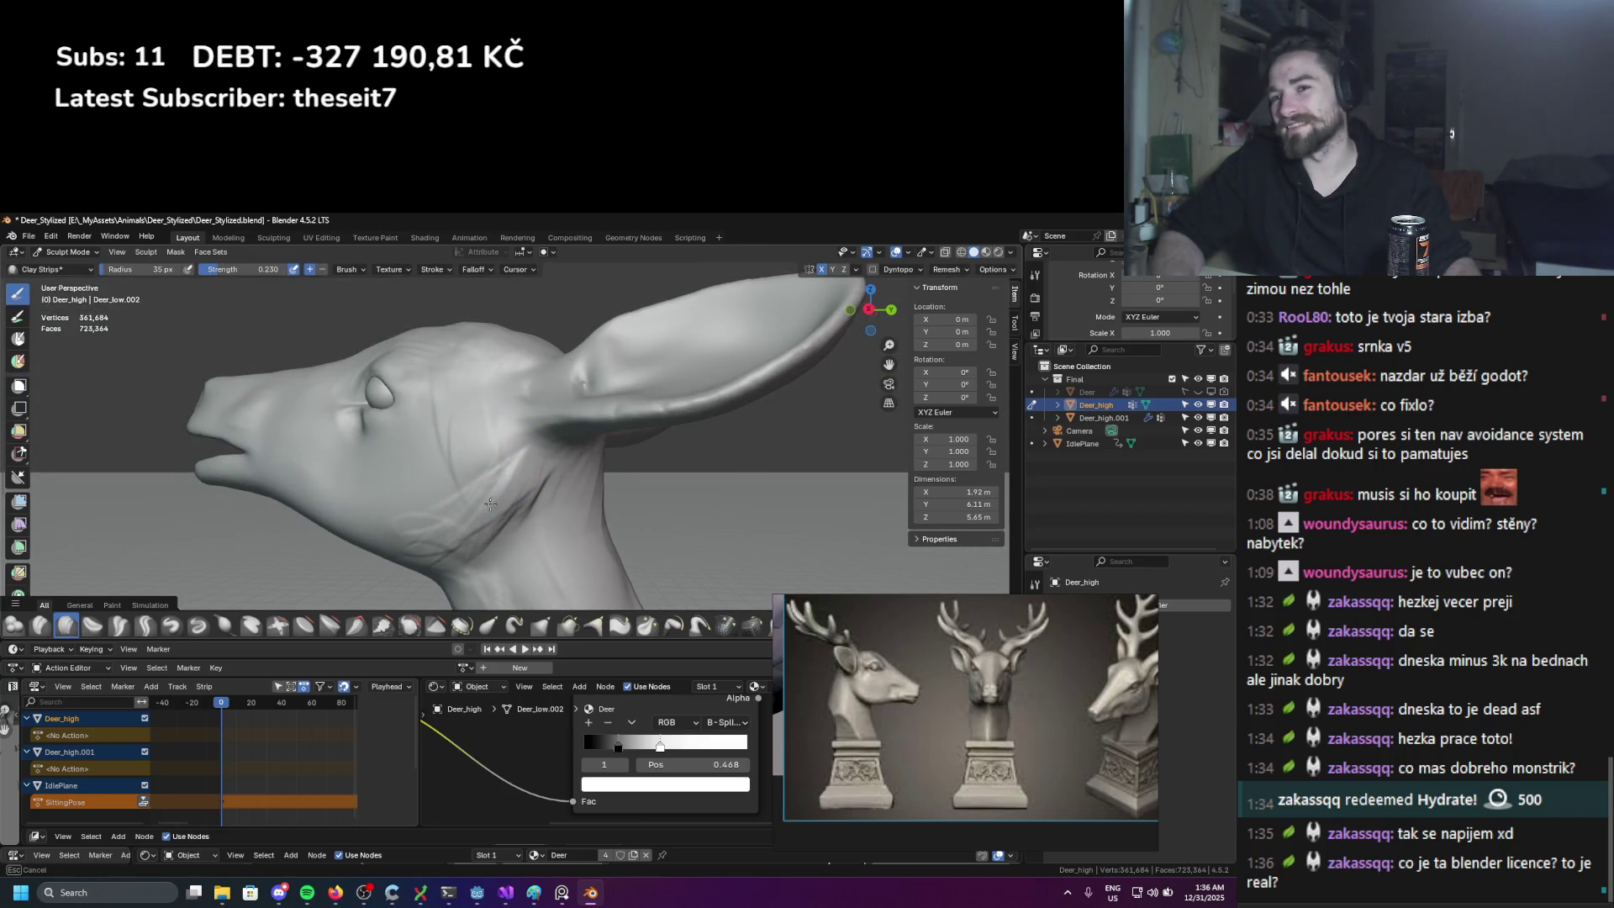
pyautogui.click(338, 501)
# Step: Survey the head from front, low and side angles, then choose the Scrape/Fill brush
pyautogui.moveTo(338, 501)
pyautogui.mouseDown(button='middle')
pyautogui.moveTo(468, 506)
pyautogui.moveTo(520, 539)
pyautogui.moveTo(559, 453)
pyautogui.moveTo(602, 473)
pyautogui.mouseUp(button='middle')
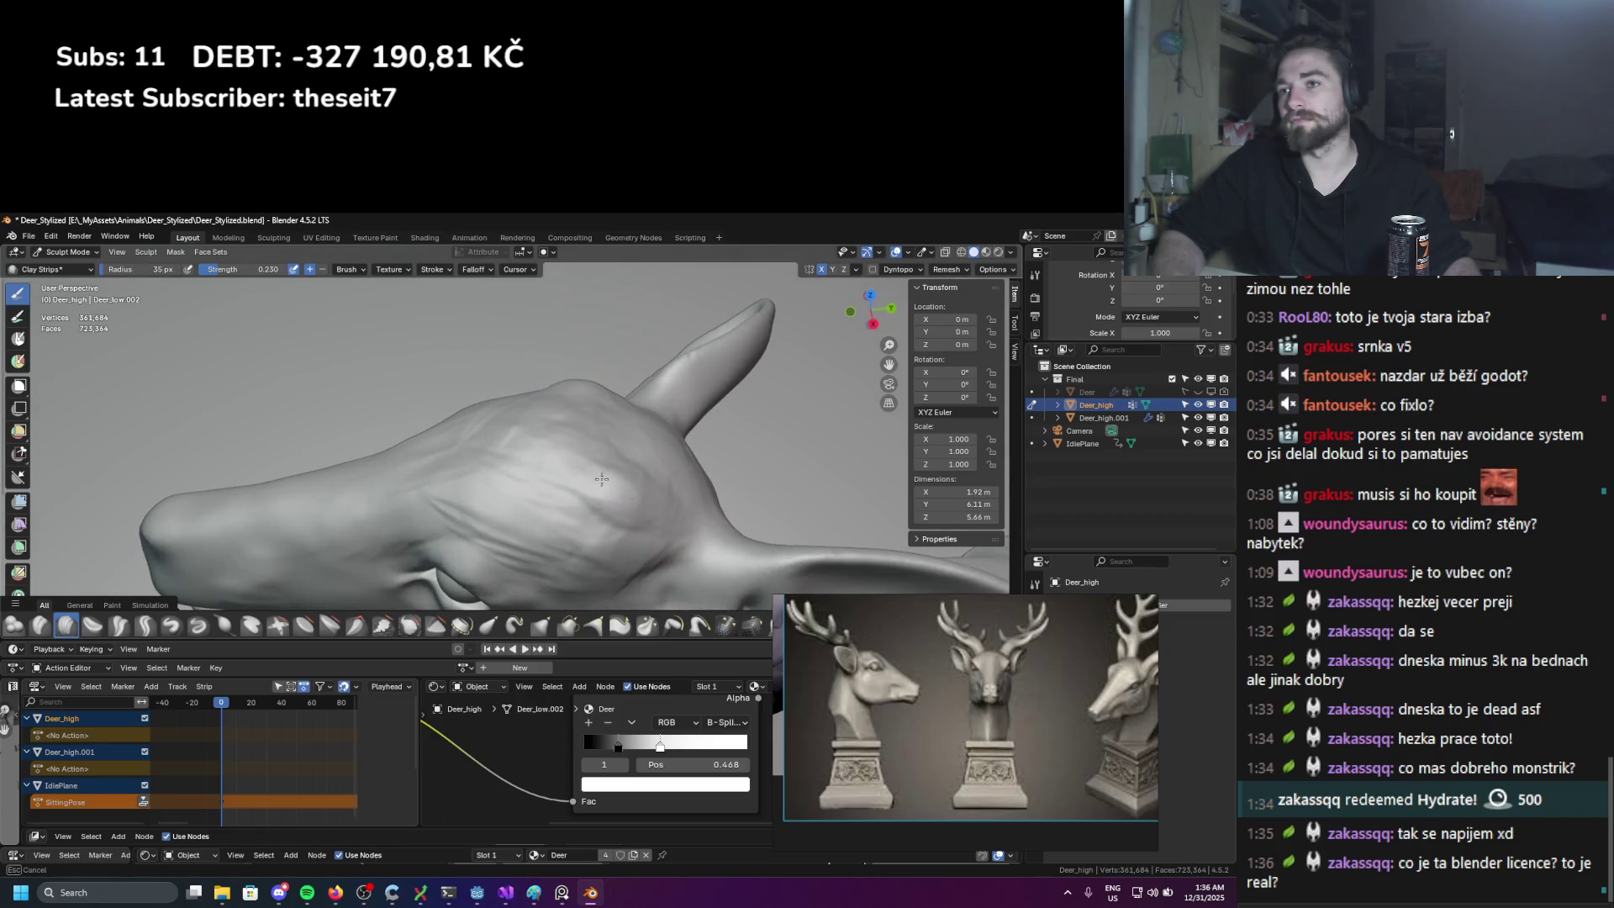
pyautogui.moveTo(636, 498)
pyautogui.mouseDown(button='middle')
pyautogui.moveTo(678, 449)
pyautogui.moveTo(558, 493)
pyautogui.mouseUp(button='middle')
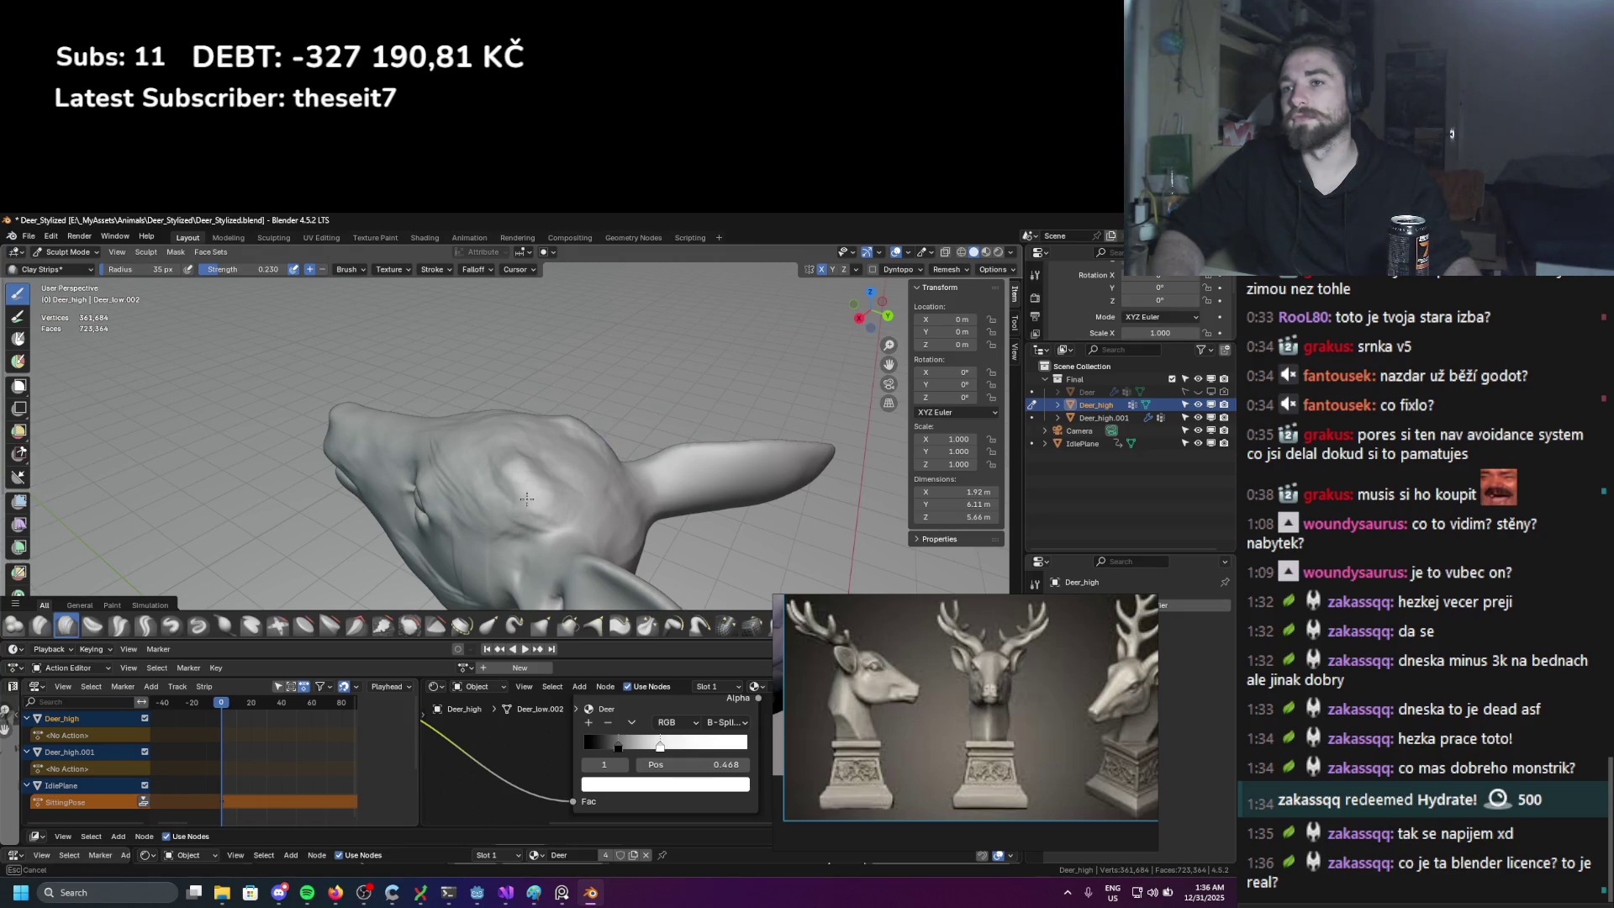
pyautogui.moveTo(525, 493)
pyautogui.mouseDown(button='middle')
pyautogui.moveTo(578, 465)
pyautogui.moveTo(613, 499)
pyautogui.moveTo(561, 395)
pyautogui.moveTo(508, 458)
pyautogui.mouseUp(button='middle')
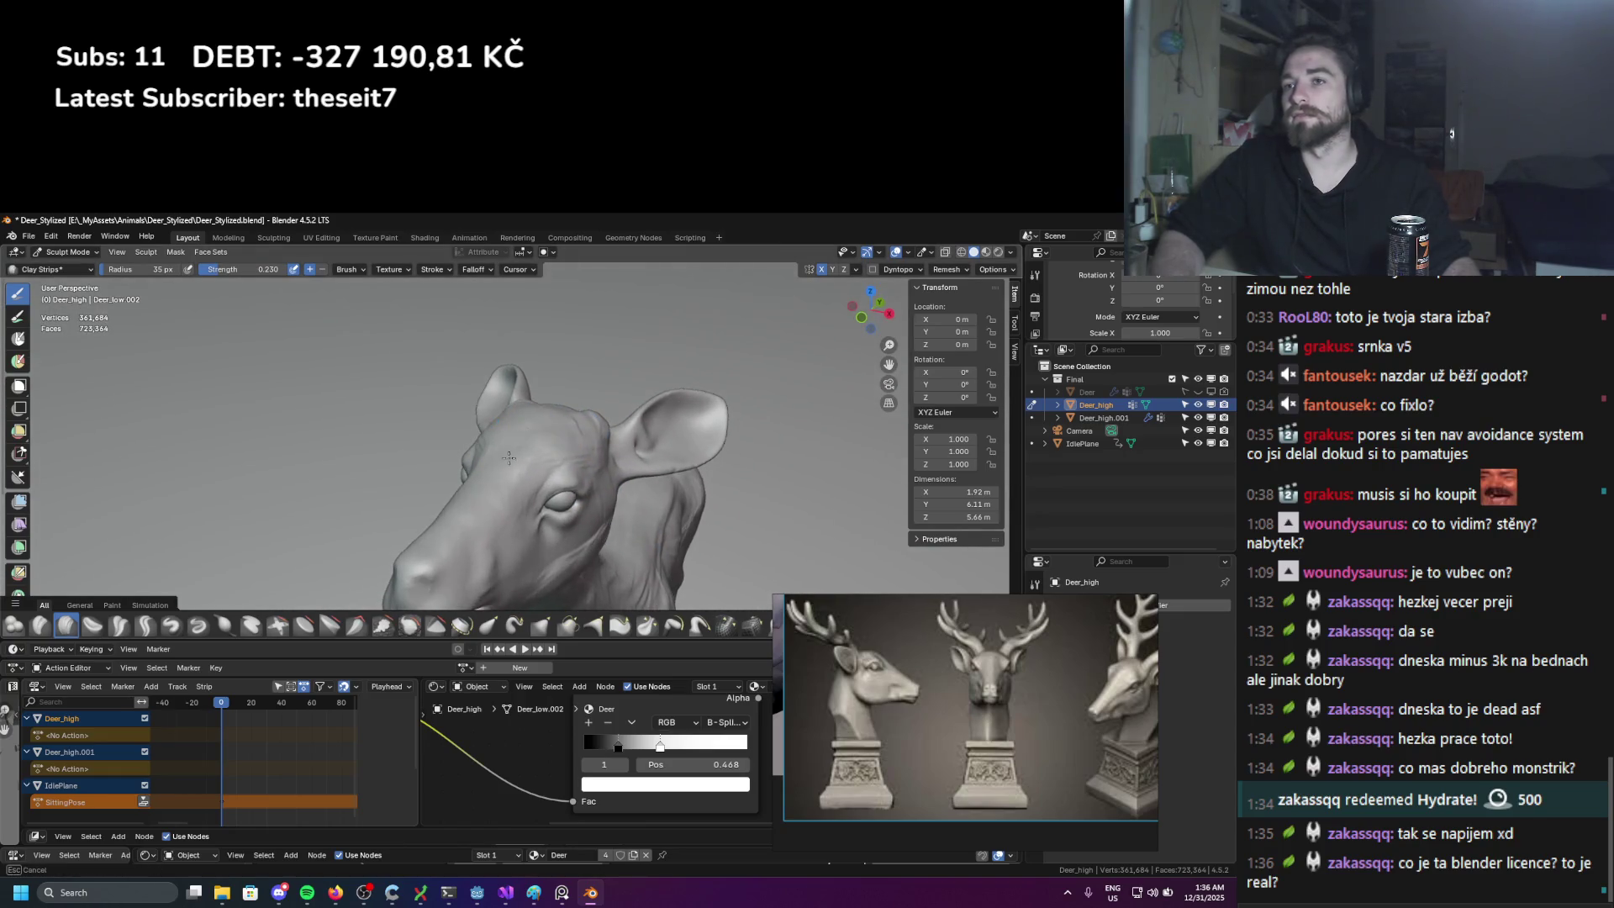
pyautogui.moveTo(610, 459); pyautogui.dragTo(540, 489, button='middle')
pyautogui.scroll(2, 541, 488)
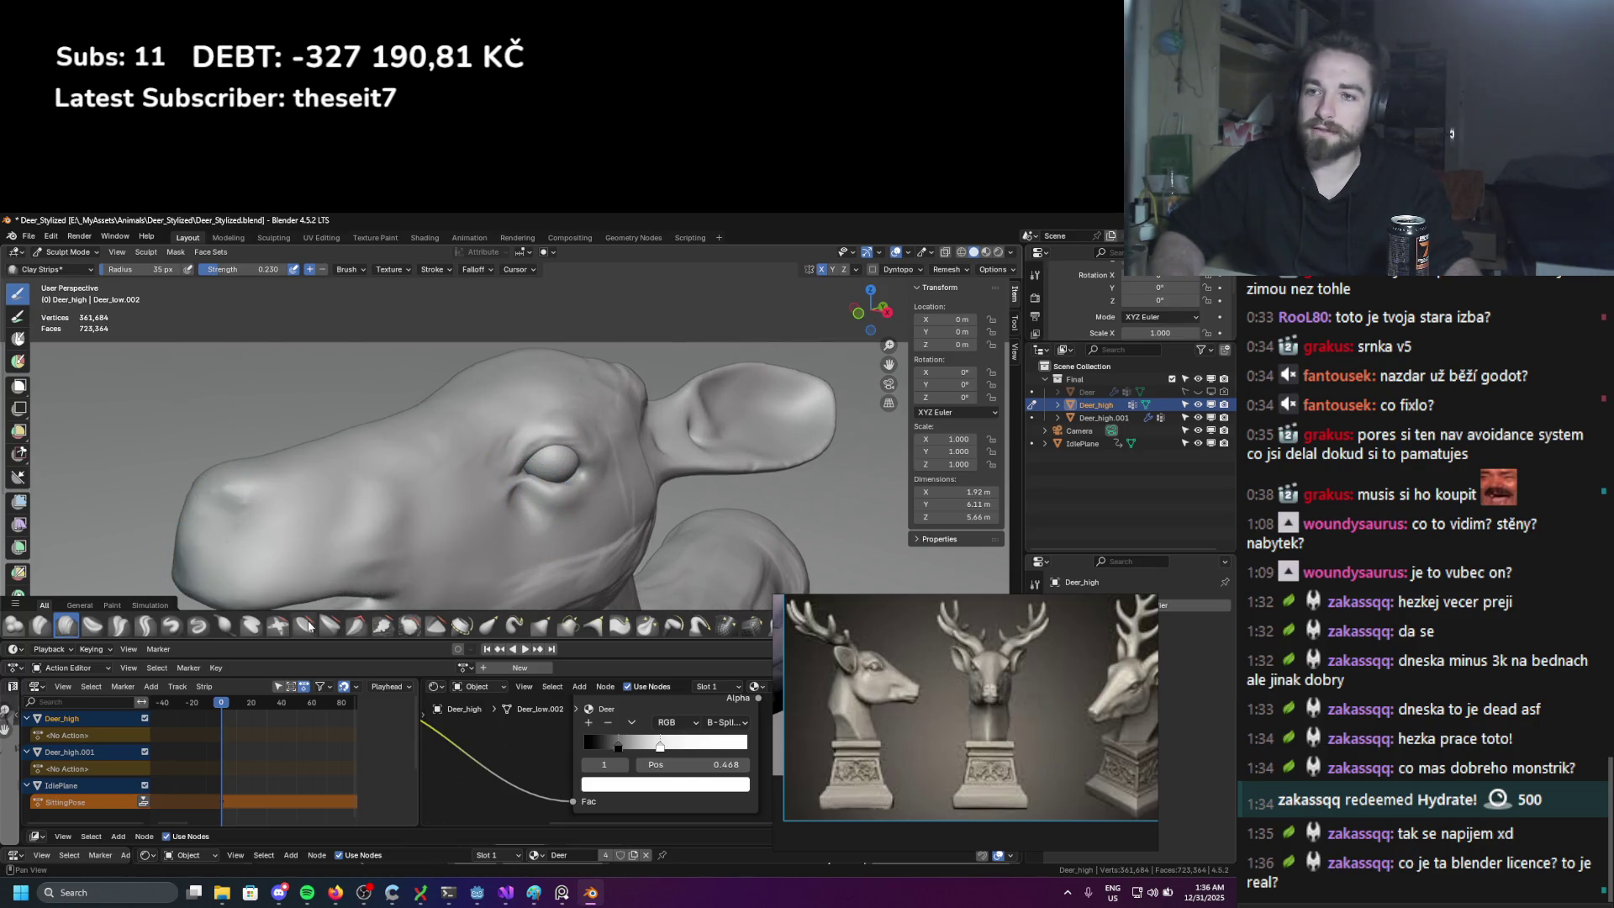
pyautogui.click(382, 625)
# Step: Frame the front of the head and fill in the crease below the eye
pyautogui.moveTo(512, 351); pyautogui.dragTo(493, 375, button='middle')
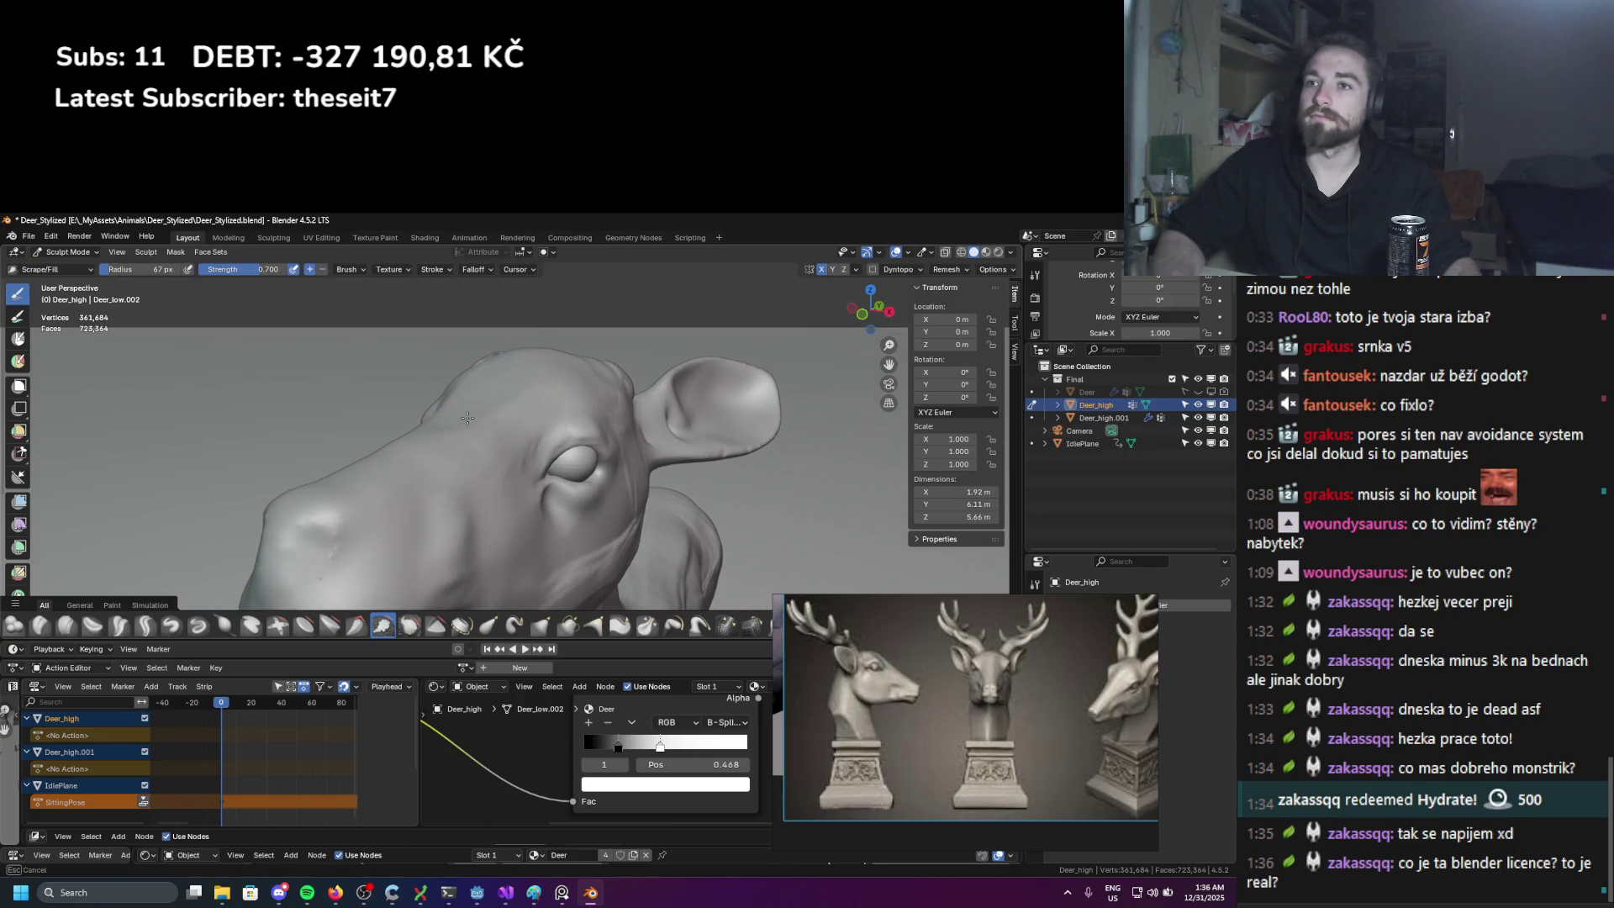
pyautogui.moveTo(398, 456); pyautogui.dragTo(450, 432, button='middle')
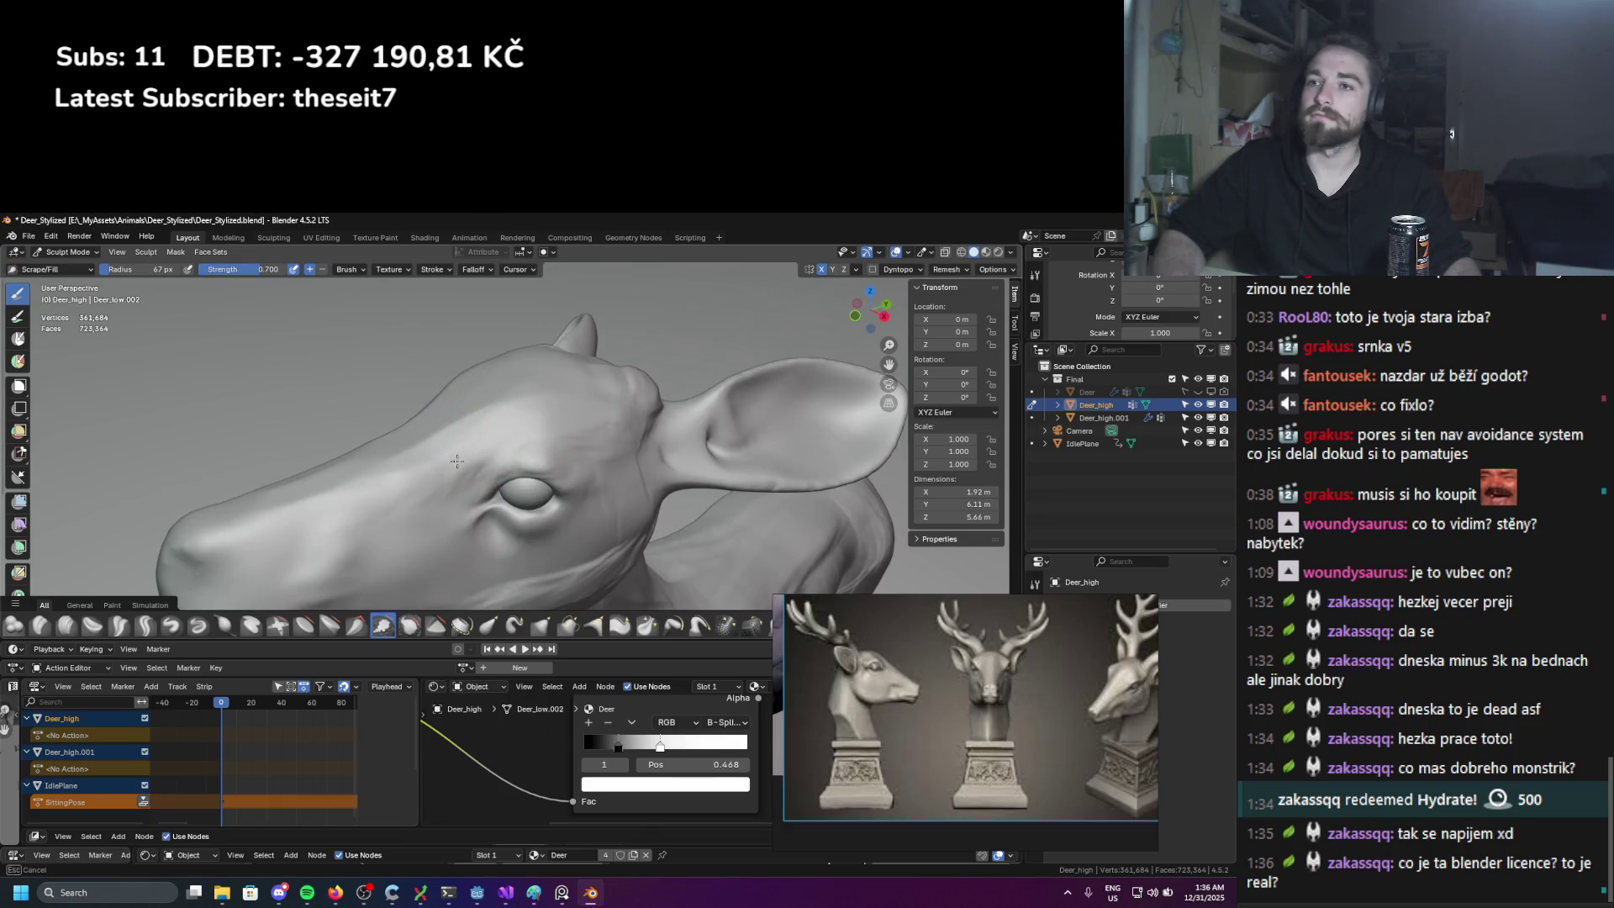
pyautogui.moveTo(465, 472)
pyautogui.mouseDown(button='middle')
pyautogui.moveTo(500, 500)
pyautogui.moveTo(668, 457)
pyautogui.moveTo(580, 391)
pyautogui.moveTo(688, 382)
pyautogui.mouseUp(button='middle')
pyautogui.scroll(2, 639, 410)
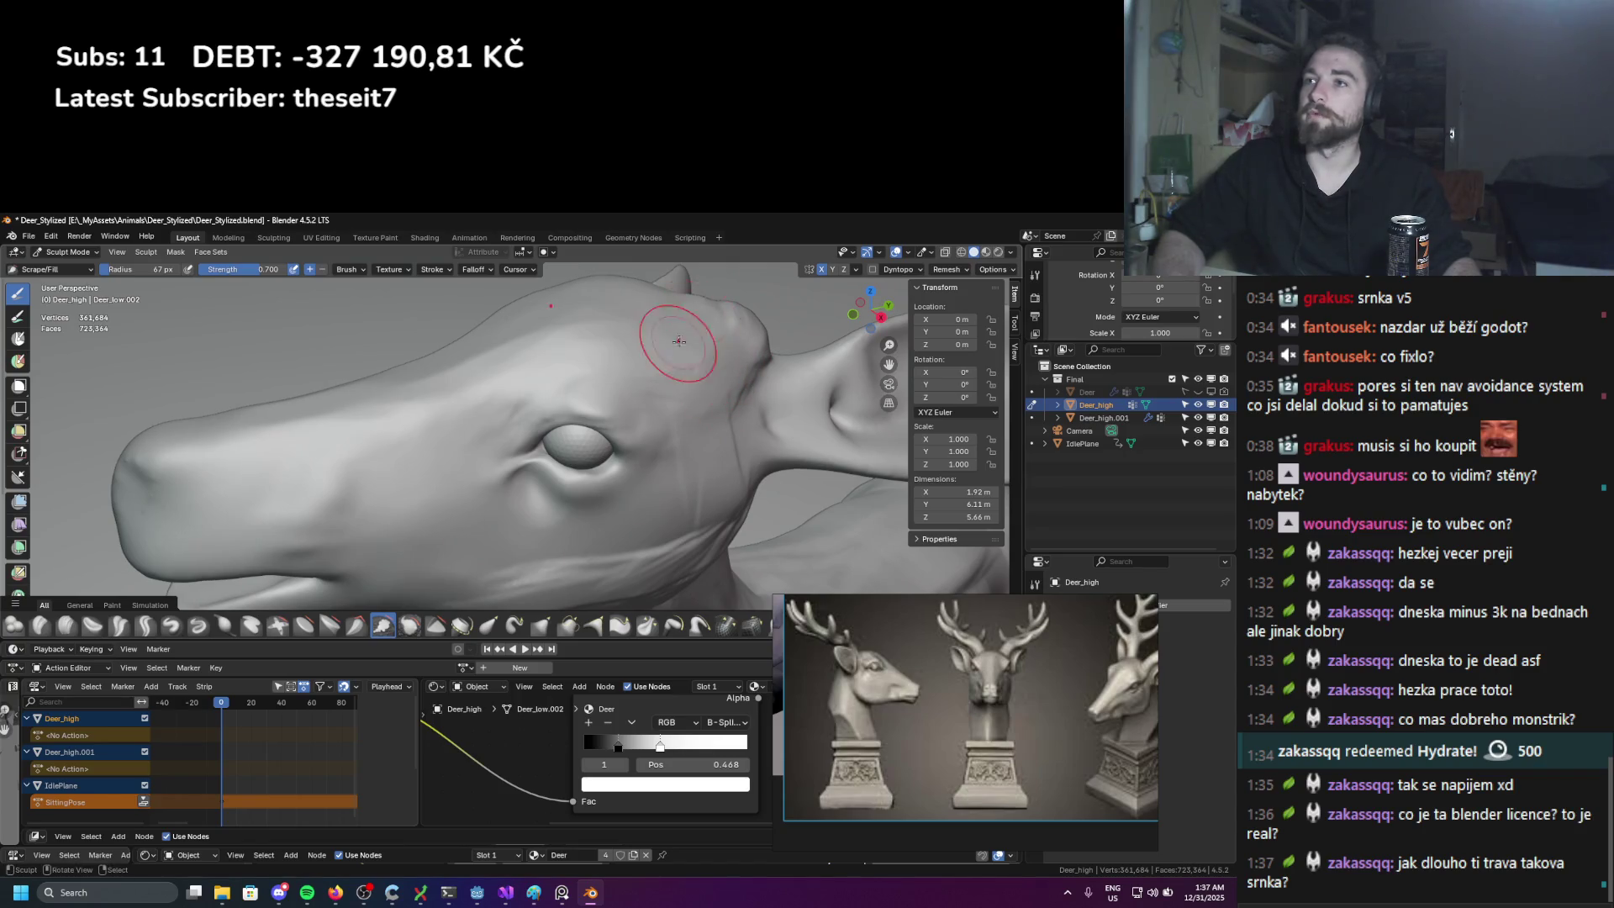
pyautogui.scroll(-2, 664, 357)
pyautogui.scroll(3, 660, 399)
pyautogui.scroll(3, 670, 470)
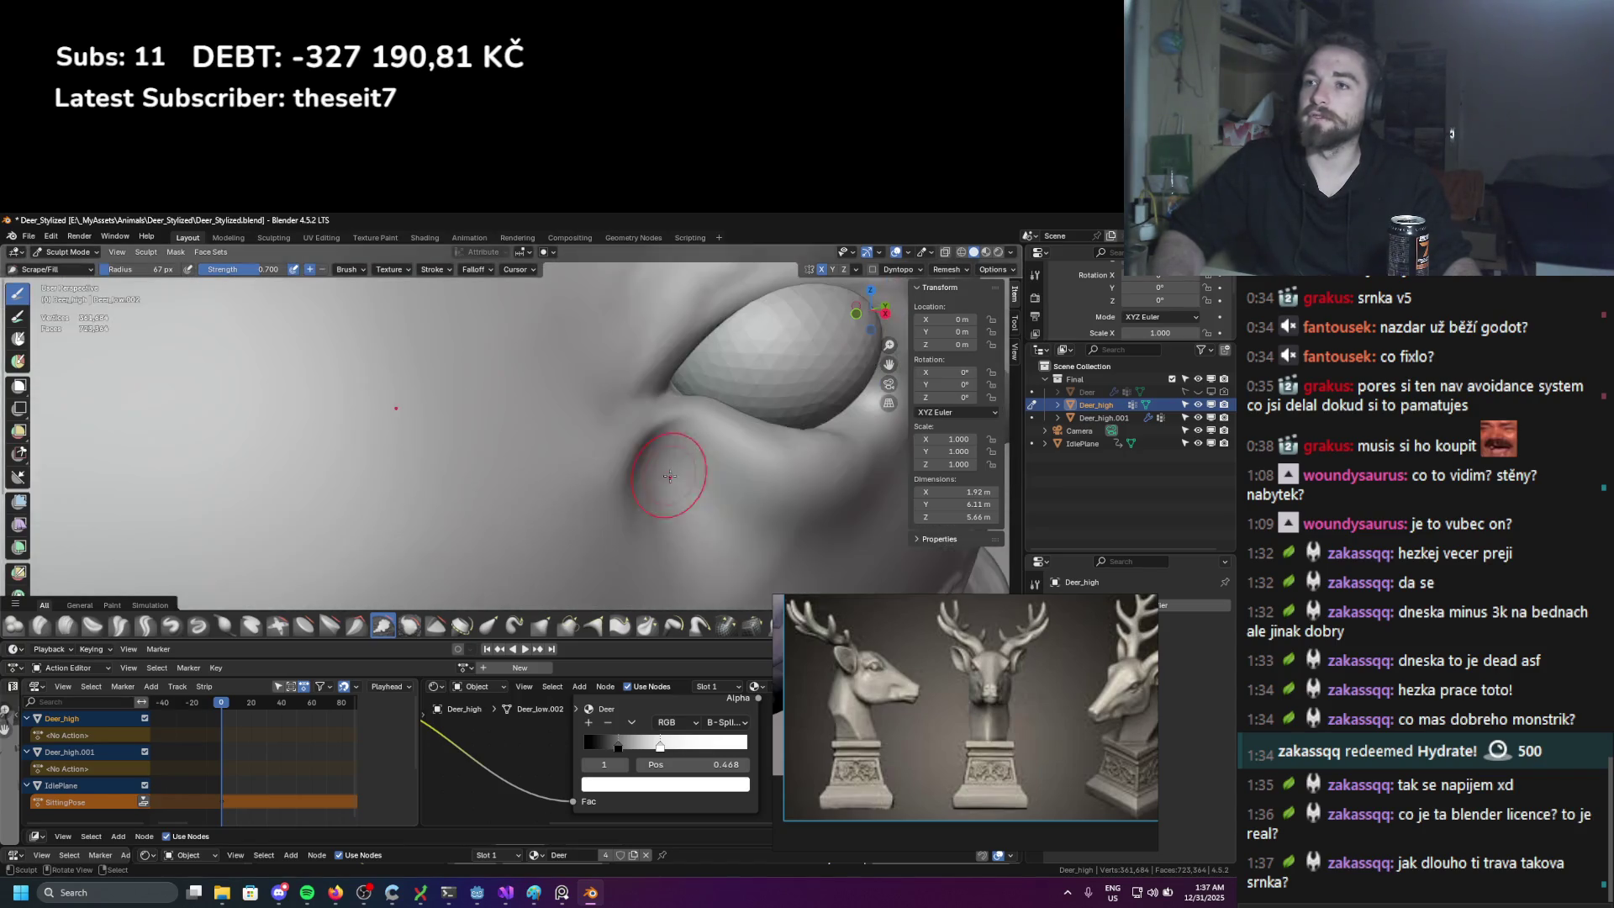
pyautogui.moveTo(669, 475); pyautogui.dragTo(678, 459)
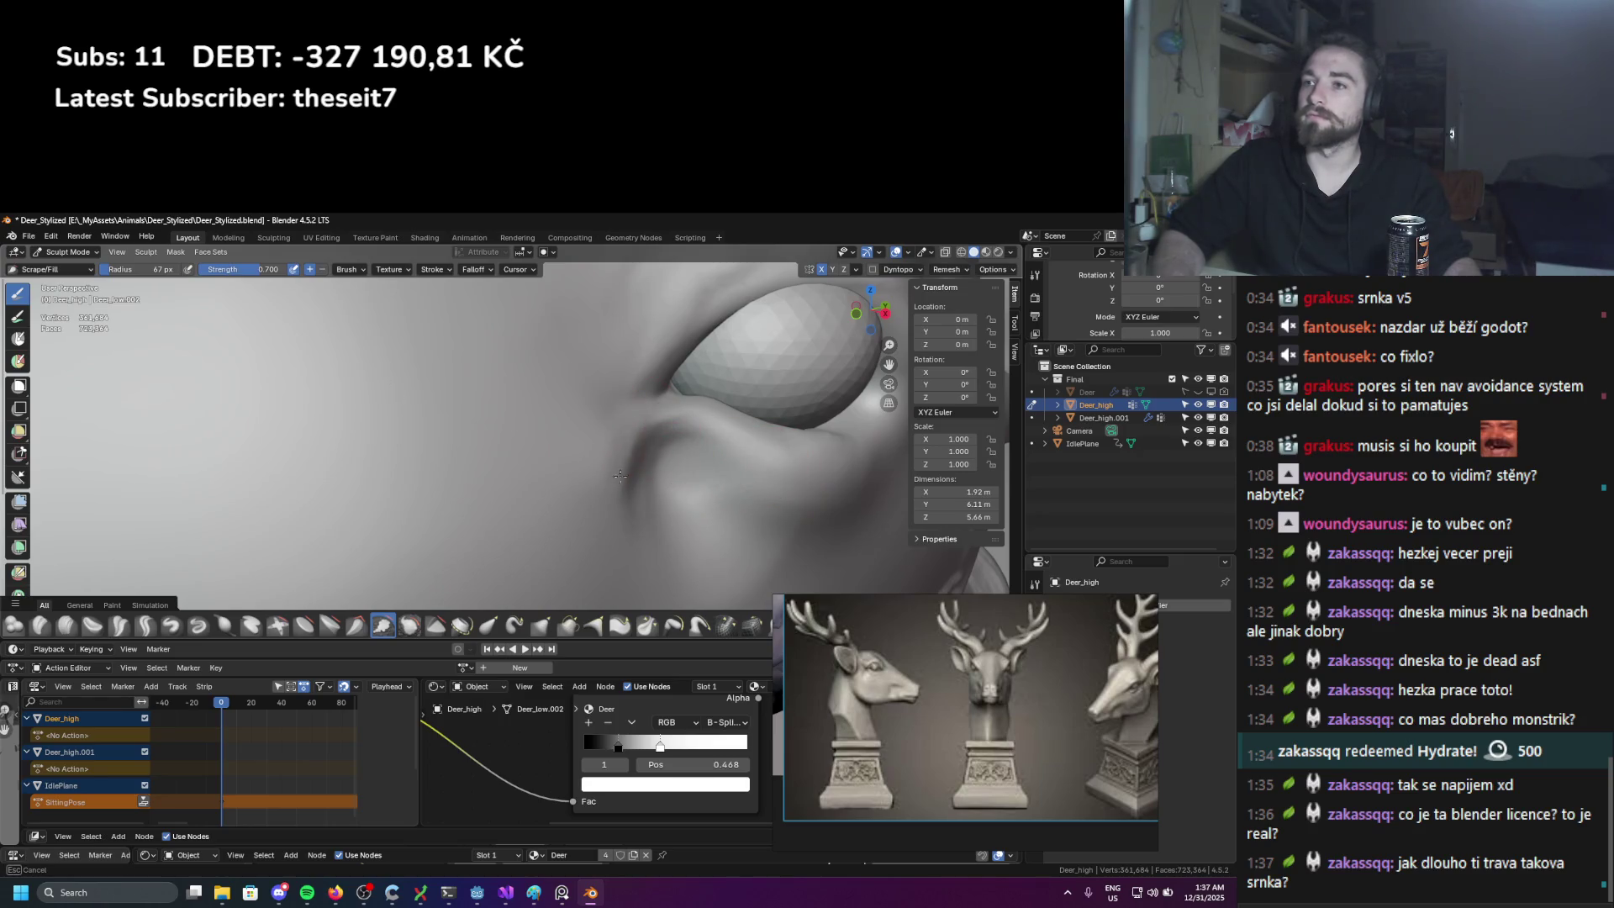
# Step: Move the view in close on the deer's eye
pyautogui.moveTo(624, 481); pyautogui.dragTo(630, 421, button='middle')
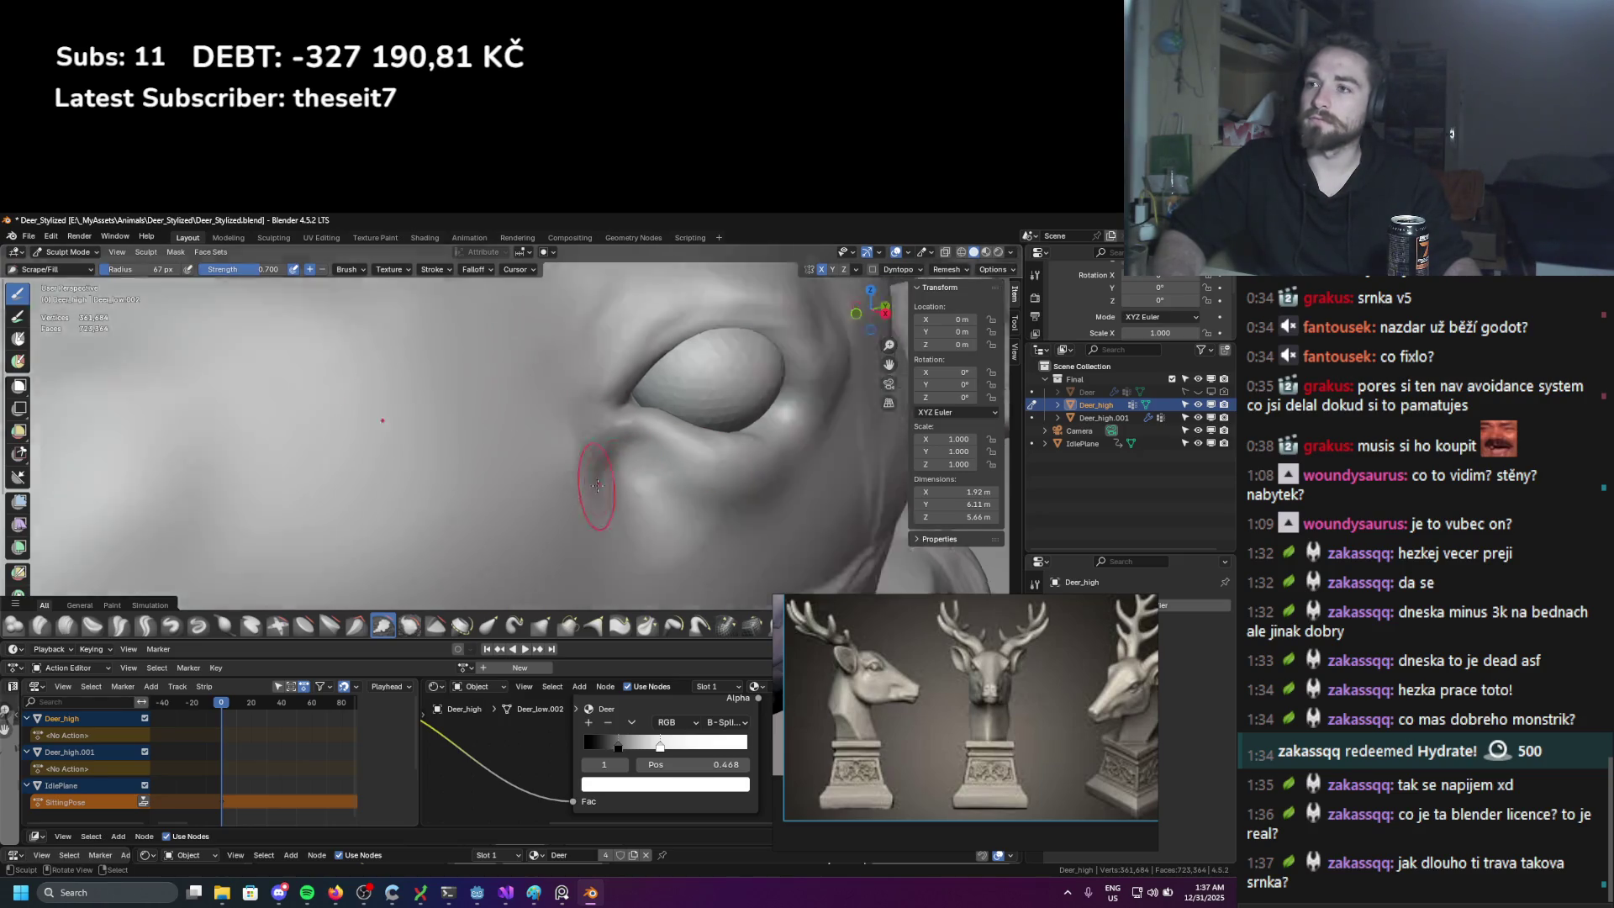
pyautogui.scroll(-3, 636, 359)
pyautogui.scroll(3, 636, 359)
pyautogui.moveTo(636, 359); pyautogui.dragTo(666, 350, button='middle')
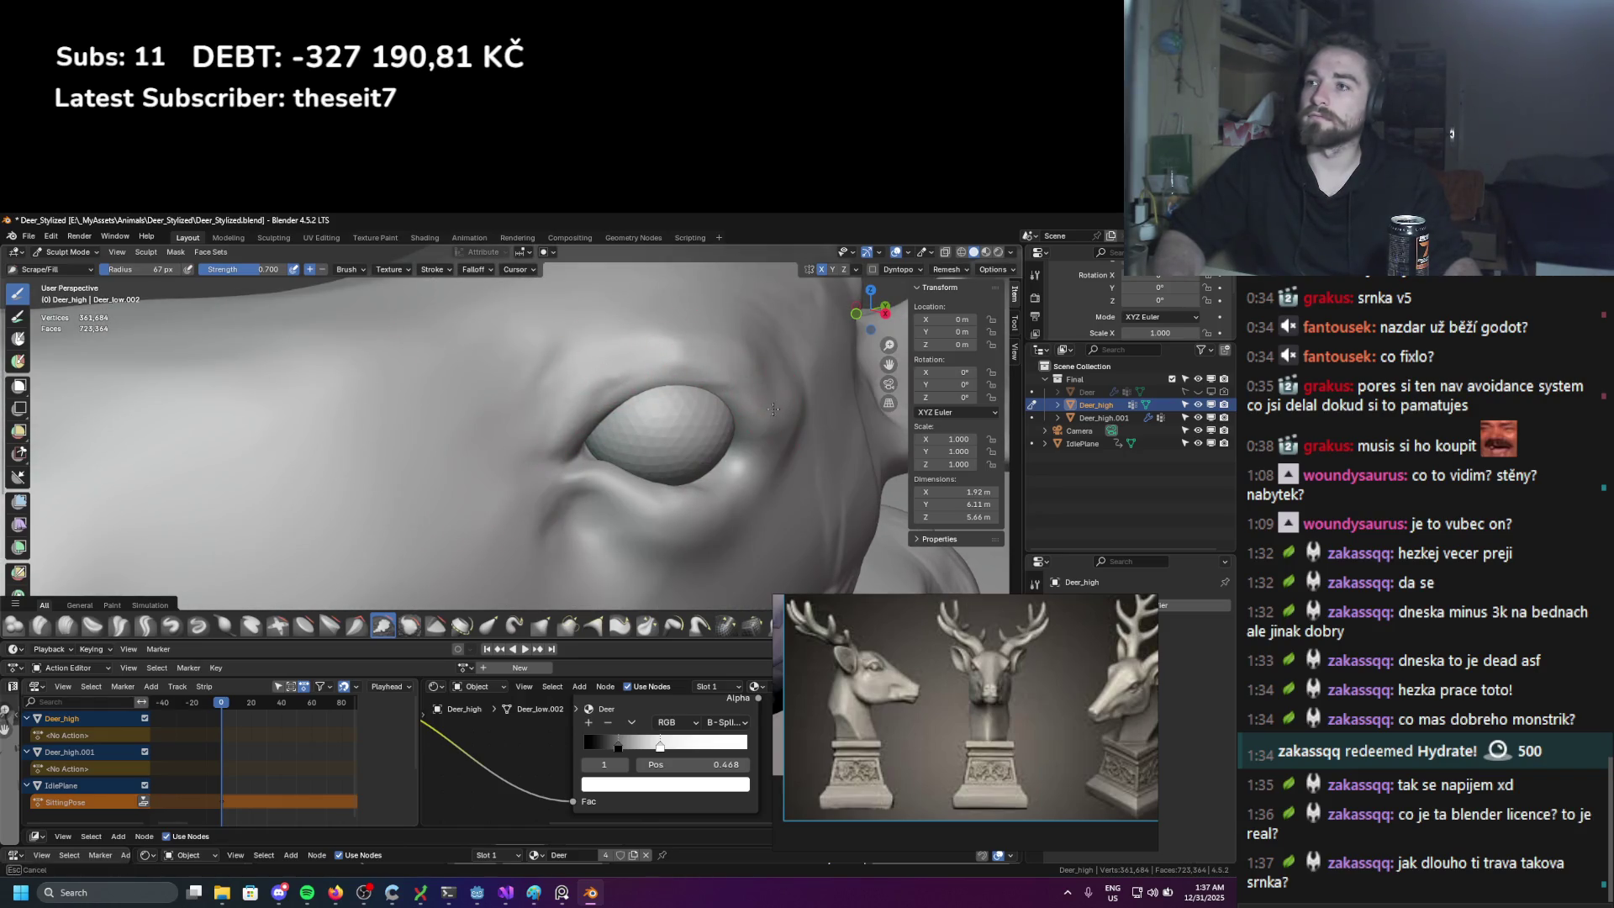
pyautogui.moveTo(773, 410); pyautogui.dragTo(459, 507, button='middle')
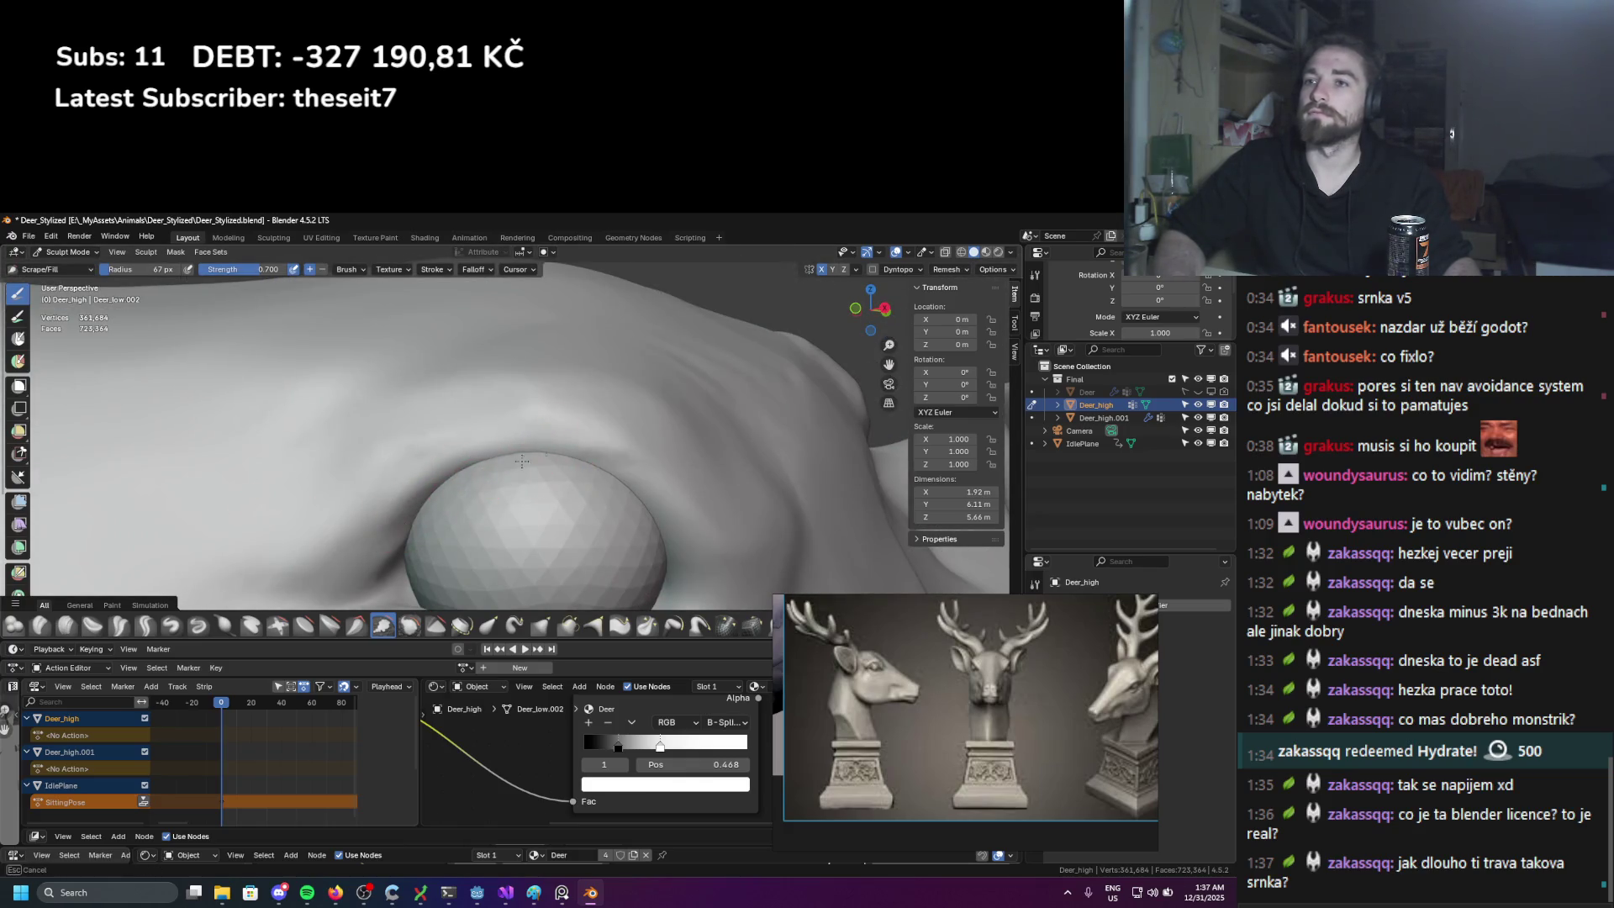
pyautogui.moveTo(619, 468)
pyautogui.mouseDown(button='middle')
pyautogui.moveTo(647, 510)
pyautogui.moveTo(564, 460)
pyautogui.moveTo(588, 471)
pyautogui.mouseUp(button='middle')
pyautogui.scroll(3, 664, 538)
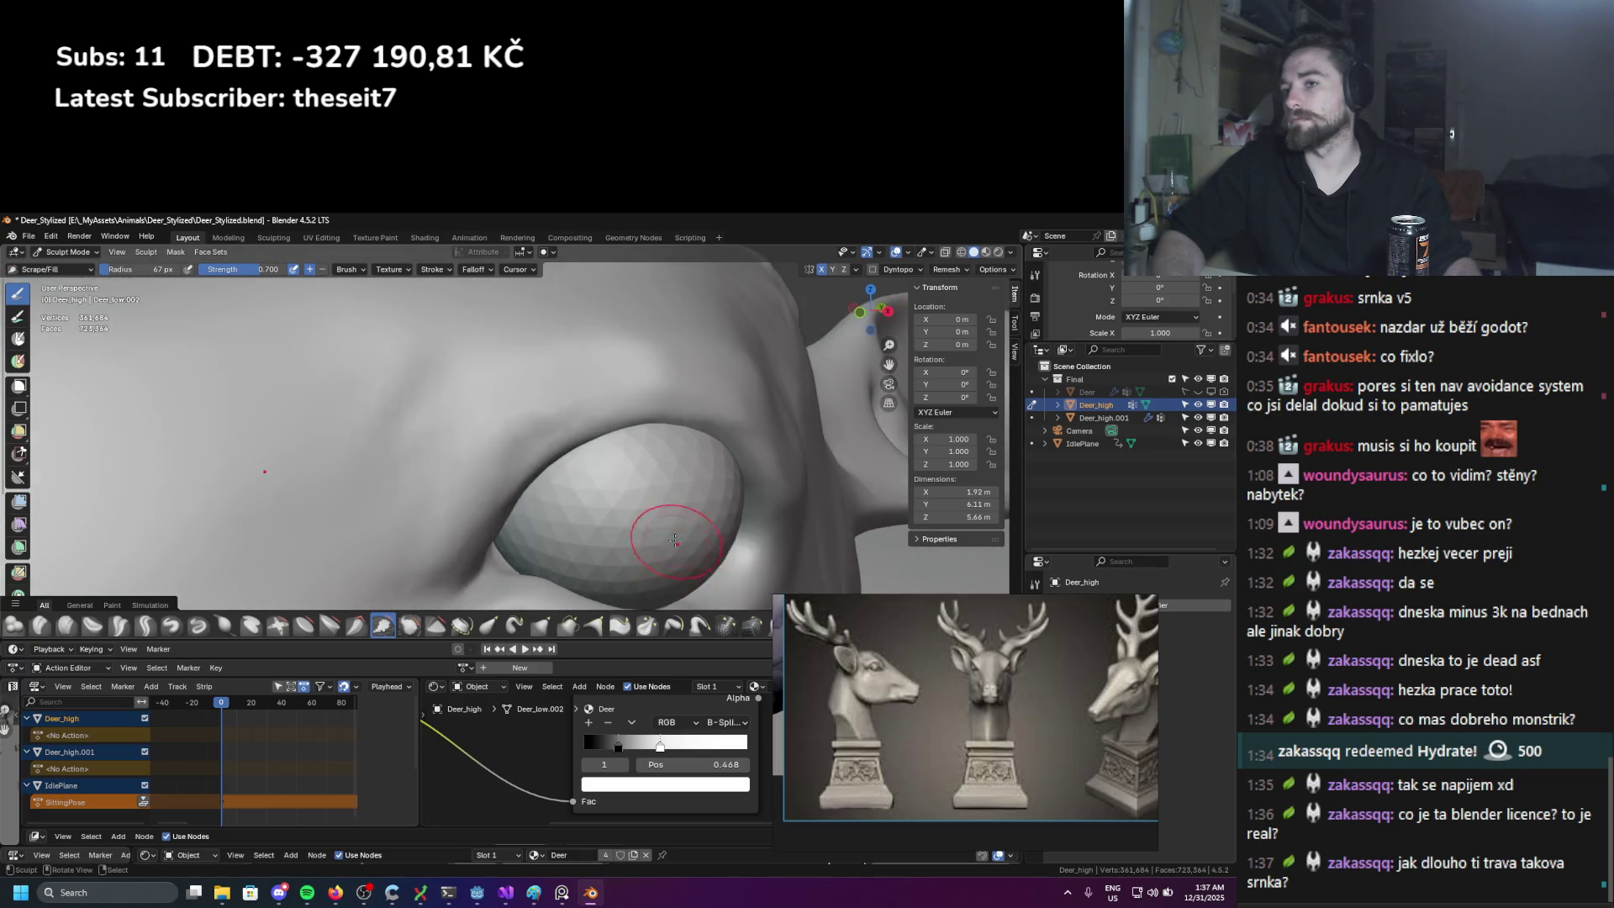
pyautogui.moveTo(664, 538)
pyautogui.mouseDown(button='middle')
pyautogui.moveTo(420, 471)
pyautogui.moveTo(158, 480)
pyautogui.mouseUp(button='middle')
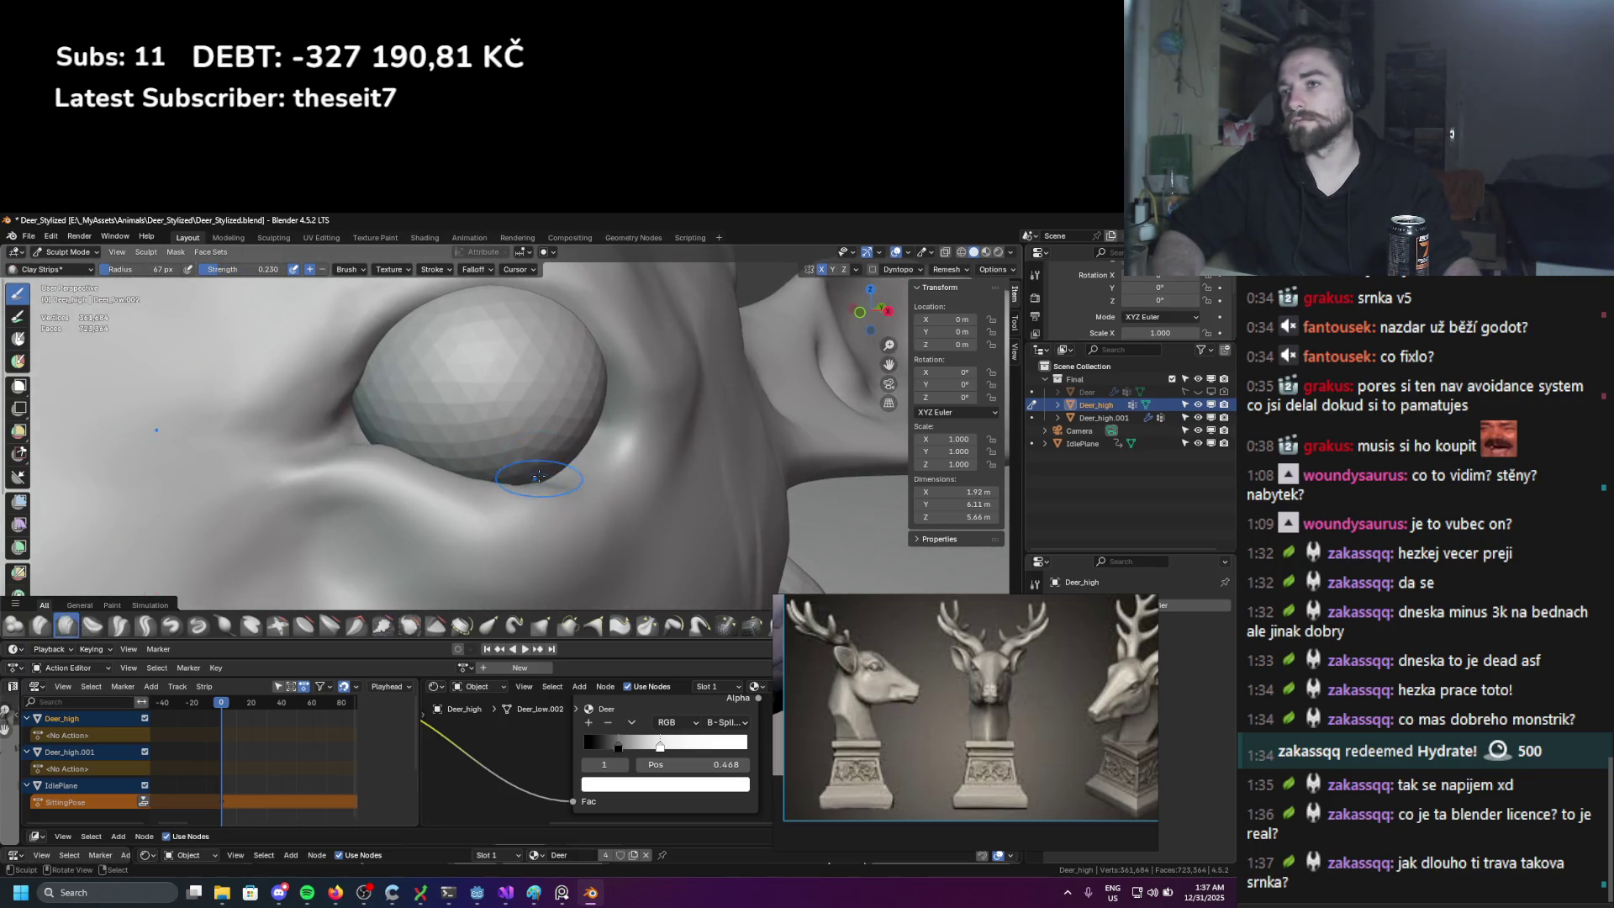
# Step: Orbit around the eye and pick the Scrape/Fill brush
pyautogui.press('c')
pyautogui.moveTo(563, 469); pyautogui.dragTo(570, 471, button='middle')
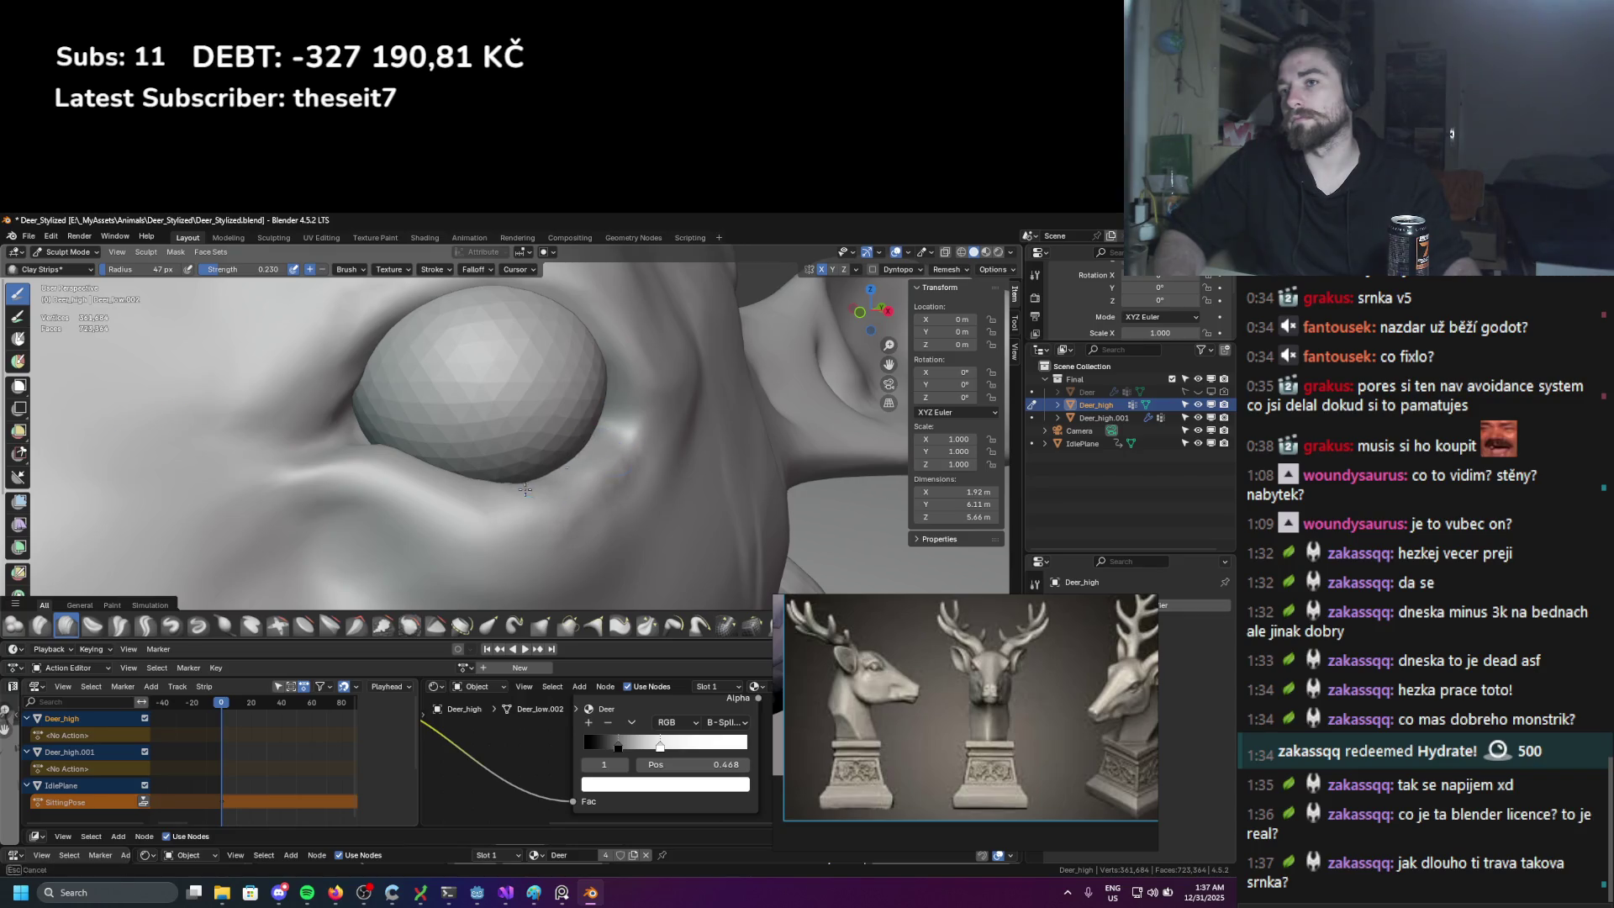
pyautogui.moveTo(506, 479); pyautogui.dragTo(252, 563, button='middle')
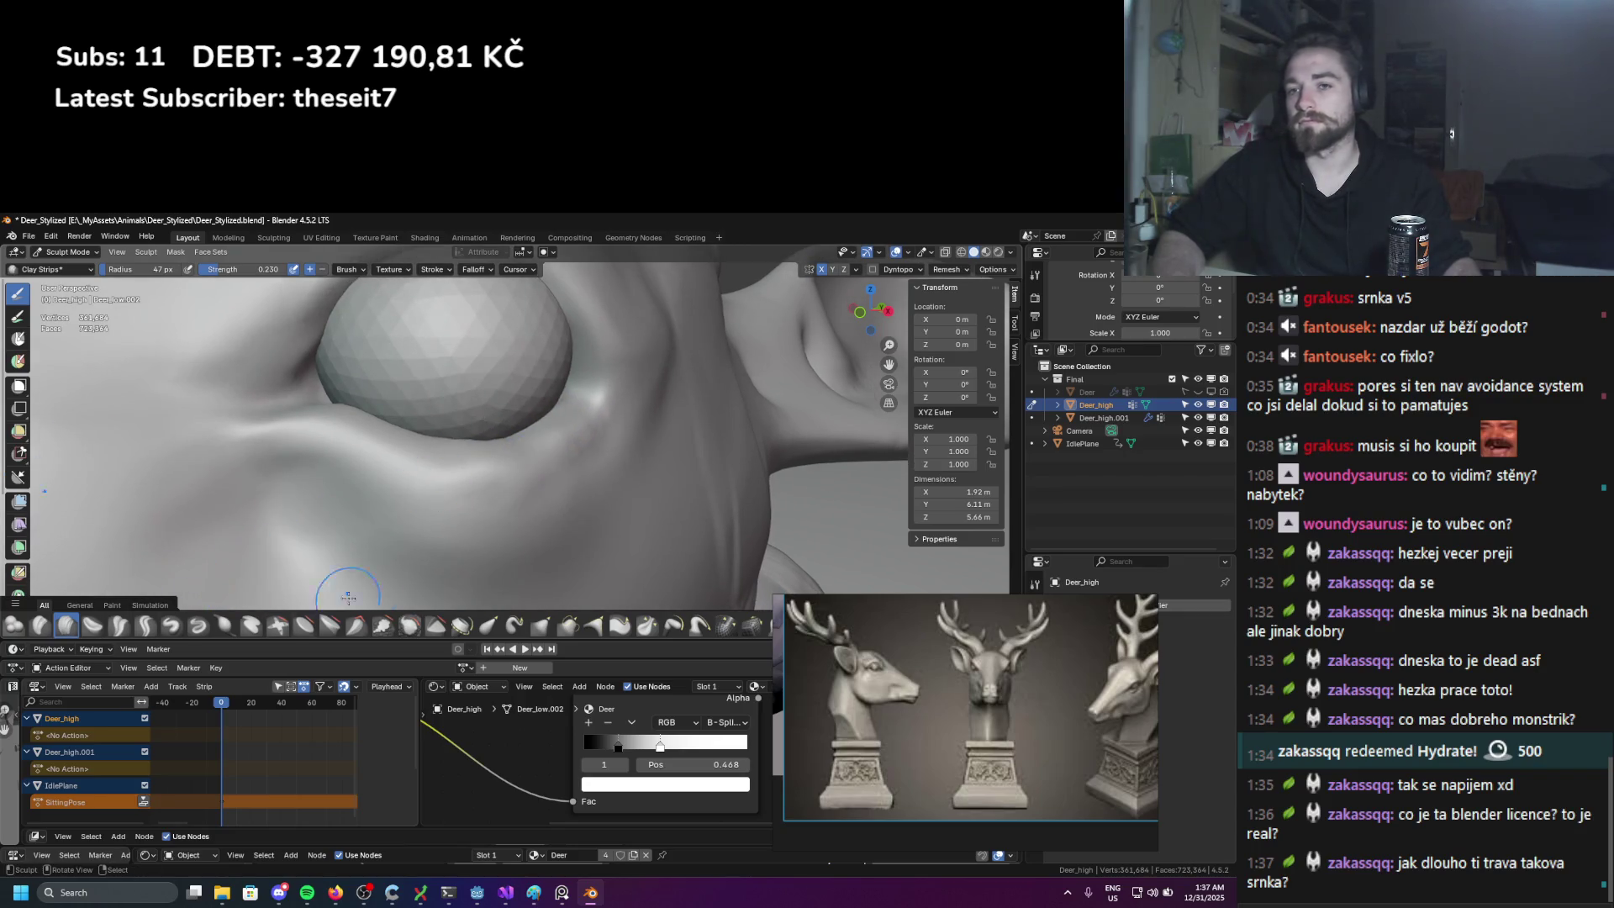
pyautogui.click(380, 627)
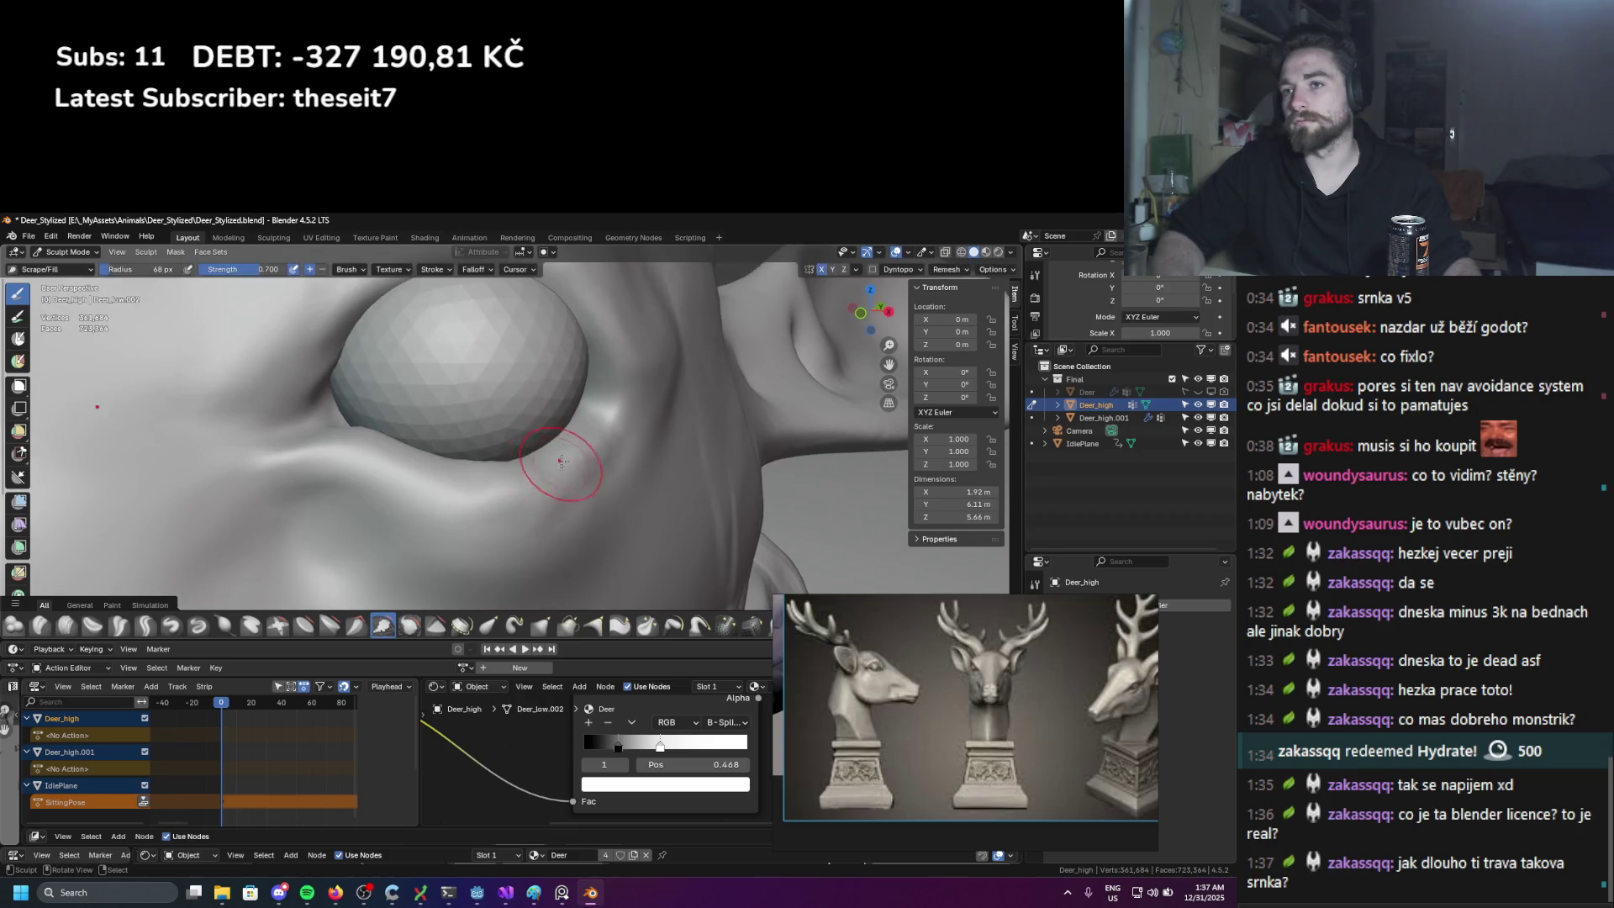
pyautogui.moveTo(414, 487); pyautogui.dragTo(397, 501, button='middle')
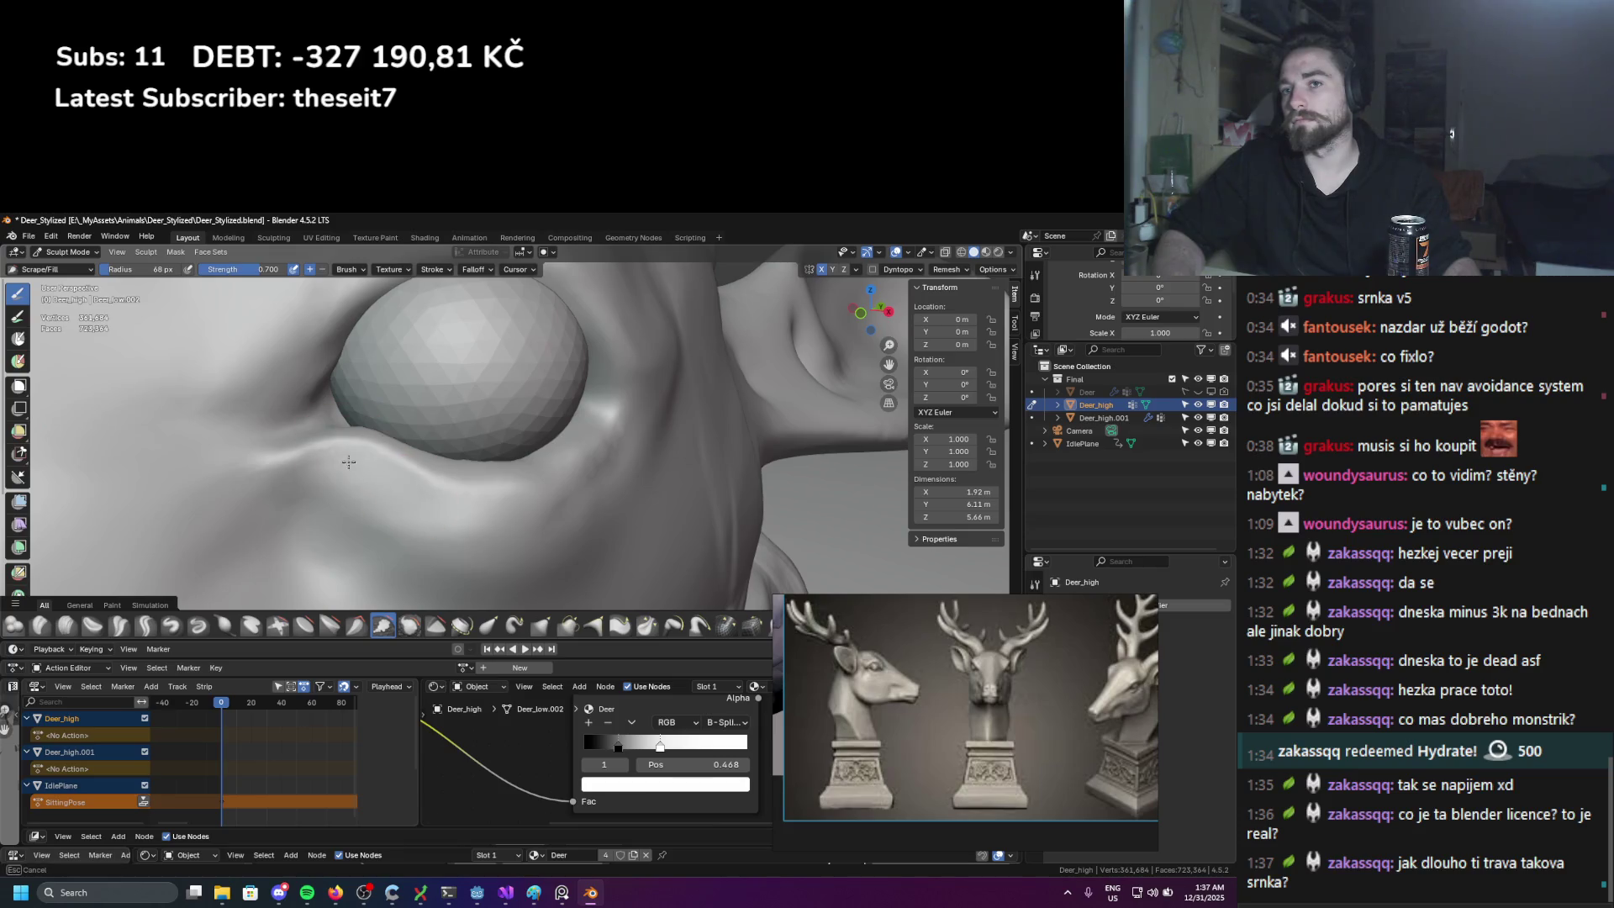
# Step: Scrape the crease below the eye and the skin beside its corner flatter, then take the Grab brush
pyautogui.moveTo(349, 461); pyautogui.dragTo(368, 473)
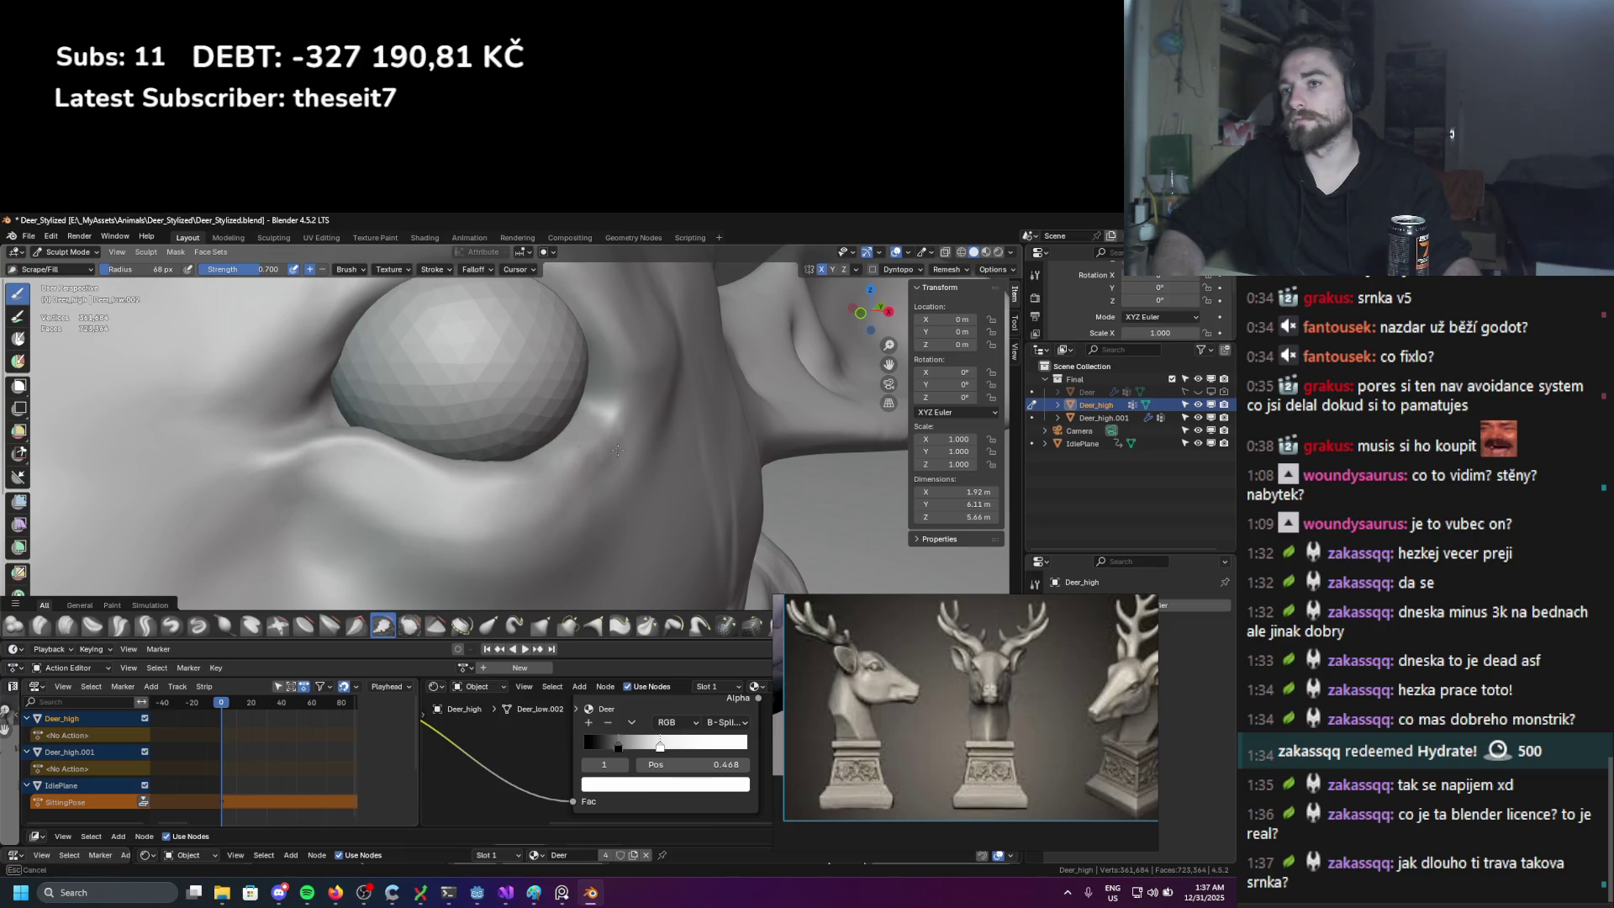
pyautogui.moveTo(617, 450); pyautogui.dragTo(622, 429)
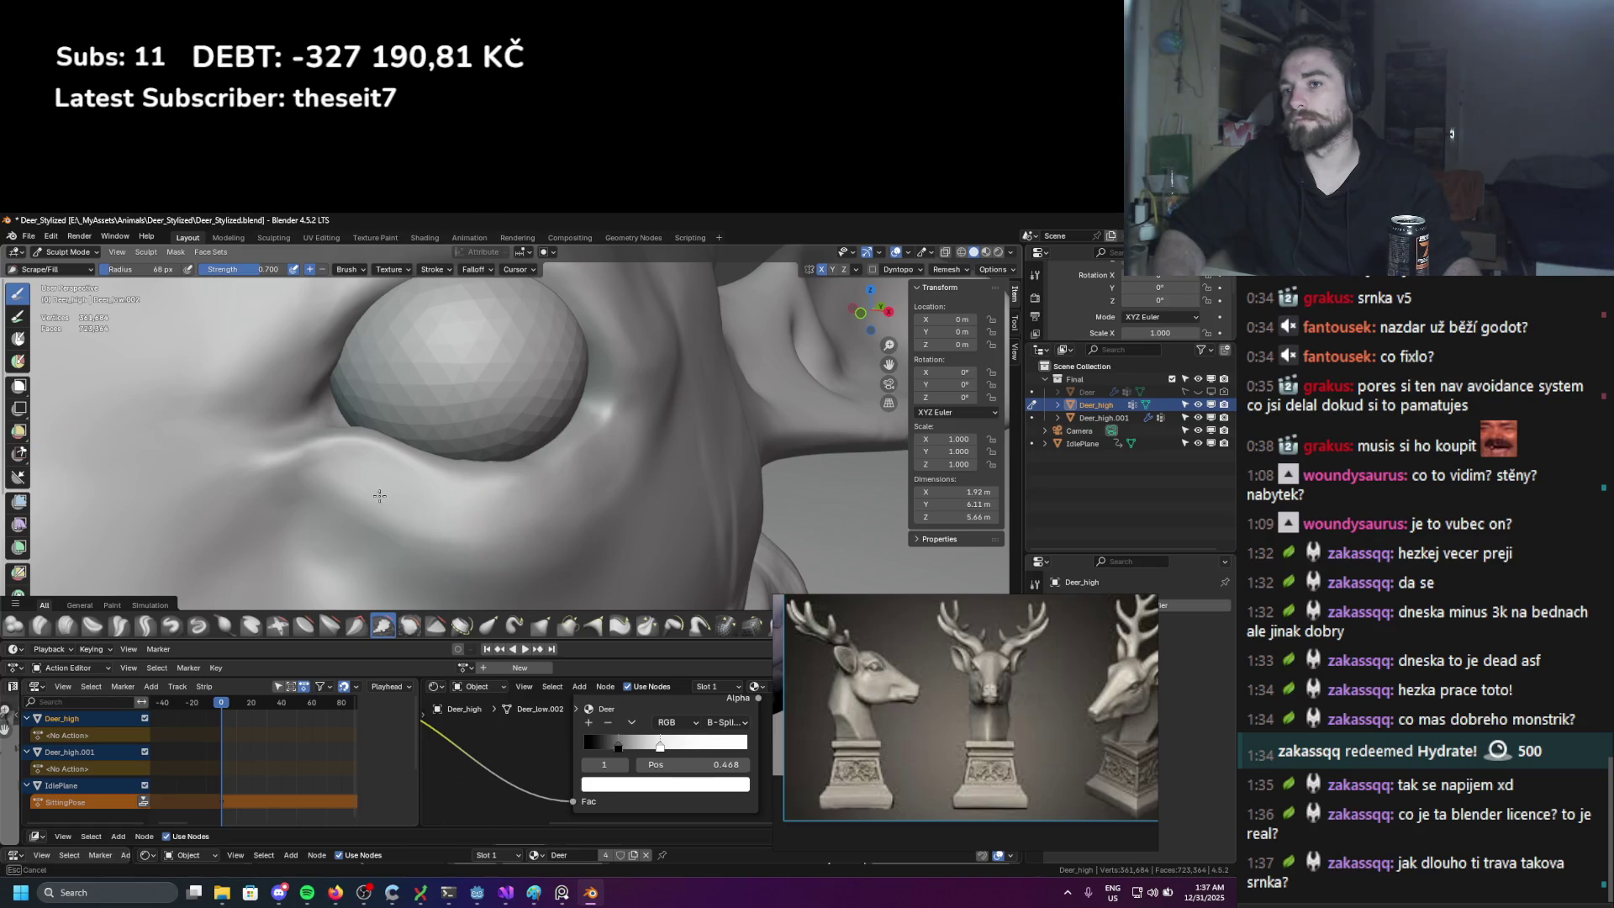
pyautogui.scroll(-2, 404, 524)
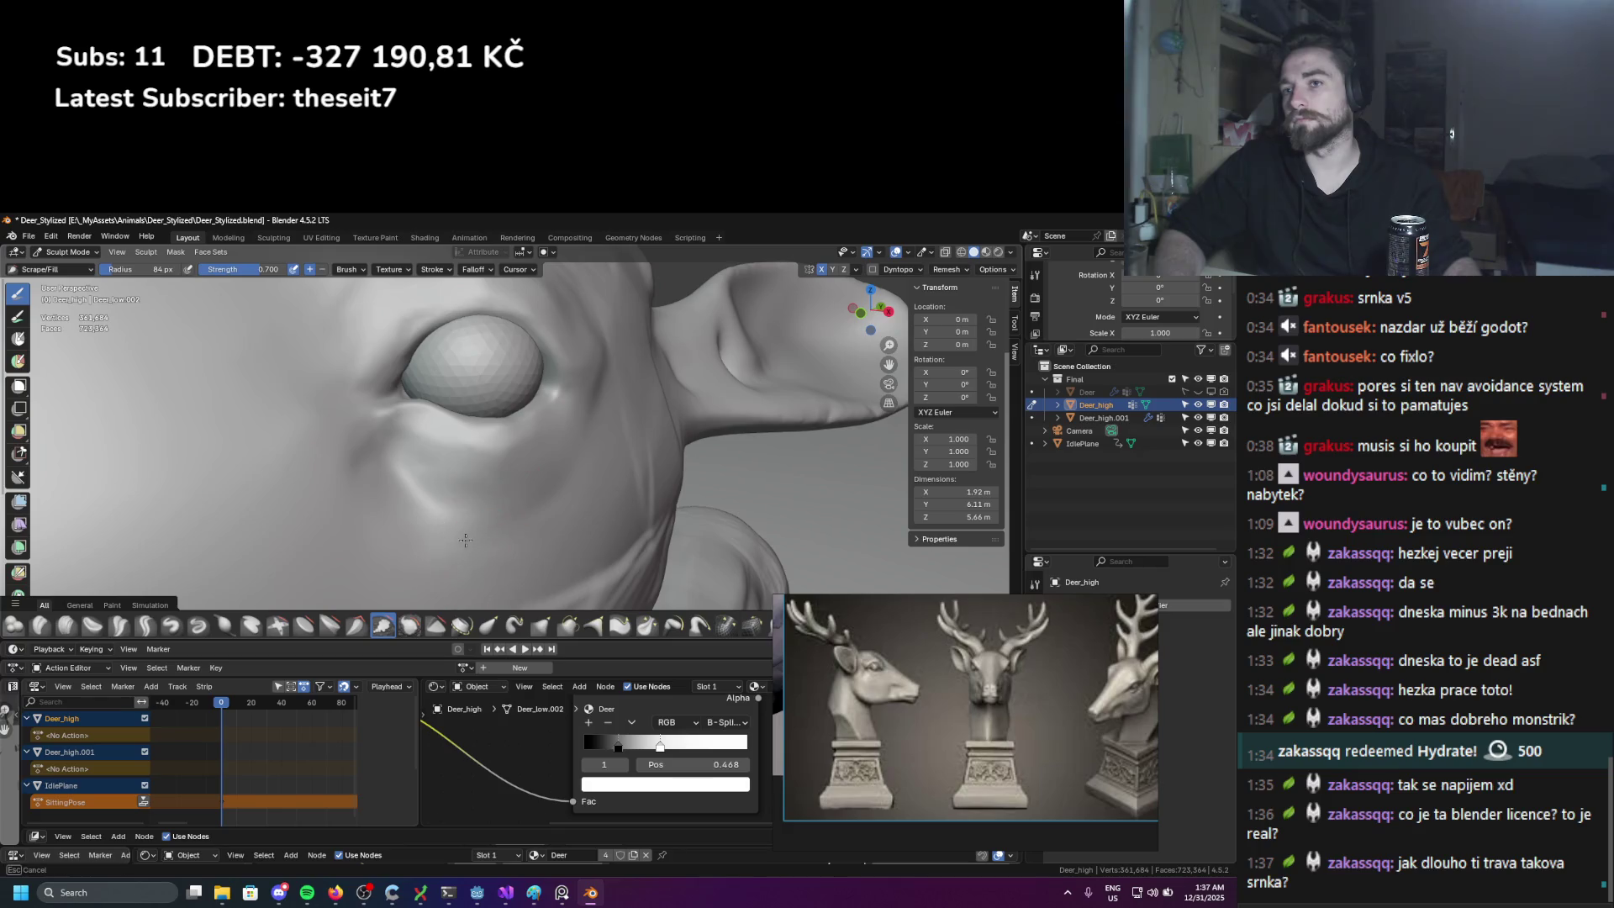
pyautogui.press('g')
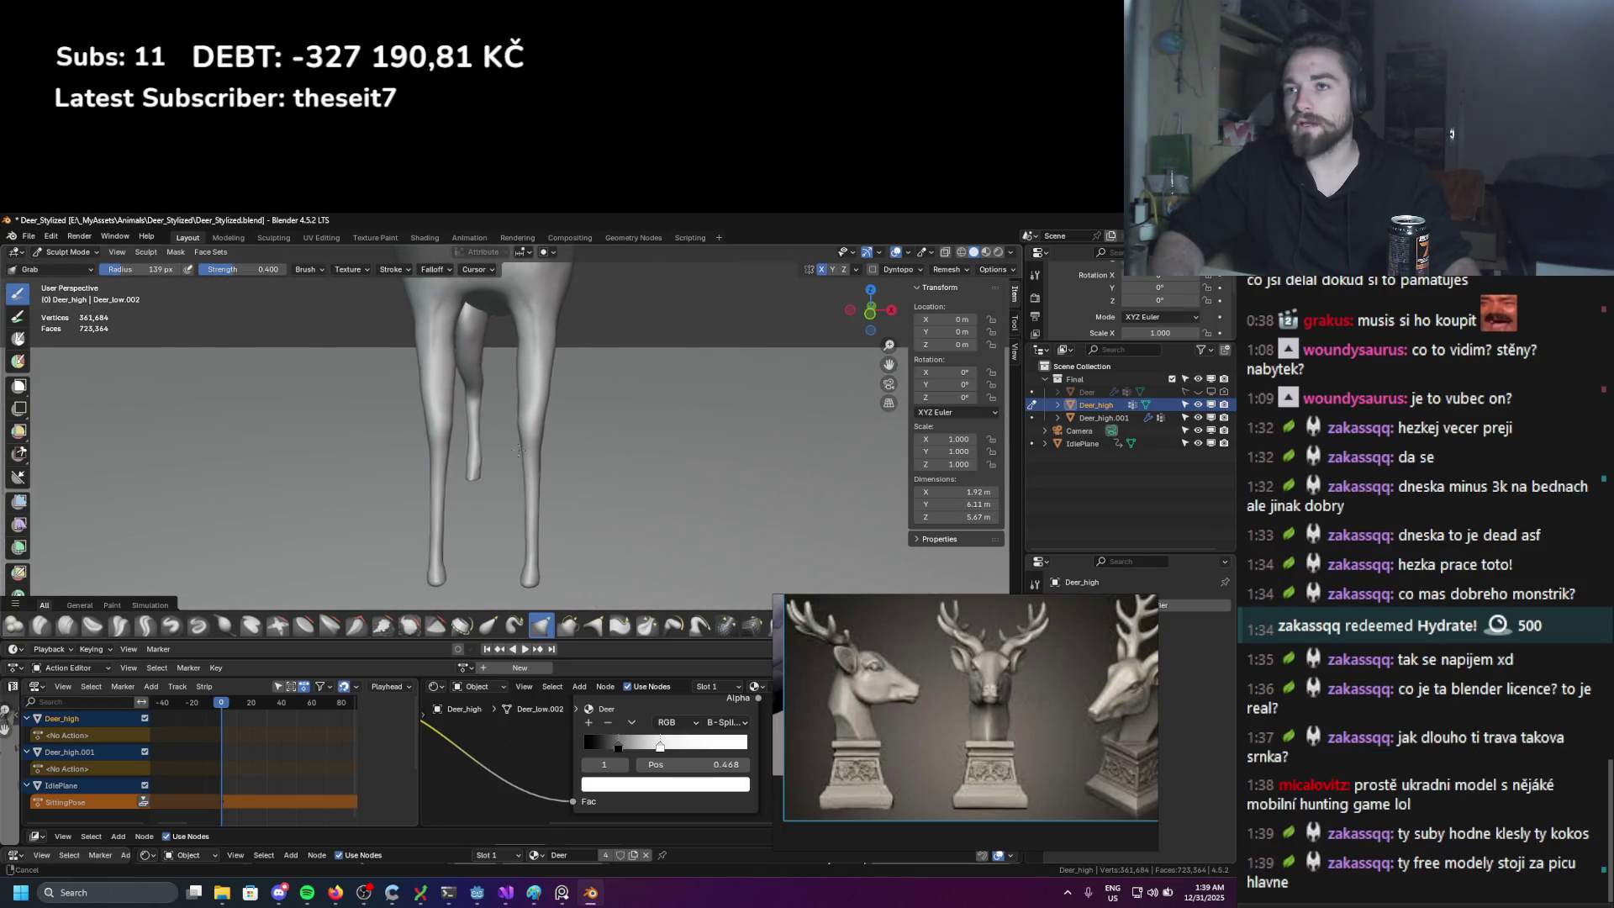
pyautogui.moveTo(519, 452)
pyautogui.mouseDown(button='middle')
pyautogui.moveTo(532, 371)
pyautogui.moveTo(517, 398)
pyautogui.moveTo(512, 370)
pyautogui.moveTo(501, 446)
pyautogui.moveTo(379, 403)
pyautogui.moveTo(447, 451)
pyautogui.moveTo(515, 395)
pyautogui.moveTo(482, 434)
pyautogui.mouseUp(button='middle')
pyautogui.click(227, 625)
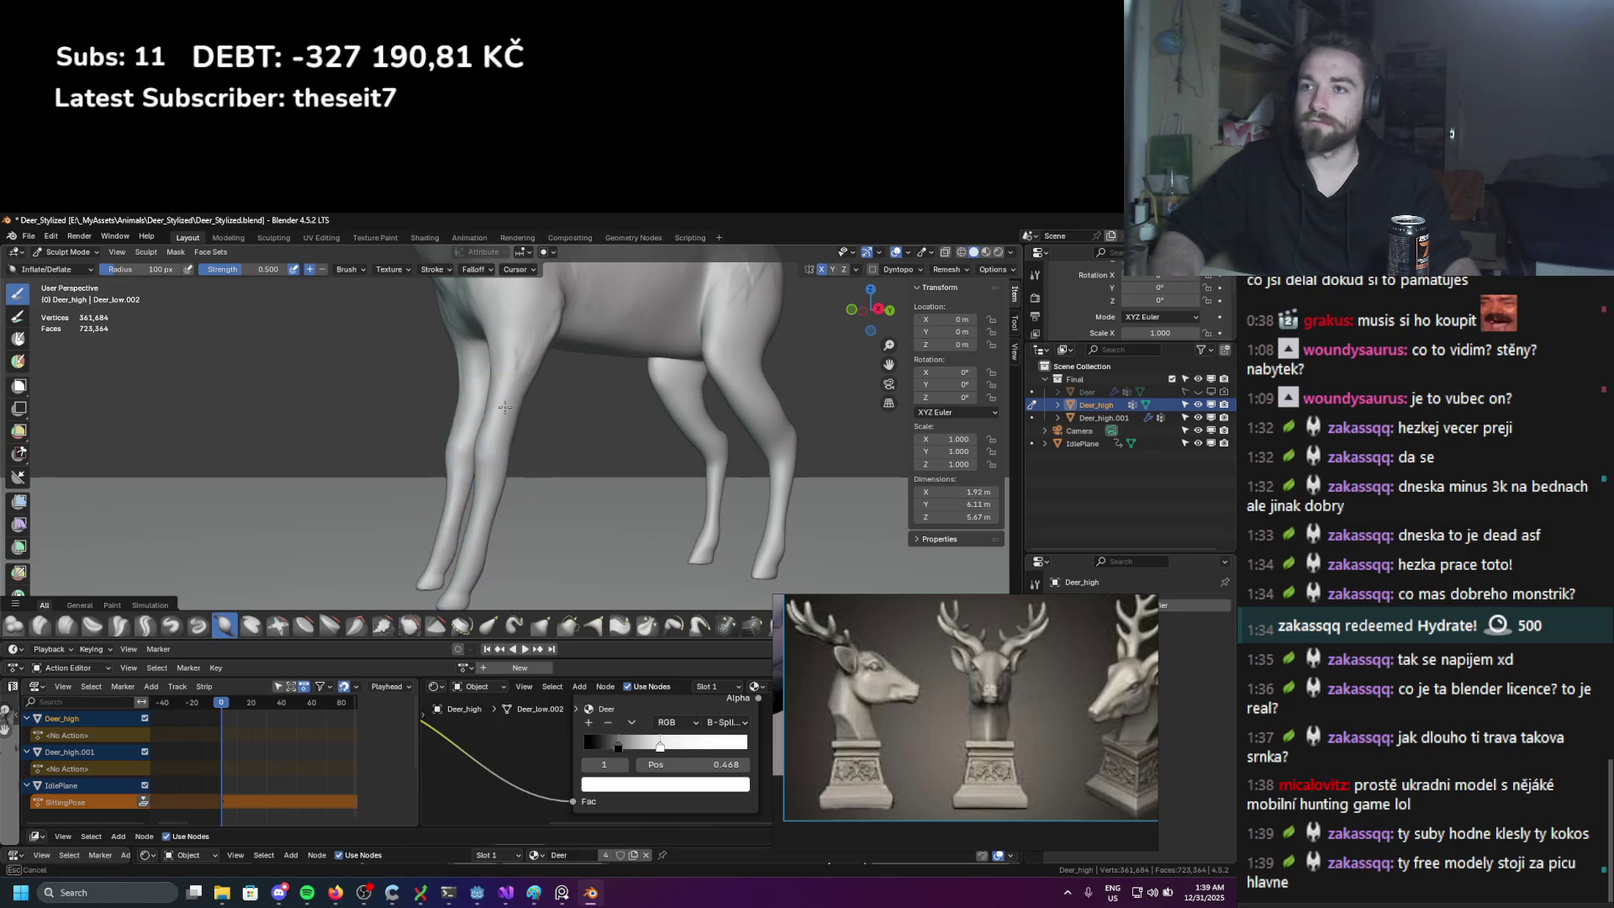
pyautogui.scroll(-3, 512, 367)
pyautogui.scroll(3, 496, 421)
pyautogui.moveTo(496, 420)
pyautogui.keyDown('shift'); pyautogui.mouseDown(button='middle')
pyautogui.moveTo(476, 566)
pyautogui.moveTo(484, 552)
pyautogui.mouseUp(button='middle'); pyautogui.keyUp('shift')
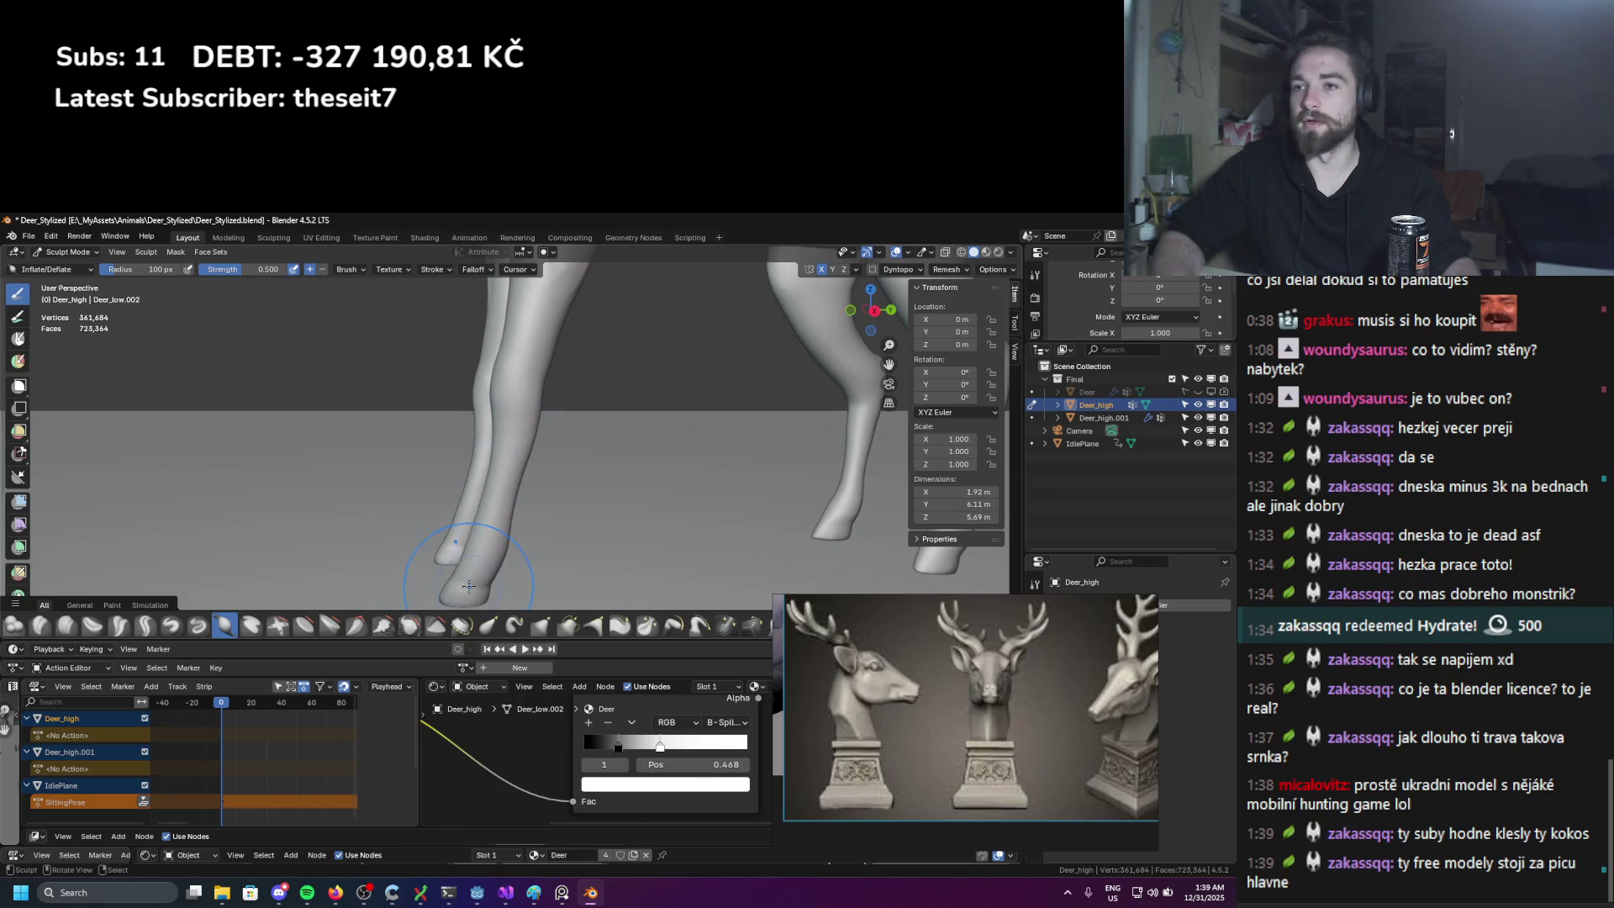
pyautogui.scroll(2, 495, 565)
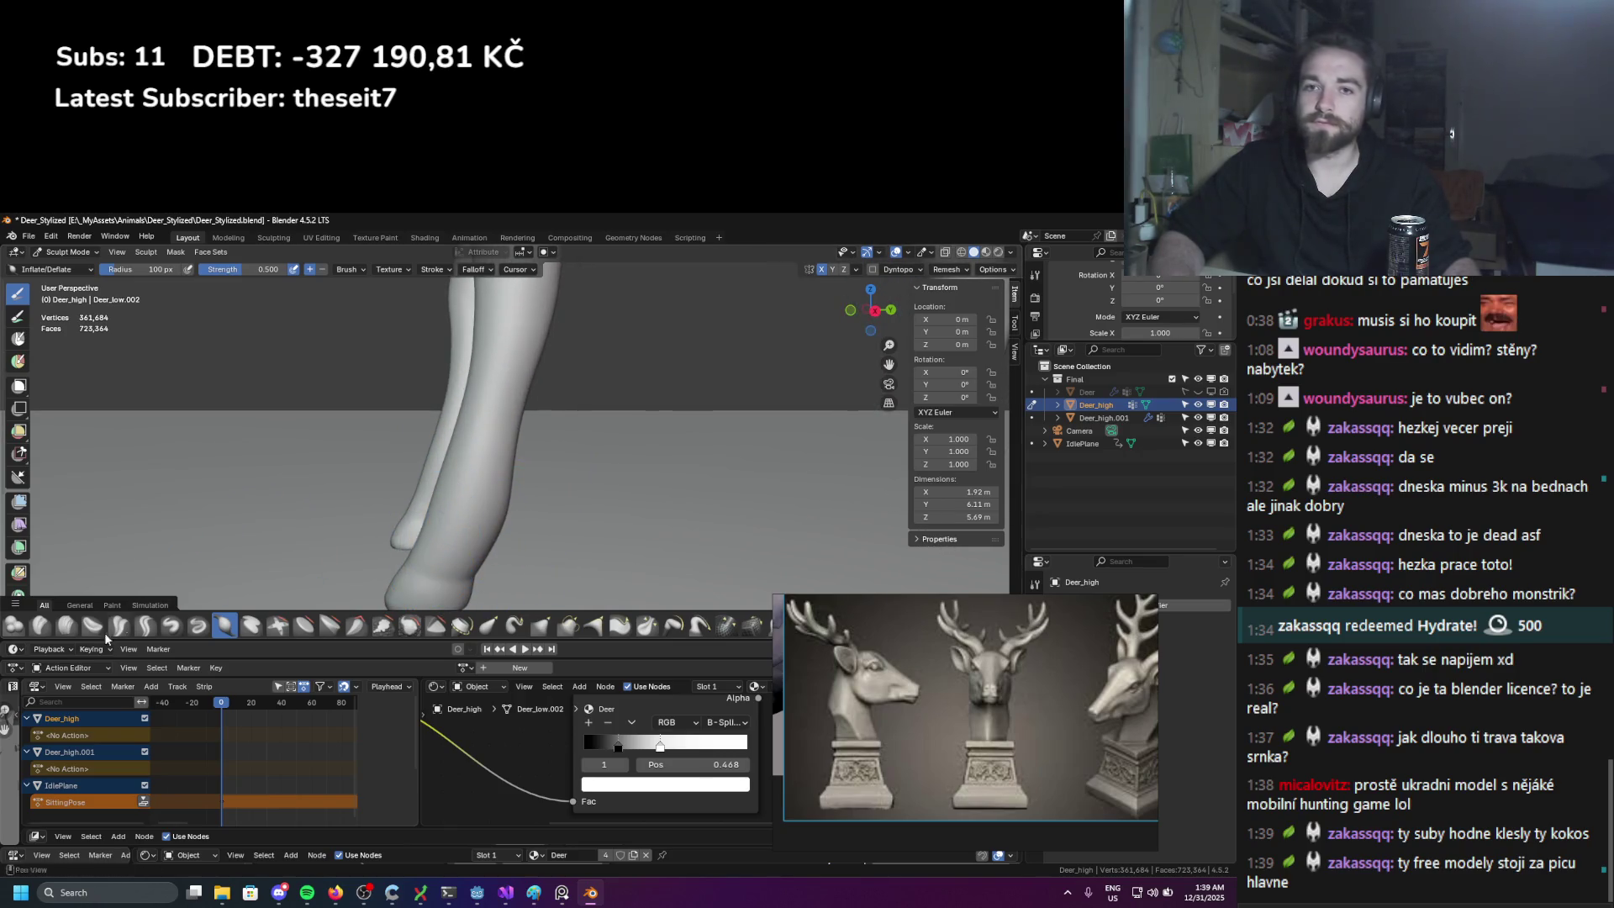
pyautogui.press('c')
pyautogui.press('f')
pyautogui.click(542, 469)
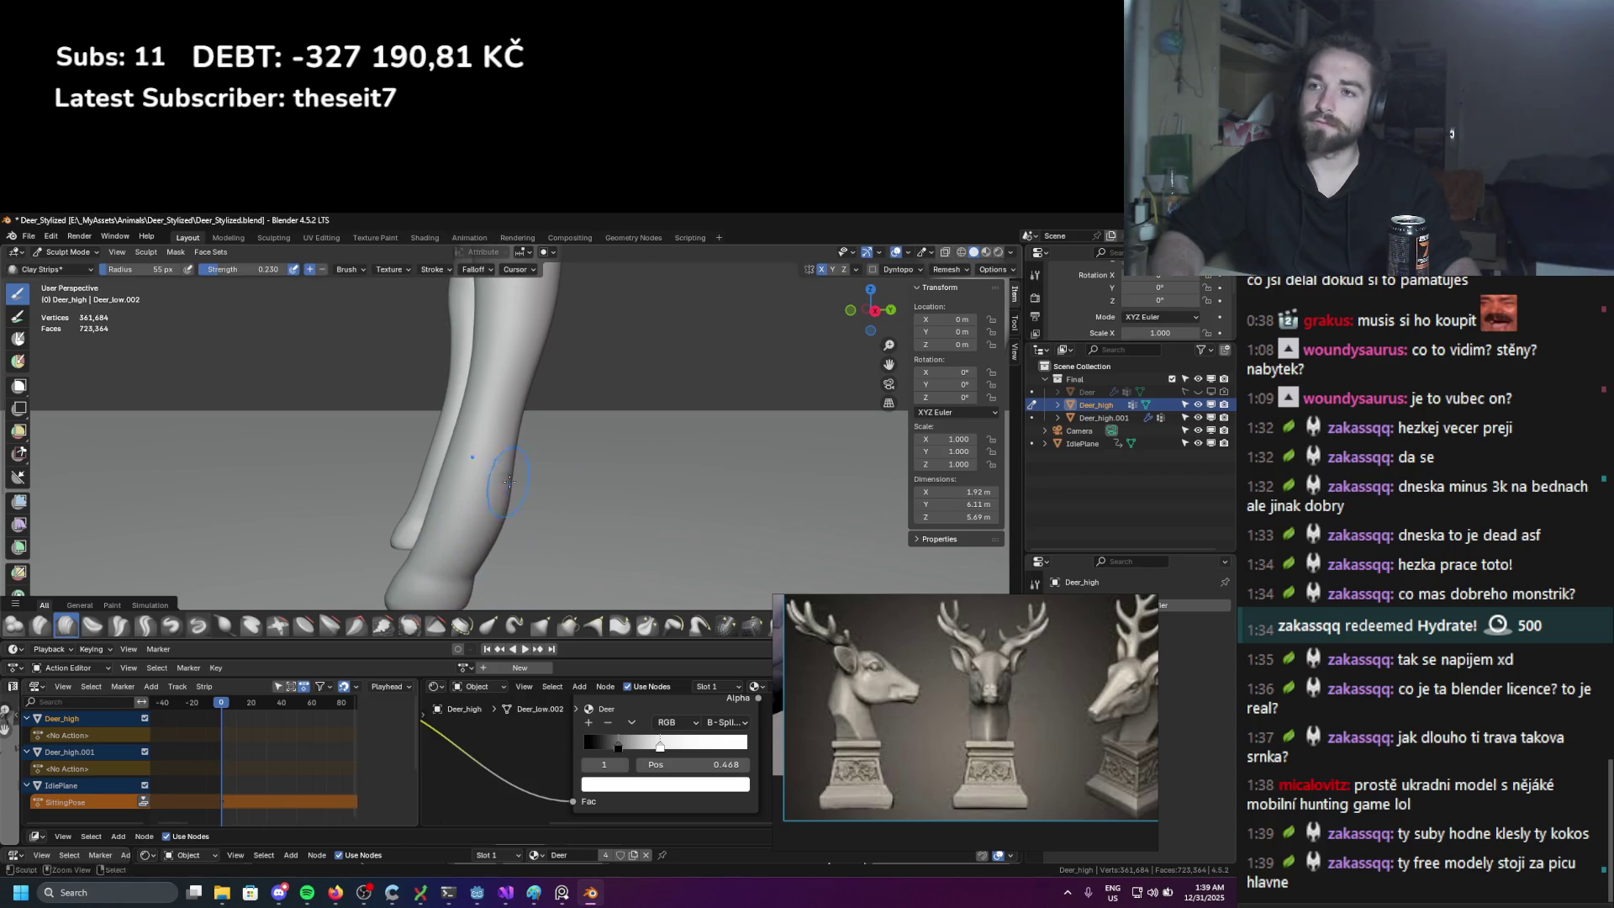
pyautogui.moveTo(459, 539)
pyautogui.mouseDown(button='middle')
pyautogui.moveTo(503, 367)
pyautogui.moveTo(500, 497)
pyautogui.mouseUp(button='middle')
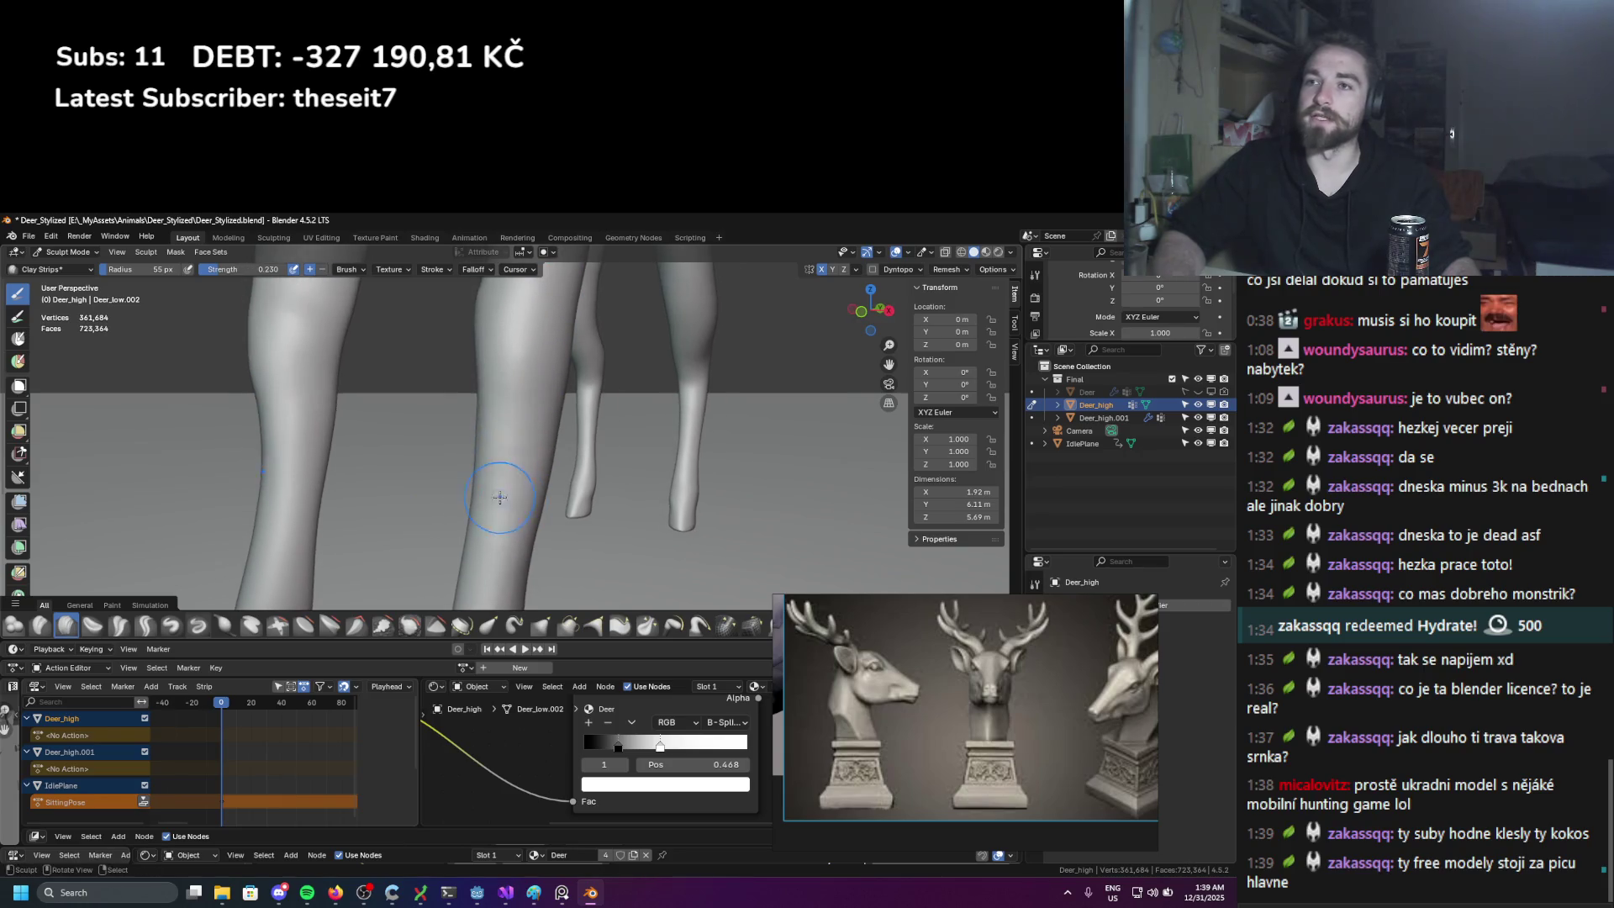
pyautogui.moveTo(492, 393)
pyautogui.mouseDown(button='middle')
pyautogui.moveTo(505, 325)
pyautogui.moveTo(517, 426)
pyautogui.mouseUp(button='middle')
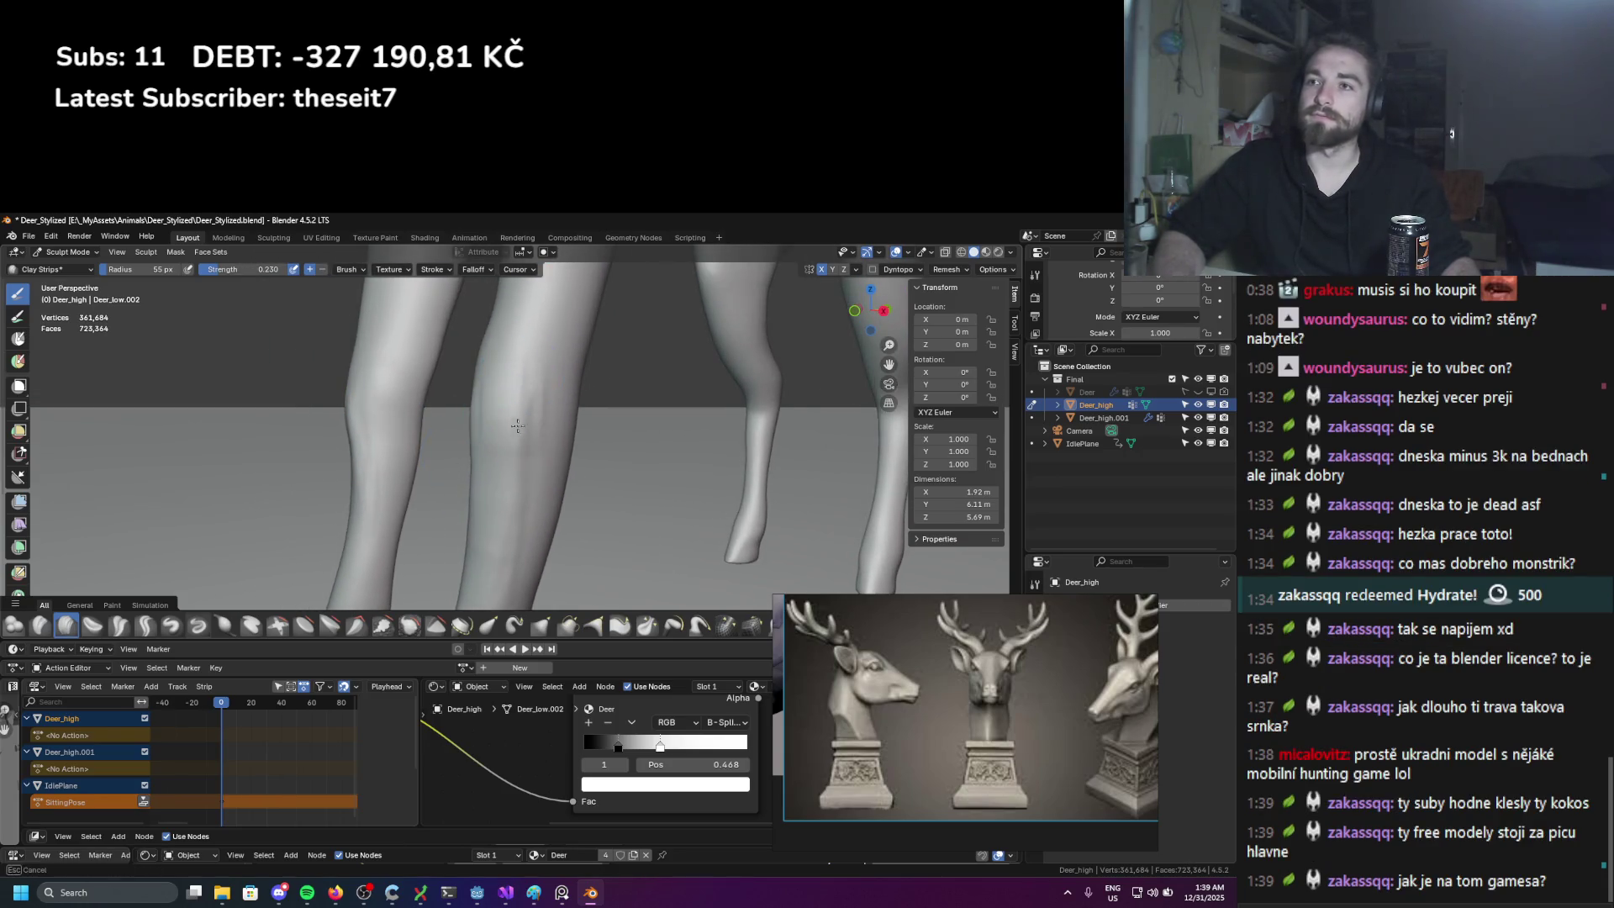
pyautogui.moveTo(560, 365)
pyautogui.mouseDown(button='middle')
pyautogui.moveTo(546, 387)
pyautogui.moveTo(533, 370)
pyautogui.moveTo(492, 460)
pyautogui.mouseUp(button='middle')
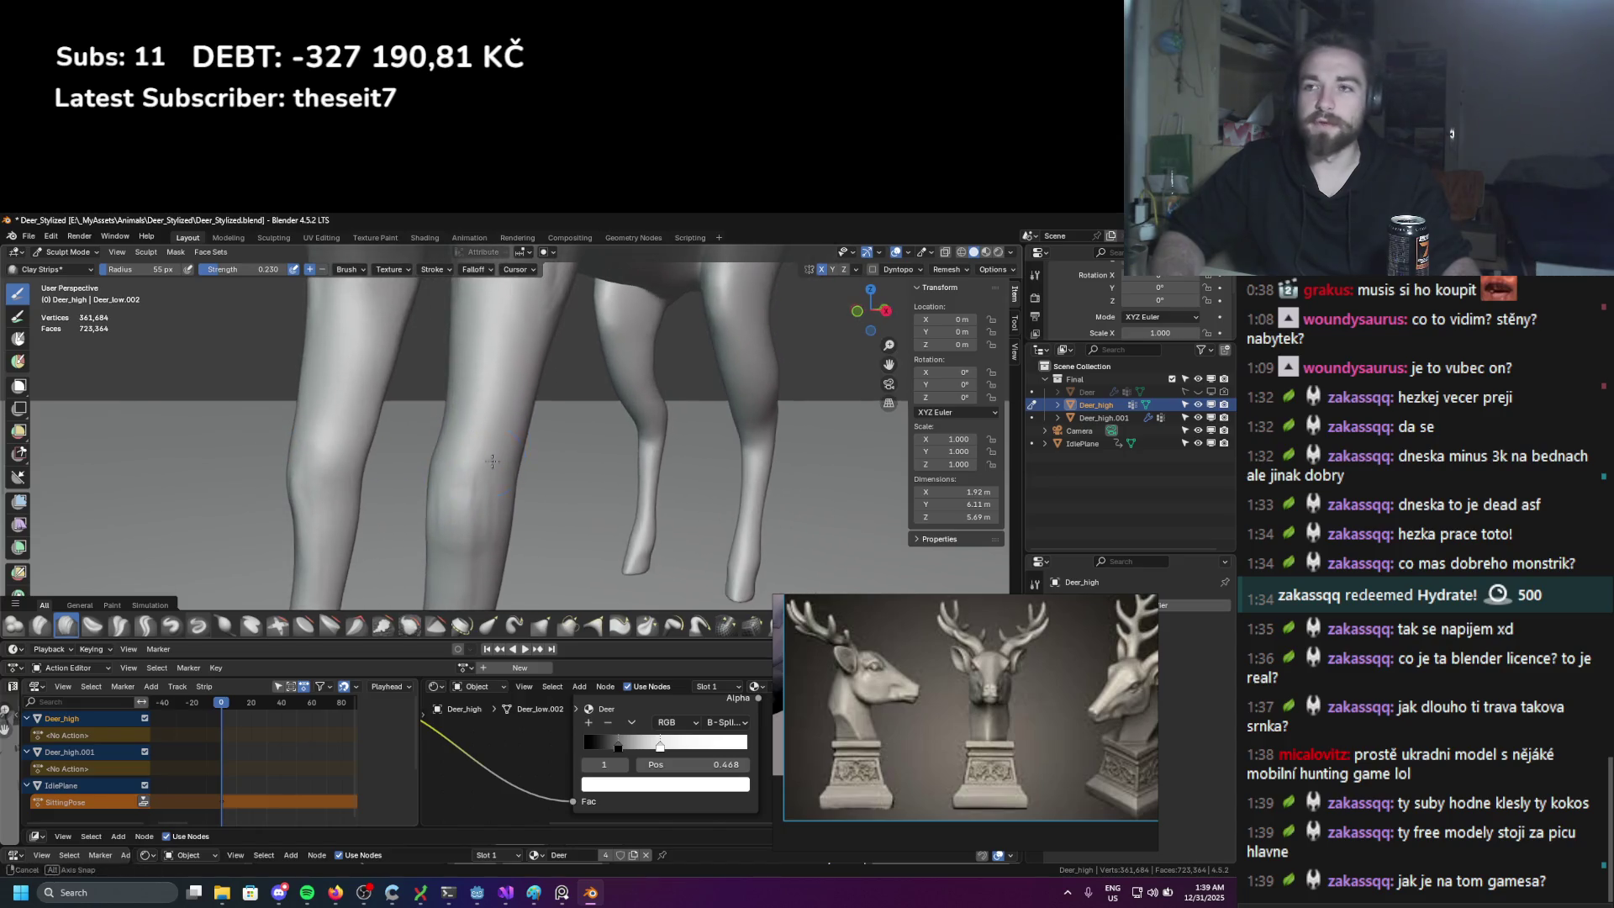
pyautogui.moveTo(539, 355)
pyautogui.mouseDown(button='middle')
pyautogui.moveTo(509, 383)
pyautogui.moveTo(498, 525)
pyautogui.mouseUp(button='middle')
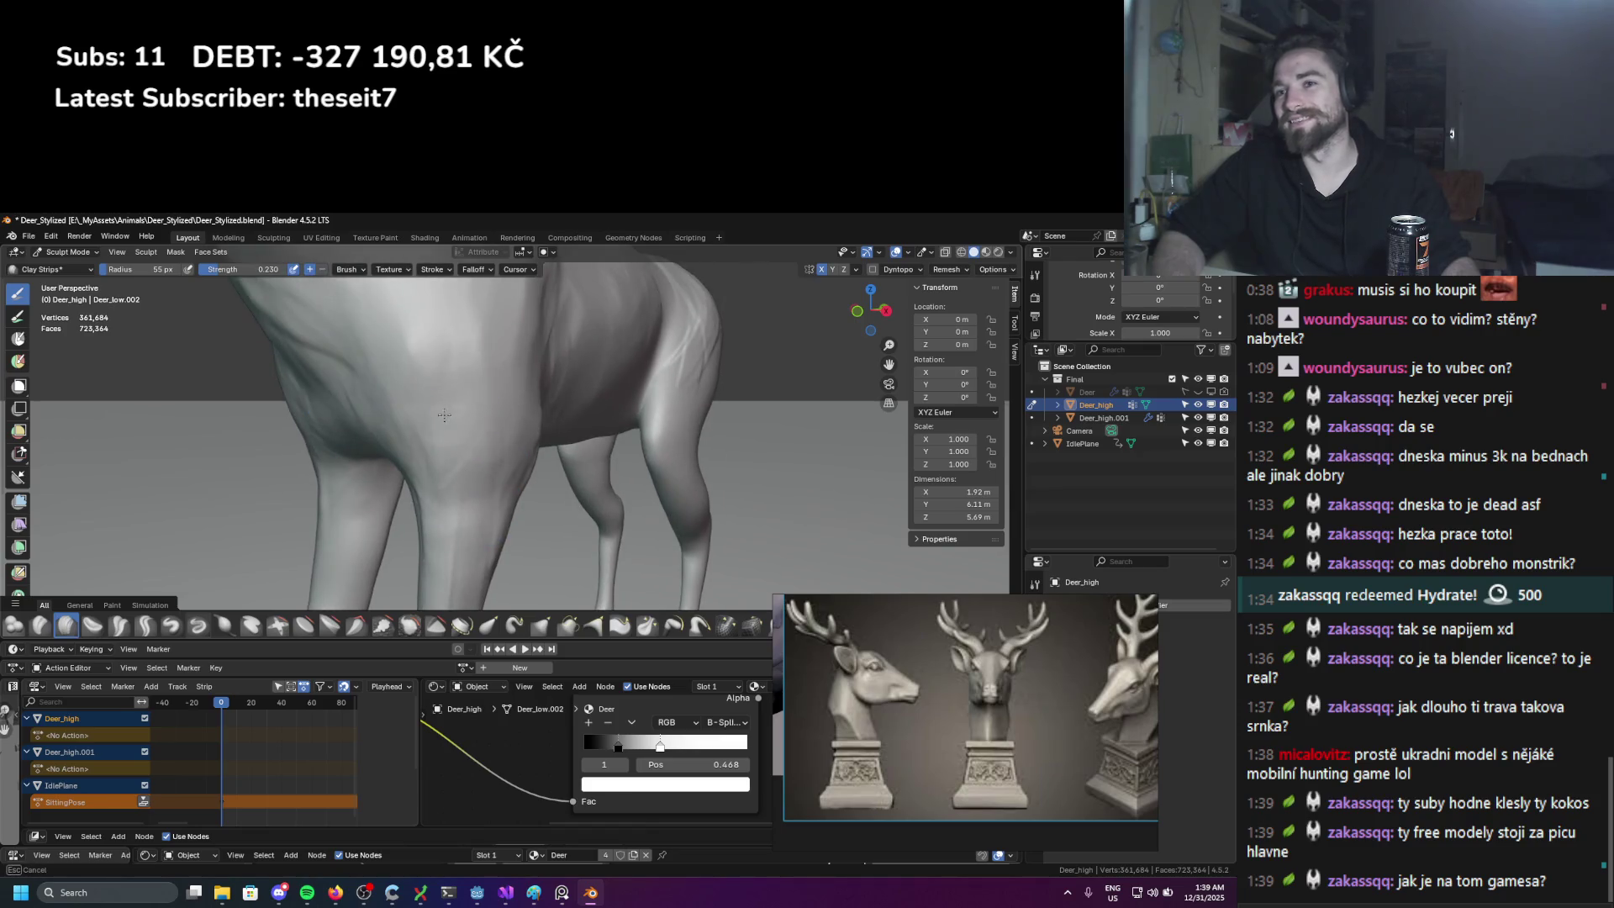
pyautogui.scroll(-5, 471, 463)
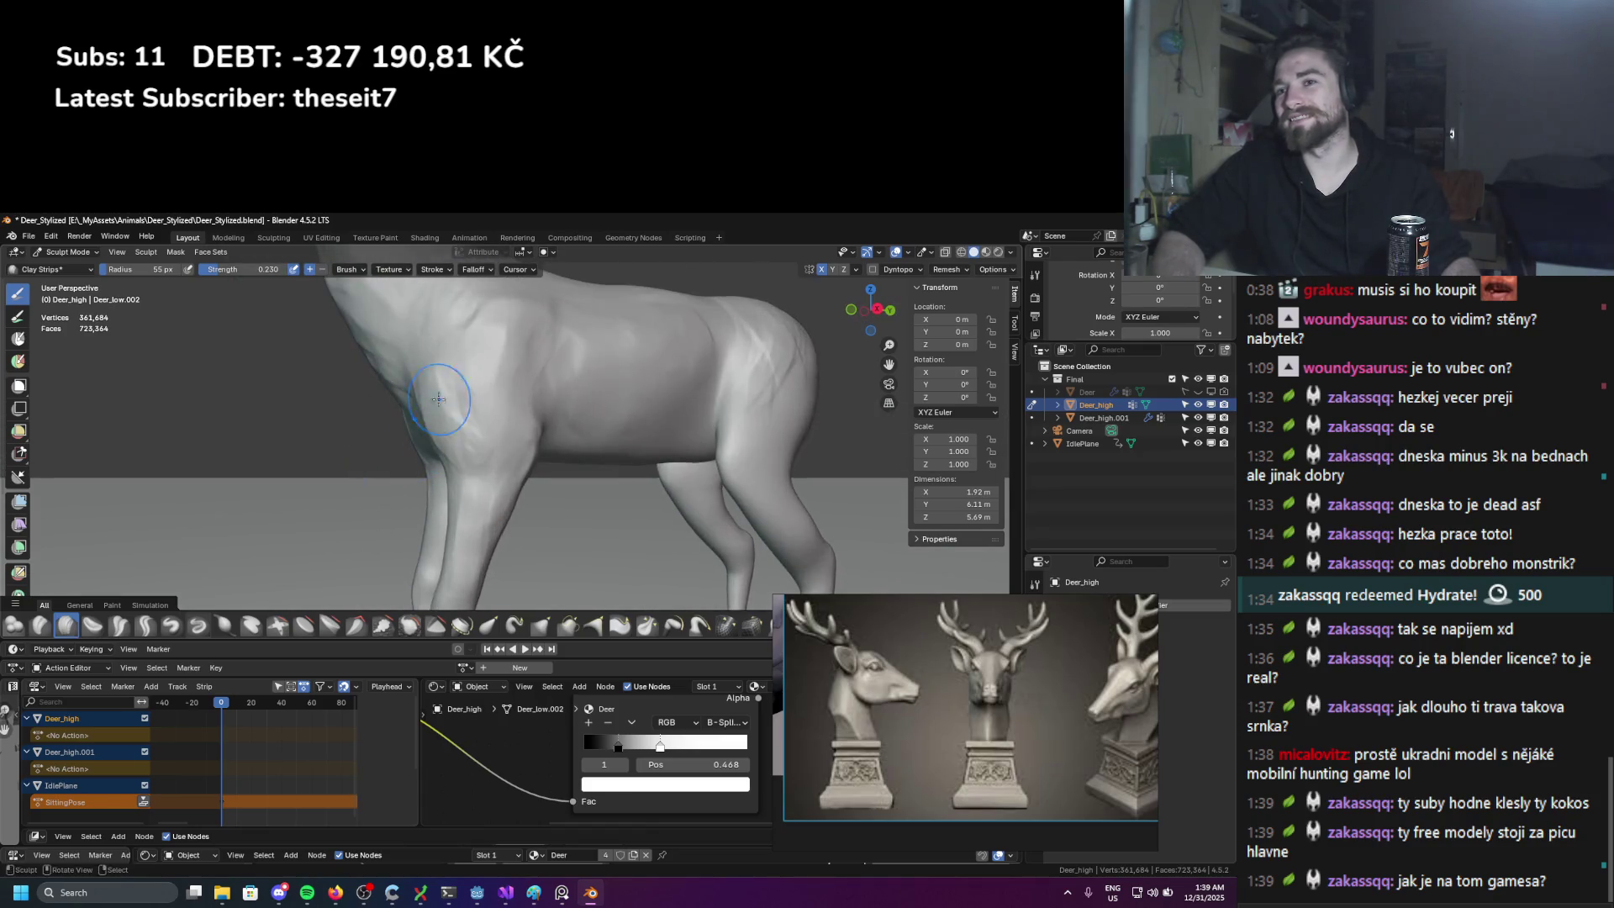
pyautogui.moveTo(498, 491); pyautogui.dragTo(501, 430, button='middle')
pyautogui.moveTo(504, 491); pyautogui.dragTo(483, 571, button='middle')
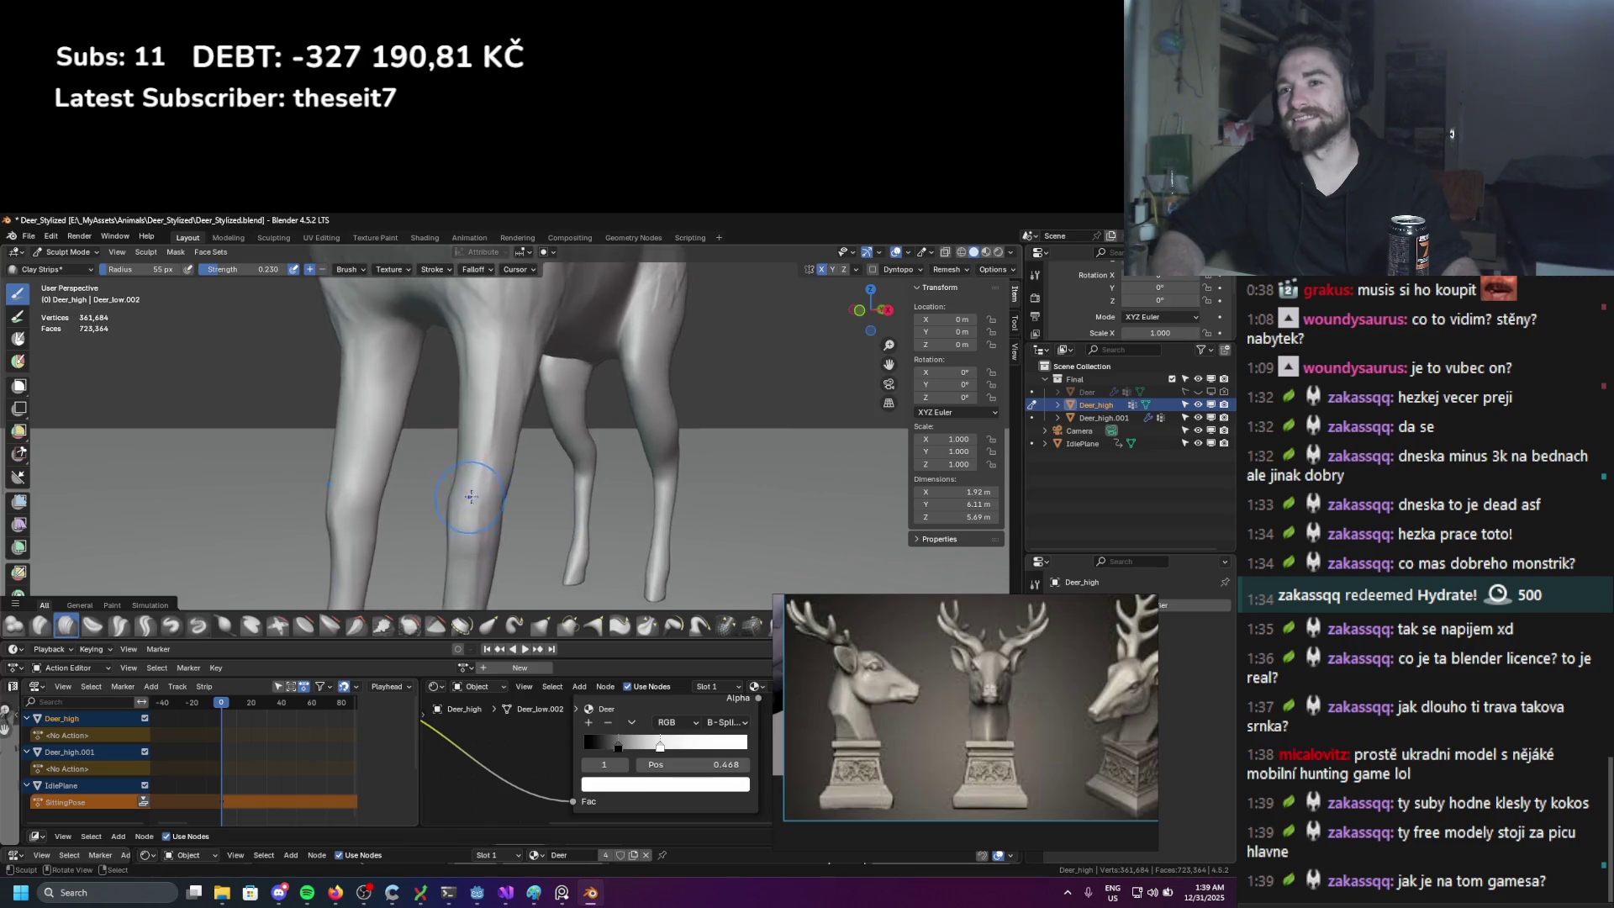
pyautogui.scroll(5, 353, 420)
pyautogui.moveTo(351, 370); pyautogui.dragTo(352, 488, button='middle')
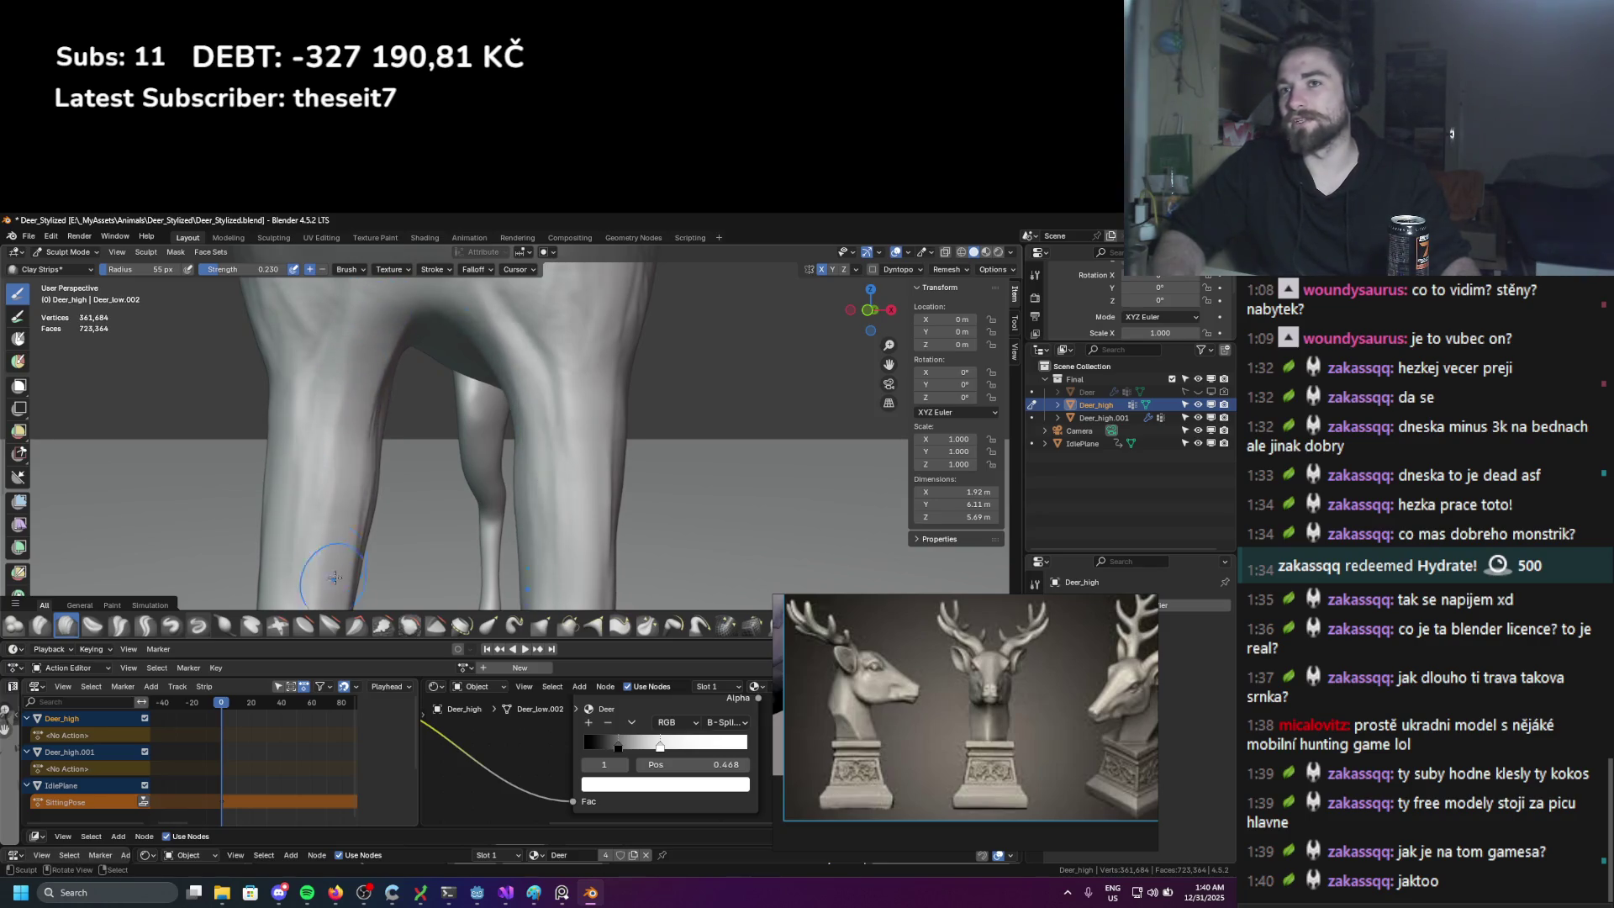
pyautogui.scroll(-4, 396, 336)
pyautogui.scroll(5, 402, 522)
pyautogui.moveTo(402, 523); pyautogui.dragTo(462, 486, button='middle')
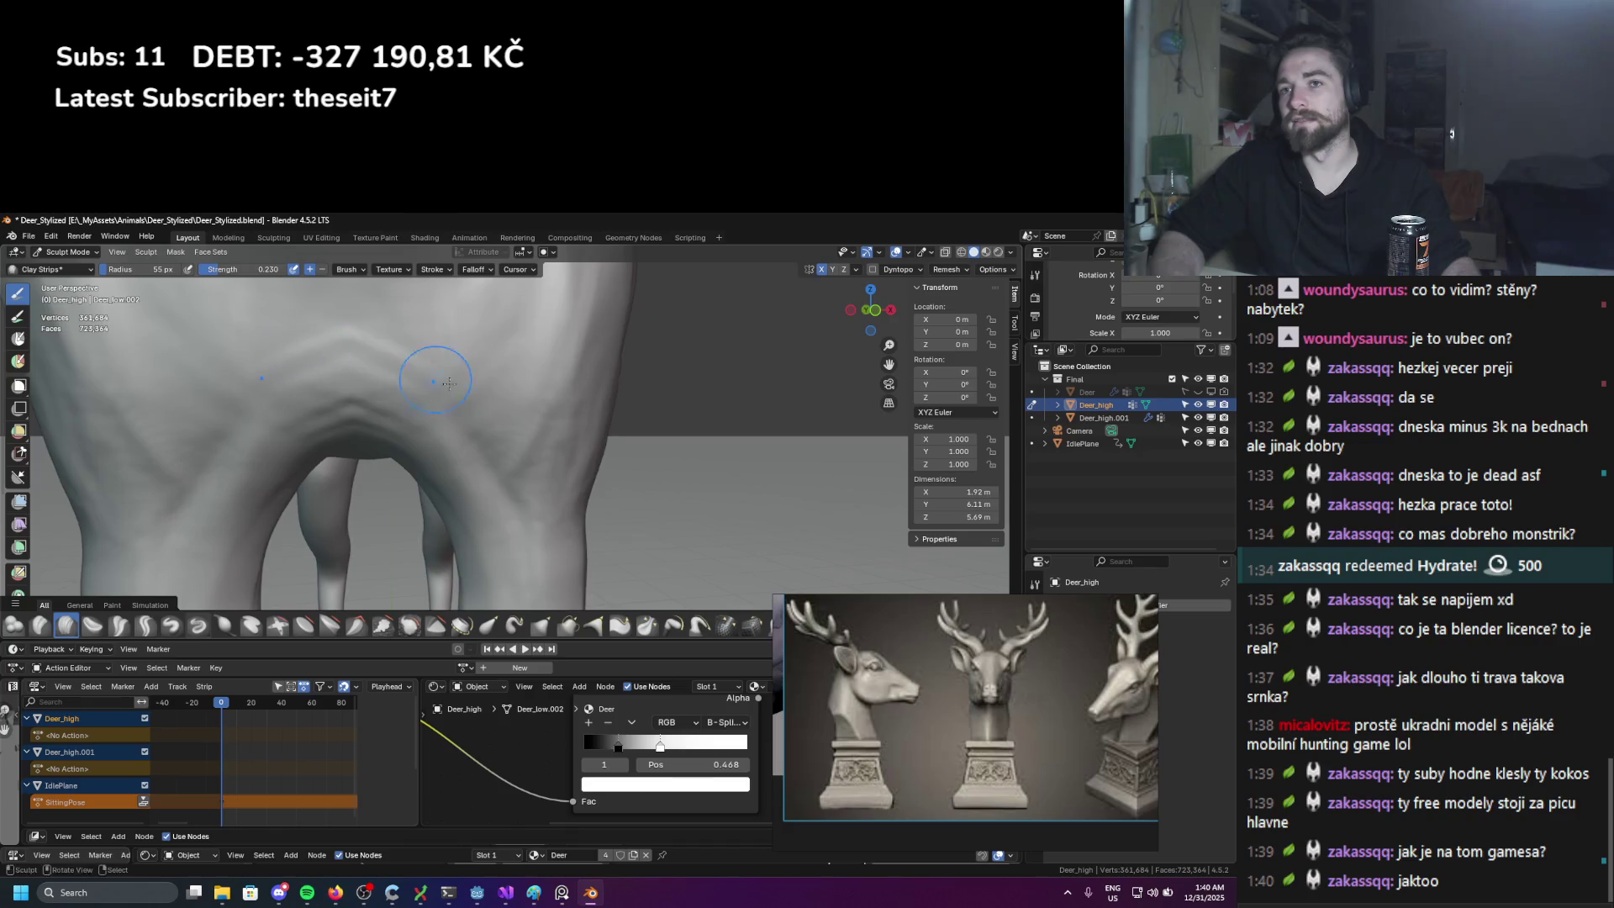
pyautogui.moveTo(496, 353)
pyautogui.mouseDown(button='middle')
pyautogui.moveTo(521, 410)
pyautogui.moveTo(420, 378)
pyautogui.mouseUp(button='middle')
pyautogui.scroll(3, 390, 373)
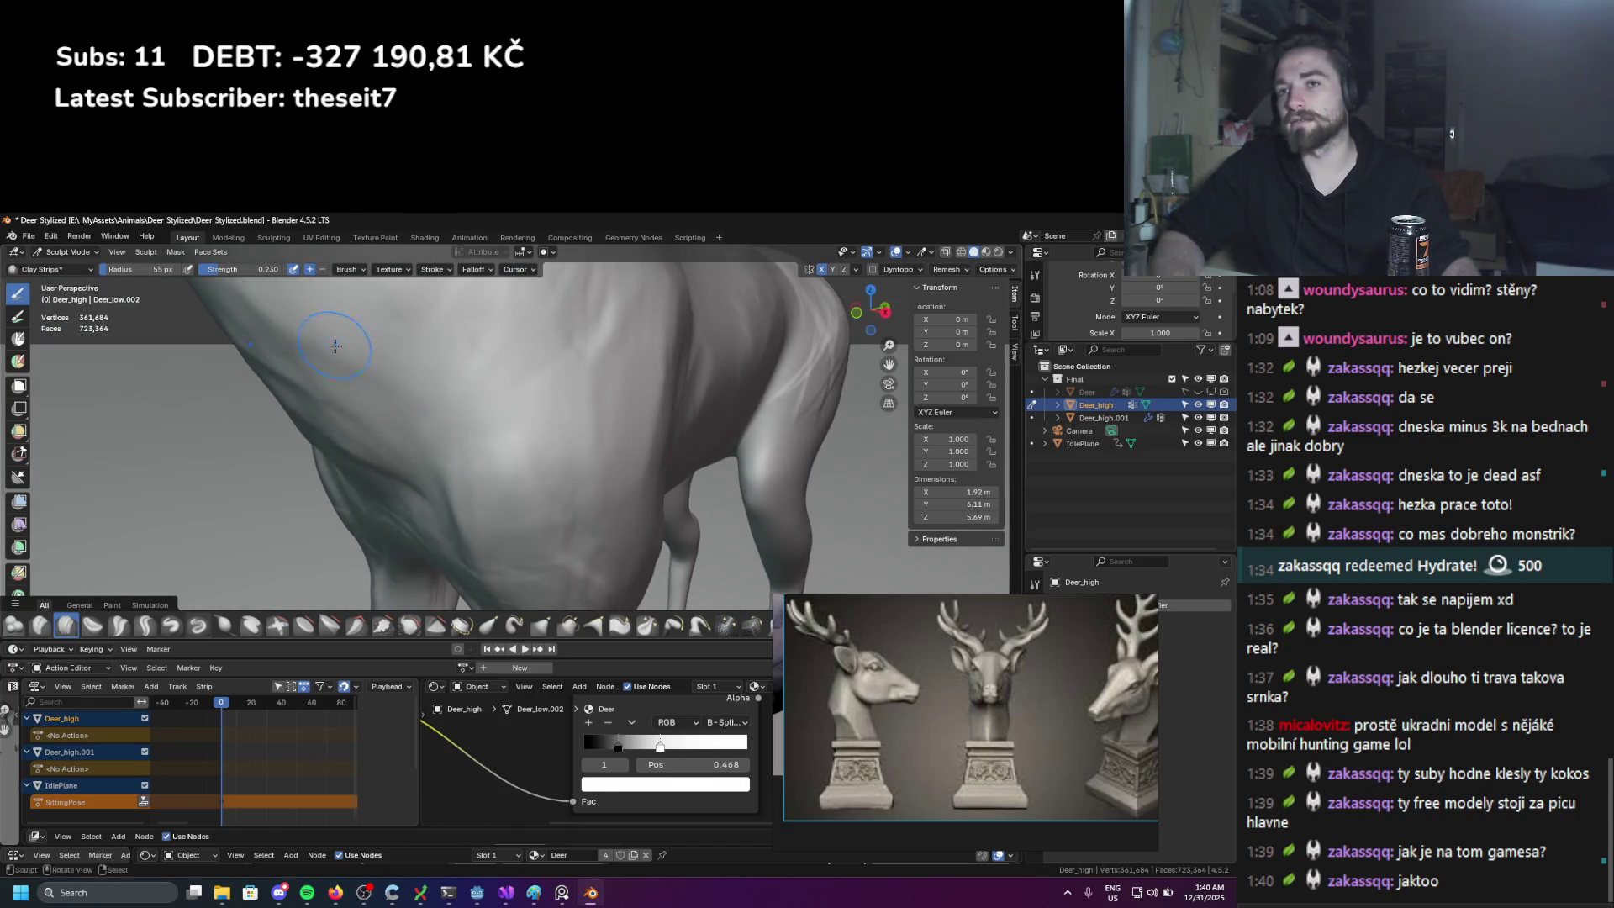
pyautogui.scroll(-5, 335, 345)
pyautogui.scroll(4, 448, 518)
pyautogui.moveTo(399, 372)
pyautogui.mouseDown(button='middle')
pyautogui.moveTo(382, 372)
pyautogui.moveTo(414, 432)
pyautogui.moveTo(354, 434)
pyautogui.mouseUp(button='middle')
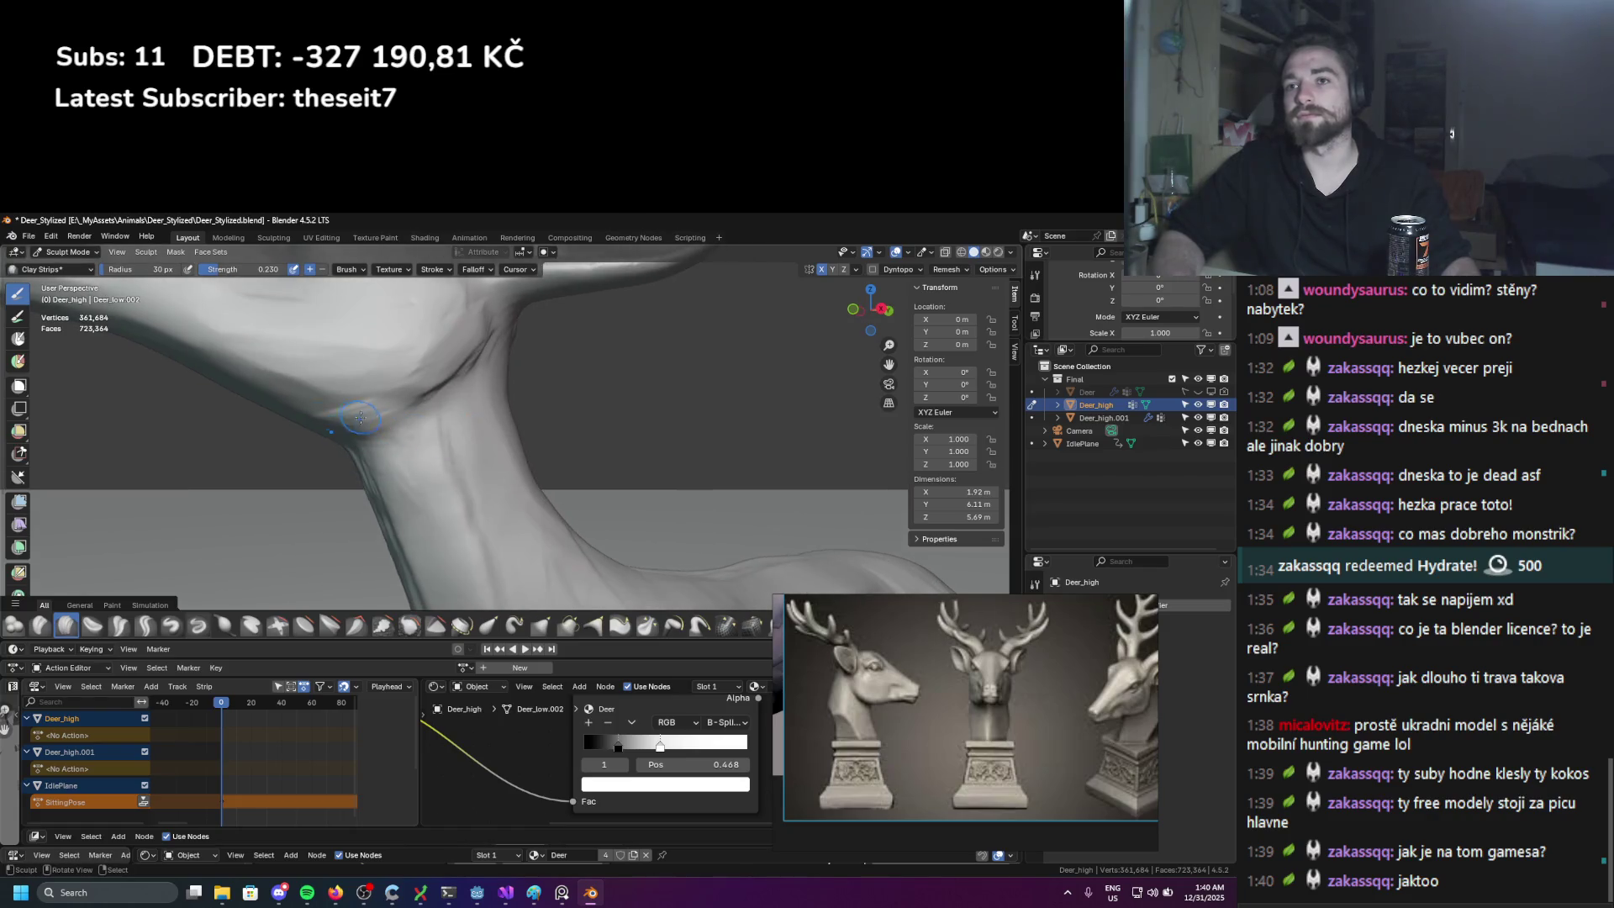
pyautogui.moveTo(452, 405); pyautogui.dragTo(441, 454, button='middle')
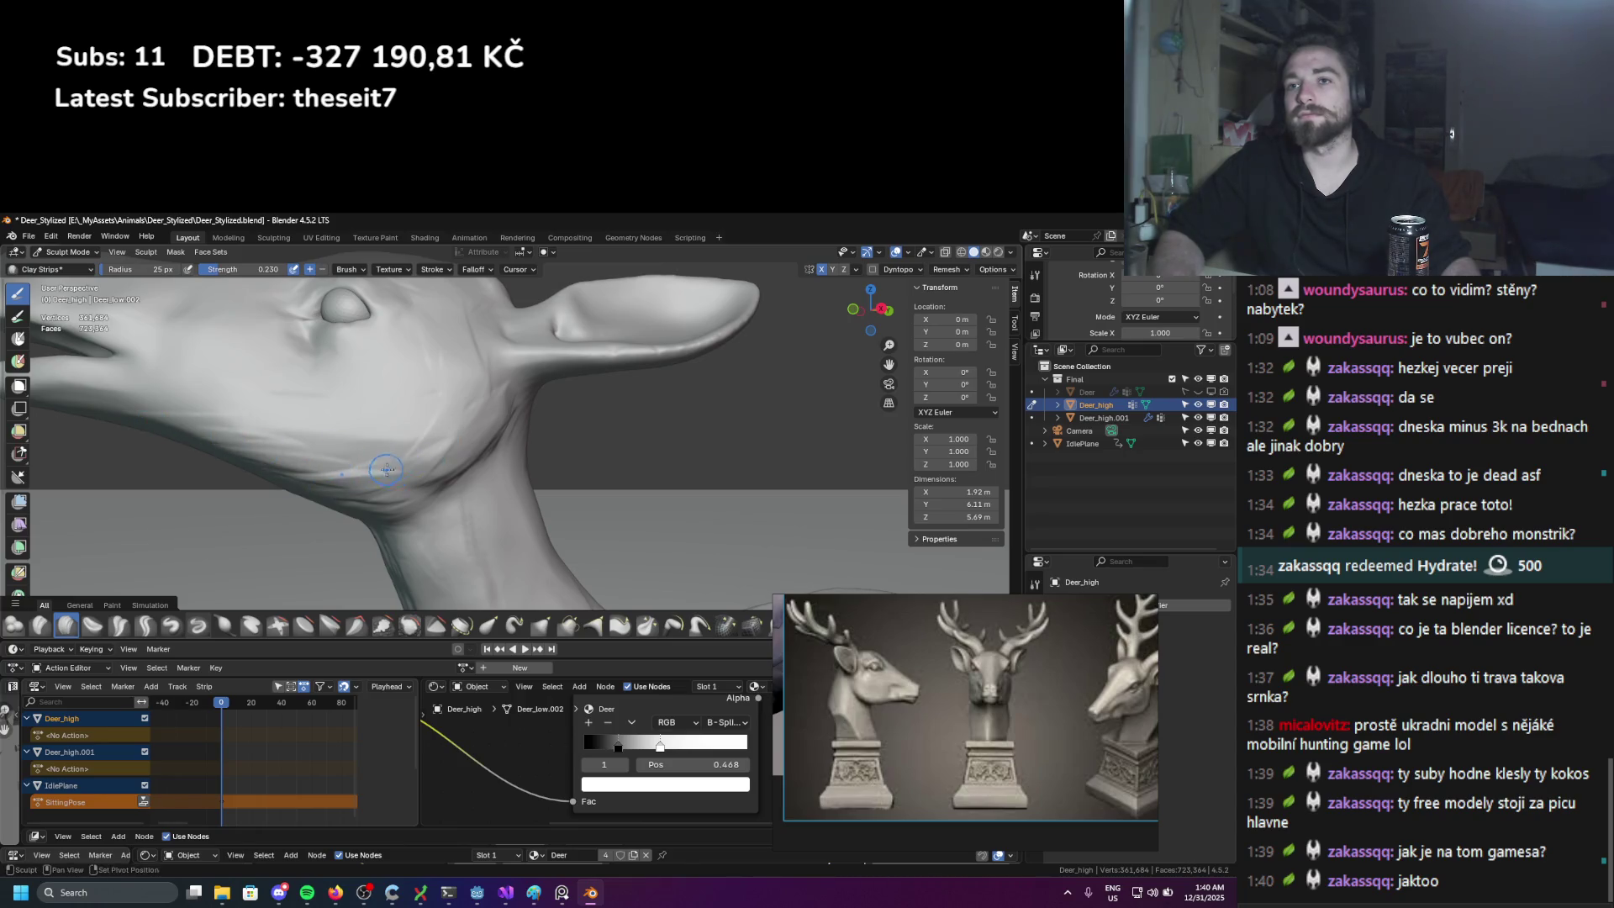
pyautogui.moveTo(386, 465)
pyautogui.mouseDown(button='middle')
pyautogui.moveTo(462, 494)
pyautogui.moveTo(503, 463)
pyautogui.moveTo(555, 486)
pyautogui.moveTo(535, 479)
pyautogui.mouseUp(button='middle')
pyautogui.scroll(-5, 490, 386)
pyautogui.scroll(5, 493, 412)
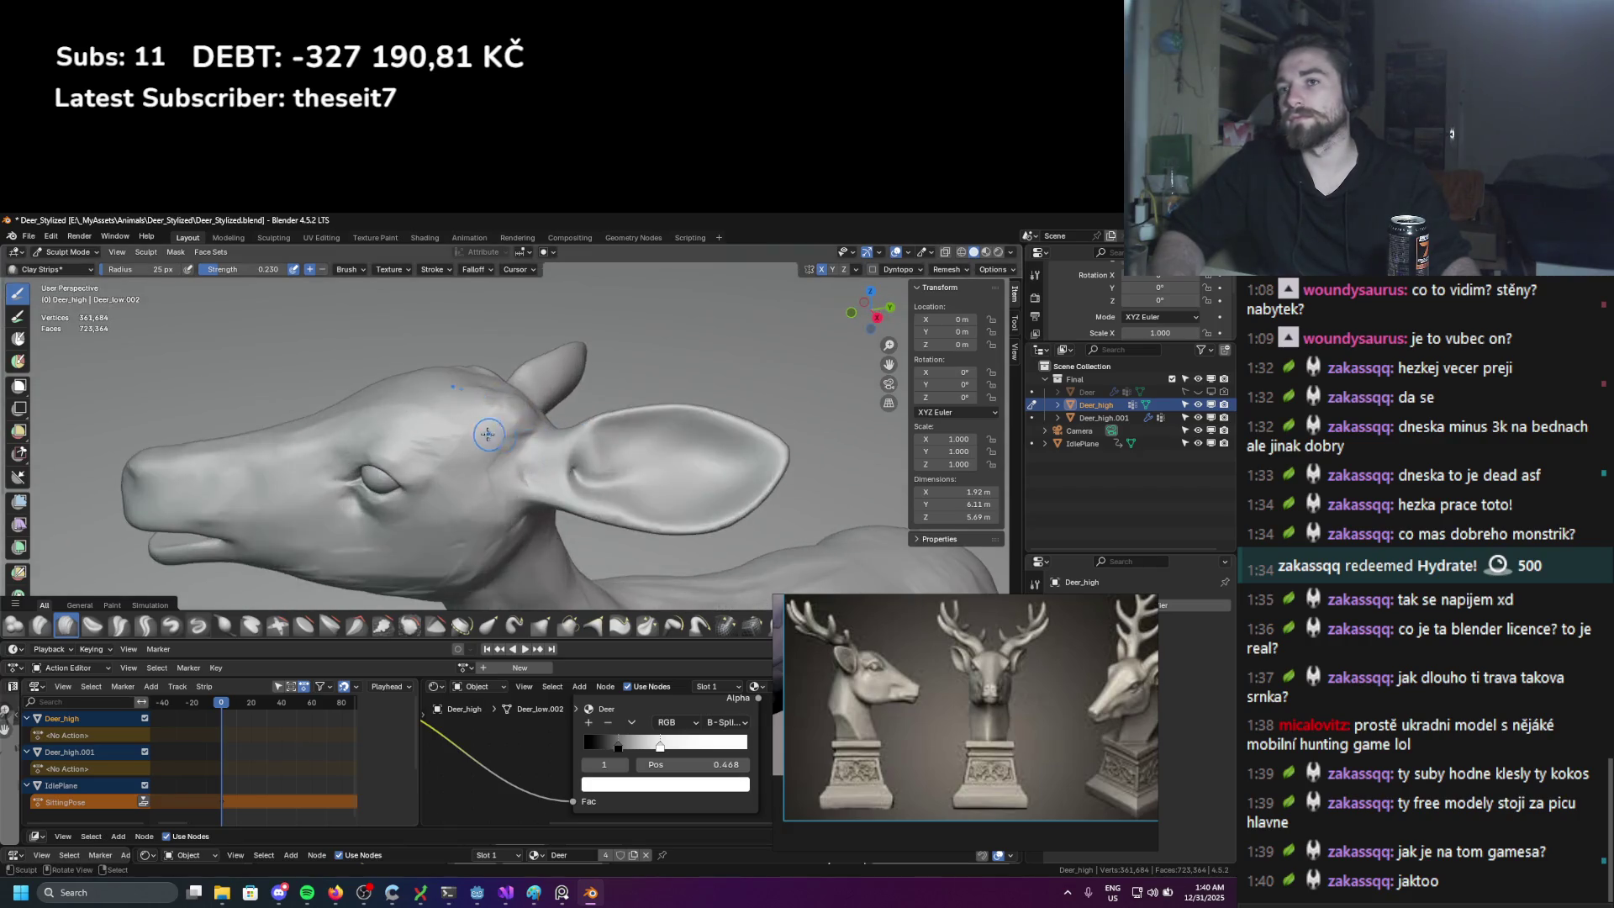
pyautogui.scroll(-5, 522, 390)
pyautogui.scroll(3, 522, 390)
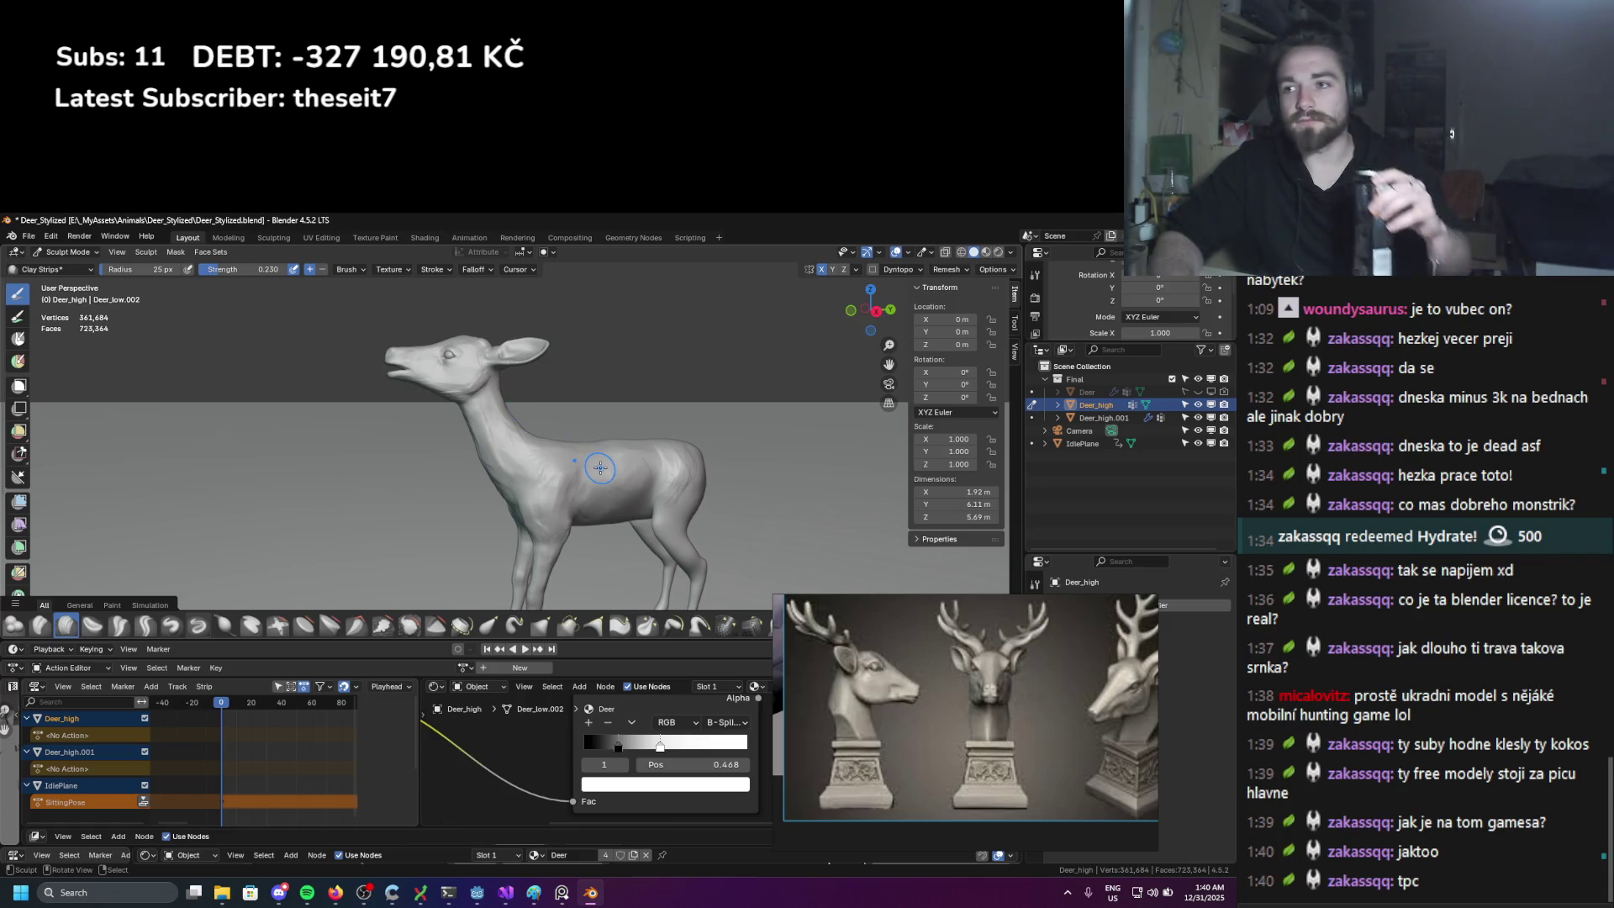
# Step: Bring the deer's legs into view, set the Clay Strips radius to 30 px, and orbit around the leg
pyautogui.scroll(4, 588, 504)
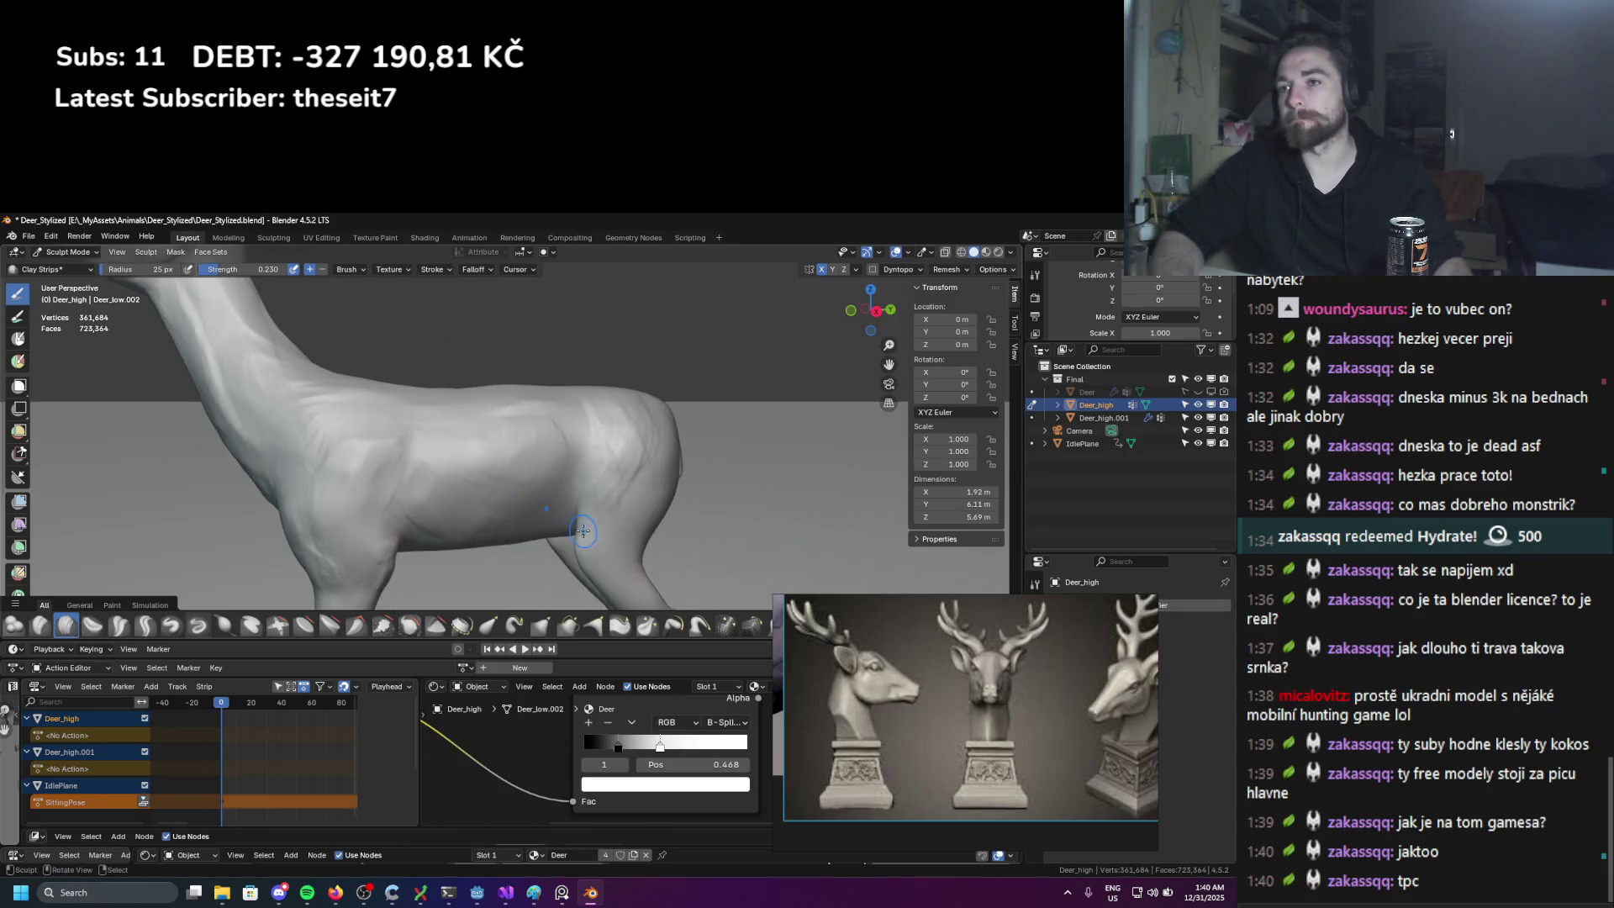
pyautogui.scroll(3, 580, 370)
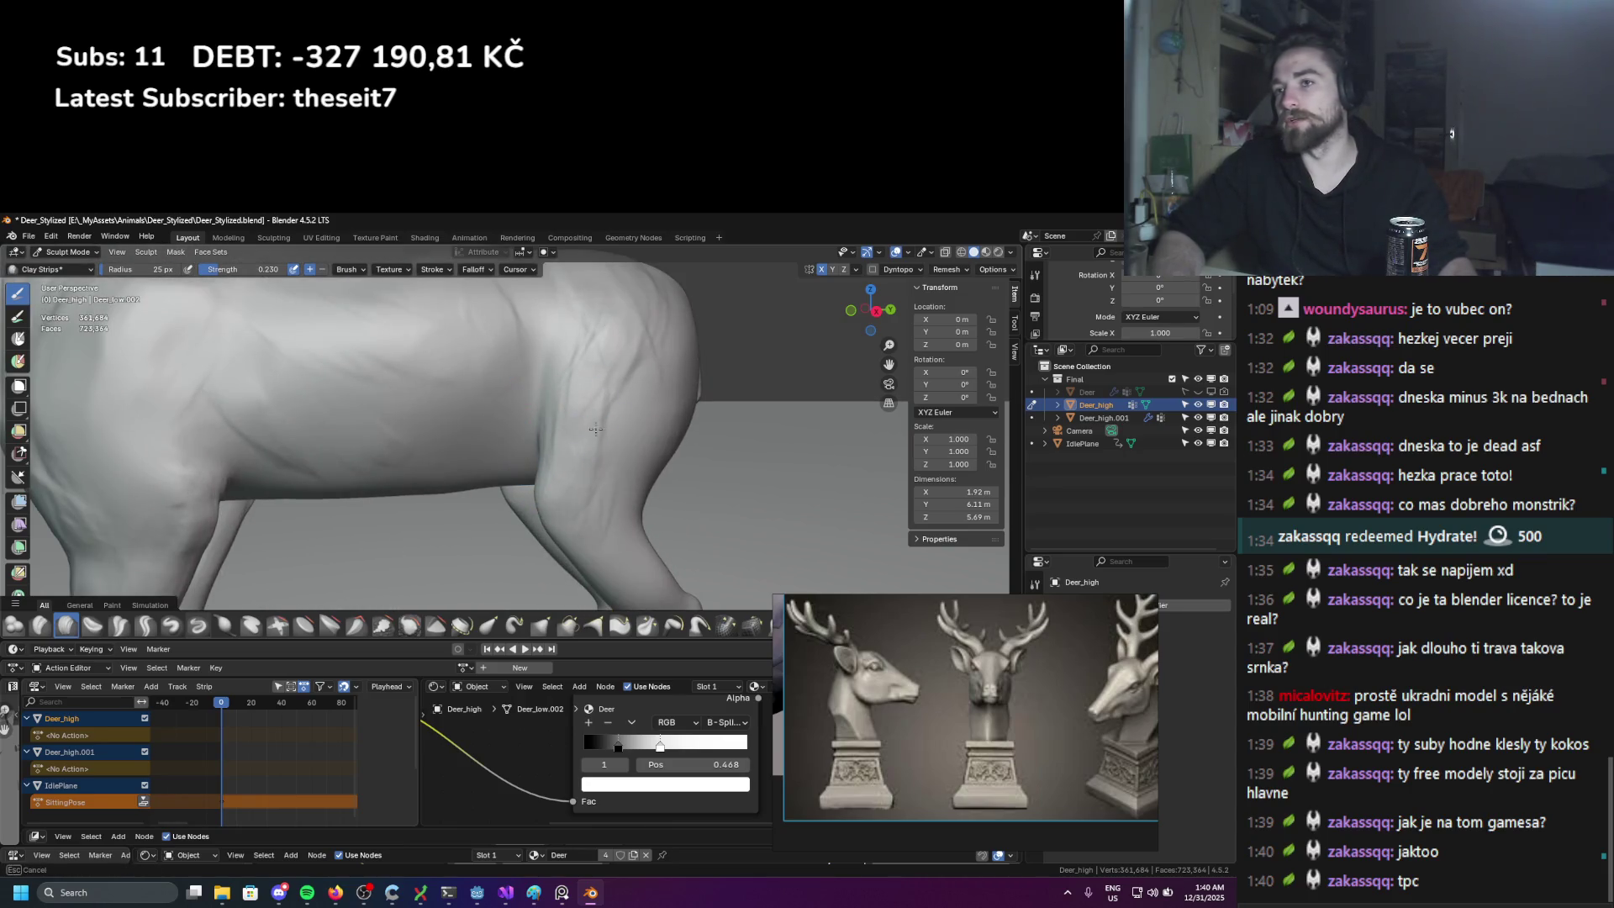
pyautogui.moveTo(602, 435)
pyautogui.keyDown('ctrl'); pyautogui.mouseDown(button='middle')
pyautogui.moveTo(576, 400)
pyautogui.moveTo(606, 411)
pyautogui.moveTo(563, 458)
pyautogui.moveTo(472, 471)
pyautogui.mouseUp(button='middle'); pyautogui.keyUp('ctrl')
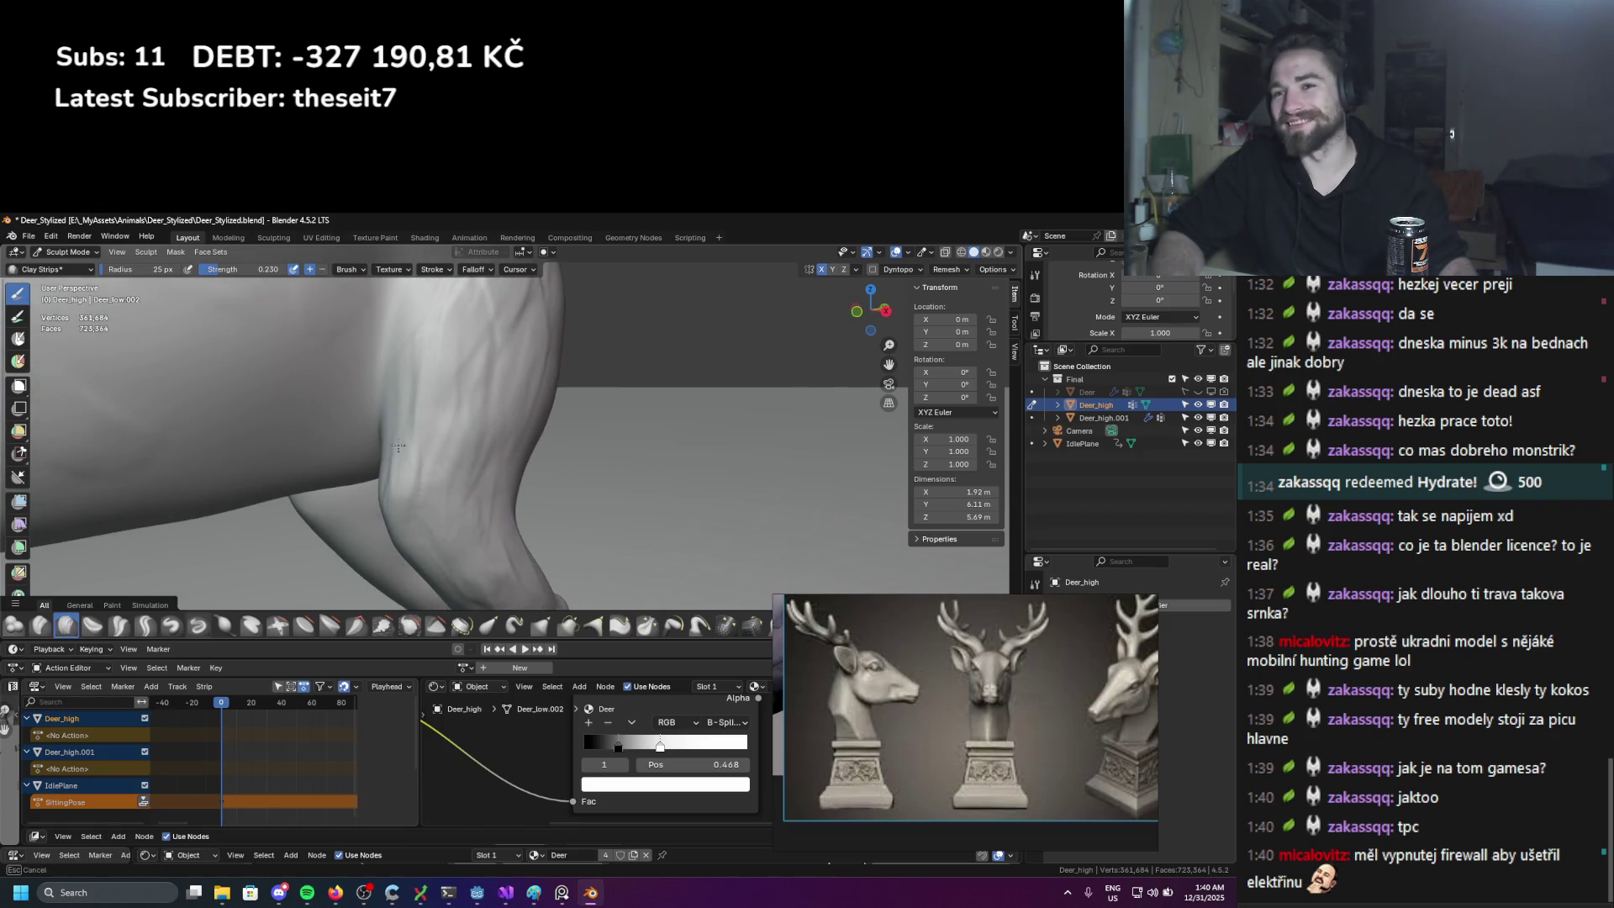
pyautogui.press('f')
pyautogui.click(466, 444)
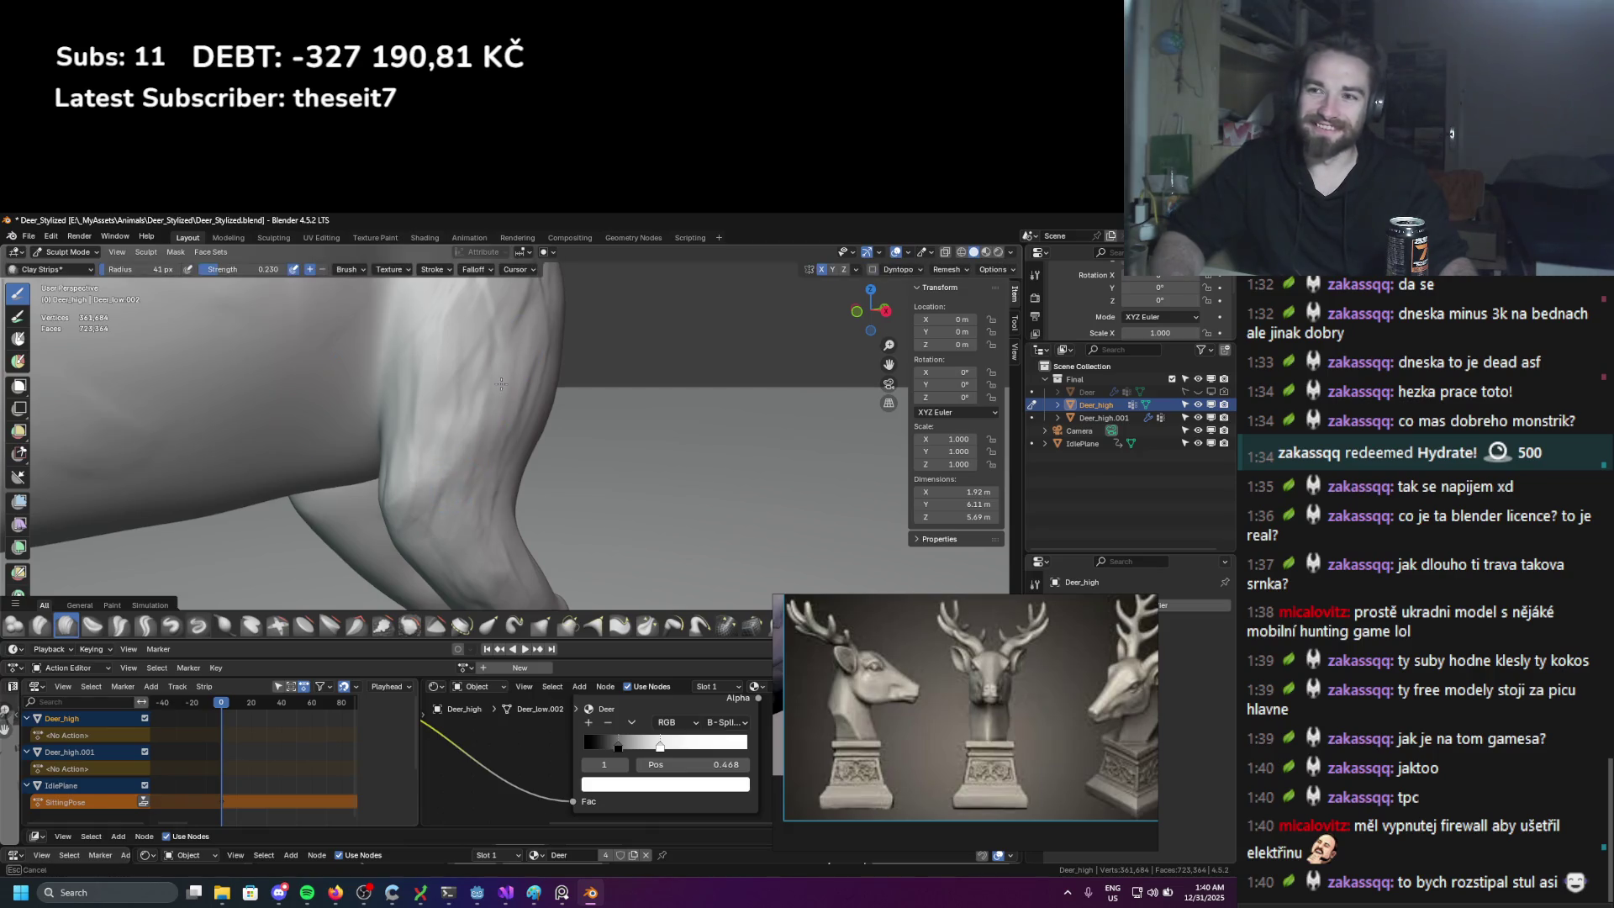
pyautogui.moveTo(437, 458); pyautogui.dragTo(488, 412, button='middle')
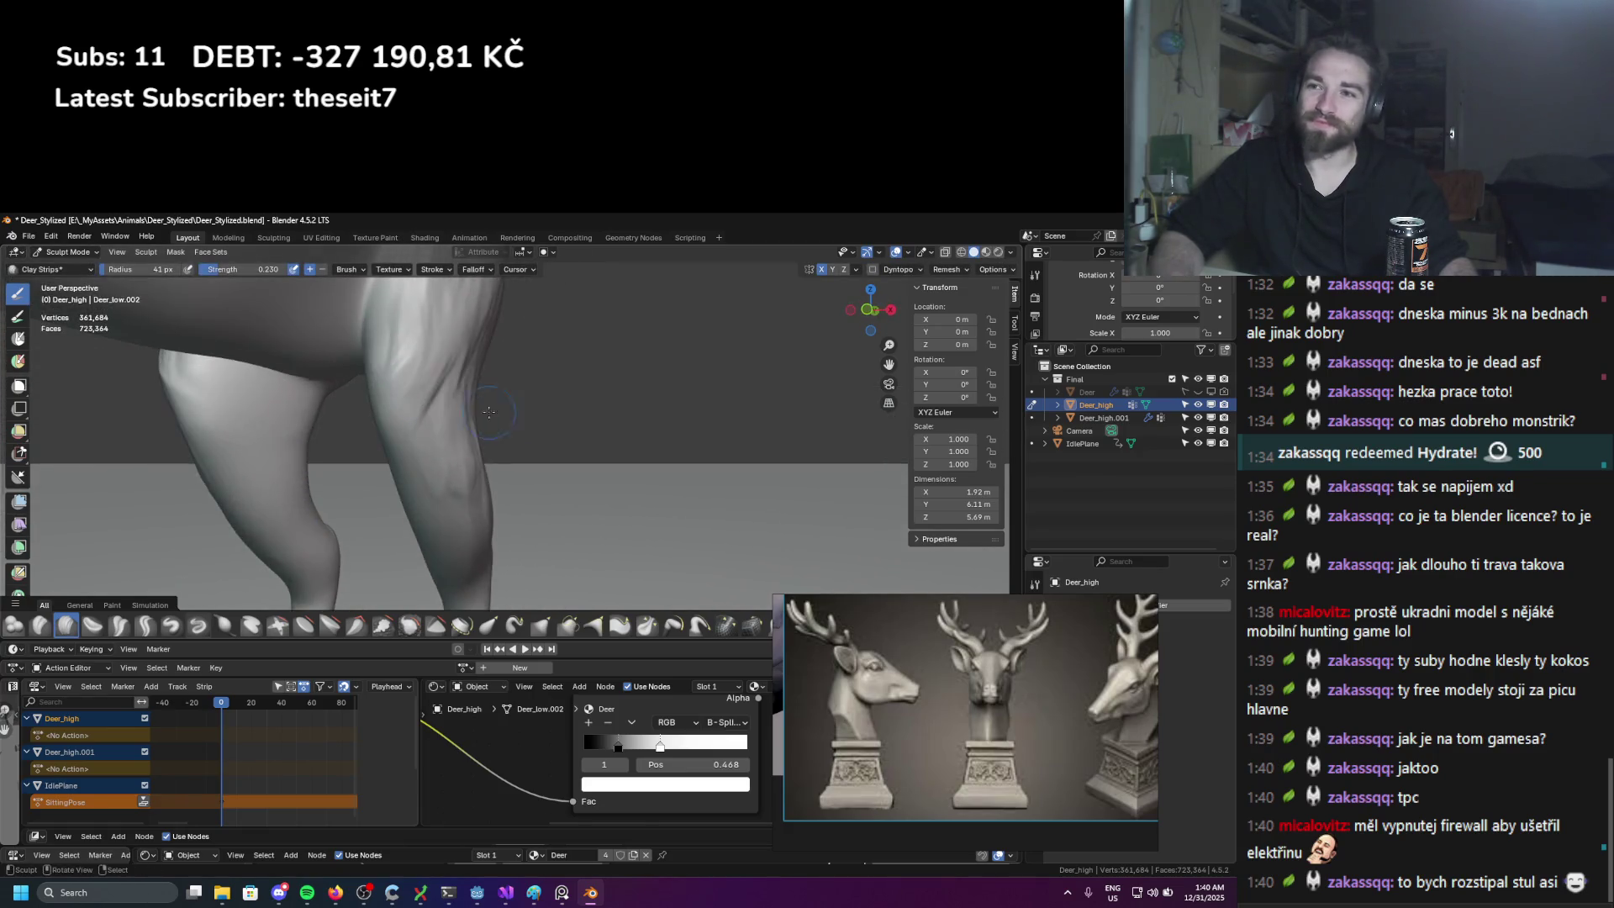
pyautogui.moveTo(378, 380)
pyautogui.mouseDown(button='middle')
pyautogui.moveTo(371, 350)
pyautogui.moveTo(339, 417)
pyautogui.moveTo(436, 375)
pyautogui.mouseUp(button='middle')
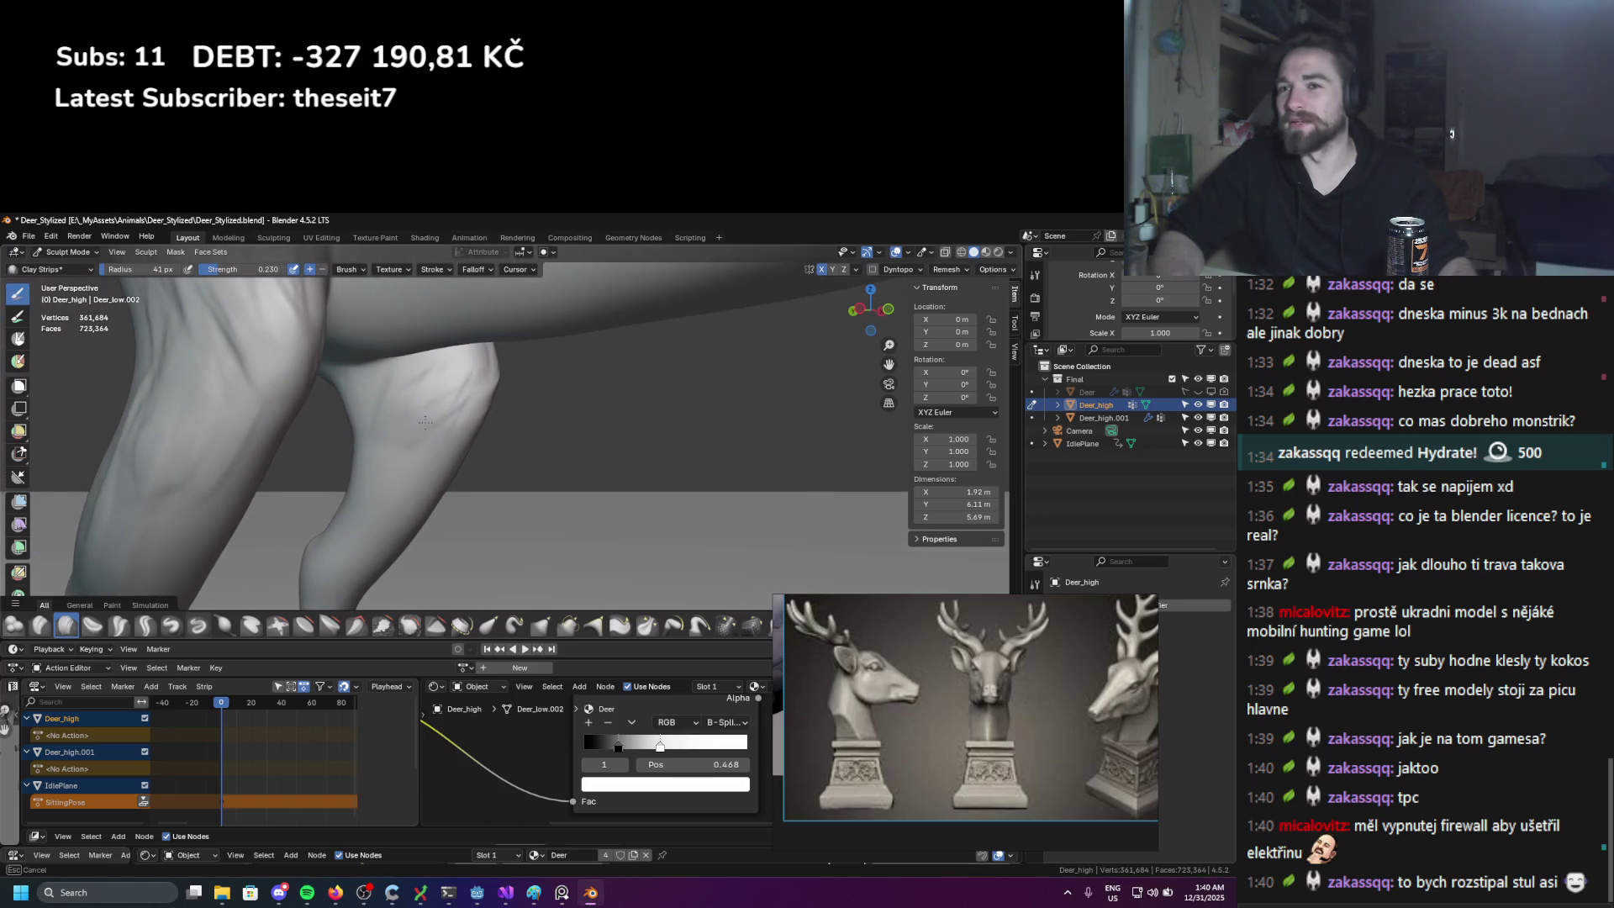
pyautogui.moveTo(385, 462)
pyautogui.mouseDown(button='middle')
pyautogui.moveTo(415, 415)
pyautogui.moveTo(404, 456)
pyautogui.moveTo(454, 429)
pyautogui.moveTo(412, 459)
pyautogui.moveTo(682, 476)
pyautogui.moveTo(504, 408)
pyautogui.mouseUp(button='middle')
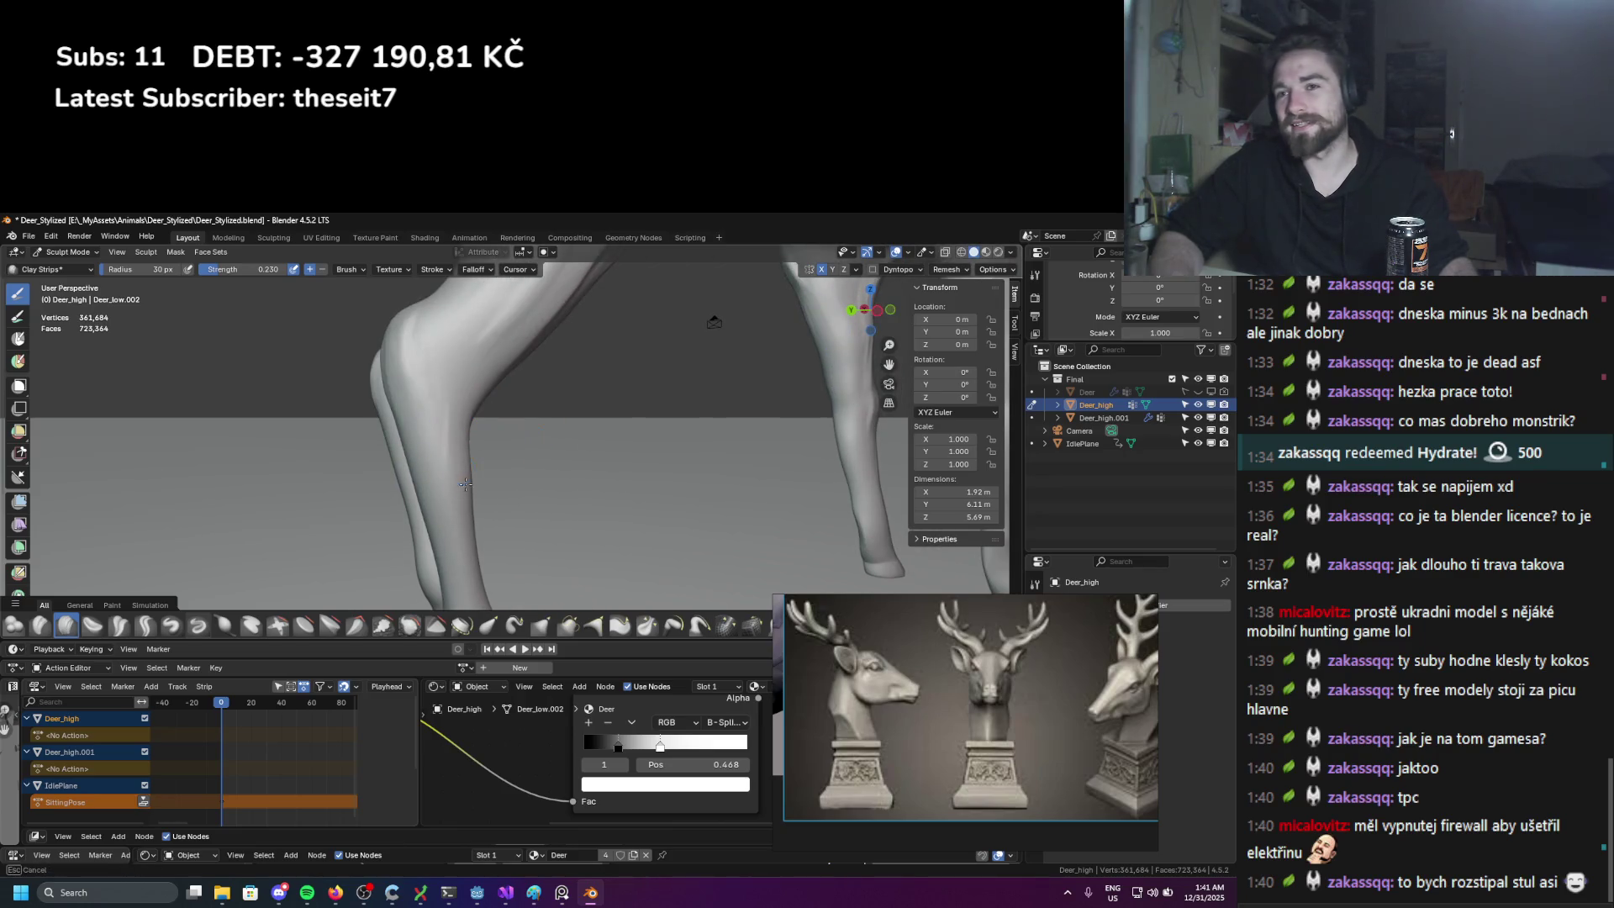
# Step: Inspect the legs from below, then enlarge the Clay Strips radius to 52 px over the upper leg
pyautogui.moveTo(473, 509); pyautogui.dragTo(545, 497, button='middle')
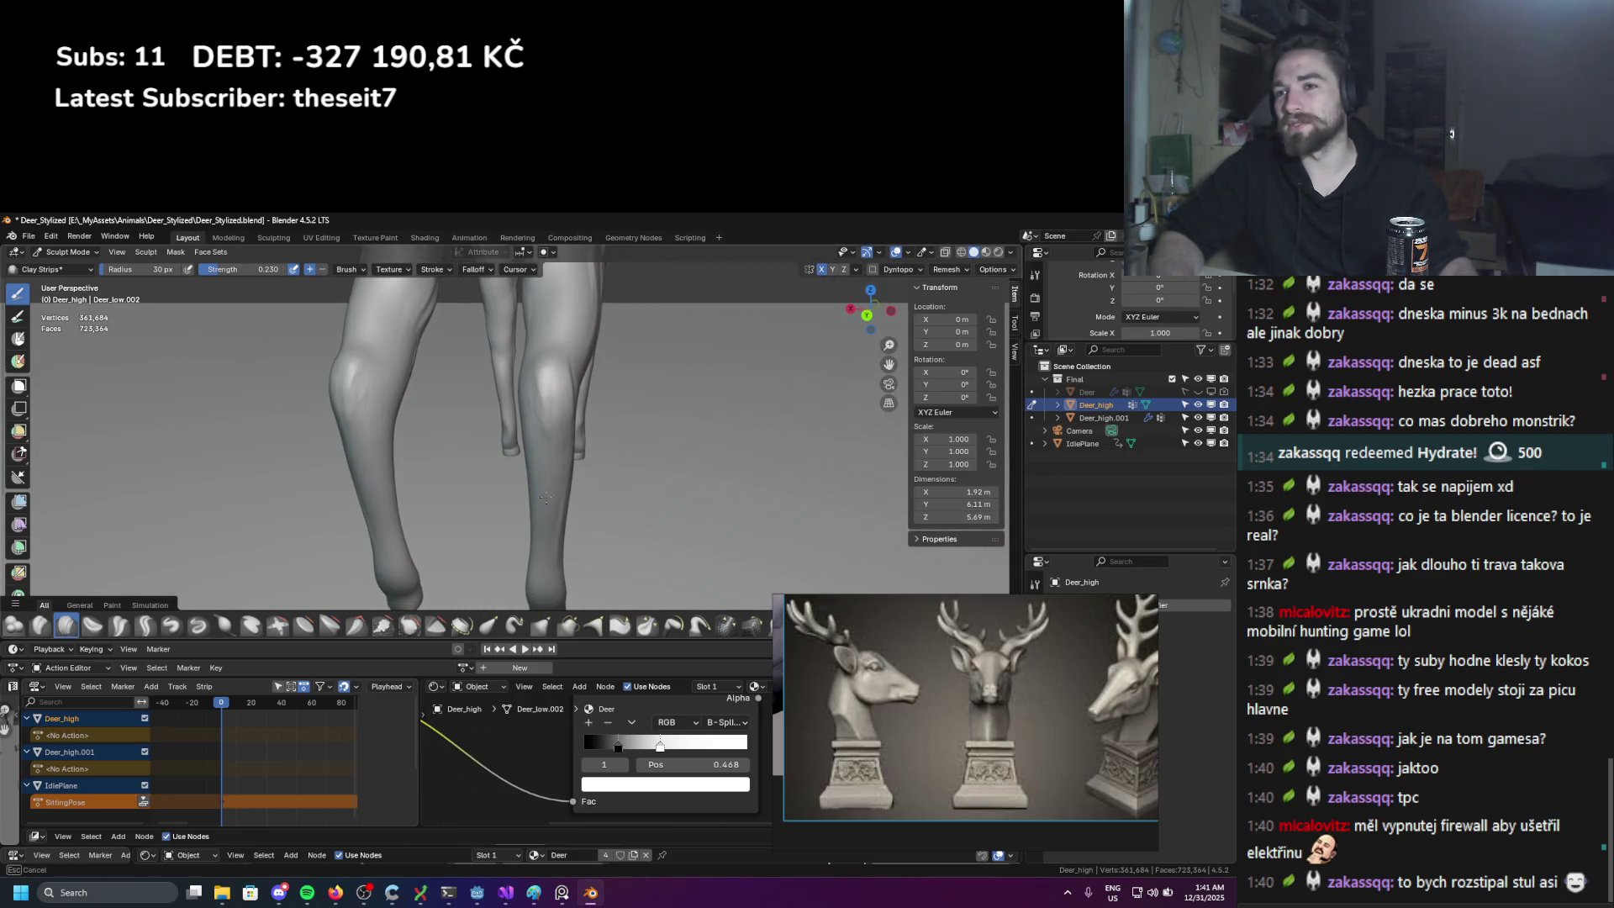
pyautogui.moveTo(544, 406)
pyautogui.mouseDown(button='middle')
pyautogui.moveTo(551, 493)
pyautogui.moveTo(538, 469)
pyautogui.moveTo(617, 453)
pyautogui.mouseUp(button='middle')
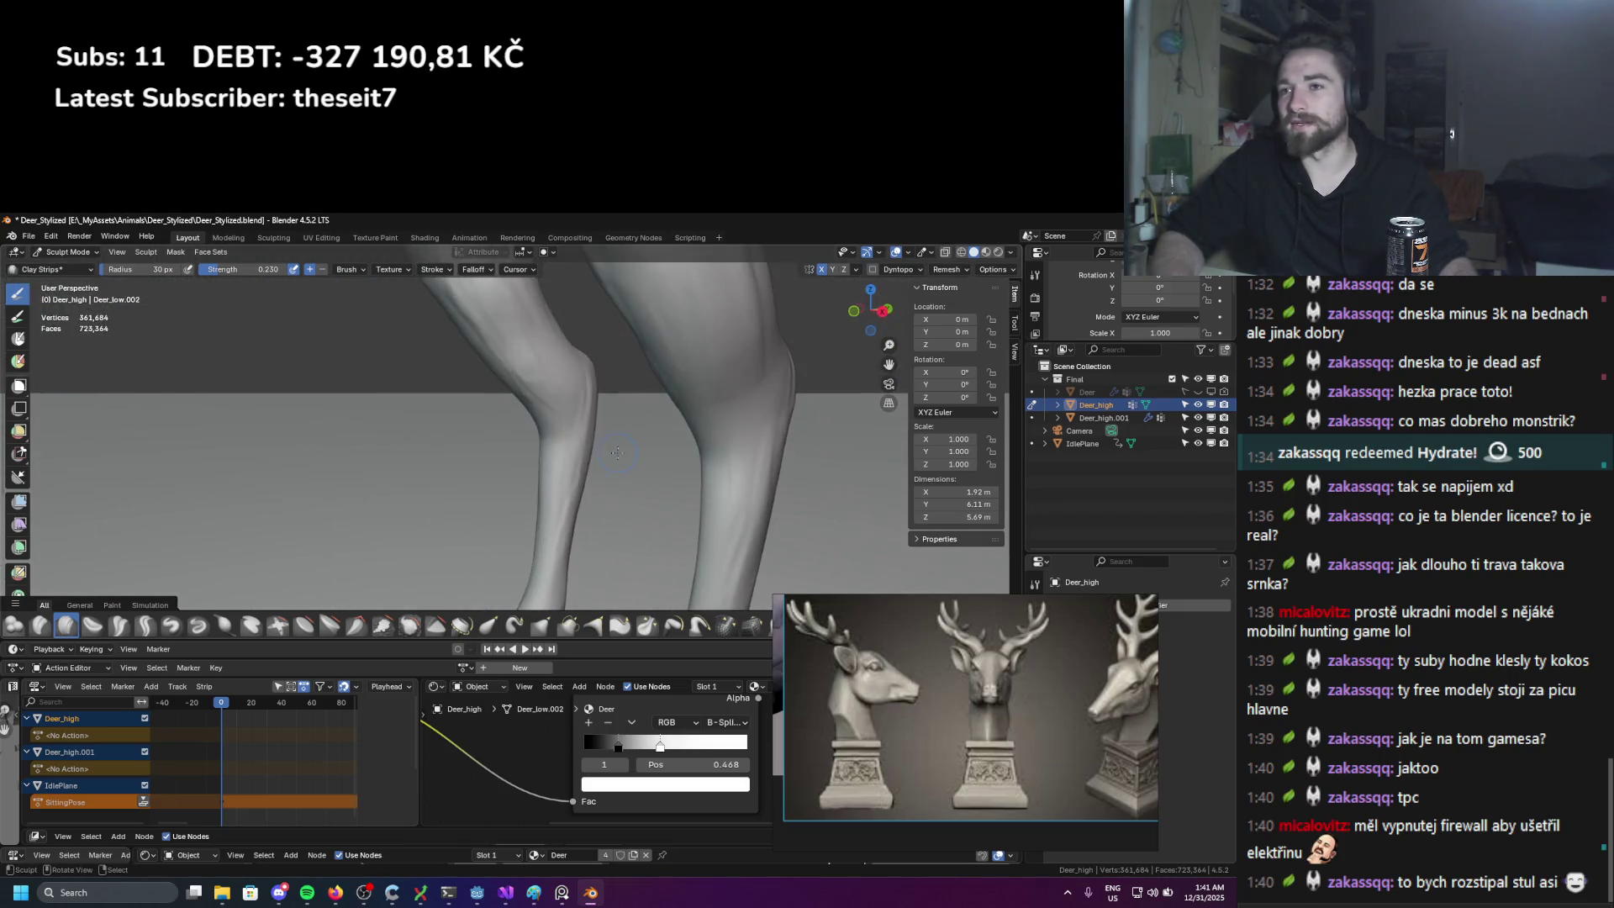
pyautogui.scroll(-4, 558, 426)
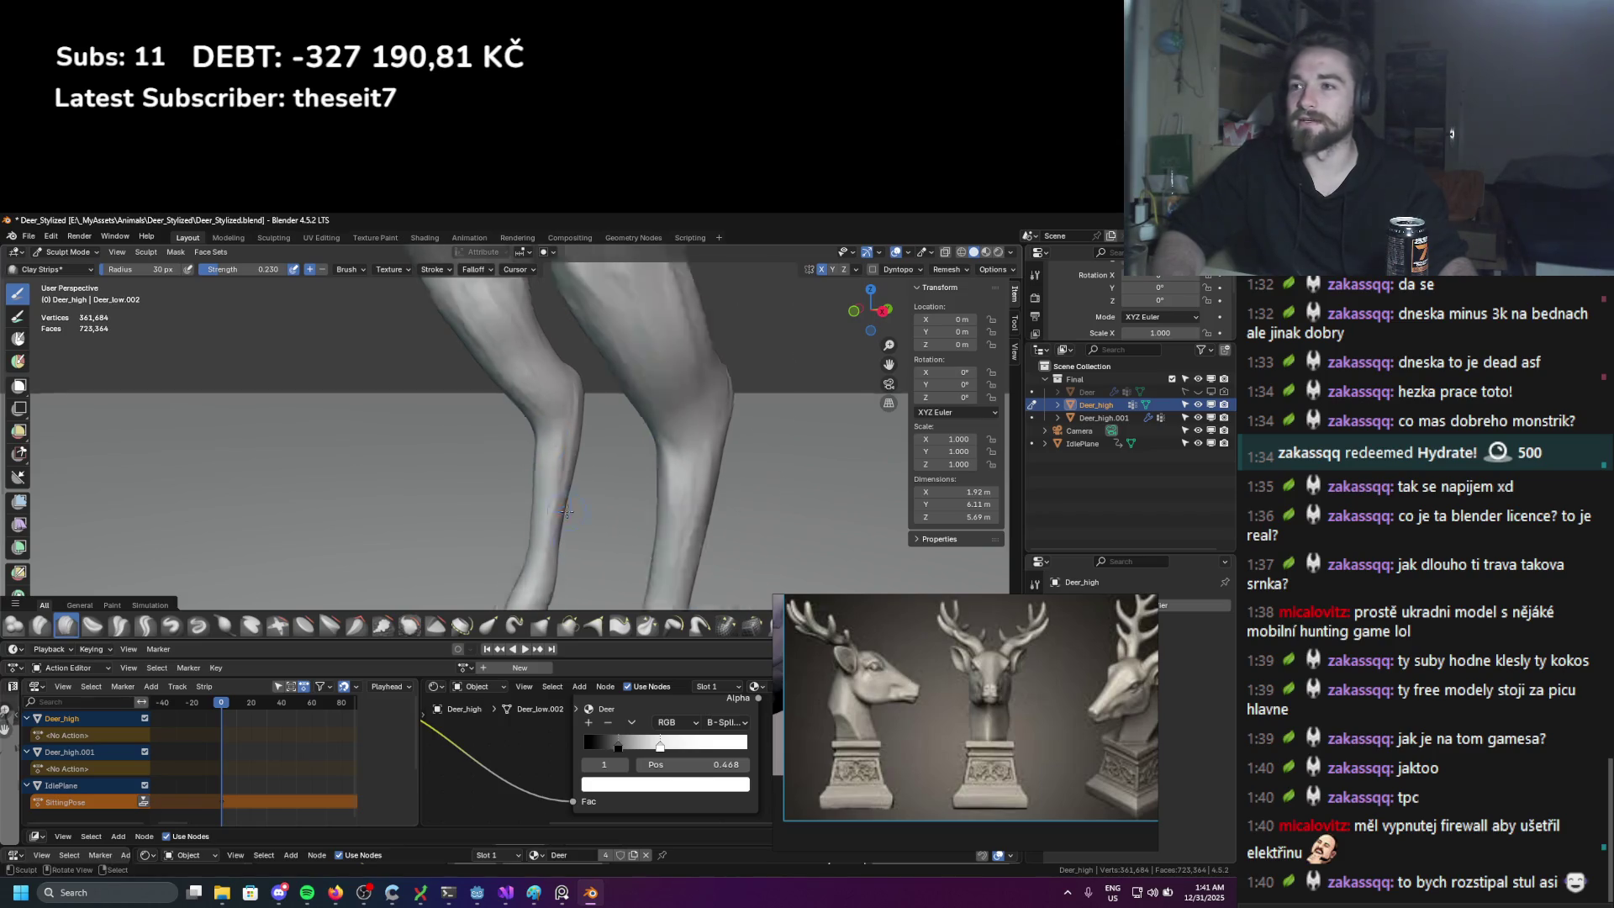
pyautogui.scroll(5, 510, 529)
pyautogui.moveTo(499, 526)
pyautogui.keyDown('shift'); pyautogui.mouseDown(button='middle')
pyautogui.moveTo(432, 378)
pyautogui.moveTo(389, 440)
pyautogui.mouseUp(button='middle'); pyautogui.keyUp('shift')
pyautogui.press('f')
pyautogui.click(389, 440)
# Step: Resize the Clay Strips brush to 24 px, then 49 px, while framing the body
pyautogui.press('f')
pyautogui.click(380, 439)
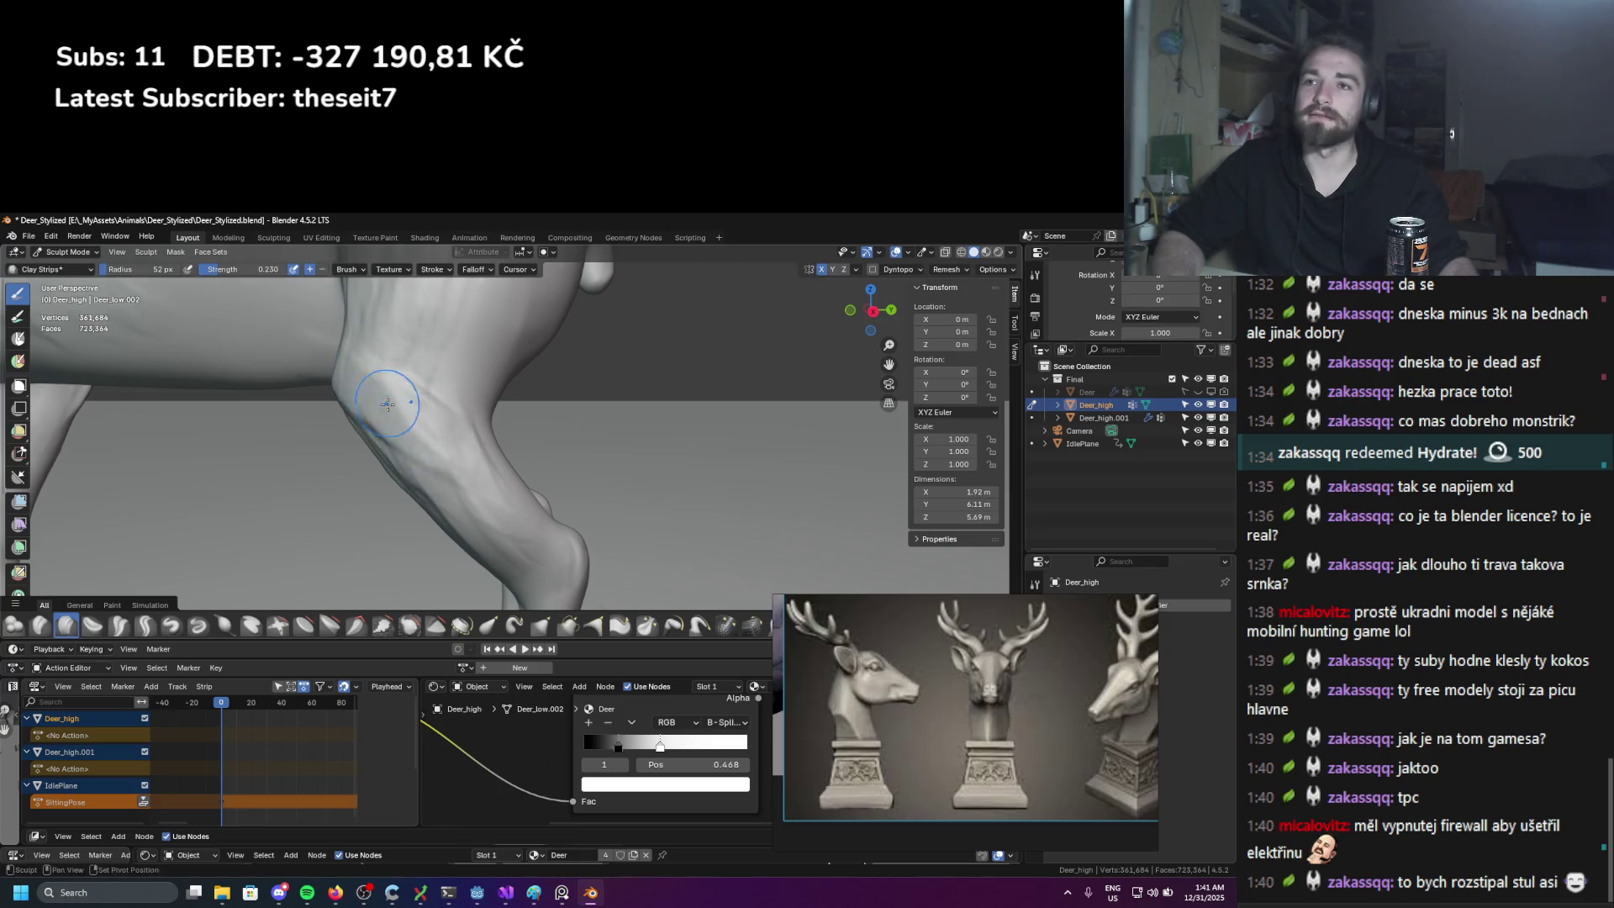
pyautogui.scroll(2, 471, 471)
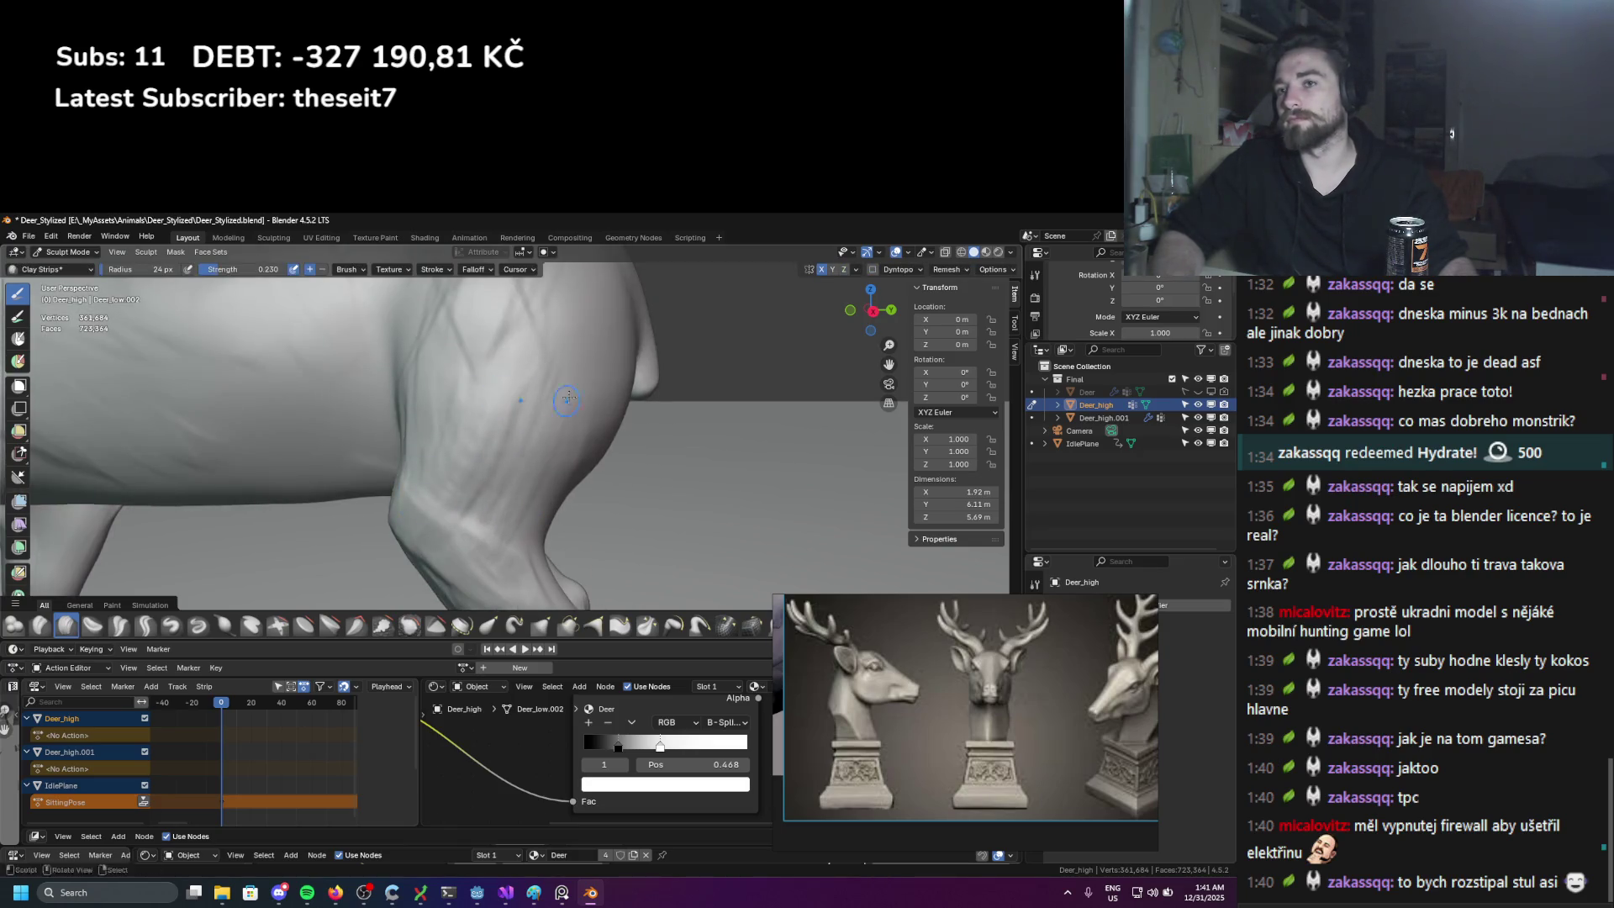
pyautogui.scroll(-3, 567, 399)
pyautogui.scroll(3, 563, 397)
pyautogui.moveTo(559, 395); pyautogui.dragTo(525, 413, button='middle')
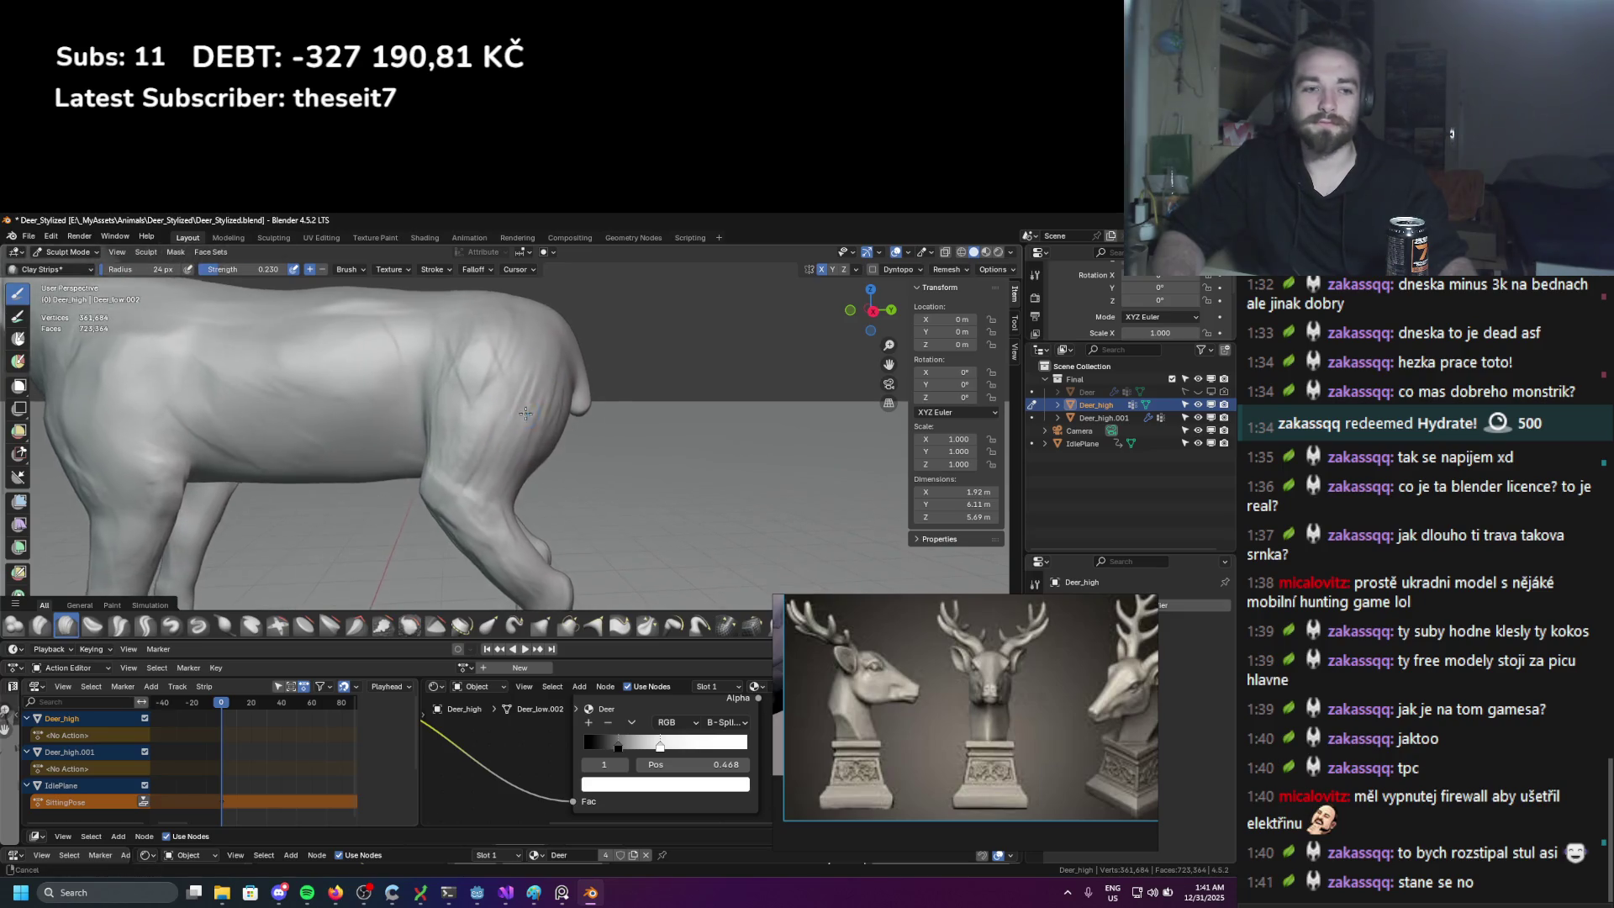
pyautogui.scroll(2, 525, 413)
pyautogui.press('f')
pyautogui.click(555, 353)
pyautogui.scroll(1, 540, 523)
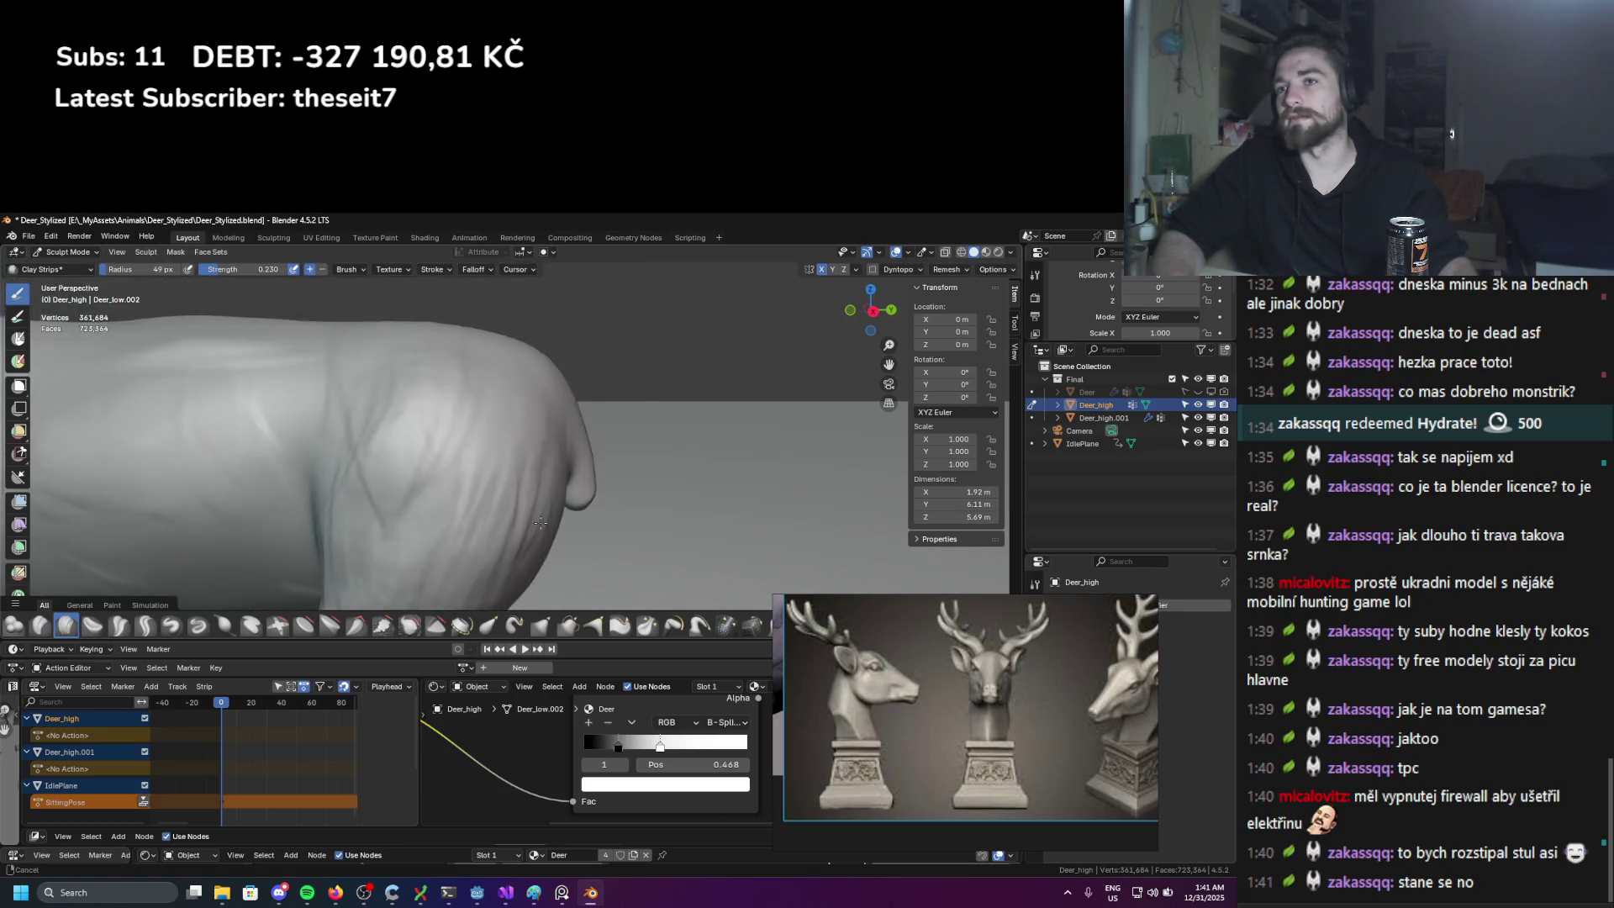
# Step: Orbit to side, grazing and high views along the deer's back
pyautogui.moveTo(404, 425); pyautogui.dragTo(731, 391, button='middle')
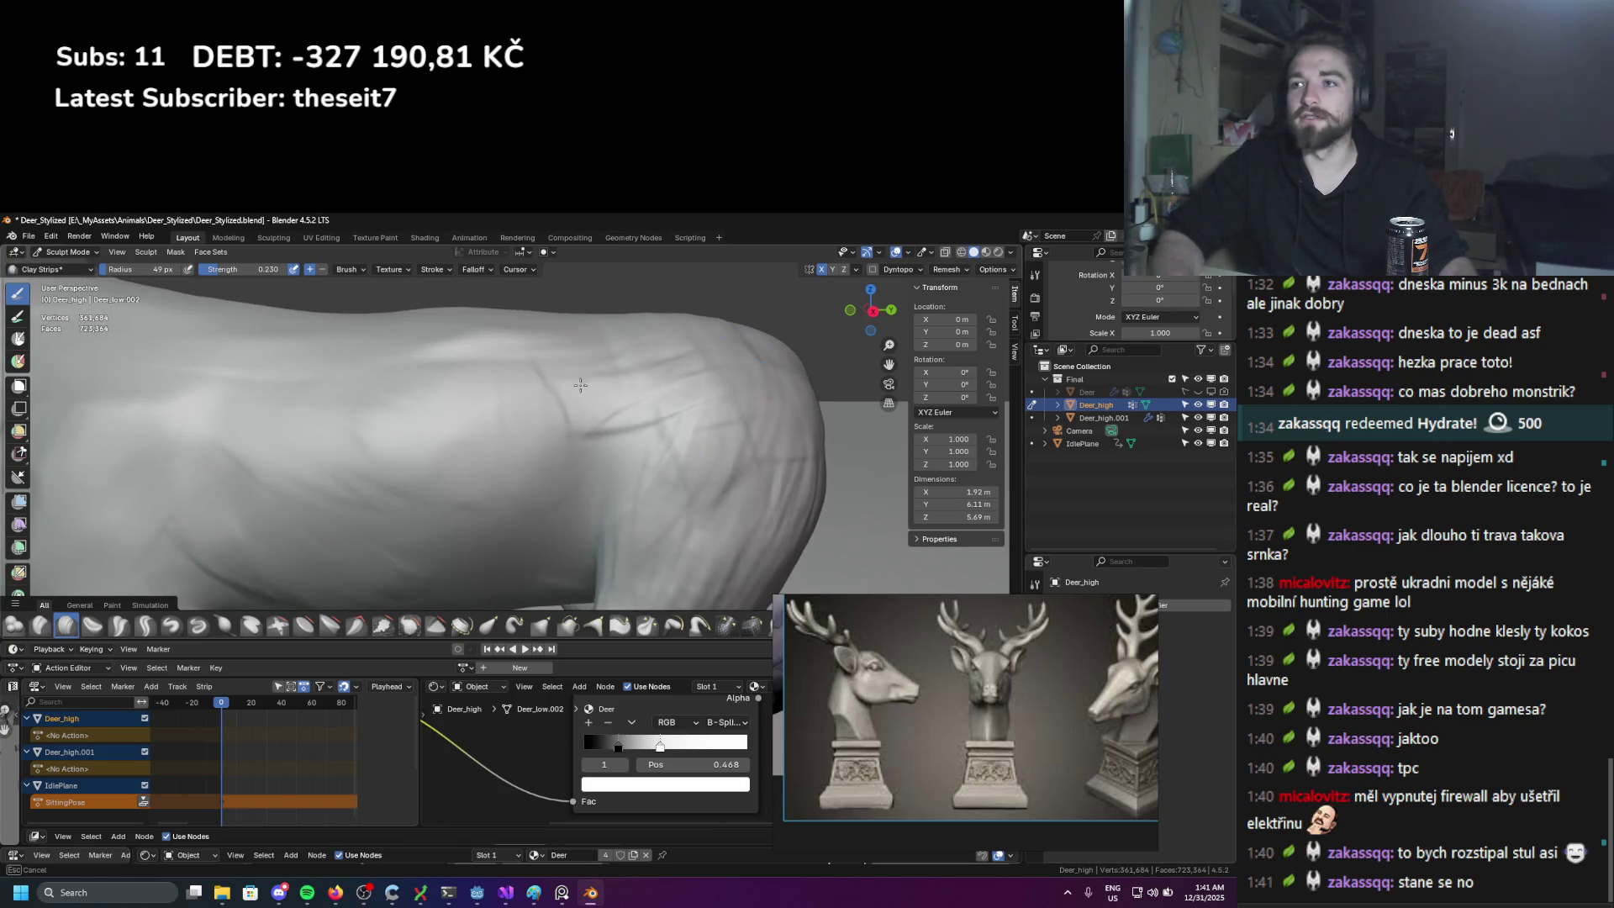
pyautogui.moveTo(580, 385); pyautogui.dragTo(568, 437, button='middle')
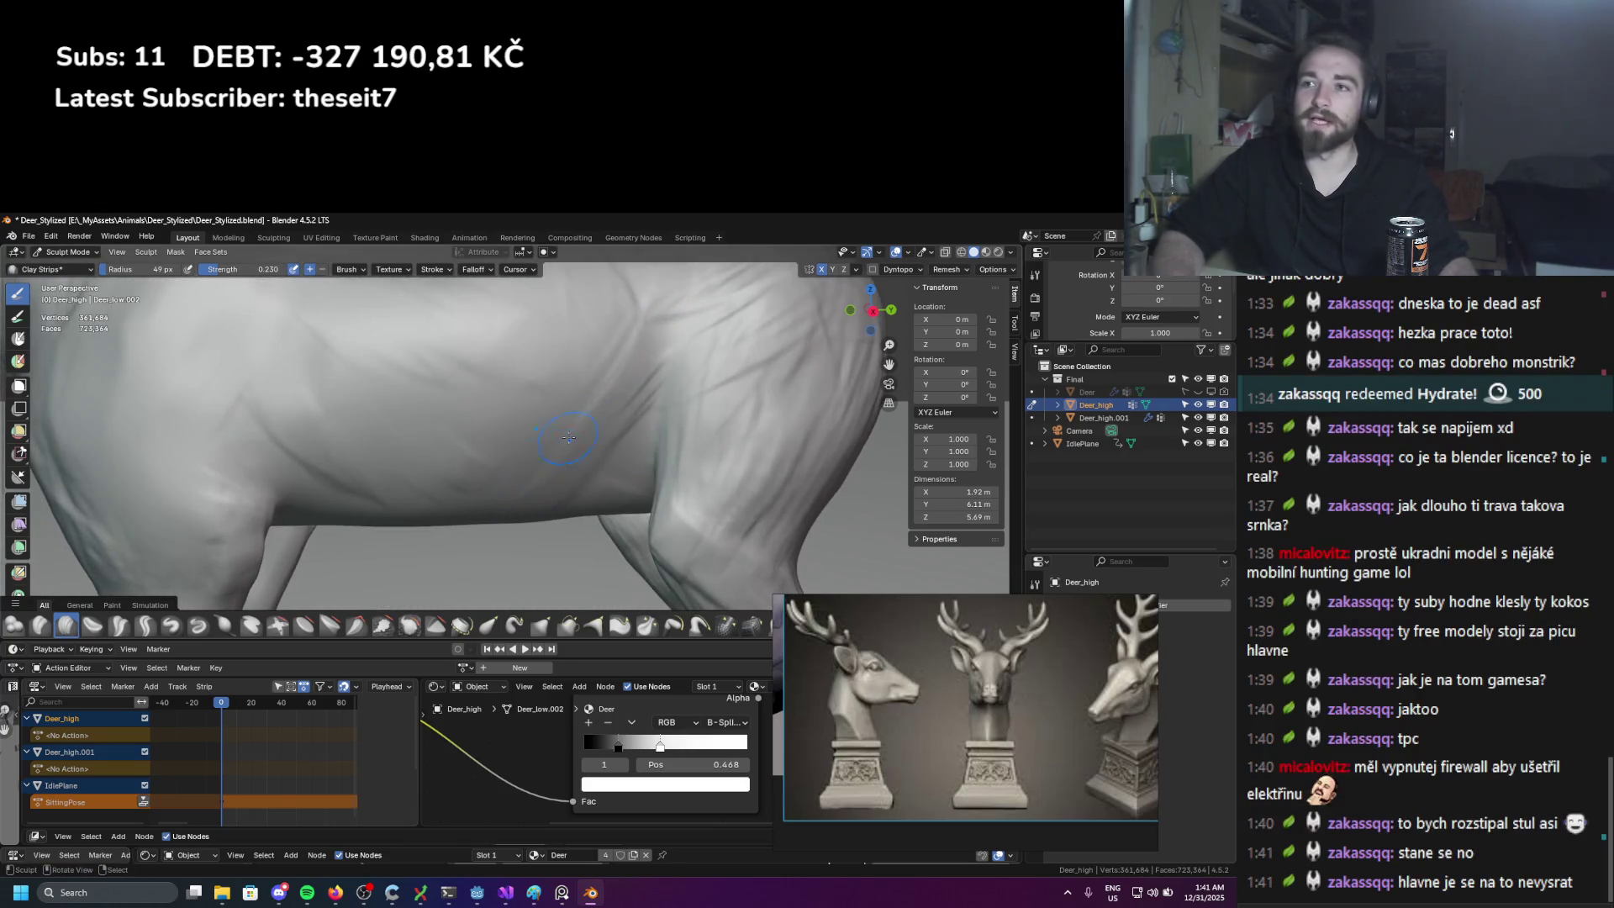
pyautogui.moveTo(428, 499); pyautogui.dragTo(370, 470, button='middle')
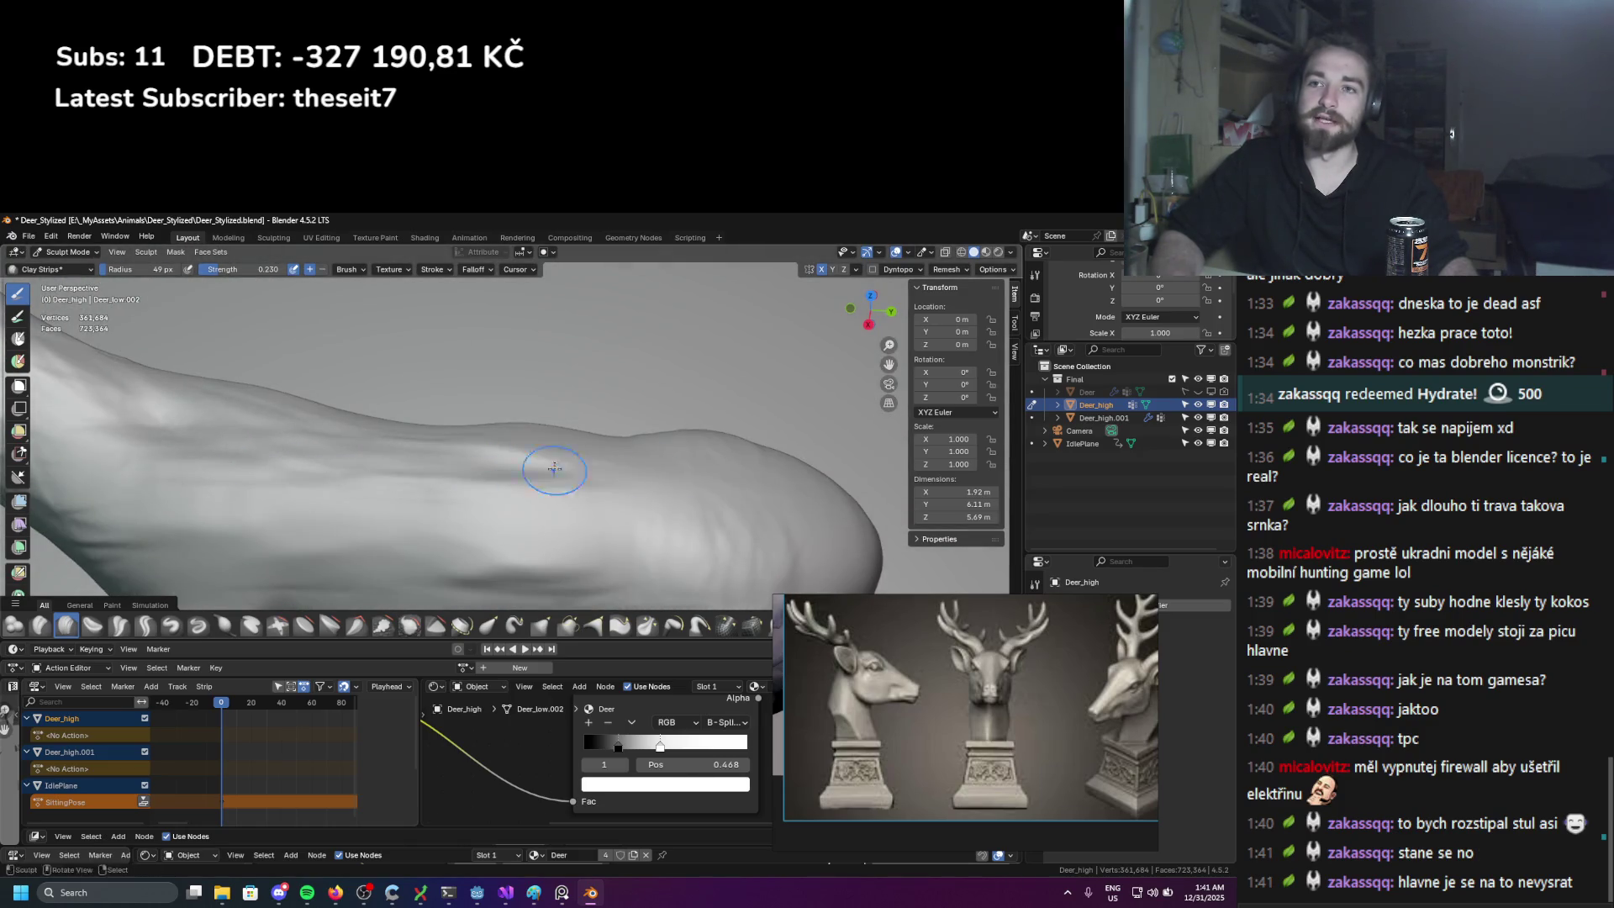
pyautogui.scroll(-5, 500, 442)
pyautogui.scroll(6, 499, 443)
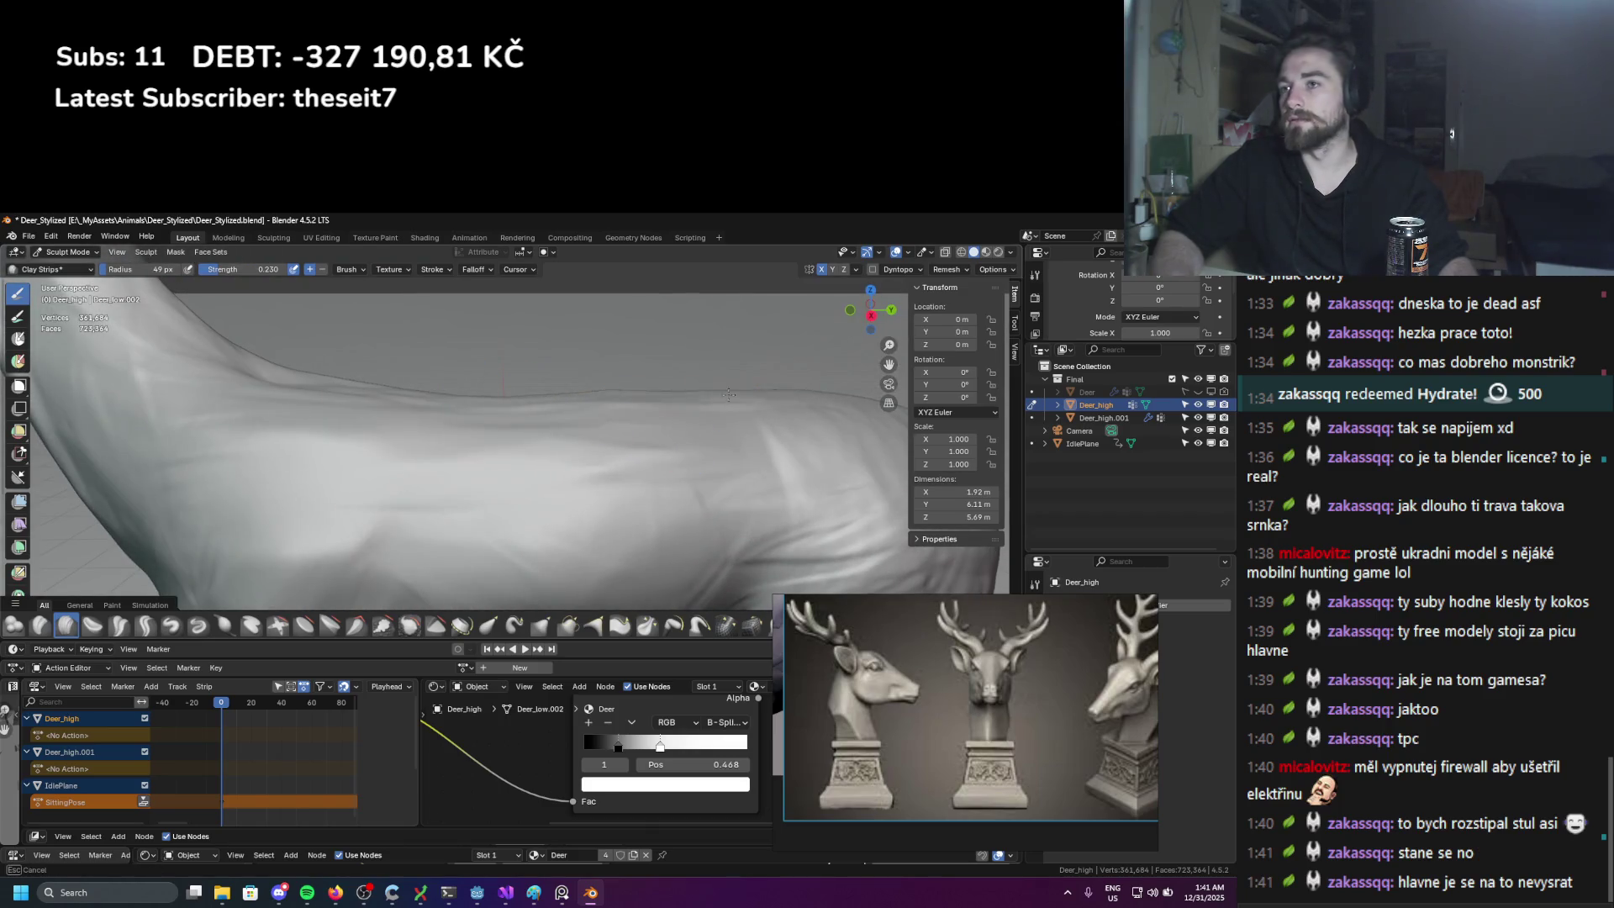
pyautogui.scroll(-3, 683, 425)
pyautogui.scroll(-4, 538, 425)
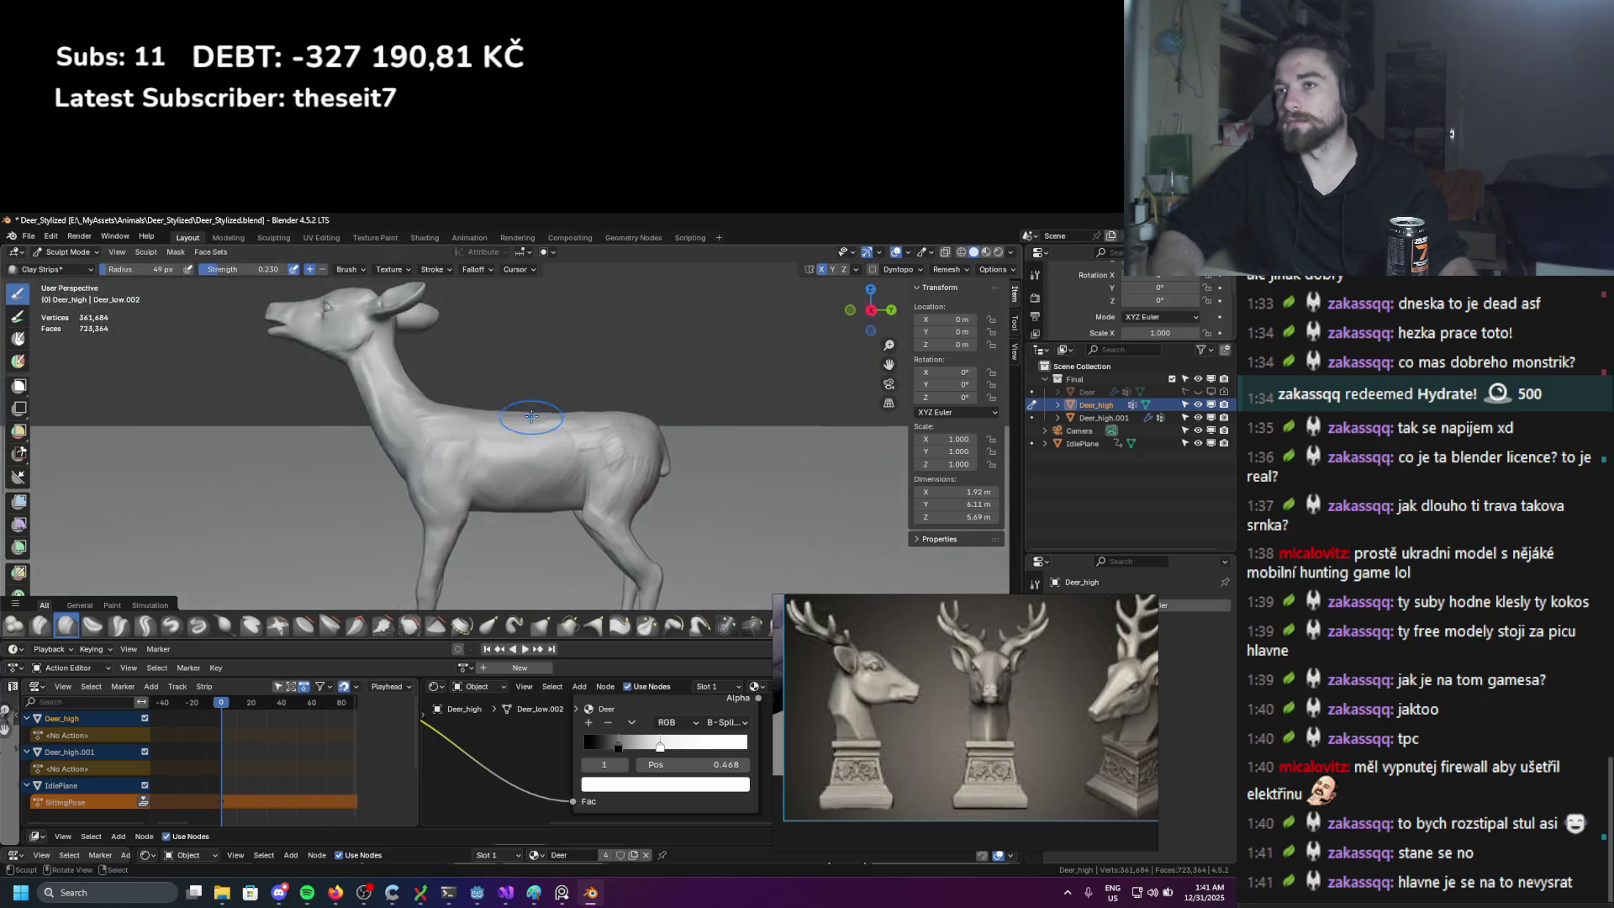
pyautogui.scroll(5, 550, 422)
pyautogui.moveTo(713, 419); pyautogui.dragTo(671, 408, button='middle')
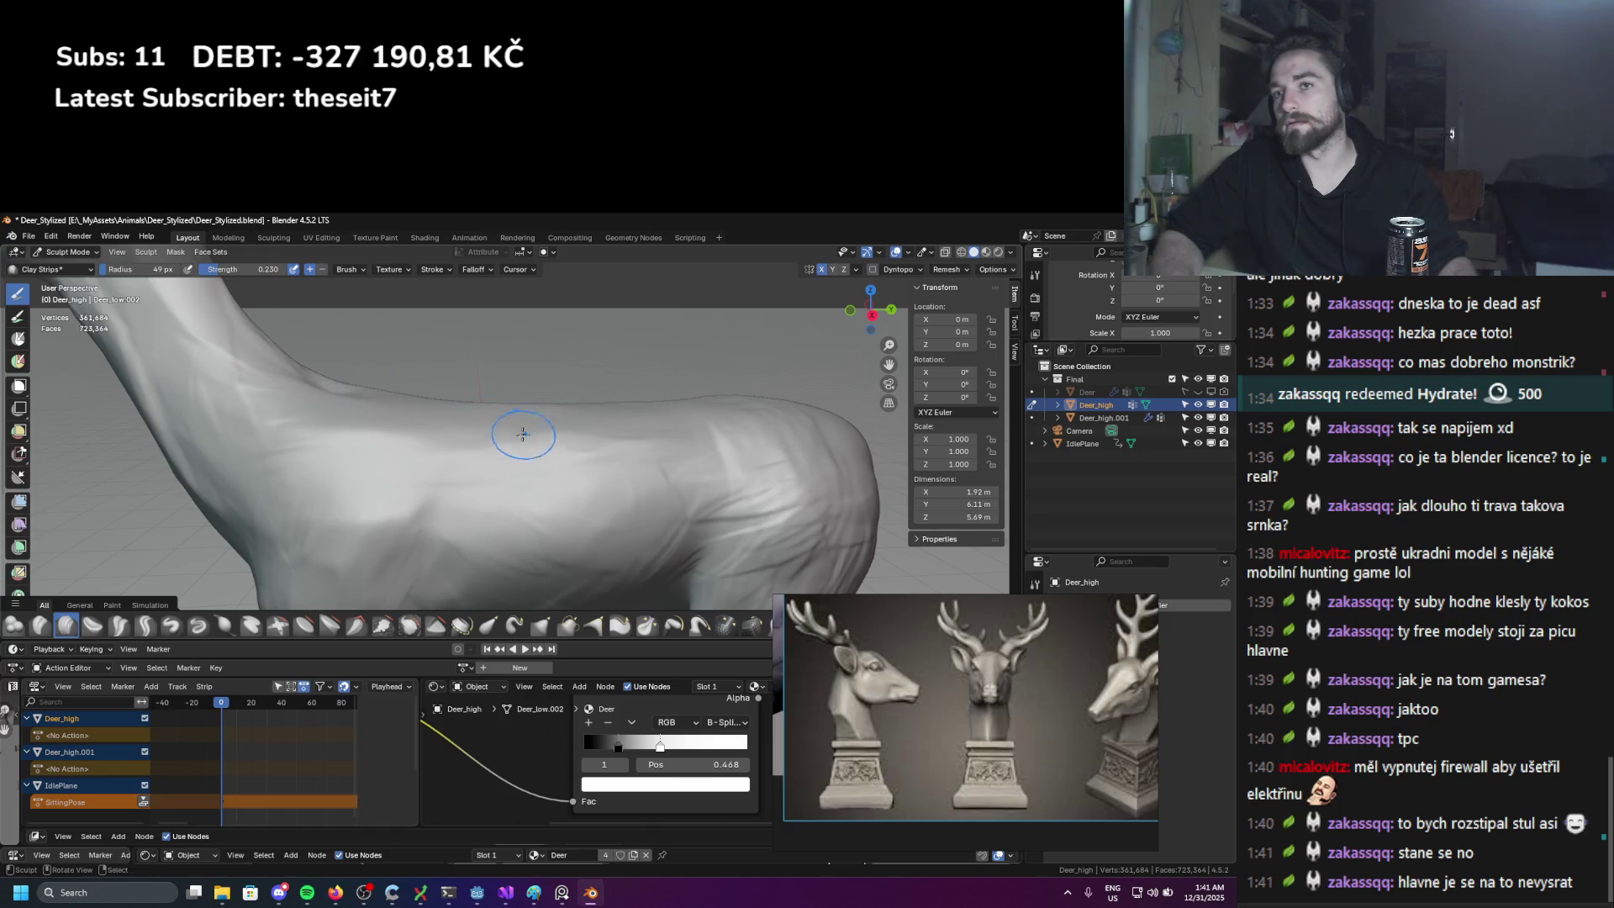
pyautogui.moveTo(504, 424)
pyautogui.mouseDown(button='middle')
pyautogui.moveTo(454, 431)
pyautogui.moveTo(403, 471)
pyautogui.mouseUp(button='middle')
# Step: Set the brush radius to 29 px and sculpt clay strips up the back and across the shoulder
pyautogui.press('f')
pyautogui.click(493, 418)
pyautogui.press('f')
pyautogui.click(432, 461)
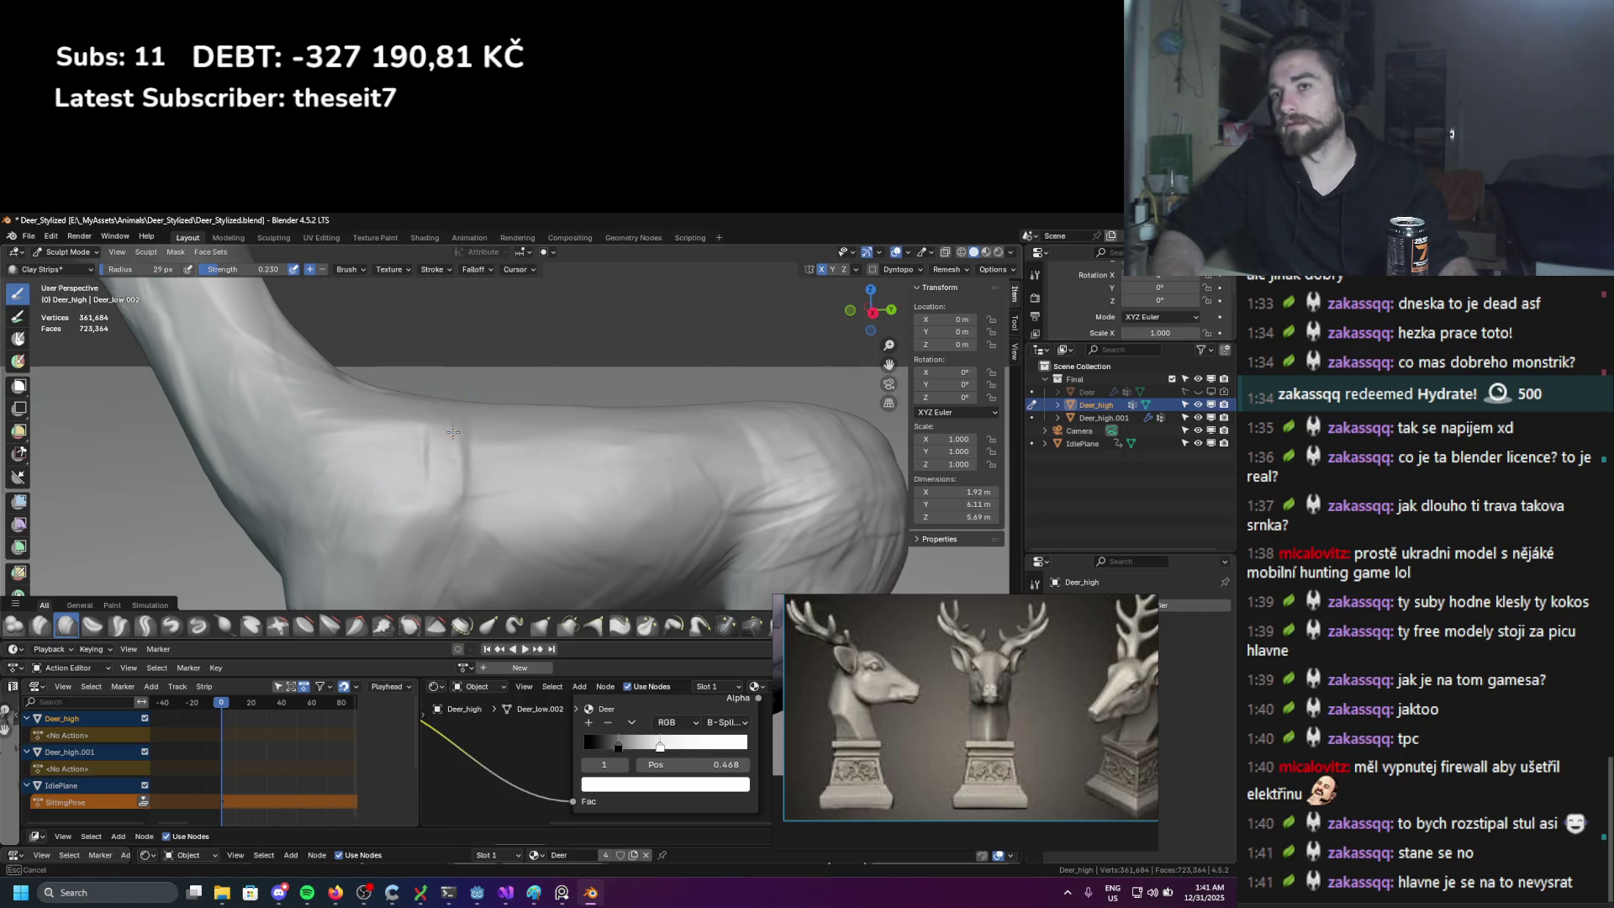
pyautogui.moveTo(452, 432); pyautogui.dragTo(488, 384, button='middle')
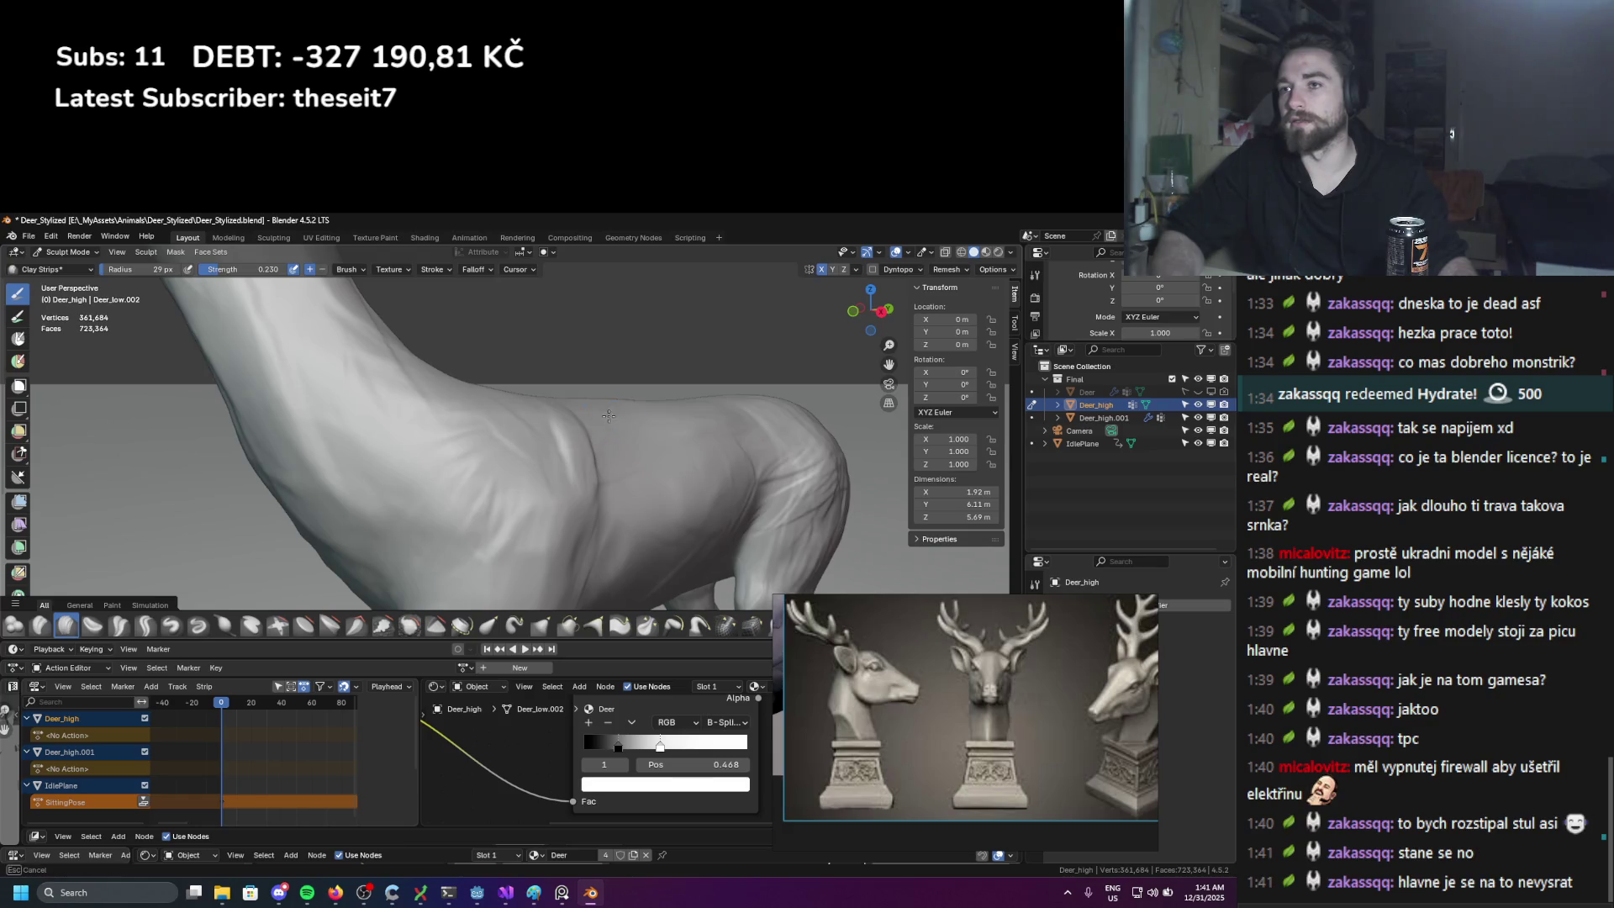
pyautogui.moveTo(608, 416); pyautogui.dragTo(535, 460, button='middle')
pyautogui.moveTo(512, 496); pyautogui.dragTo(513, 461)
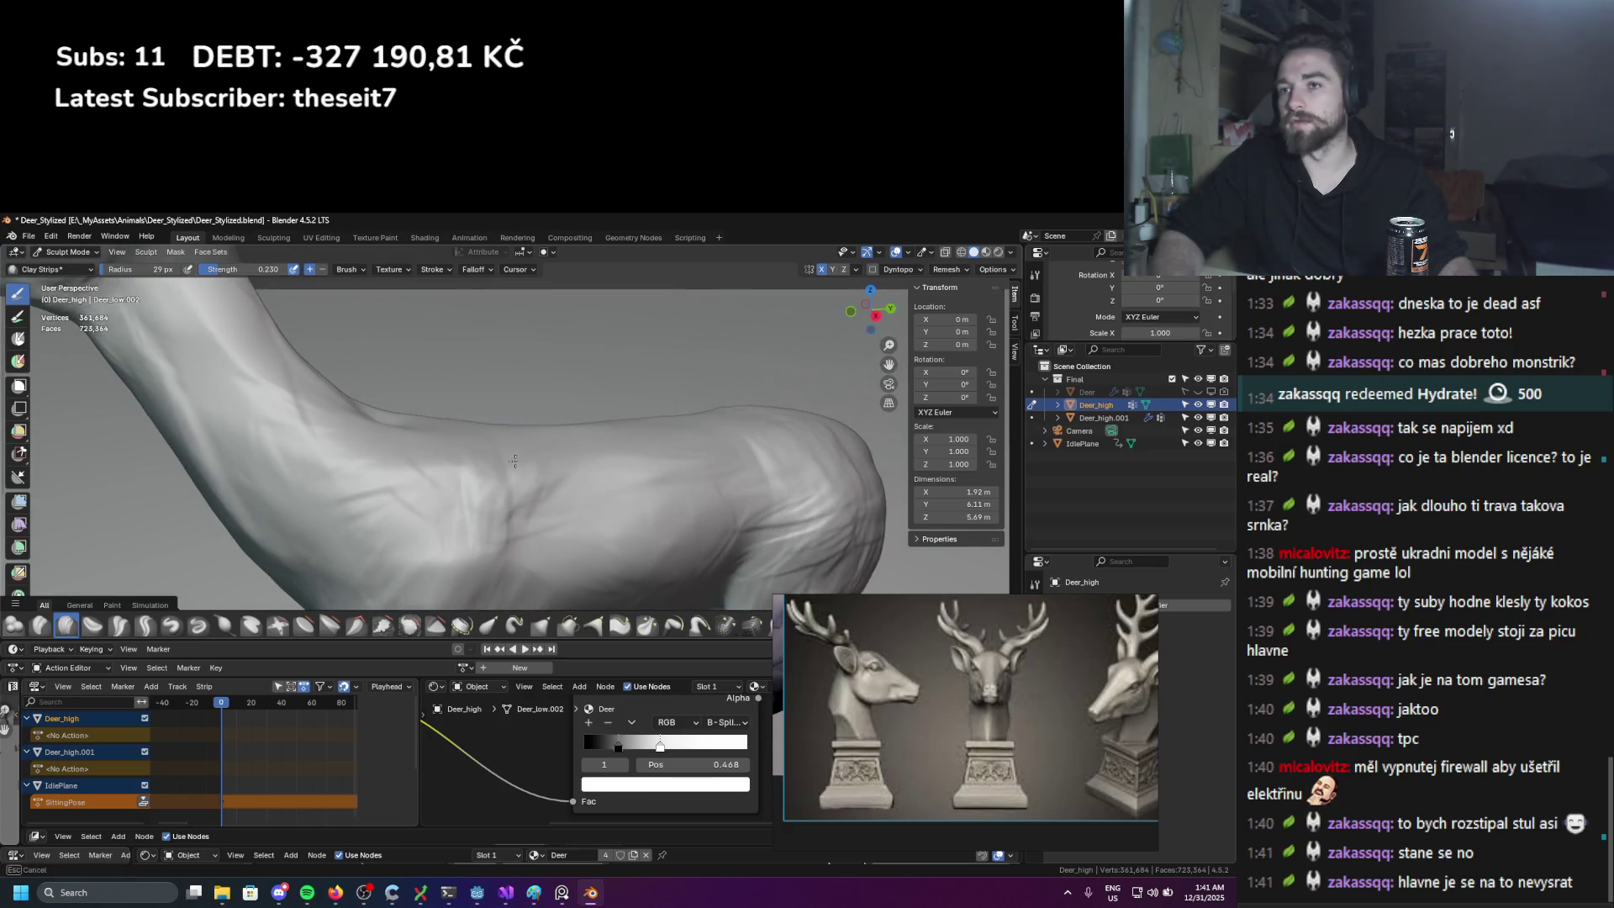
pyautogui.moveTo(642, 446); pyautogui.dragTo(483, 501)
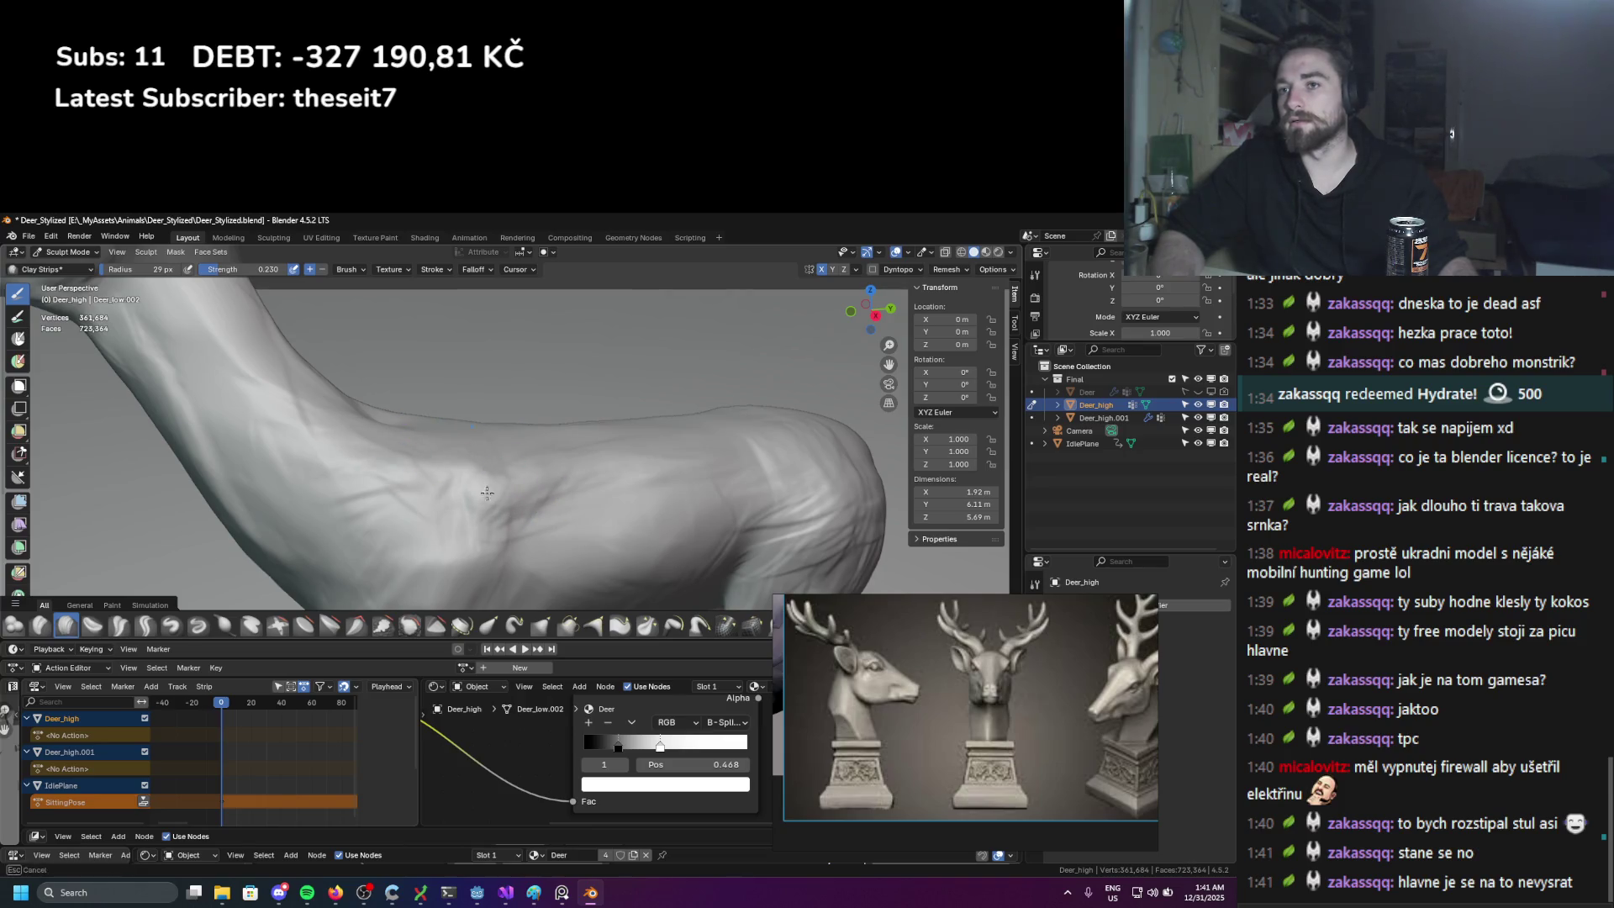
pyautogui.scroll(-5, 542, 464)
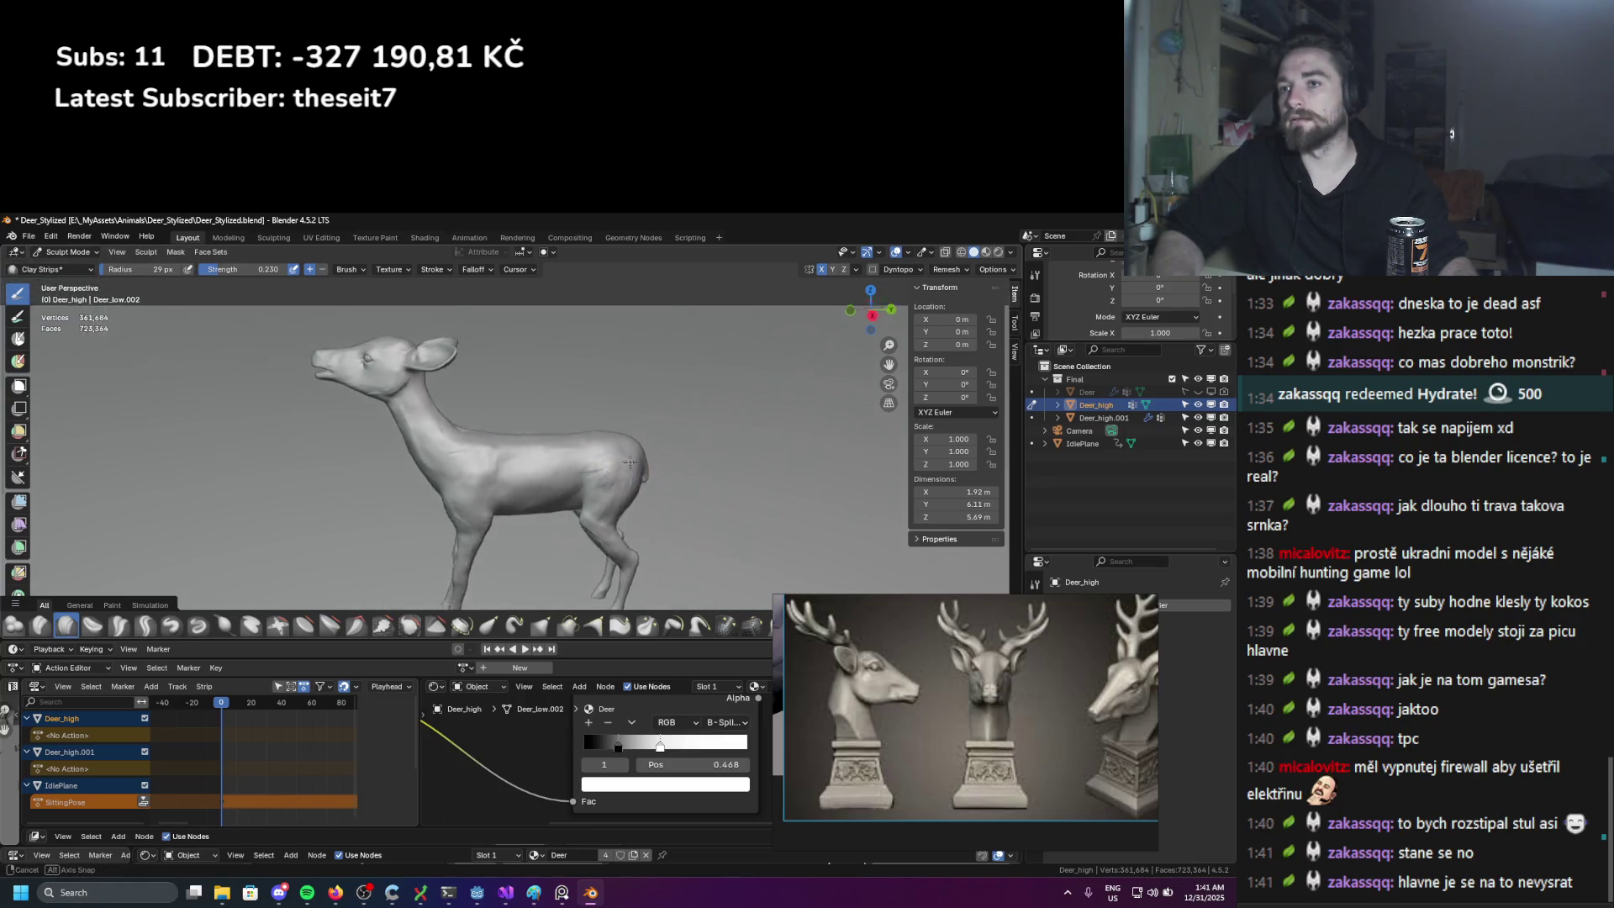
pyautogui.moveTo(542, 465)
pyautogui.mouseDown(button='middle')
pyautogui.moveTo(491, 430)
pyautogui.moveTo(538, 495)
pyautogui.moveTo(361, 407)
pyautogui.moveTo(444, 464)
pyautogui.moveTo(422, 459)
pyautogui.moveTo(442, 427)
pyautogui.moveTo(488, 405)
pyautogui.moveTo(501, 445)
pyautogui.mouseUp(button='middle')
pyautogui.scroll(5, 491, 431)
pyautogui.scroll(-8, 471, 403)
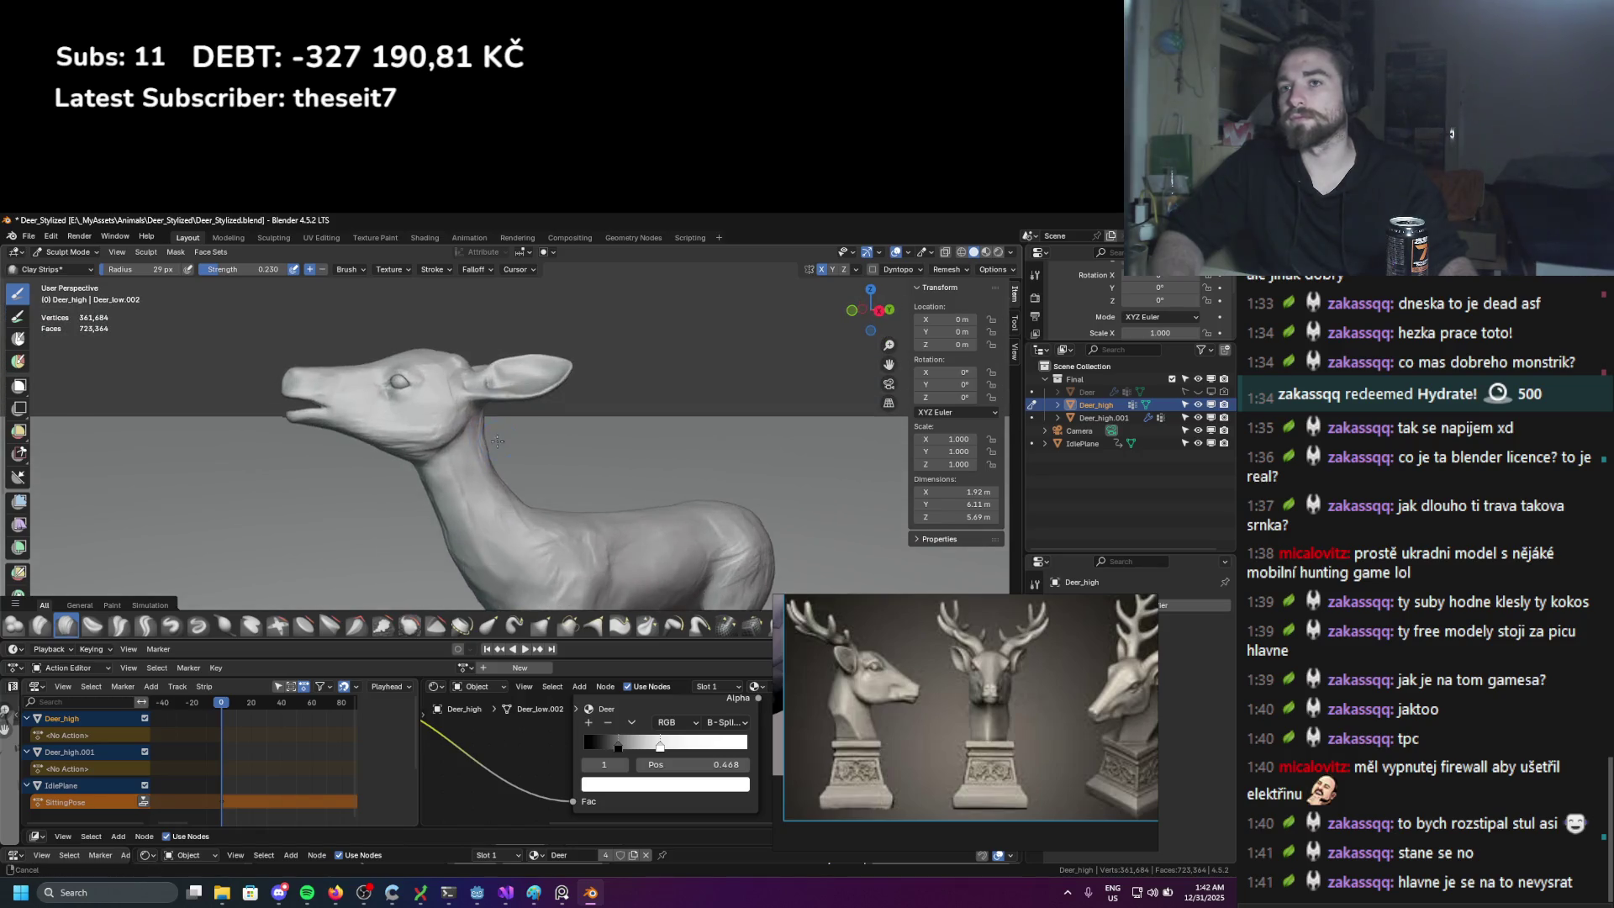
pyautogui.scroll(5, 500, 445)
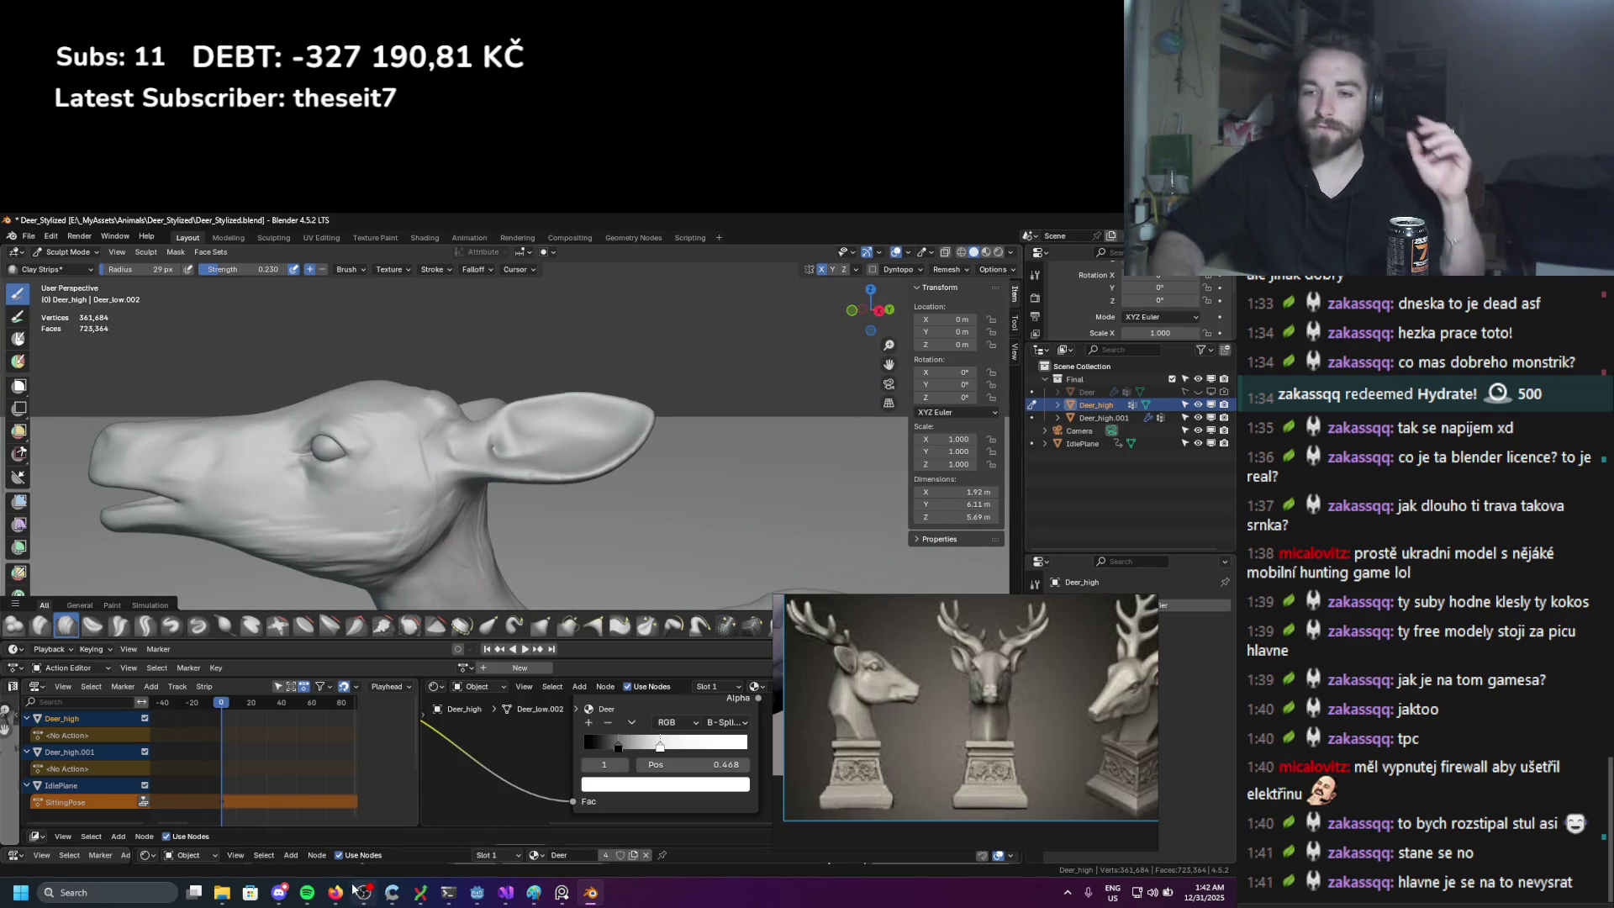
pyautogui.moveTo(335, 892)
pyautogui.click(385, 851)
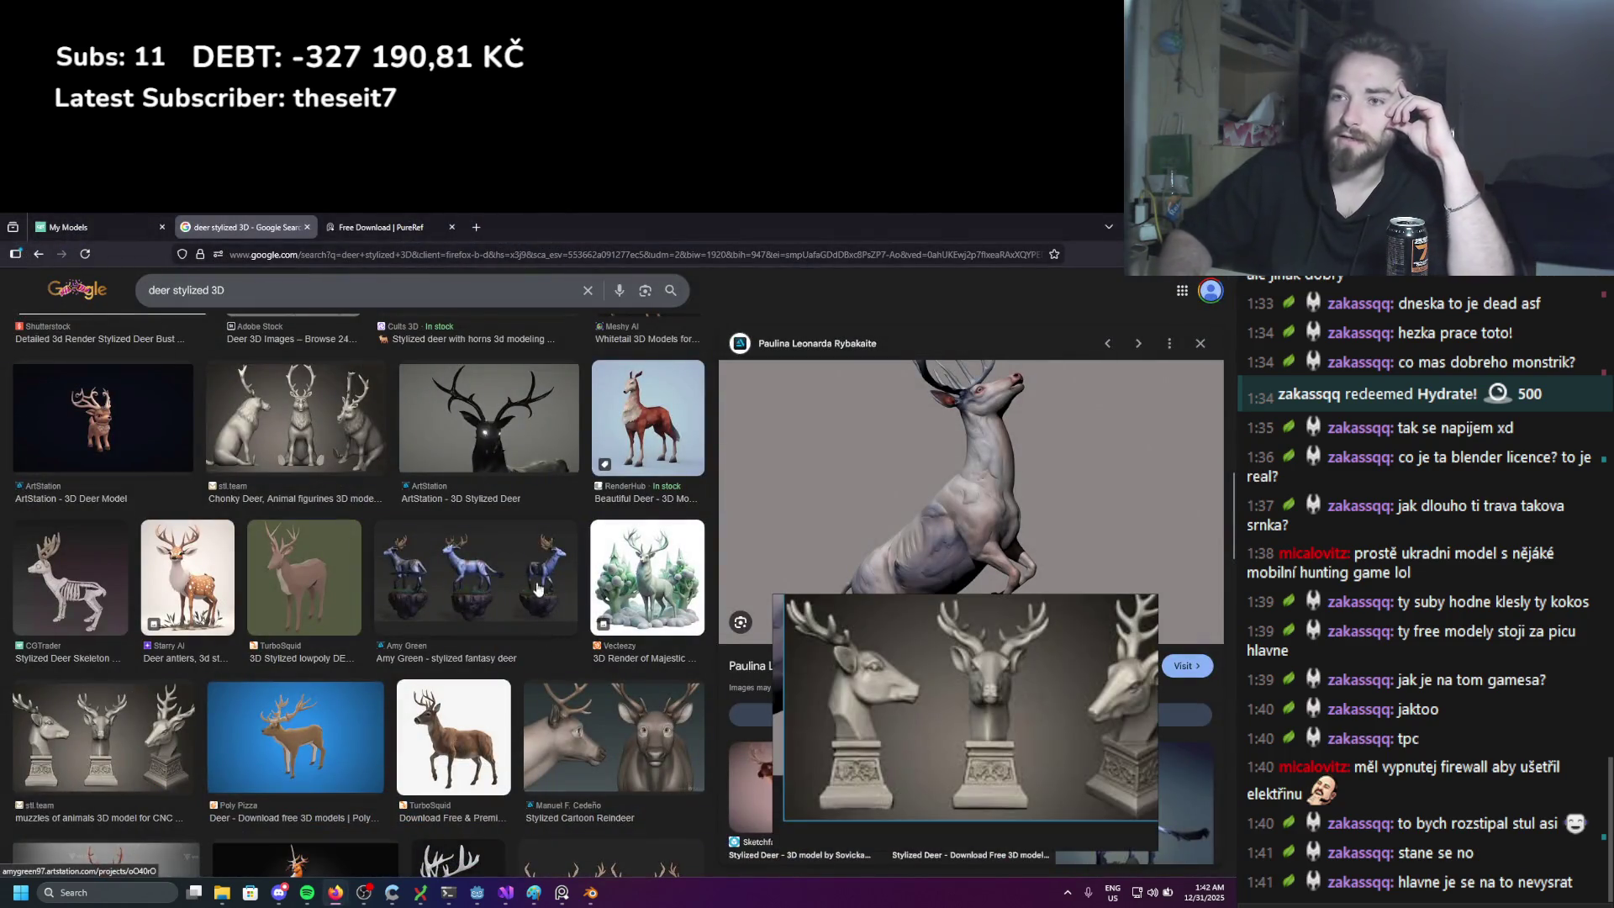
pyautogui.scroll(2, 253, 584)
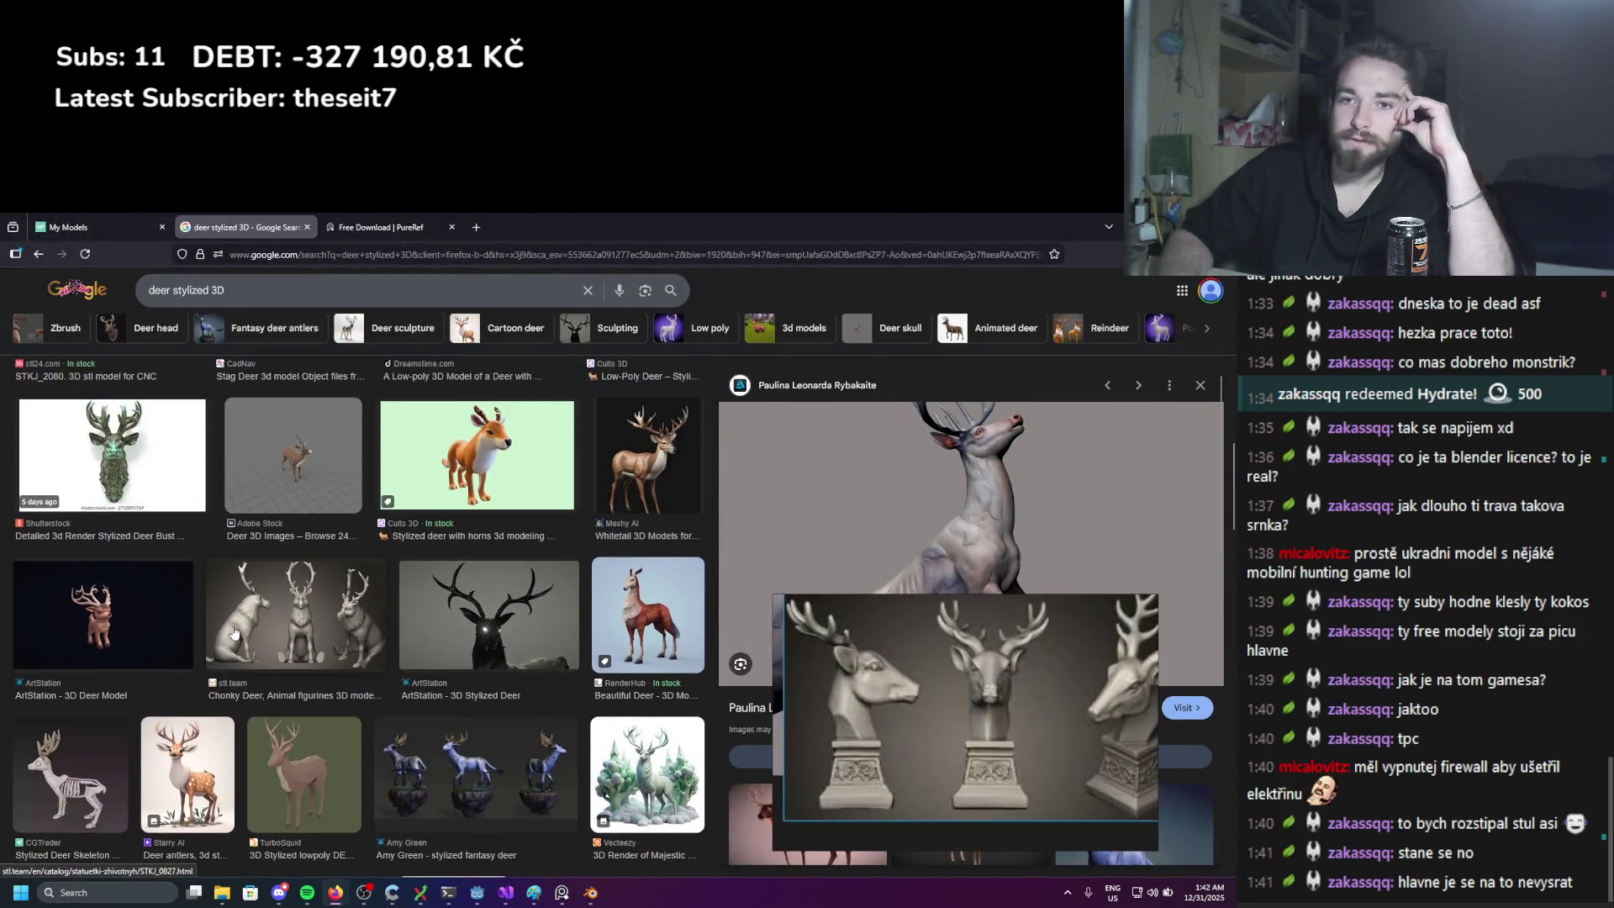
pyautogui.scroll(2, 253, 628)
pyautogui.scroll(2, 254, 629)
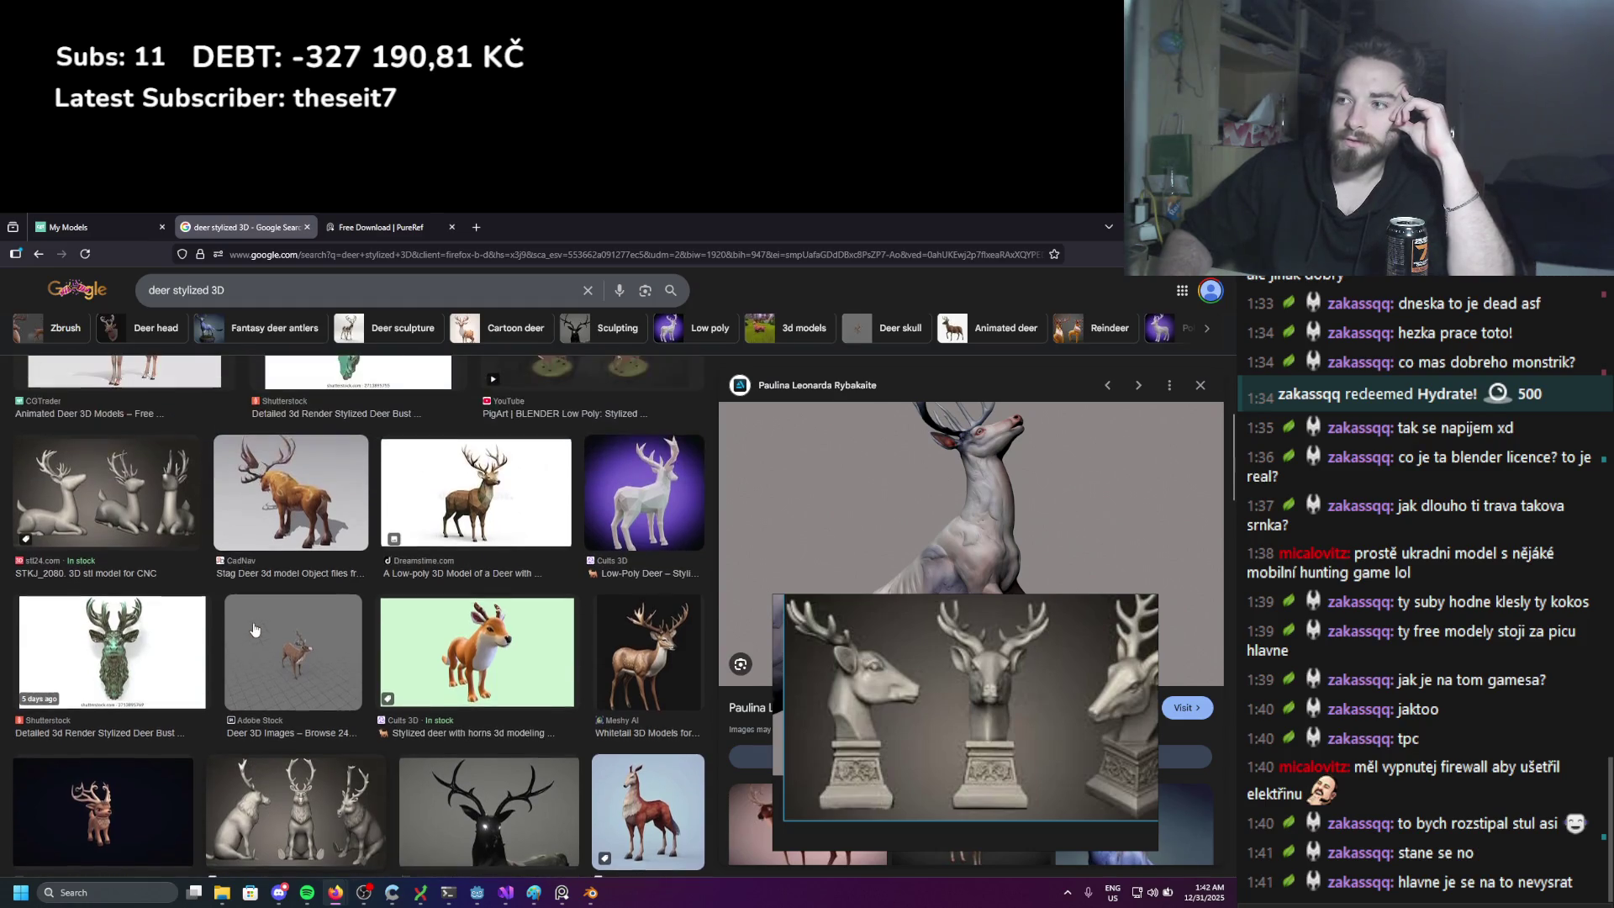
pyautogui.click(654, 666)
pyautogui.click(515, 480)
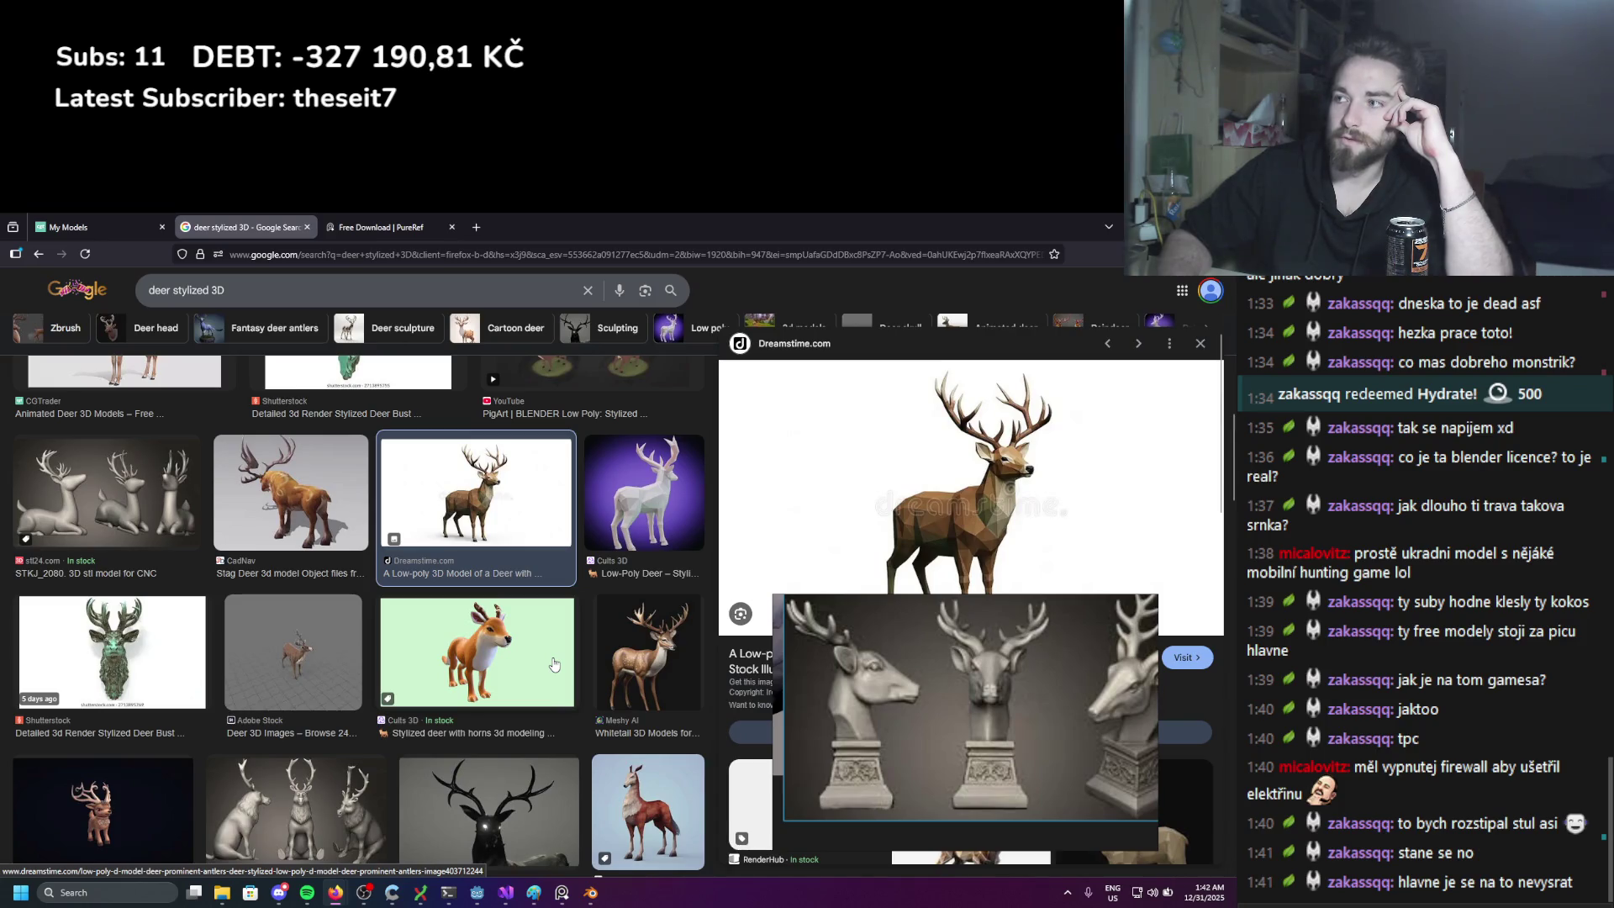
pyautogui.scroll(2, 396, 635)
pyautogui.scroll(2, 396, 635)
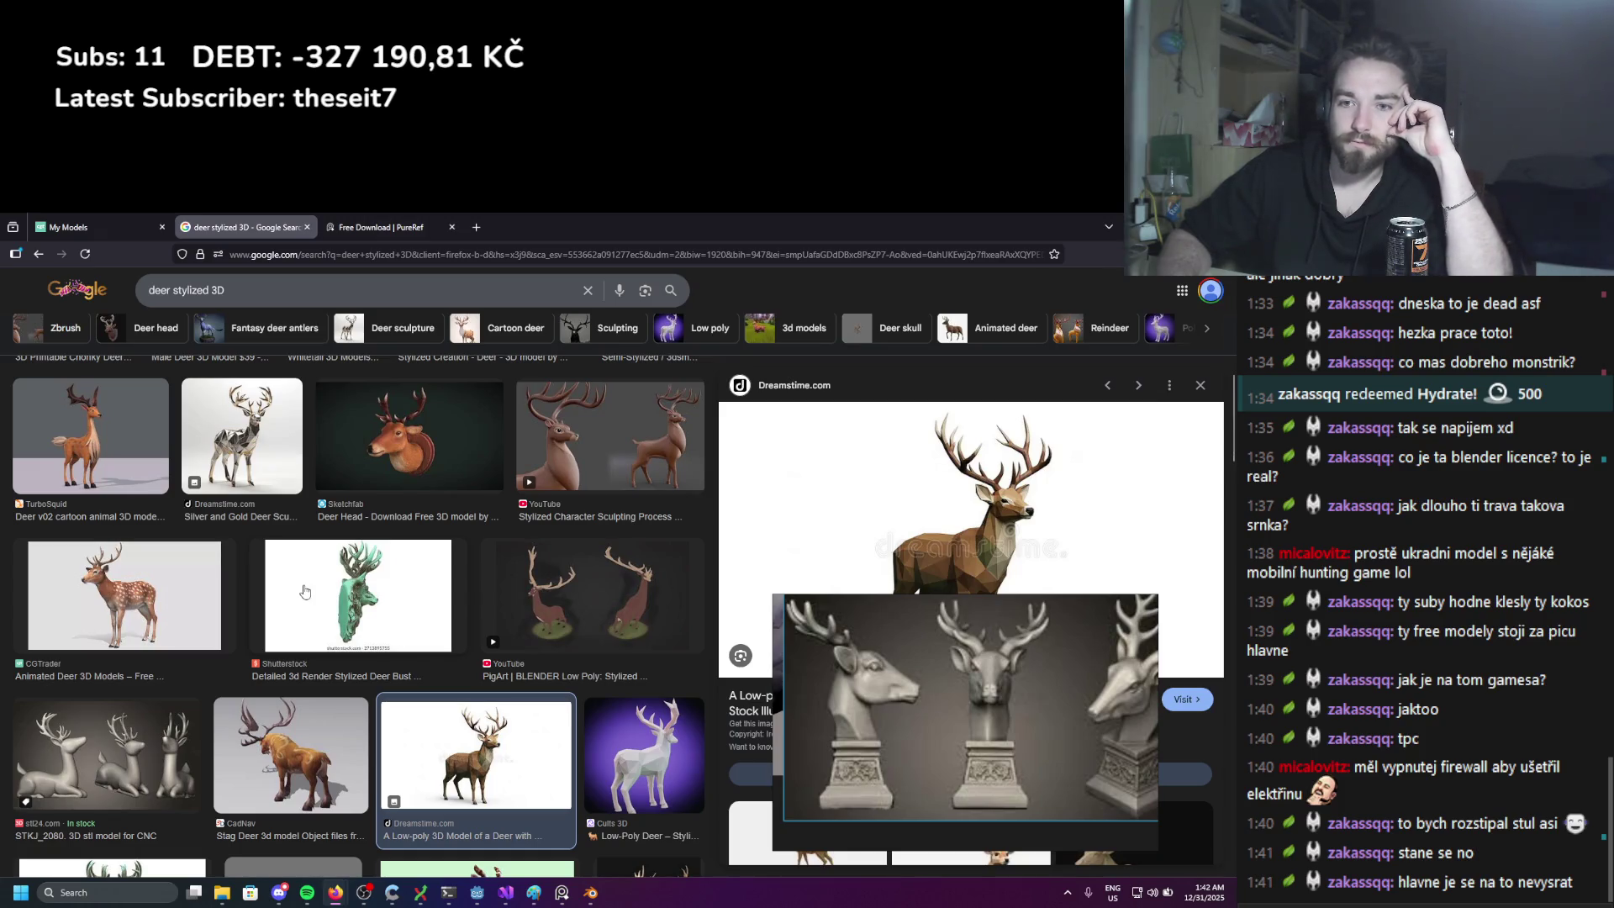
pyautogui.scroll(-5, 277, 593)
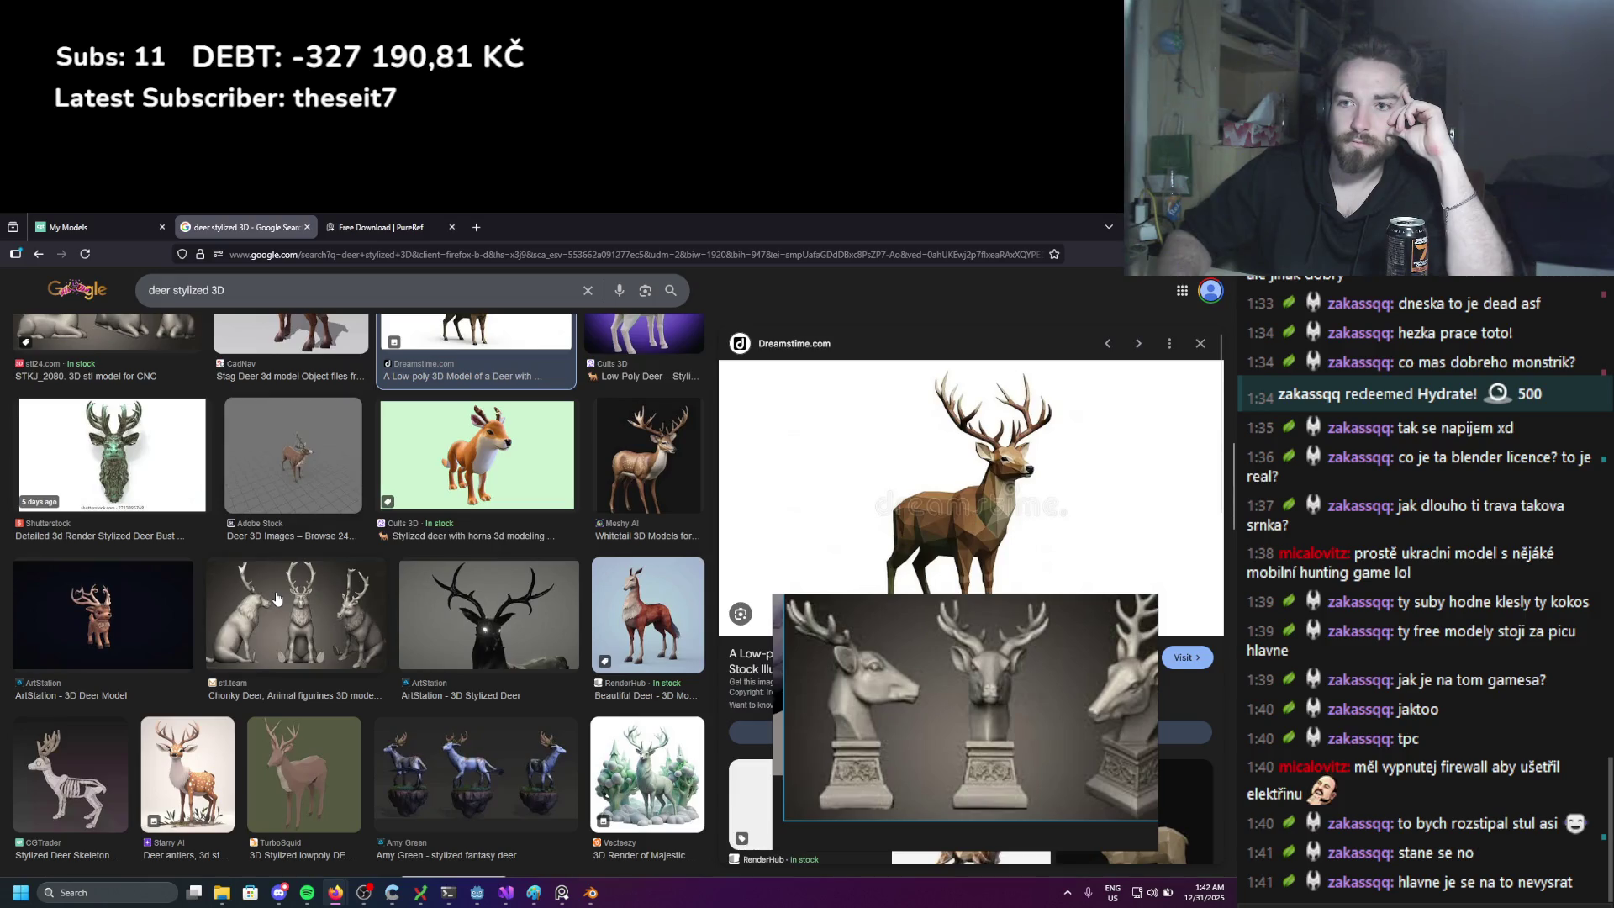
pyautogui.scroll(-2, 278, 598)
pyautogui.scroll(-2, 315, 542)
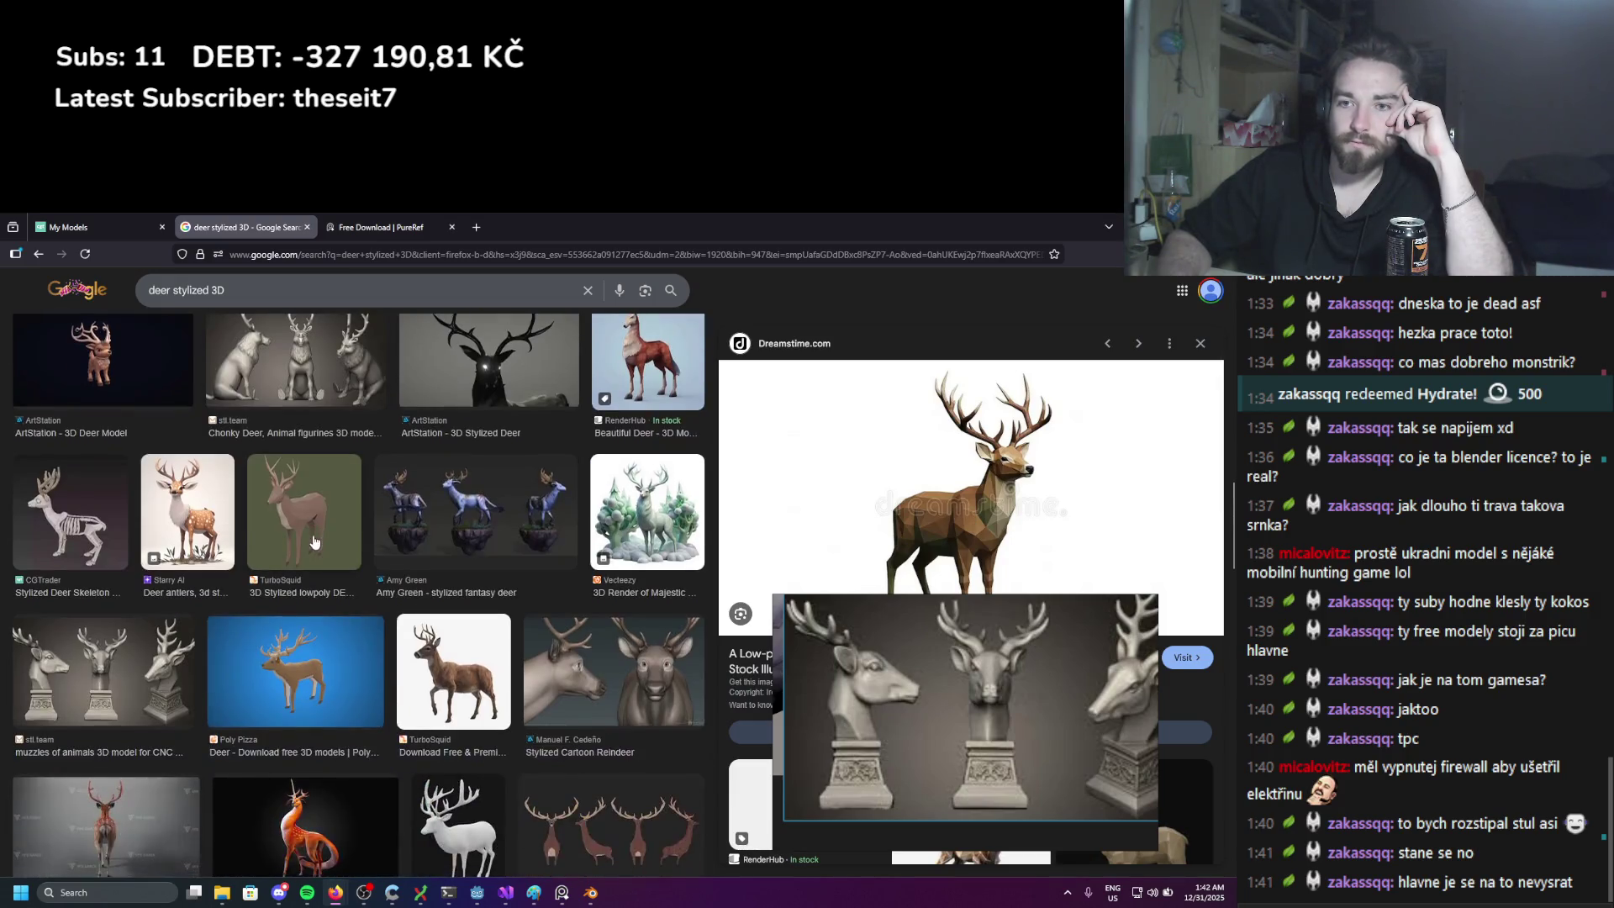
pyautogui.scroll(-2, 315, 542)
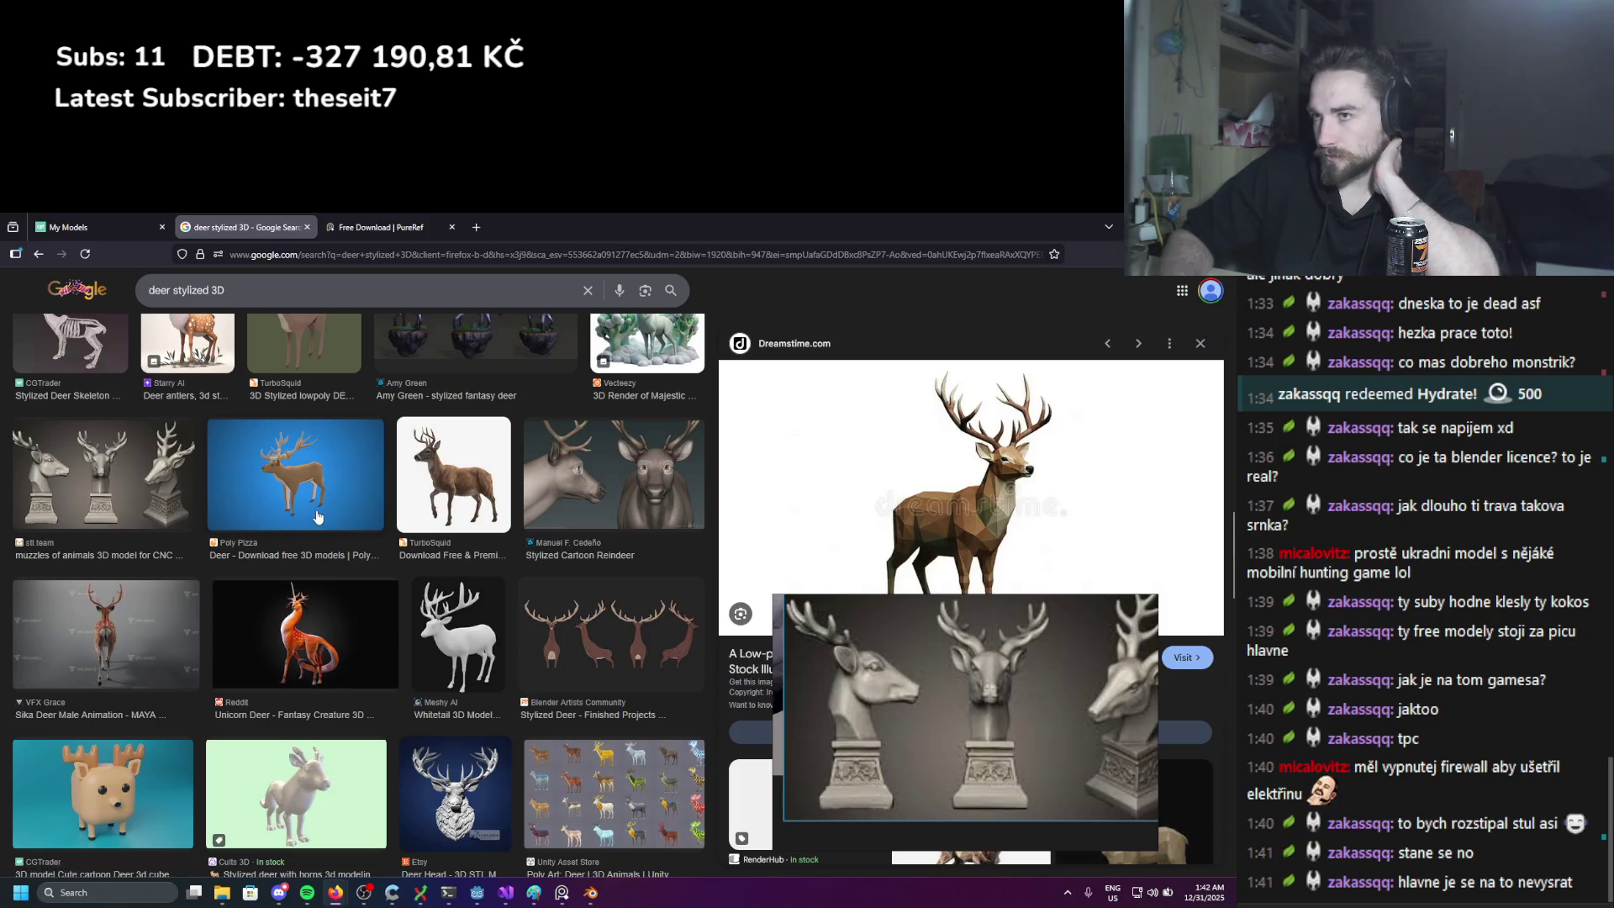
pyautogui.scroll(-2, 318, 514)
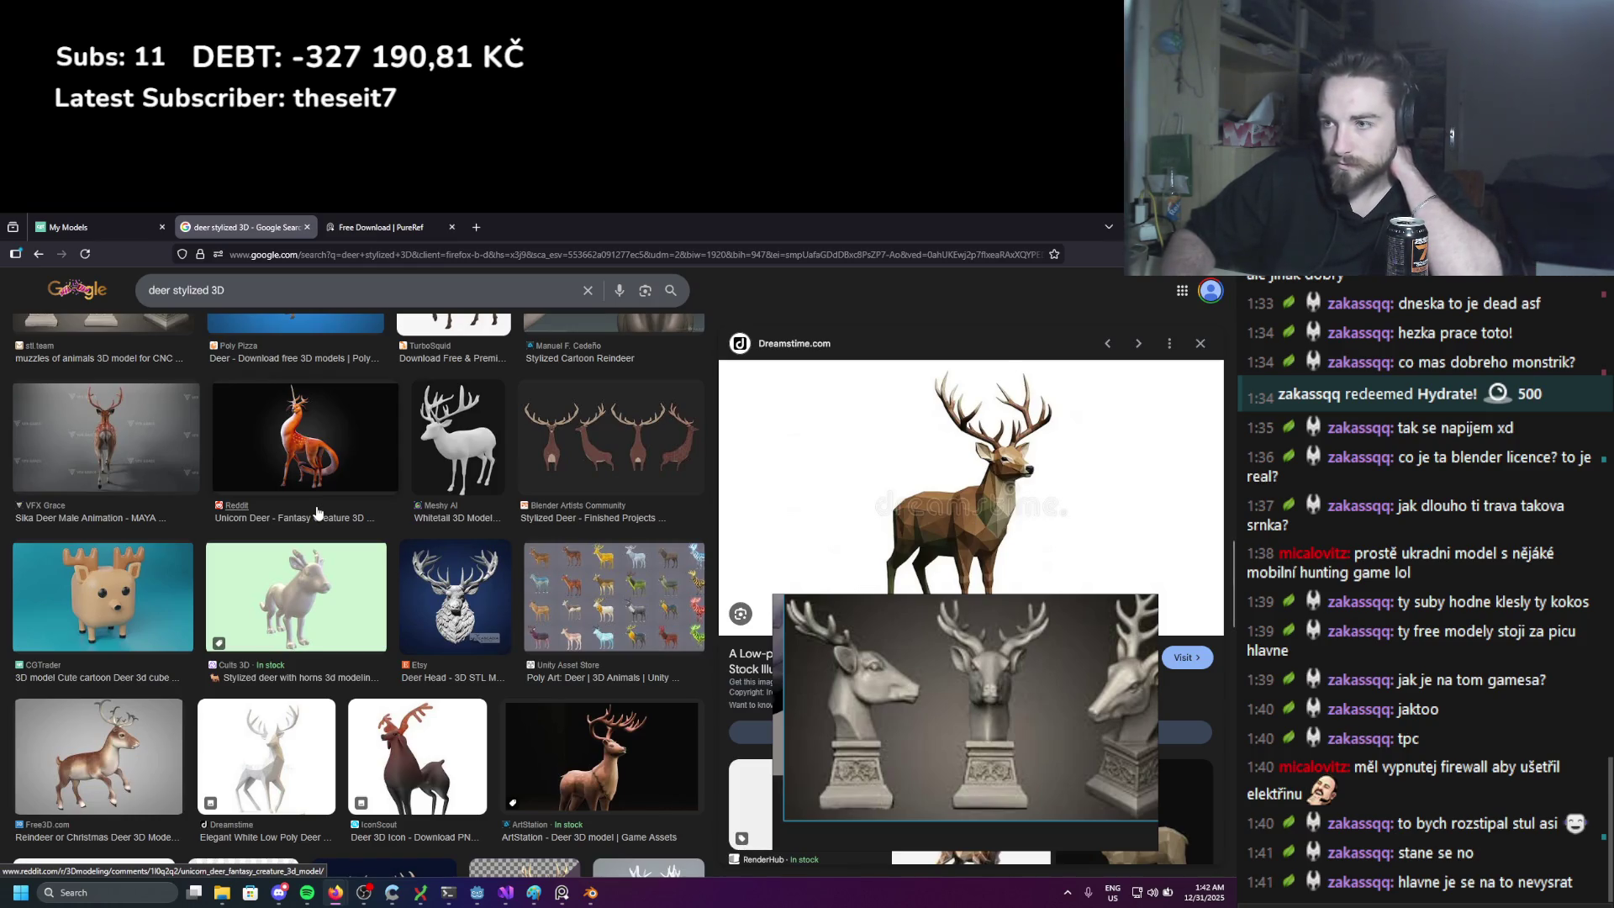
pyautogui.scroll(-4, 318, 512)
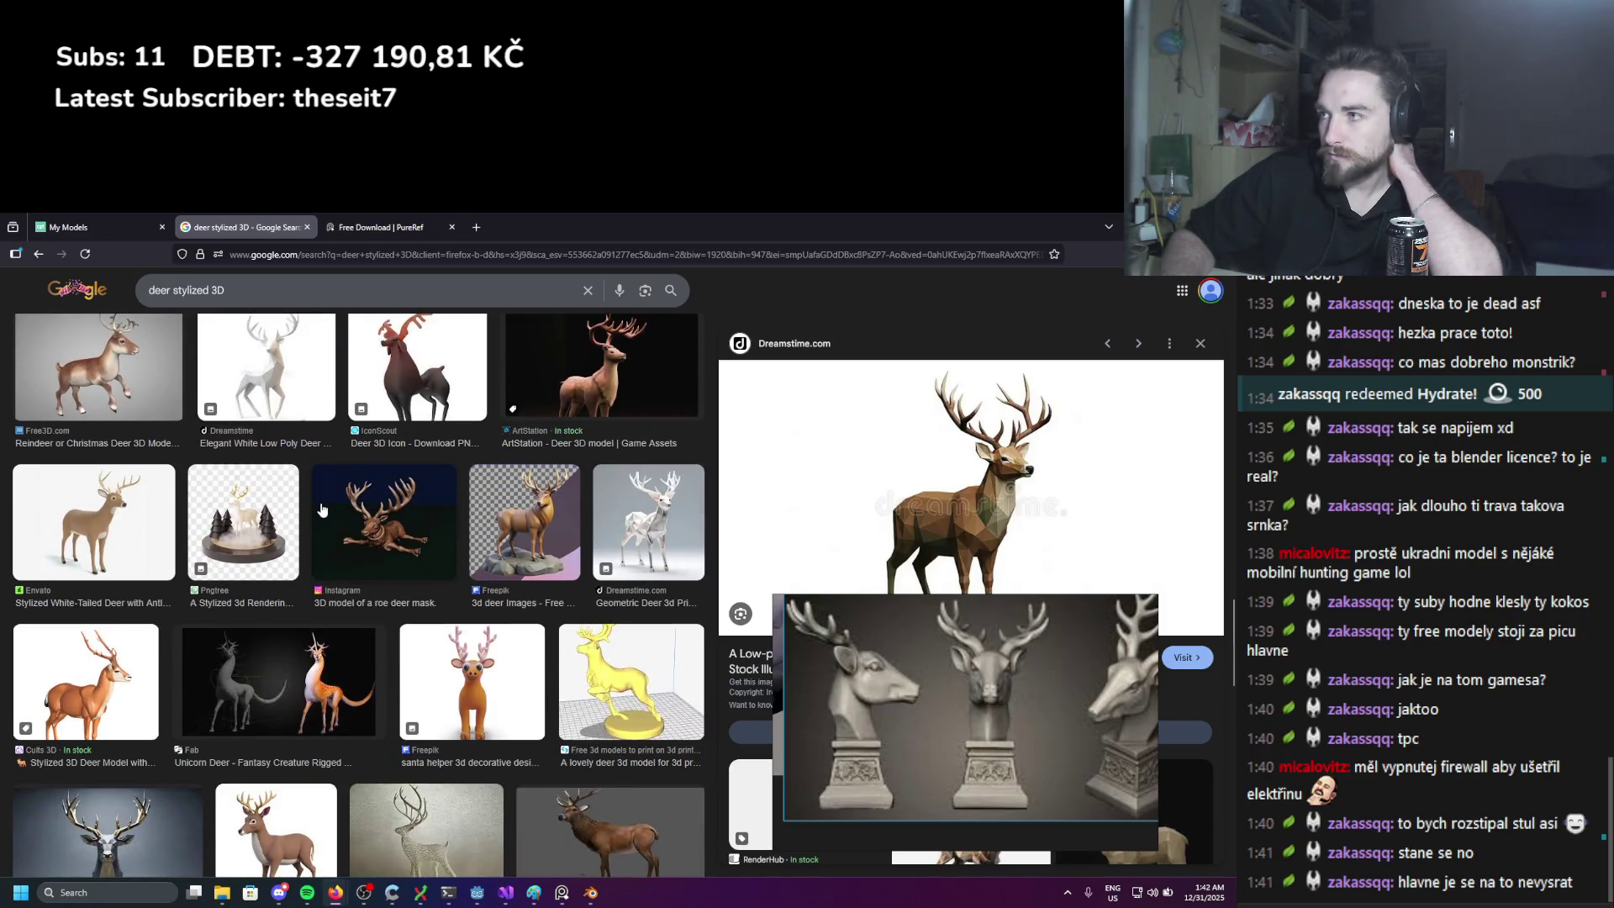
pyautogui.scroll(-2, 322, 510)
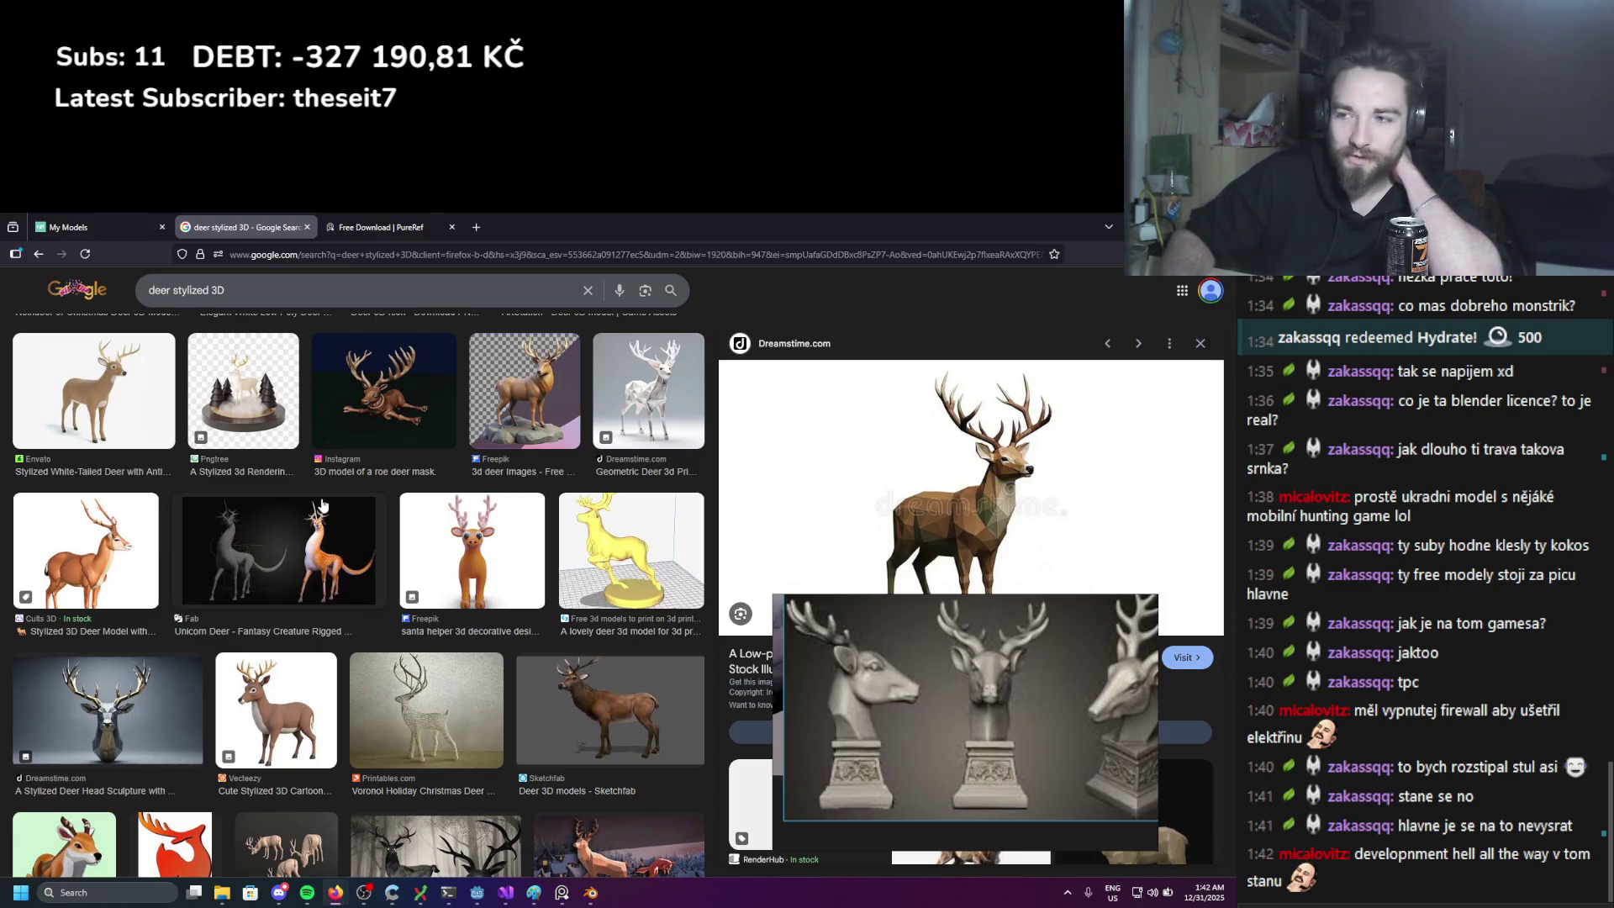
pyautogui.scroll(-3, 322, 504)
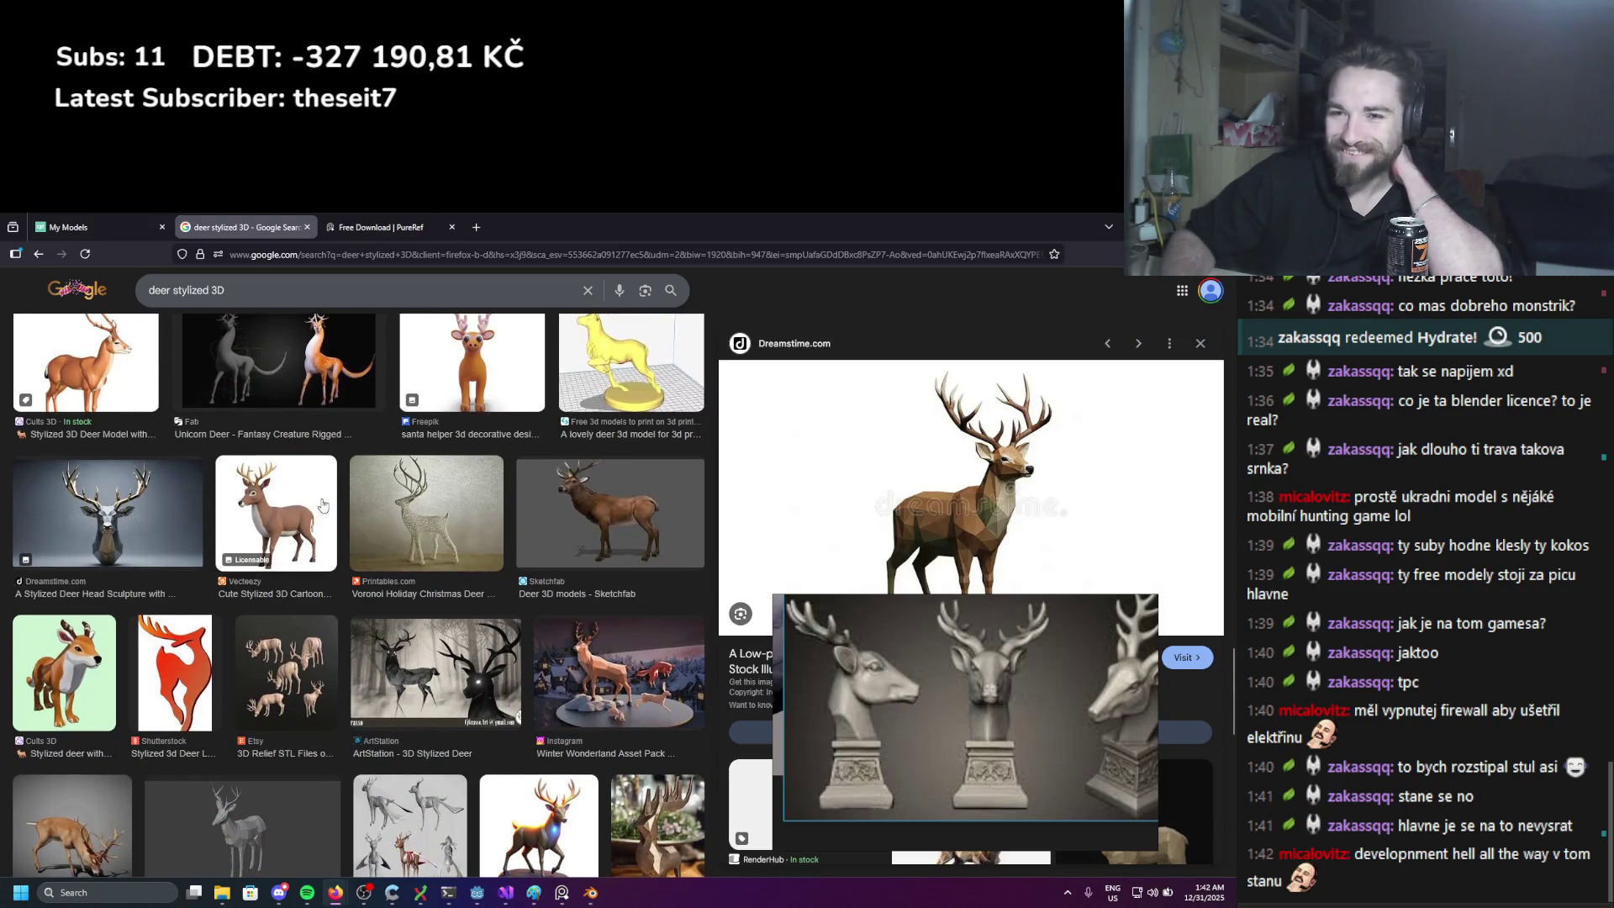
pyautogui.scroll(-2, 321, 504)
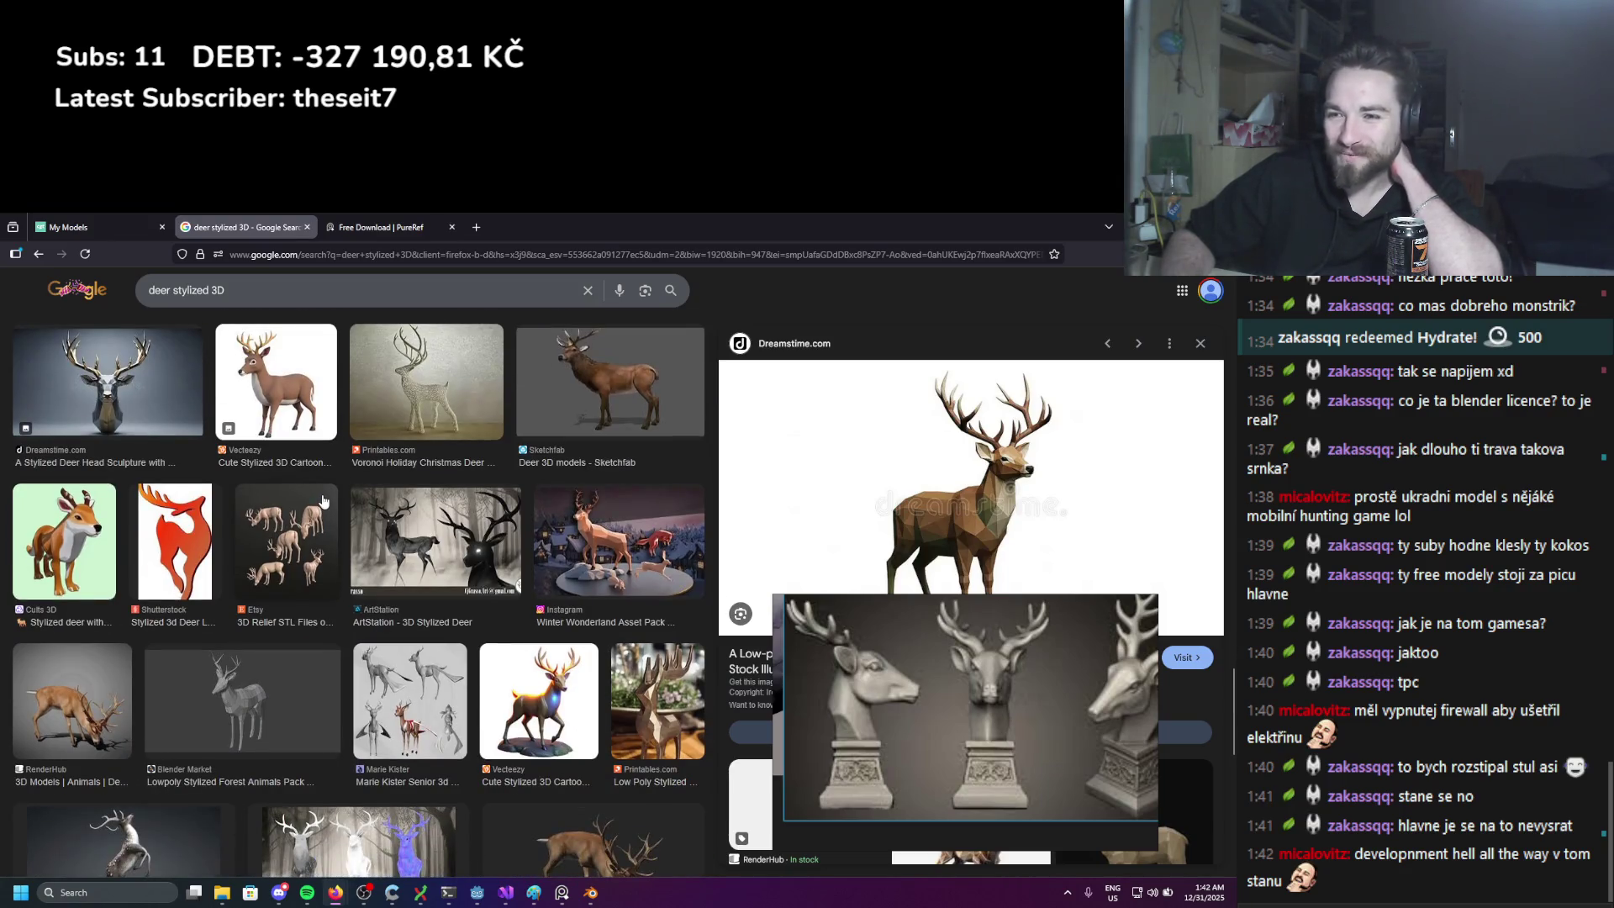
pyautogui.scroll(-3, 322, 500)
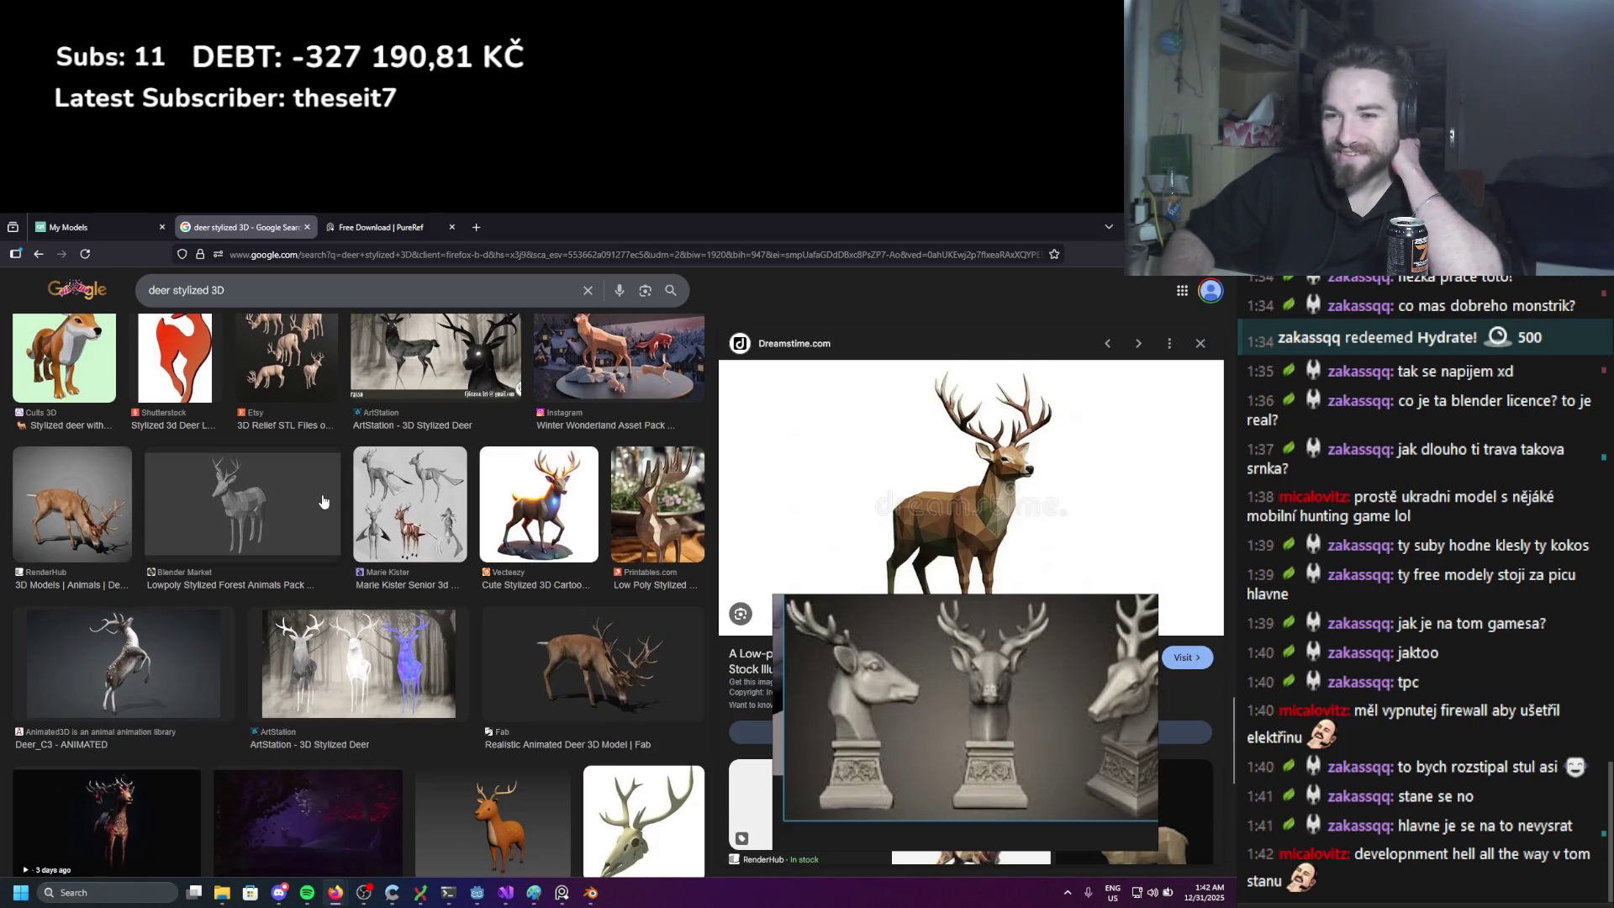
pyautogui.scroll(-3, 322, 501)
pyautogui.scroll(-1, 323, 502)
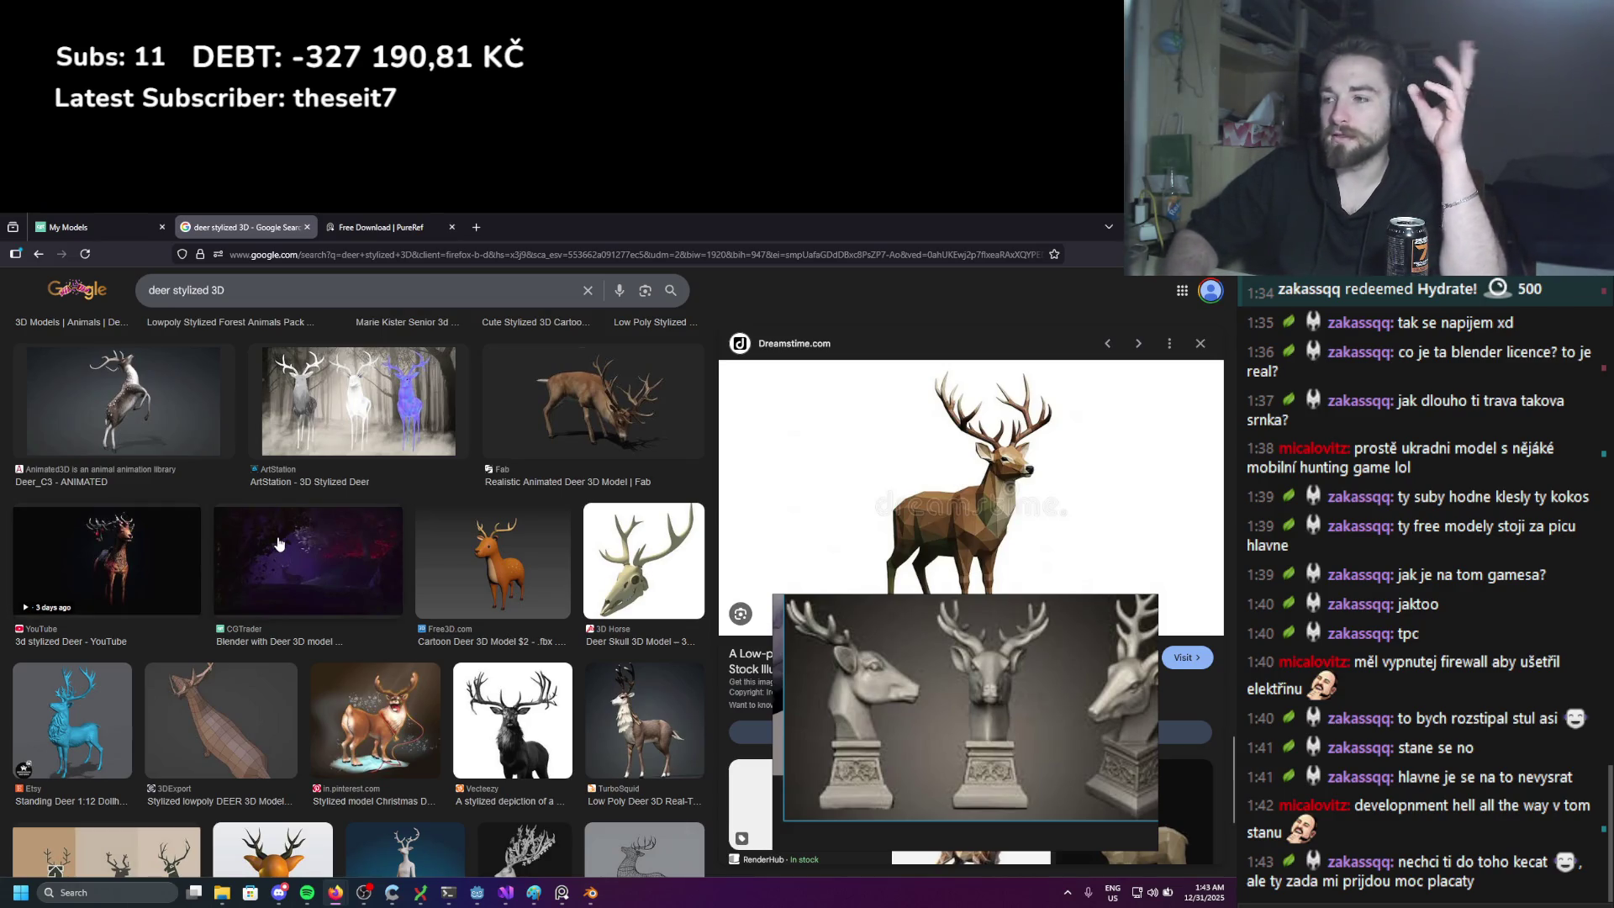
# Step: Scroll further through the deer results and preview the CGTrader antlered deer-head model
pyautogui.scroll(-3, 277, 547)
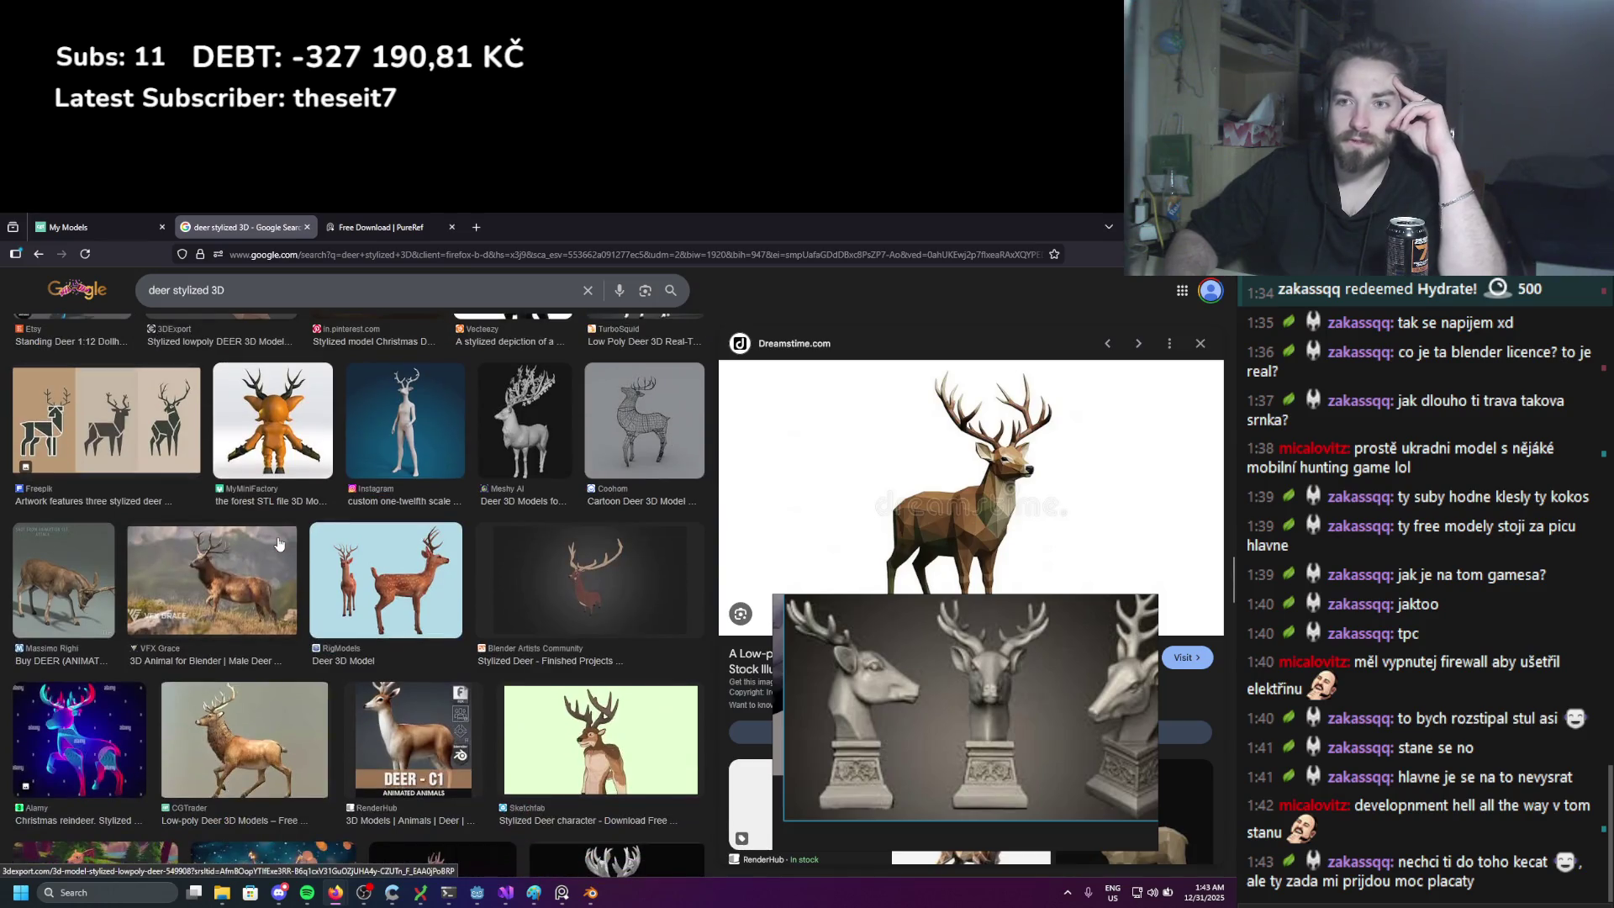
pyautogui.scroll(-3, 280, 543)
pyautogui.scroll(-4, 280, 544)
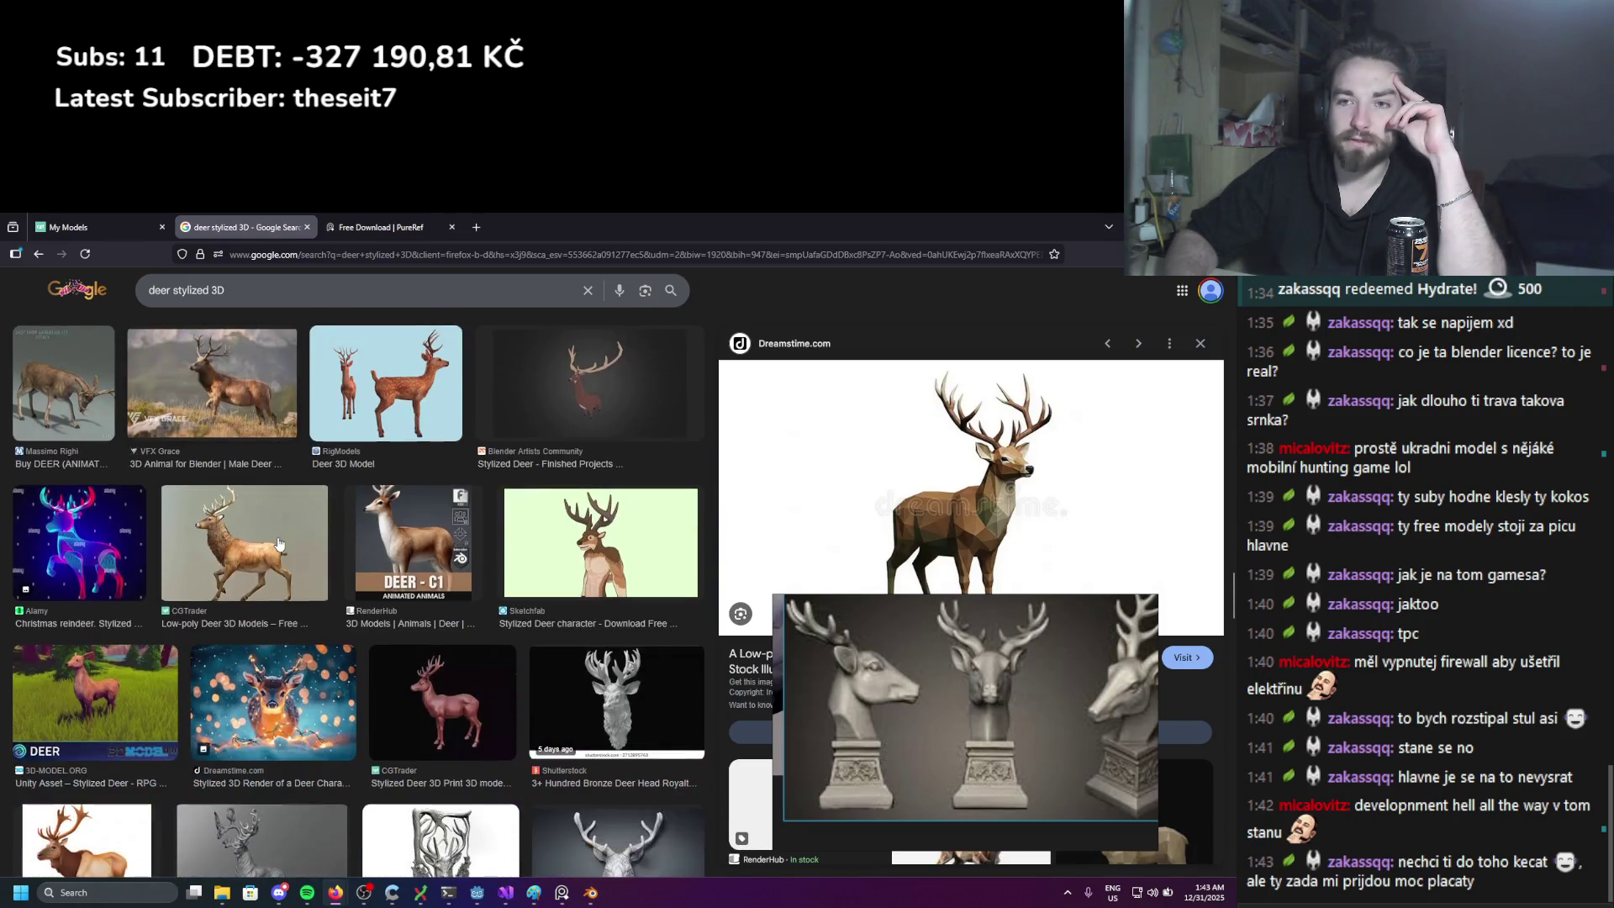
pyautogui.scroll(-2, 280, 544)
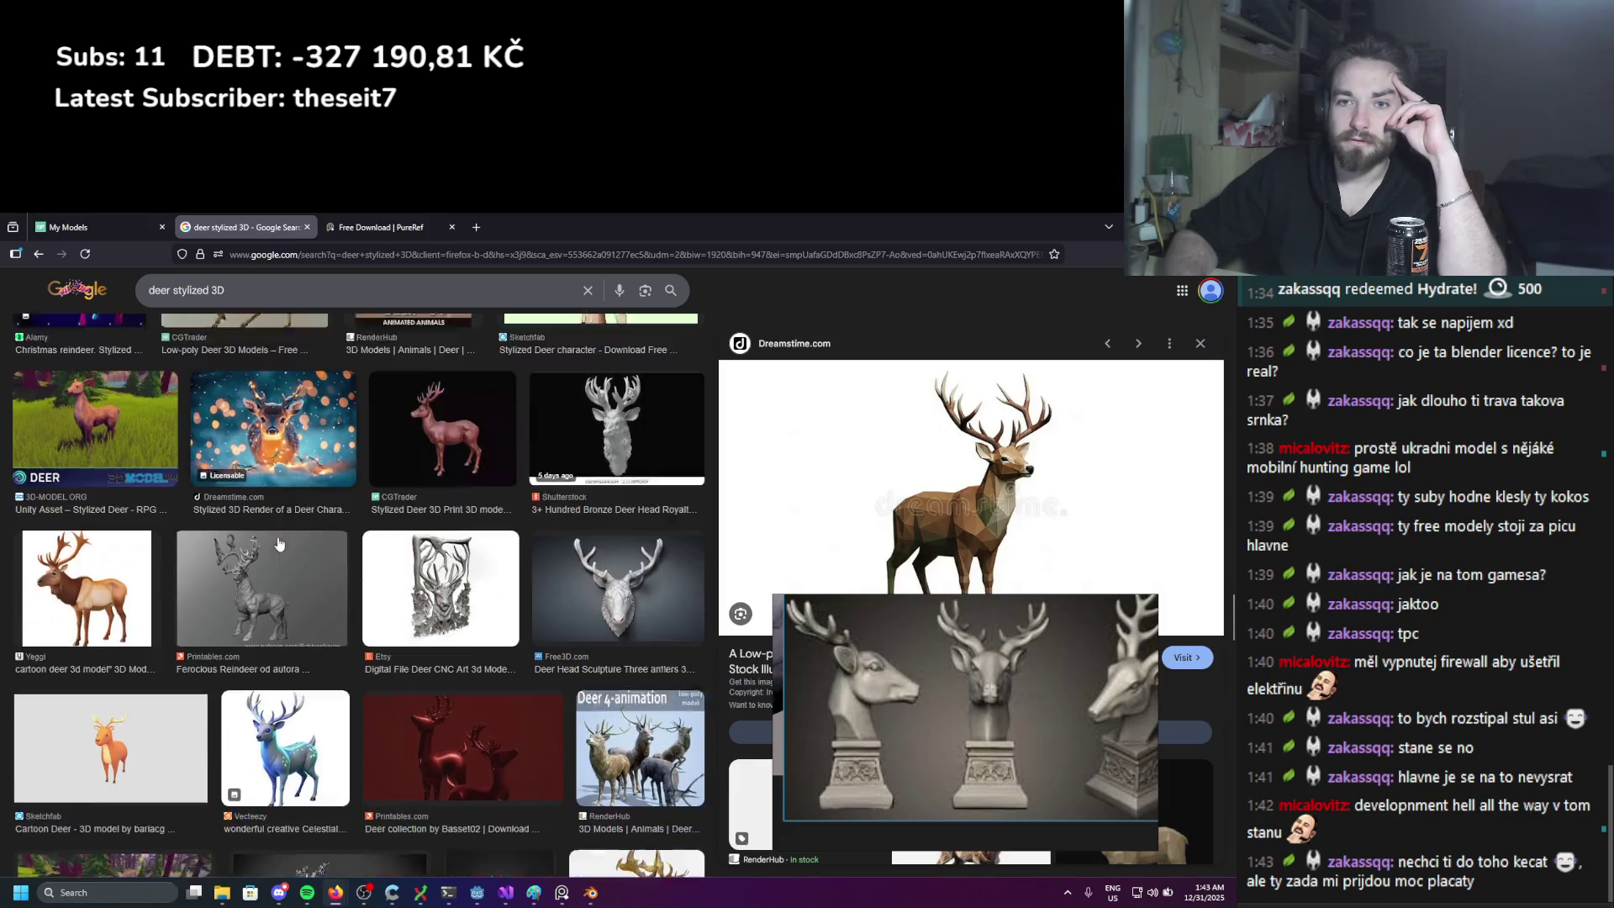
pyautogui.scroll(-3, 280, 543)
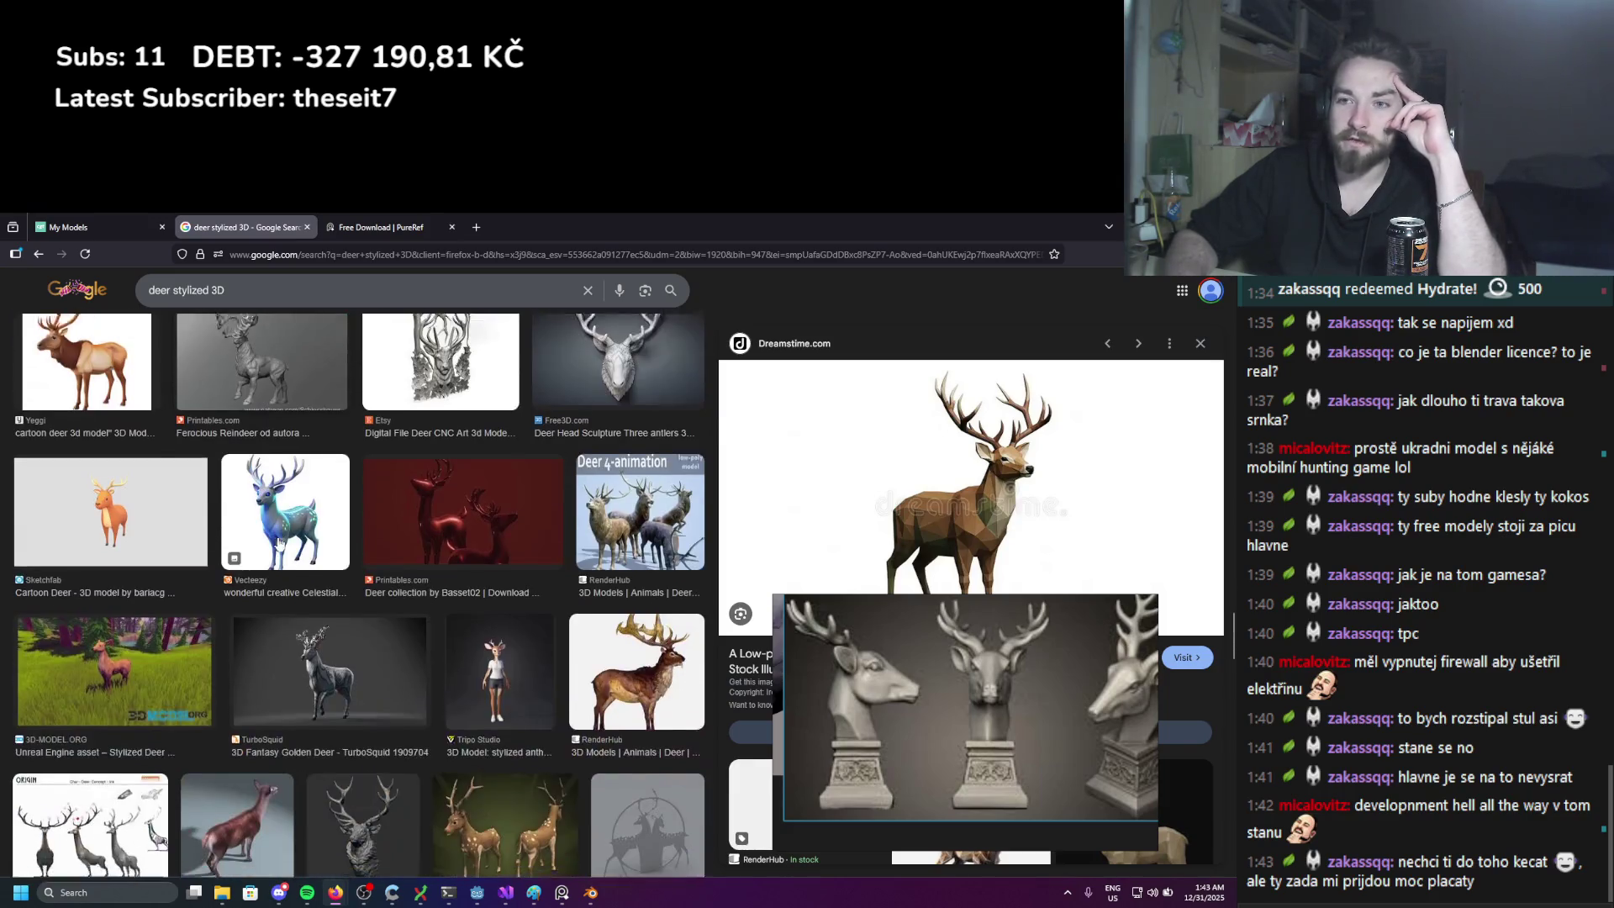
pyautogui.scroll(-1, 280, 543)
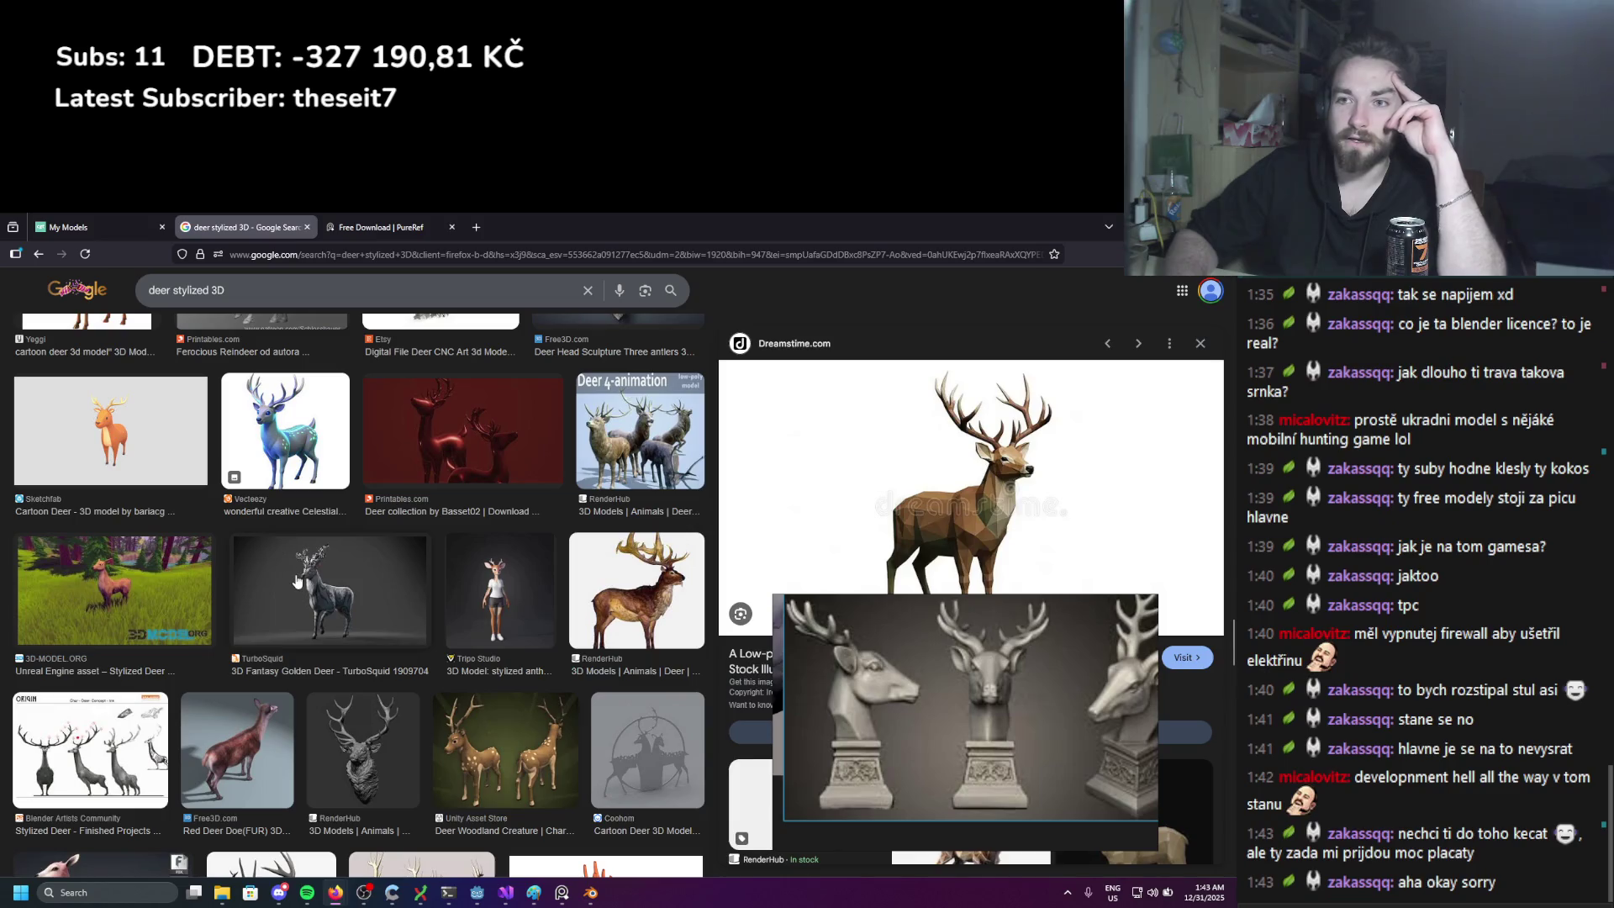
pyautogui.scroll(-6, 295, 580)
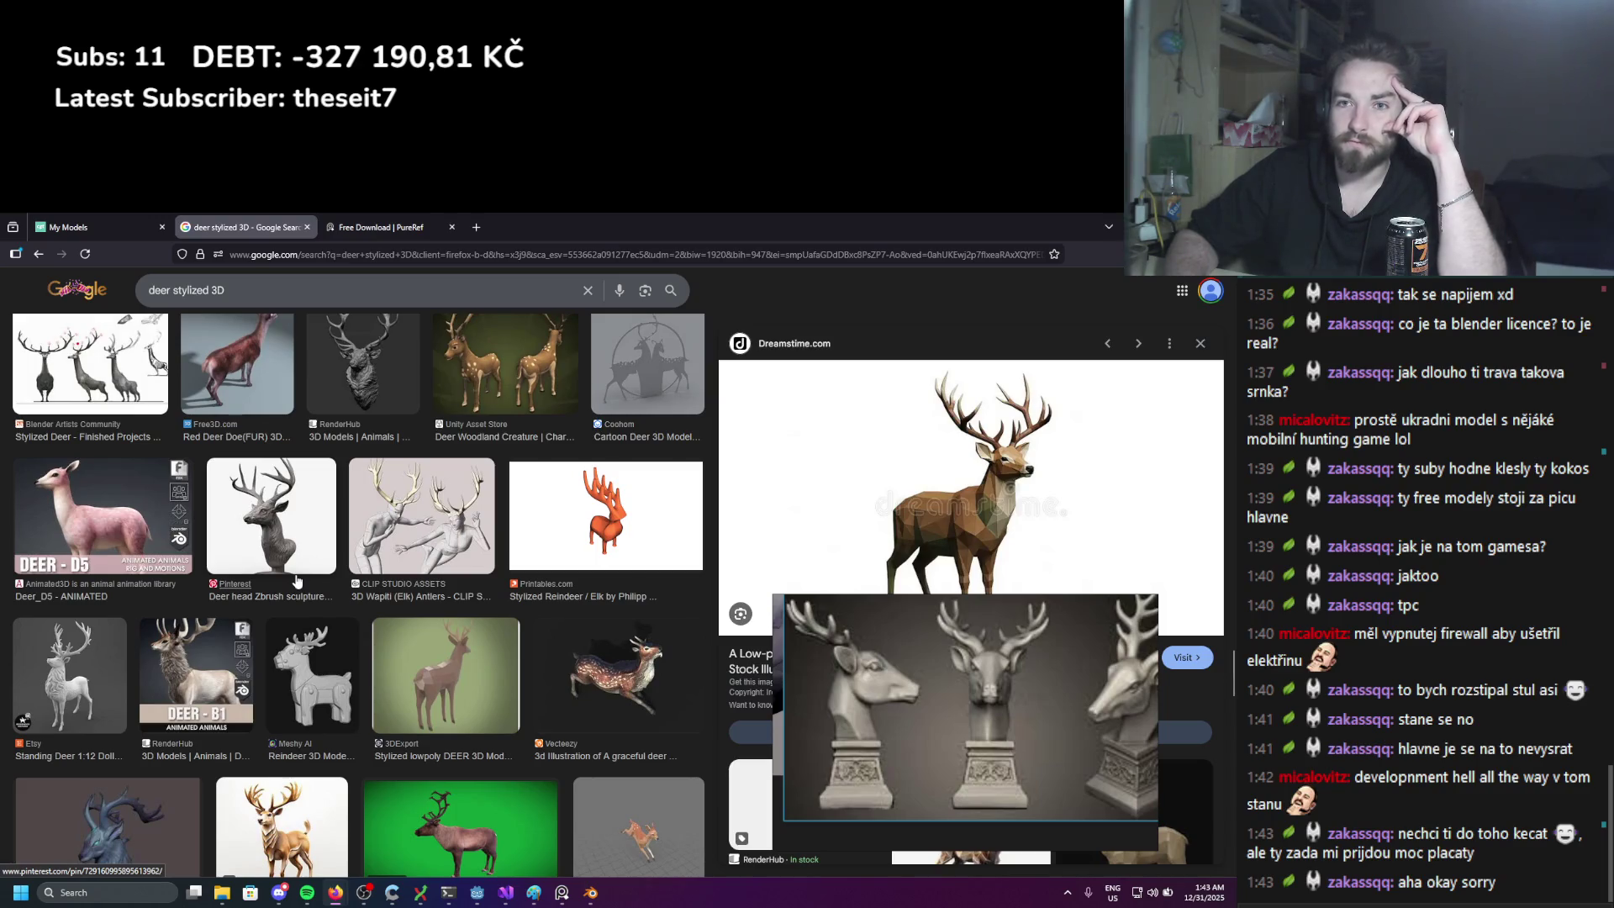
pyautogui.scroll(-5, 182, 524)
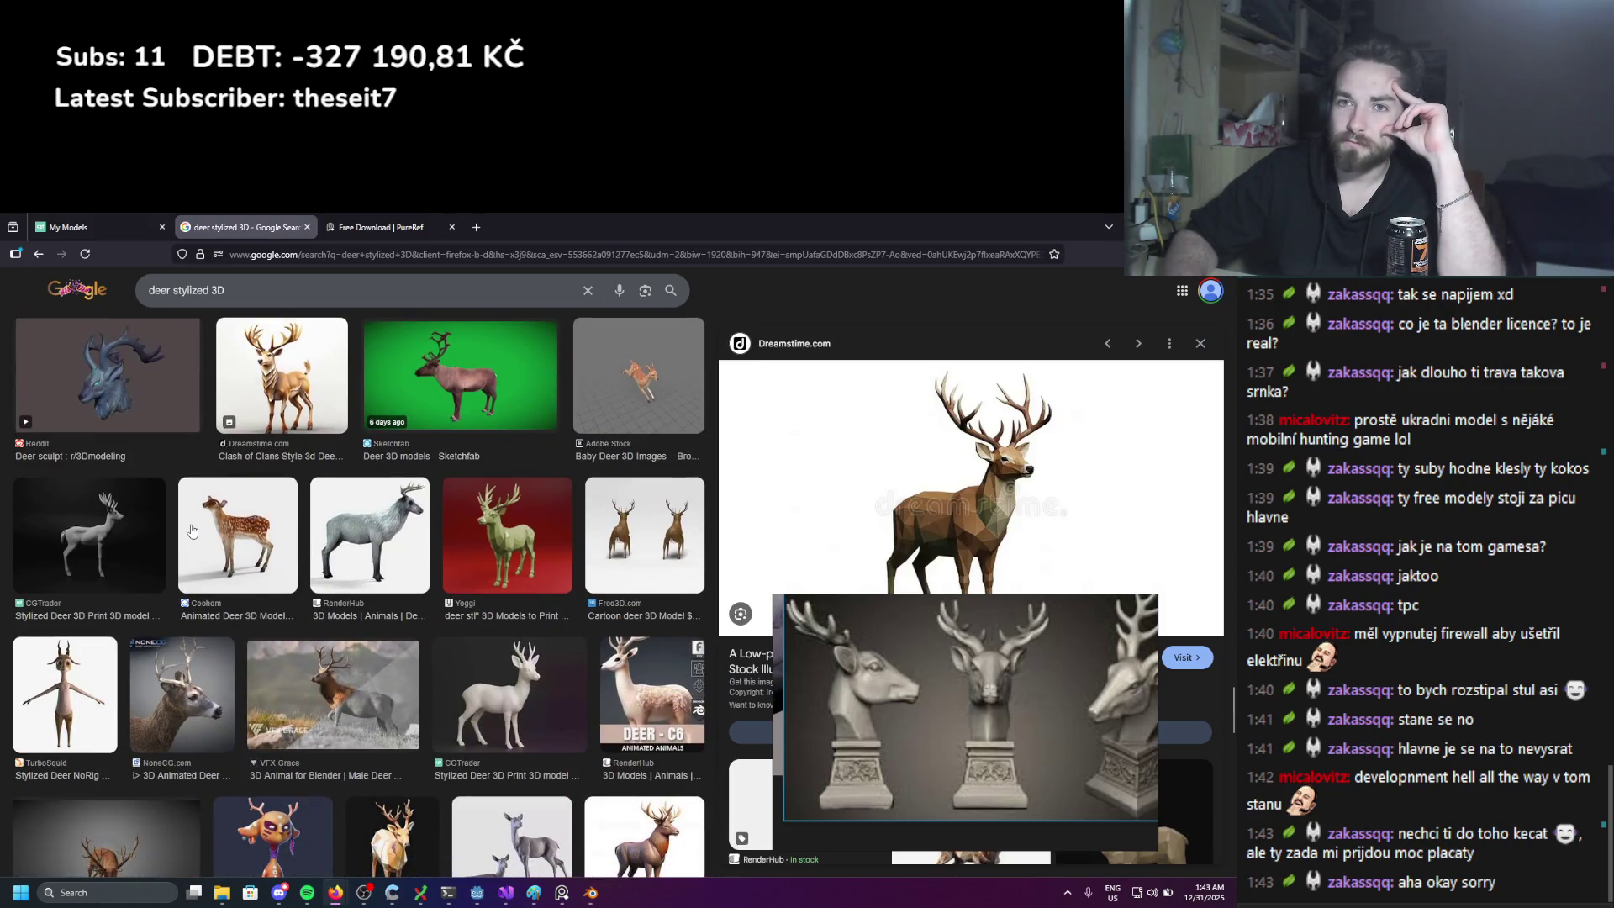
pyautogui.scroll(-2, 191, 530)
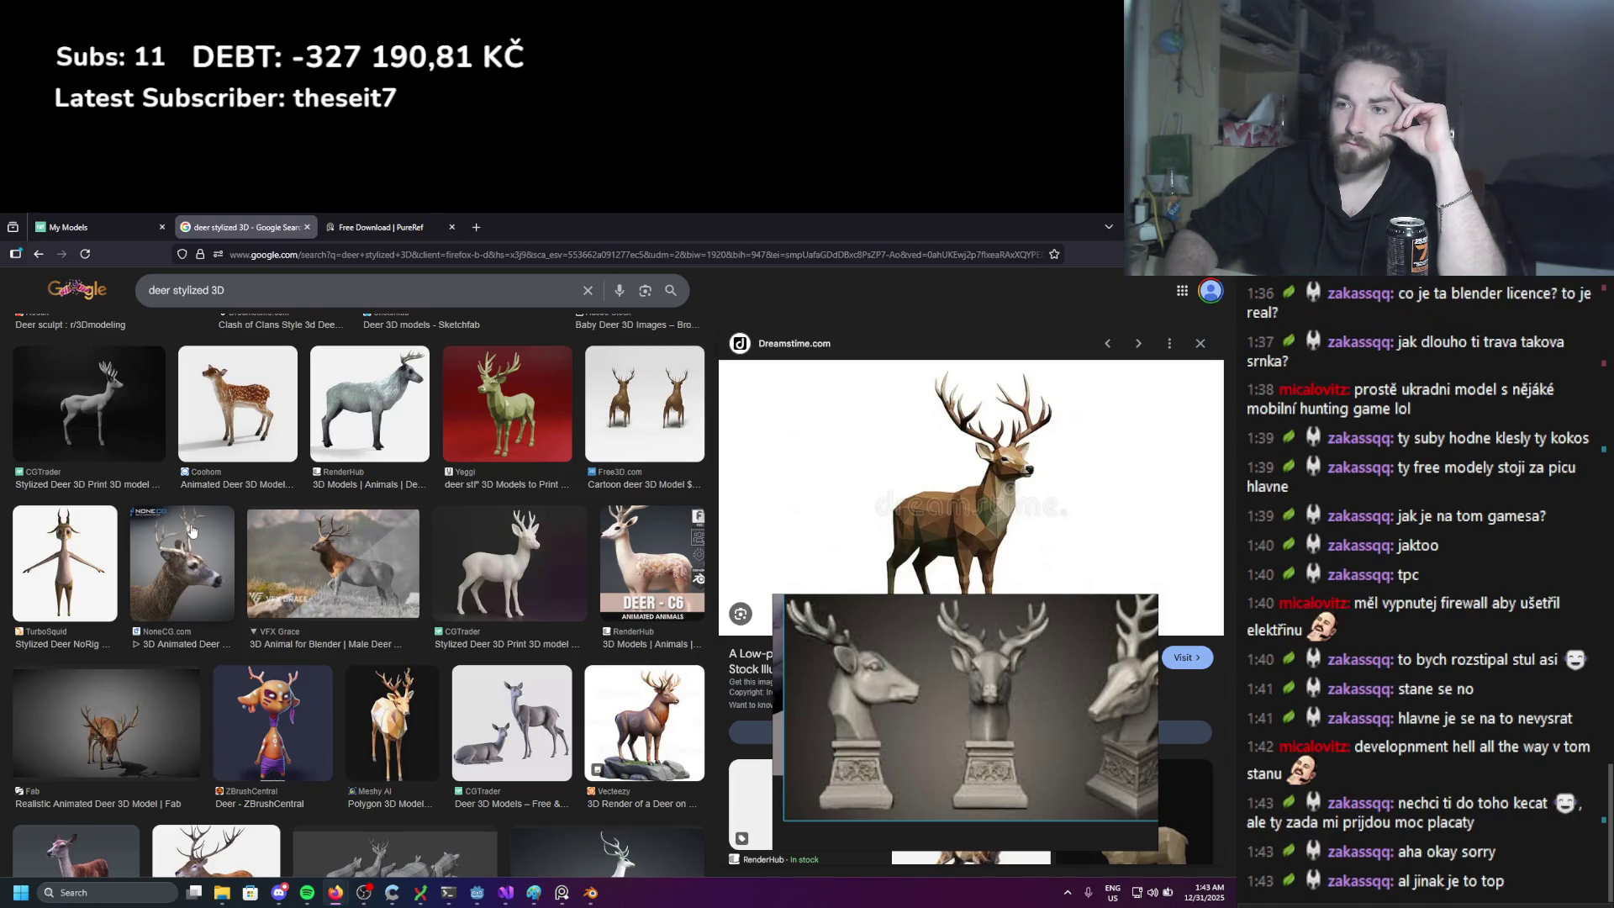
pyautogui.scroll(-3, 191, 530)
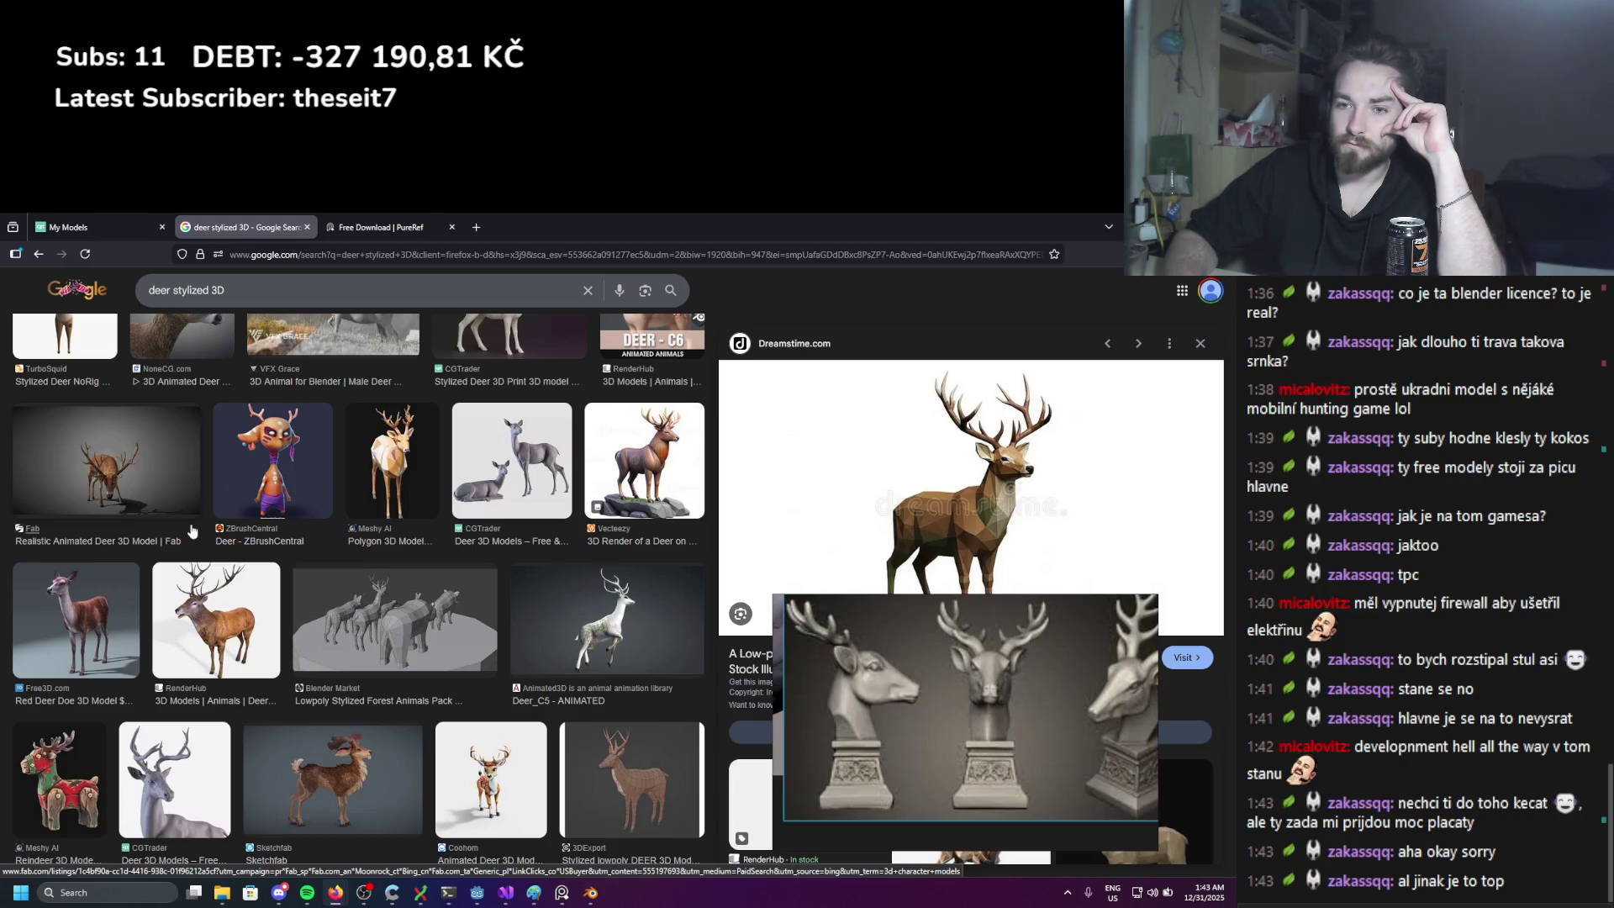
pyautogui.click(174, 757)
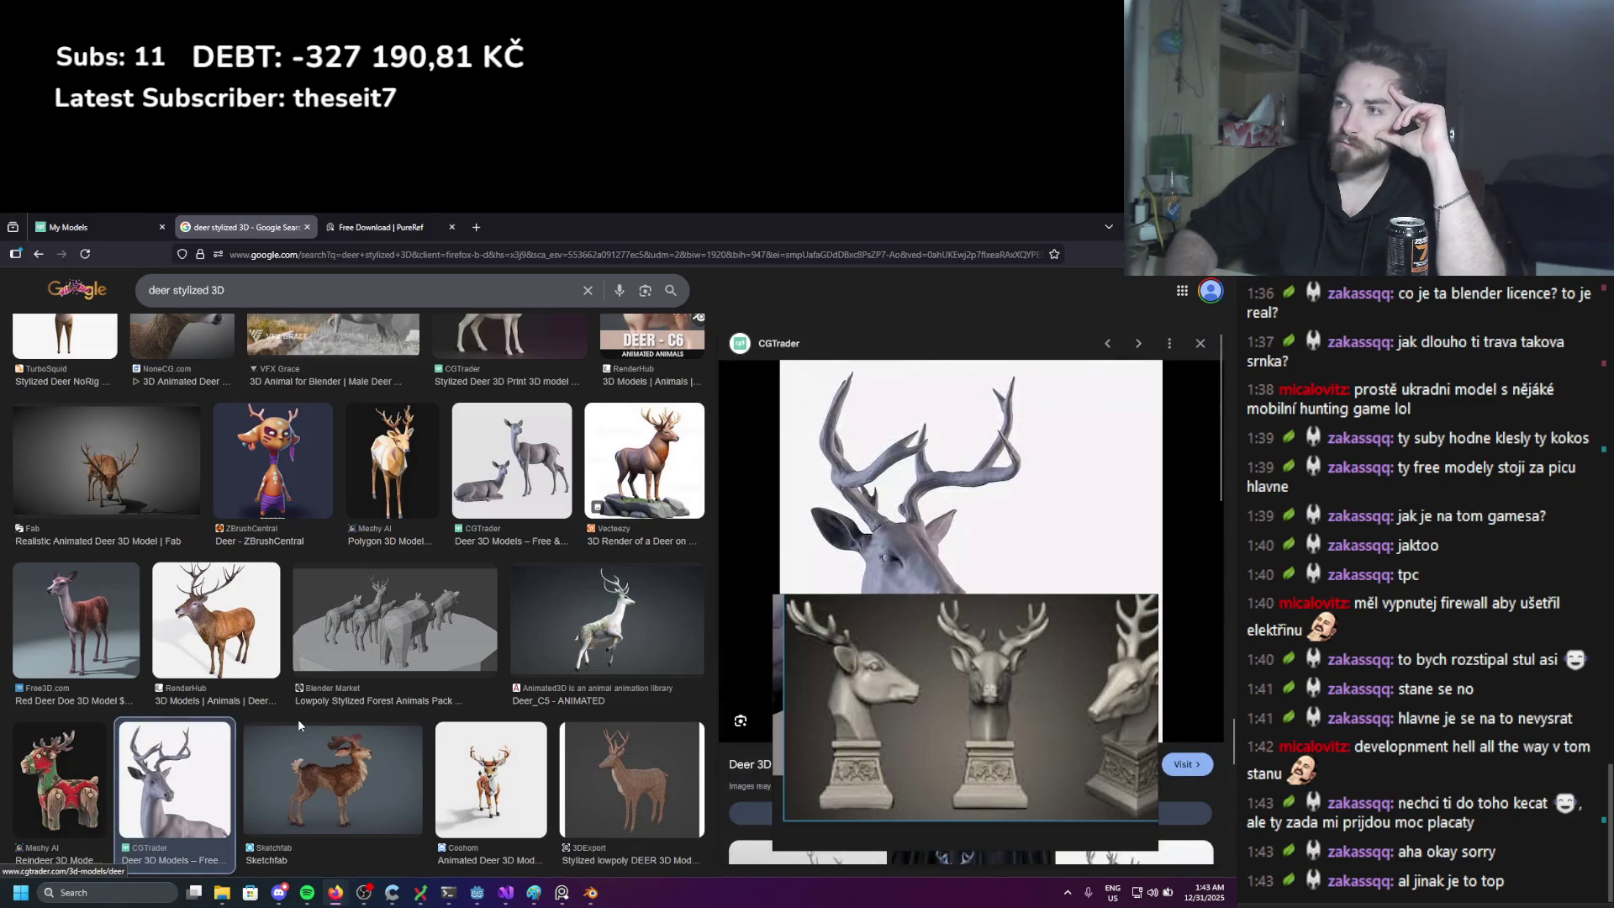
pyautogui.scroll(-1, 400, 609)
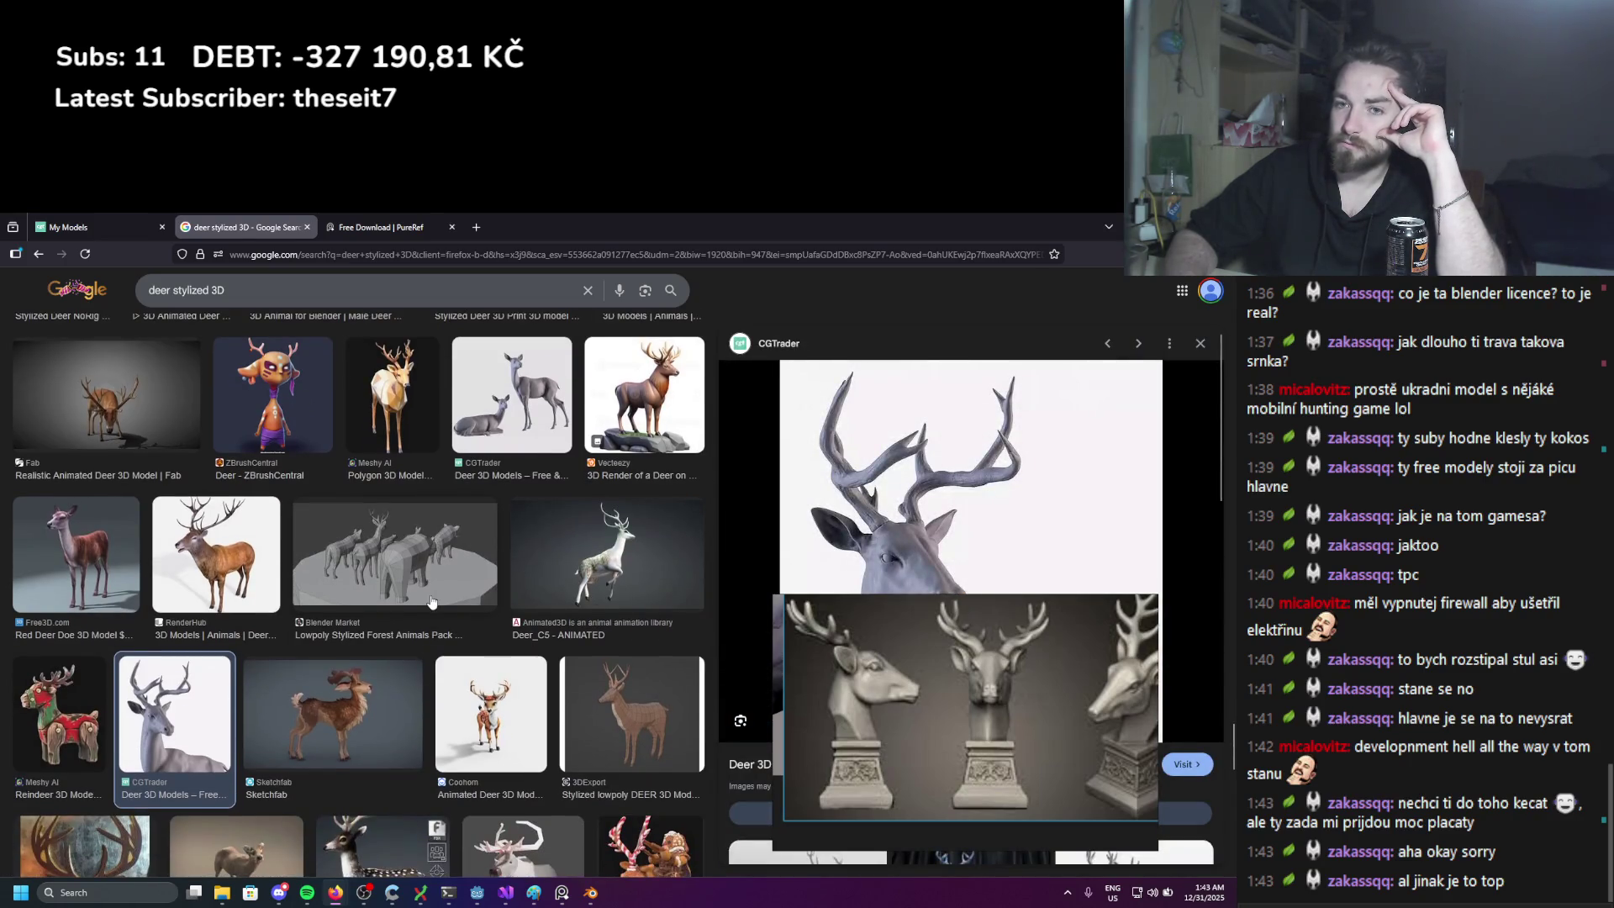
pyautogui.scroll(-2, 432, 600)
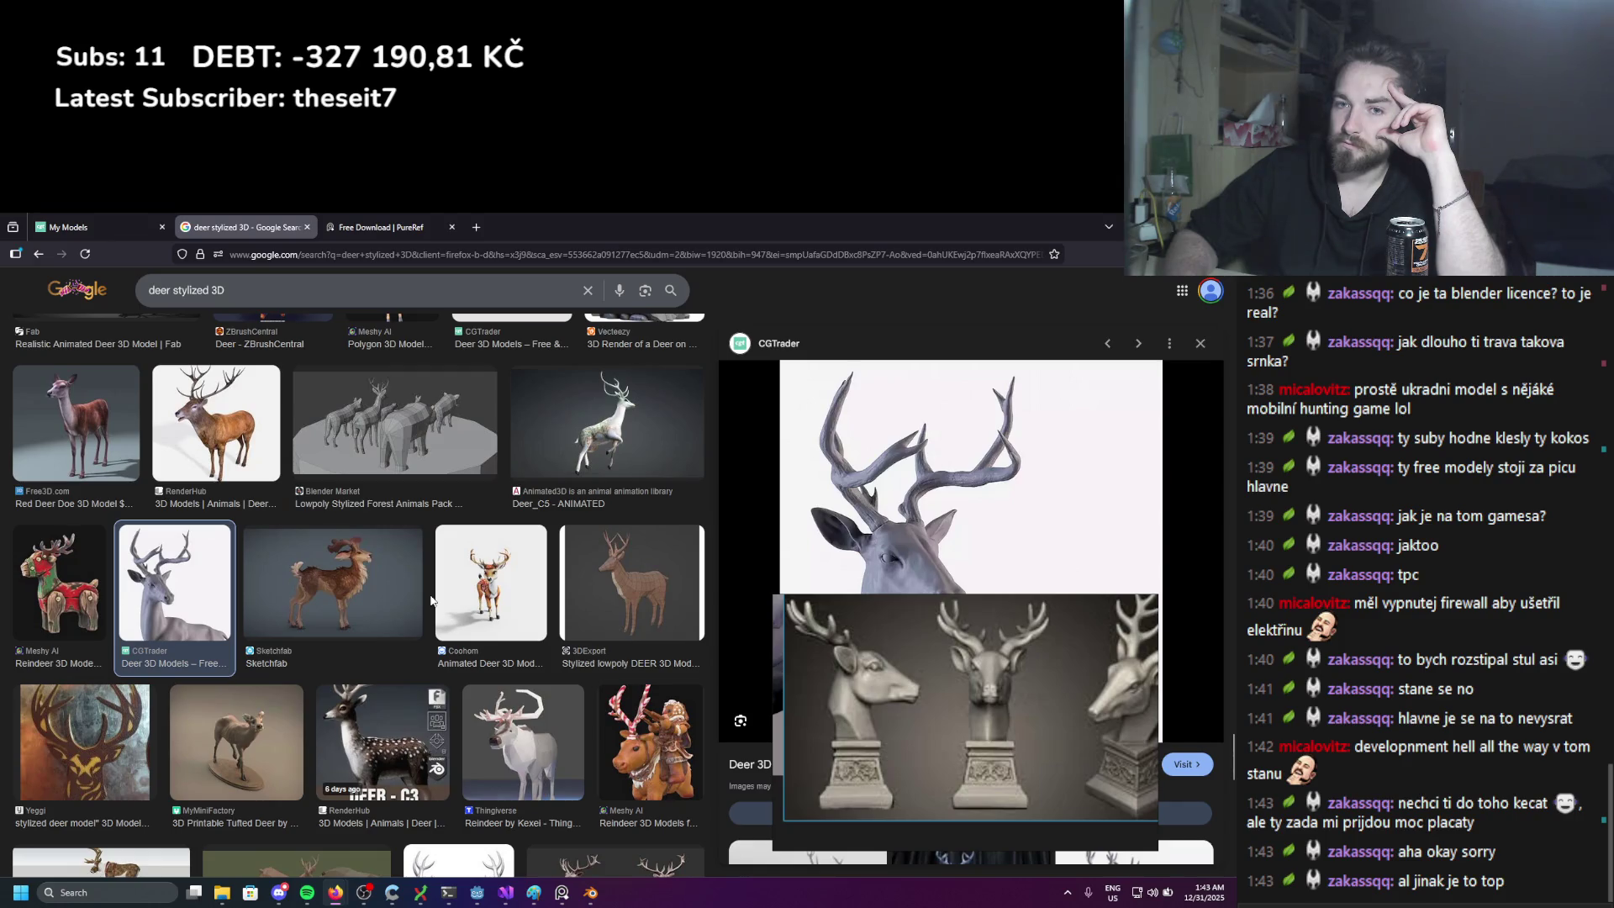
pyautogui.scroll(-4, 430, 601)
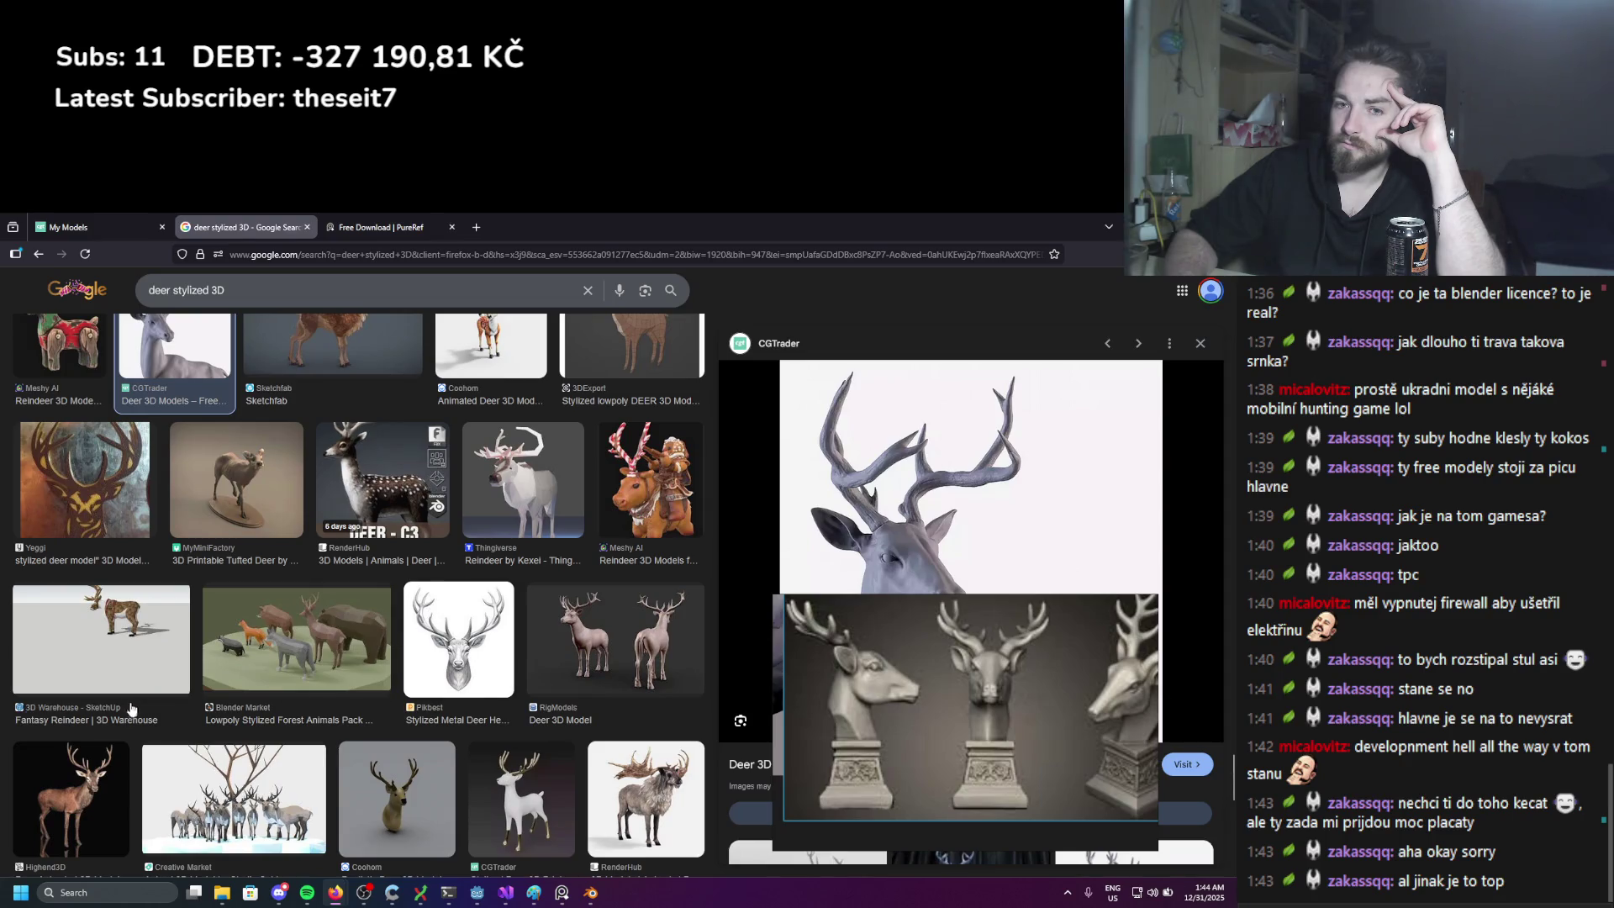
# Step: Paste the Highend3D antlered red deer image into PureRef, zoomed in, and return to Blender
pyautogui.click(71, 798)
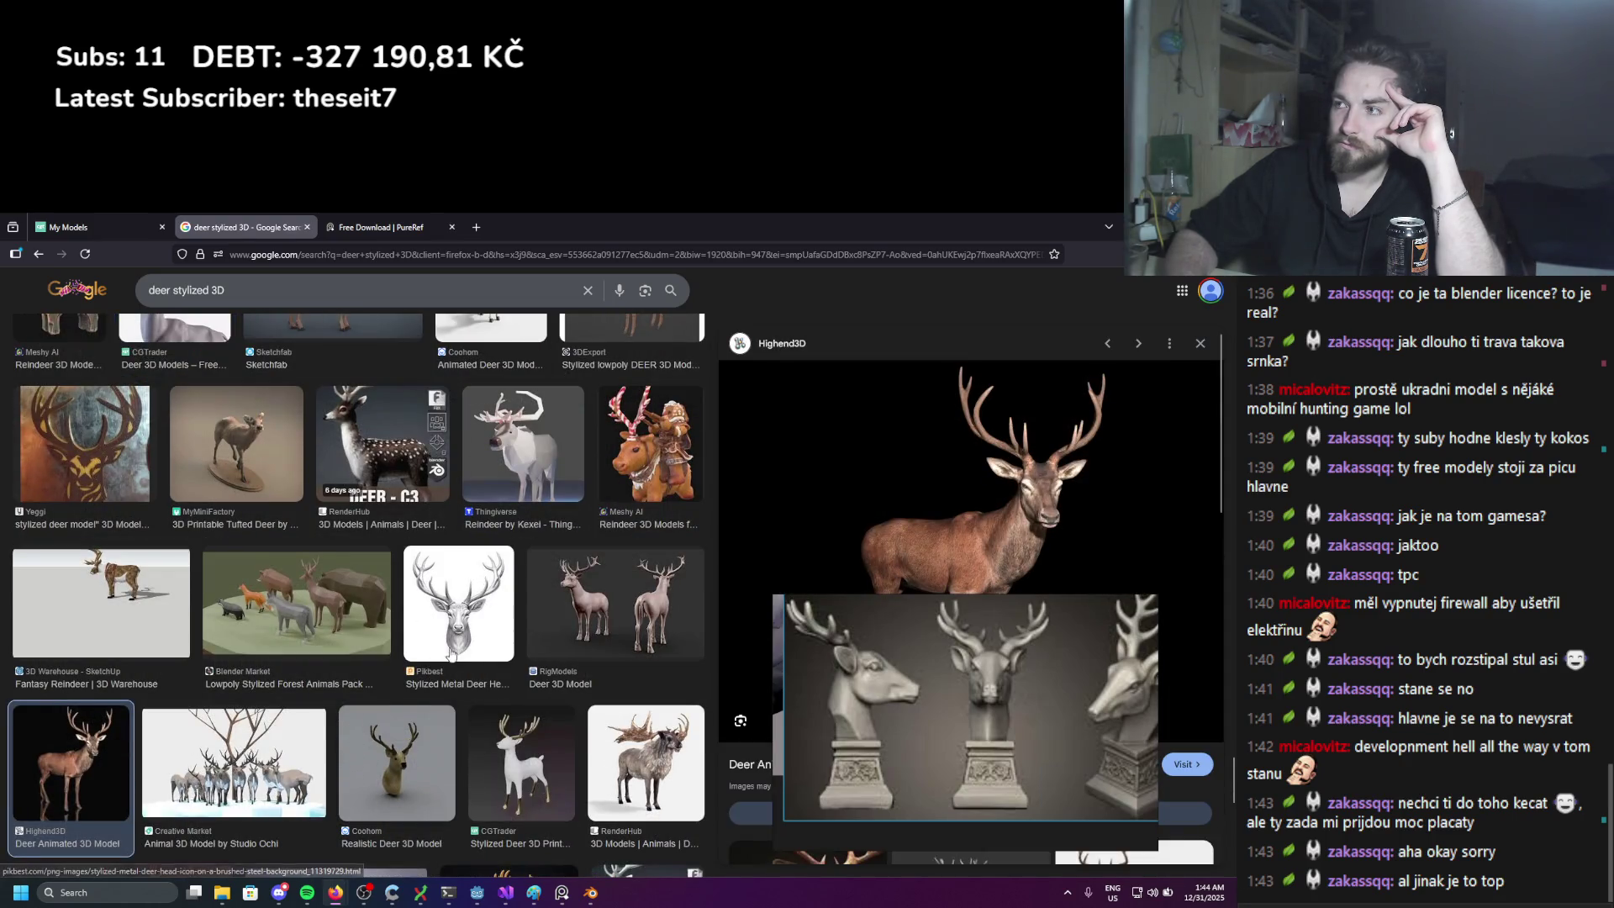
pyautogui.click(1009, 704)
pyautogui.hotkey('ctrl', 'v')
pyautogui.scroll(5, 975, 691)
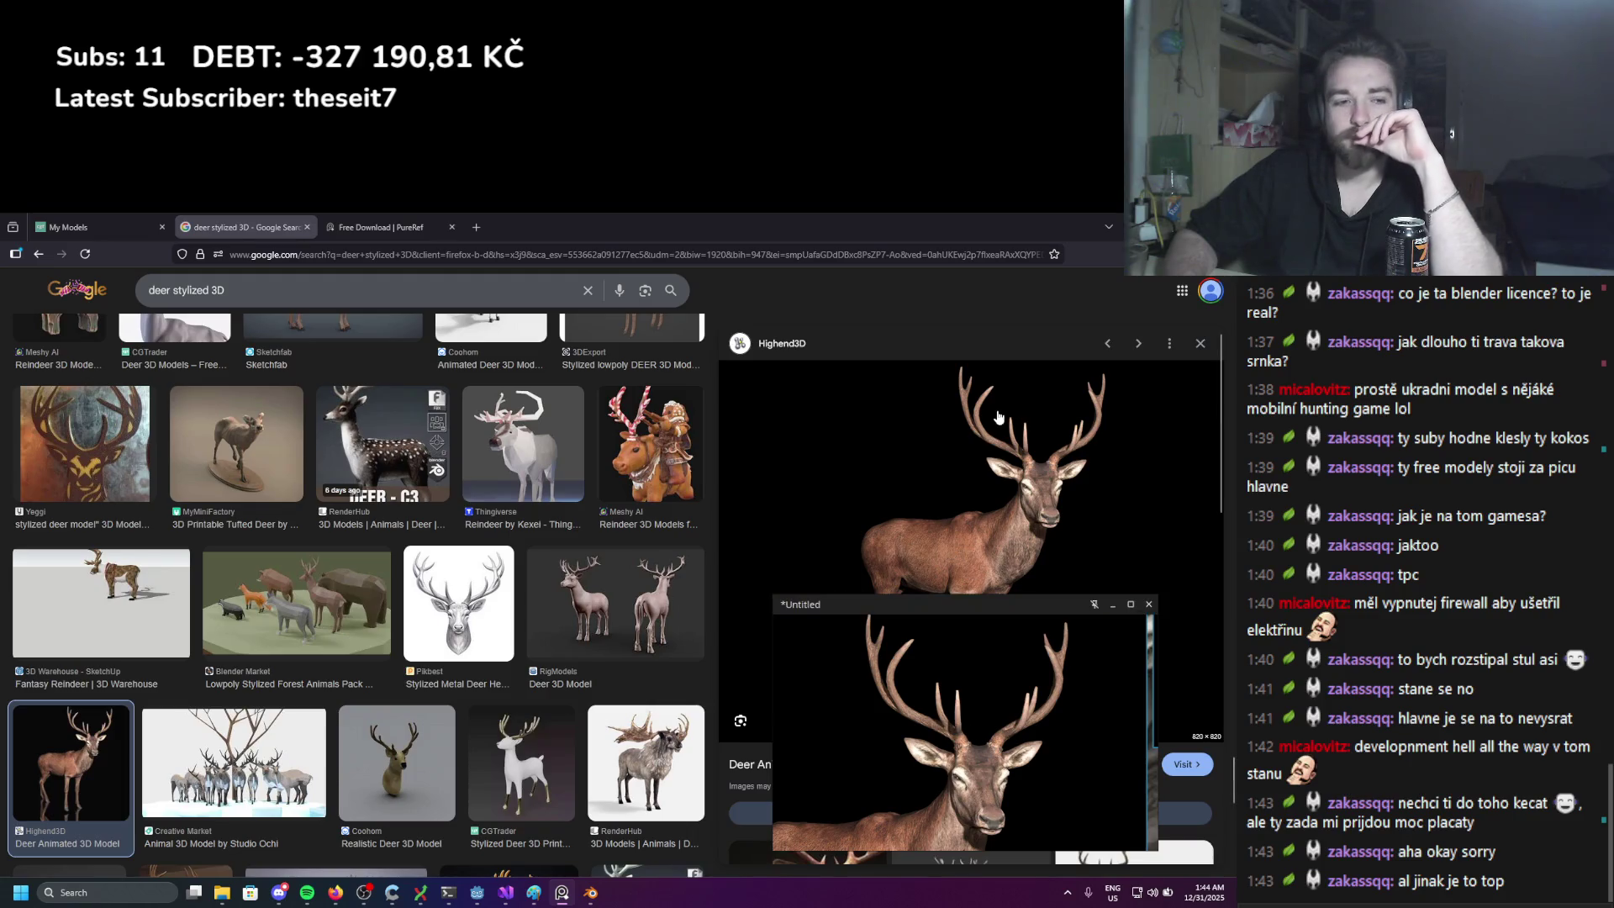
pyautogui.hotkey('alt', 'Tab')
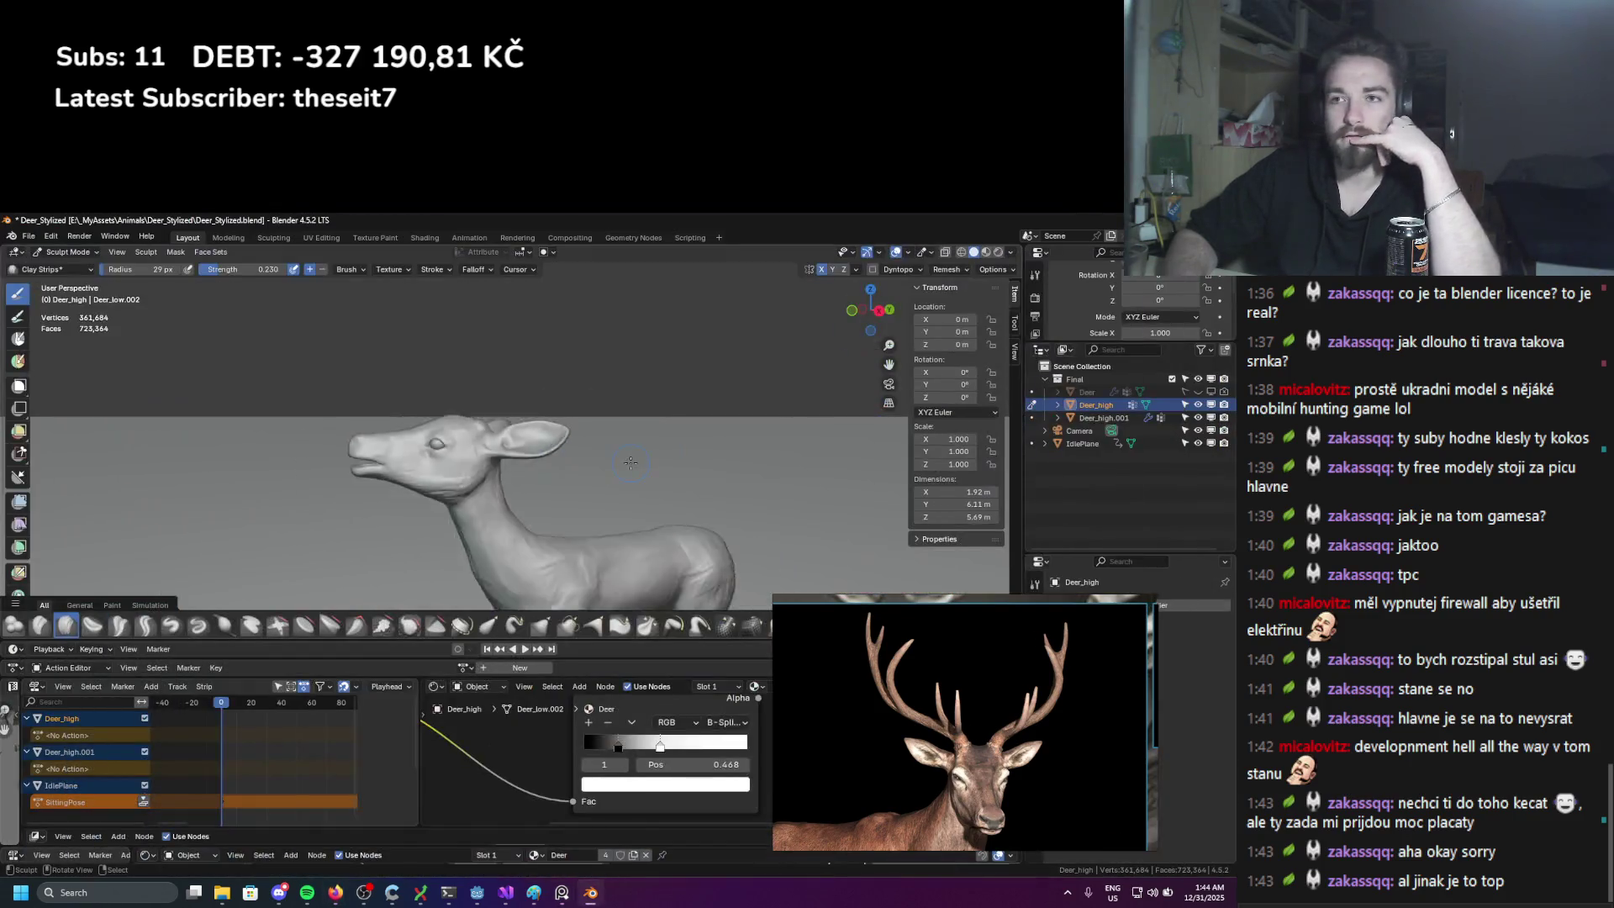
pyautogui.moveTo(587, 434)
pyautogui.mouseDown(button='middle')
pyautogui.moveTo(581, 470)
pyautogui.moveTo(546, 479)
pyautogui.mouseUp(button='middle')
pyautogui.scroll(5, 579, 496)
pyautogui.scroll(-5, 547, 479)
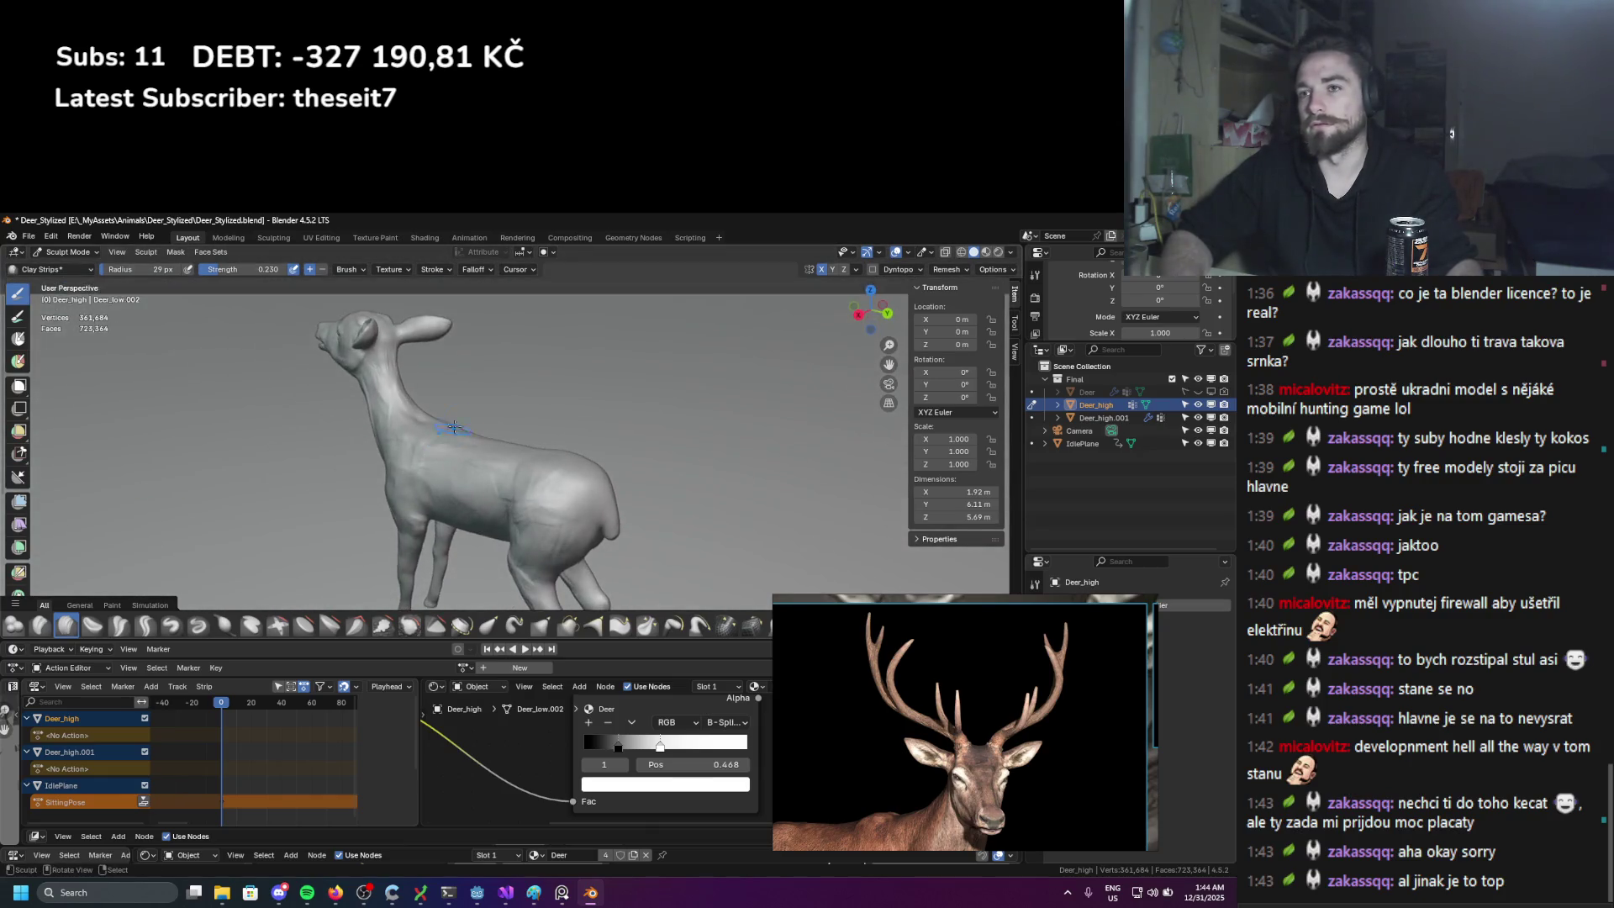
pyautogui.scroll(5, 532, 471)
pyautogui.scroll(-5, 435, 454)
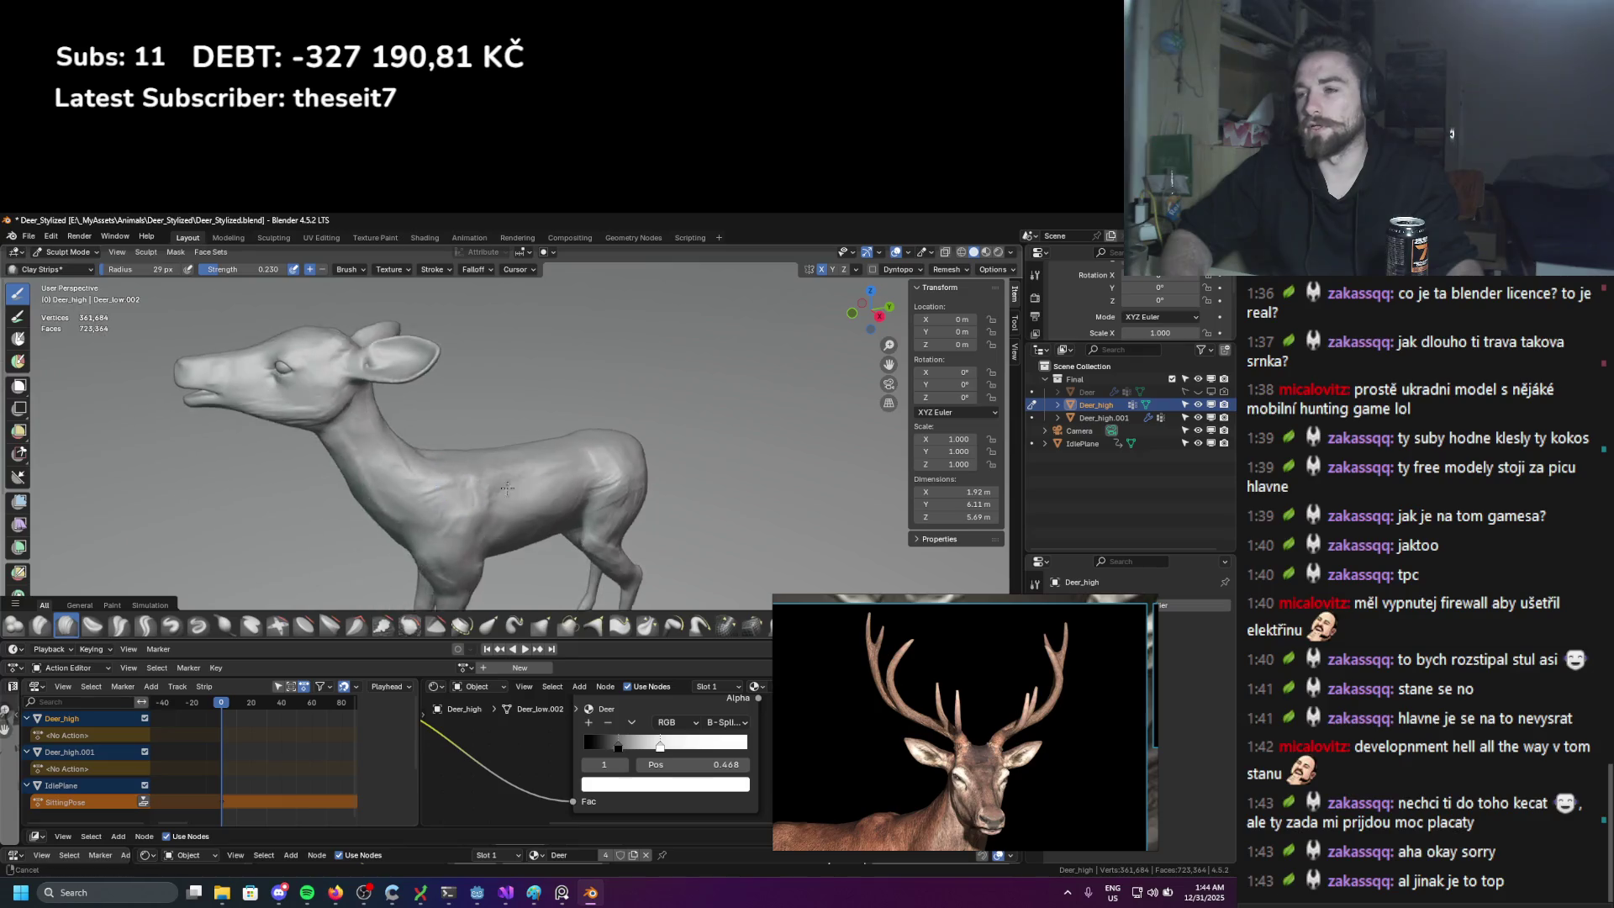
pyautogui.moveTo(446, 445)
pyautogui.mouseDown(button='middle')
pyautogui.moveTo(501, 415)
pyautogui.moveTo(488, 361)
pyautogui.moveTo(555, 456)
pyautogui.mouseUp(button='middle')
pyautogui.scroll(4, 502, 415)
pyautogui.scroll(-4, 501, 415)
pyautogui.scroll(3, 496, 403)
pyautogui.scroll(2, 487, 358)
pyautogui.scroll(2, 487, 358)
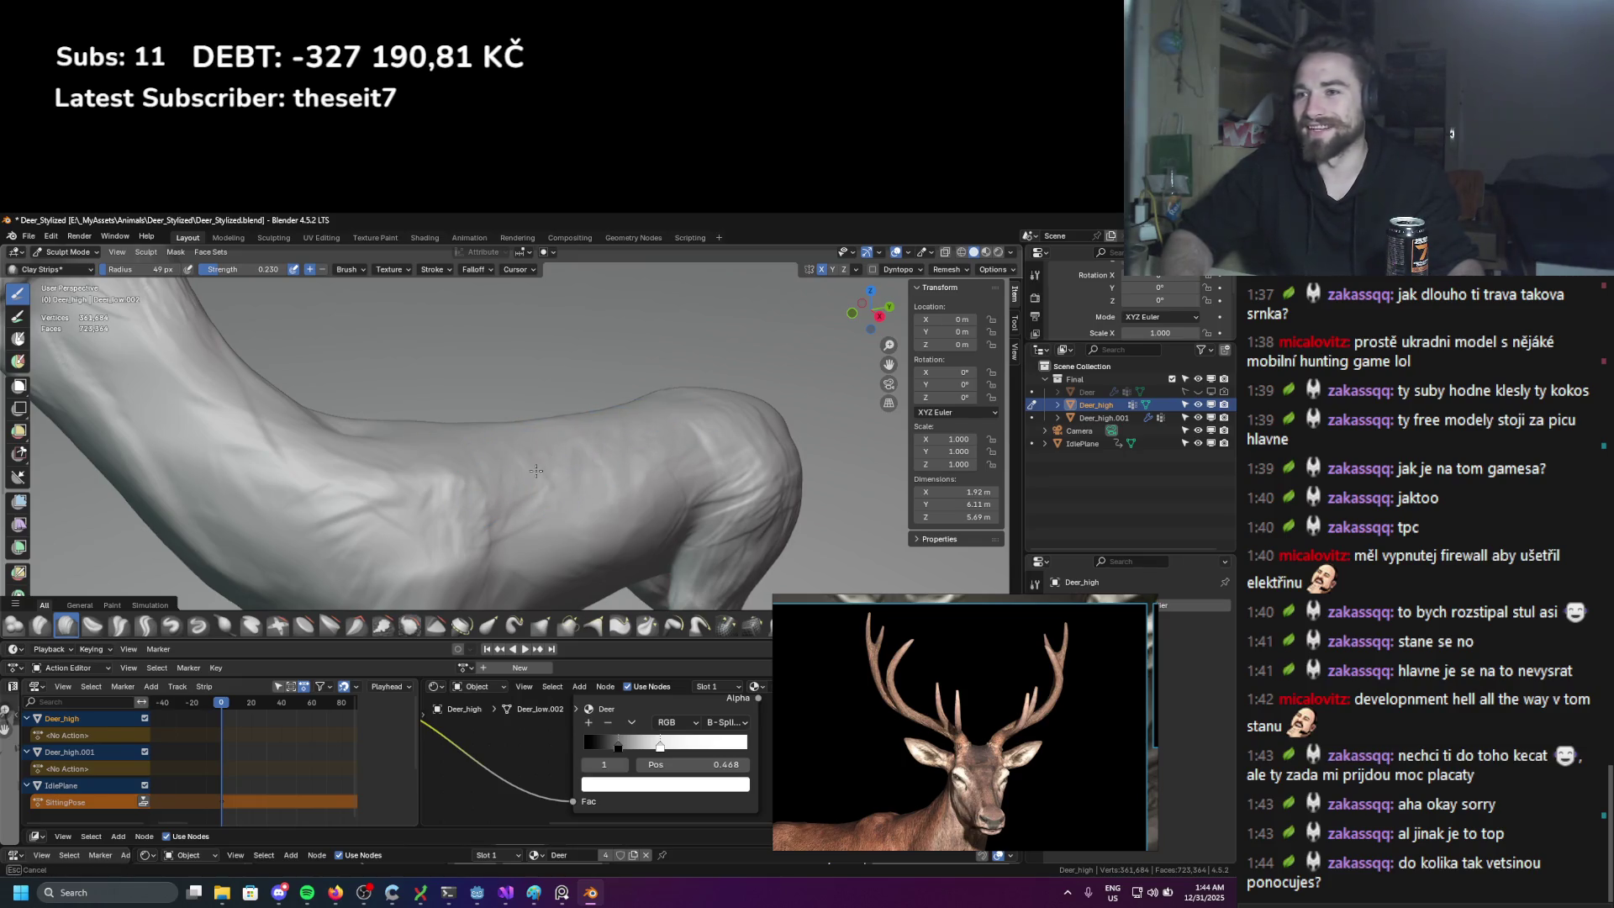
pyautogui.moveTo(641, 461)
pyautogui.mouseDown(button='middle')
pyautogui.moveTo(672, 446)
pyautogui.moveTo(542, 471)
pyautogui.mouseUp(button='middle')
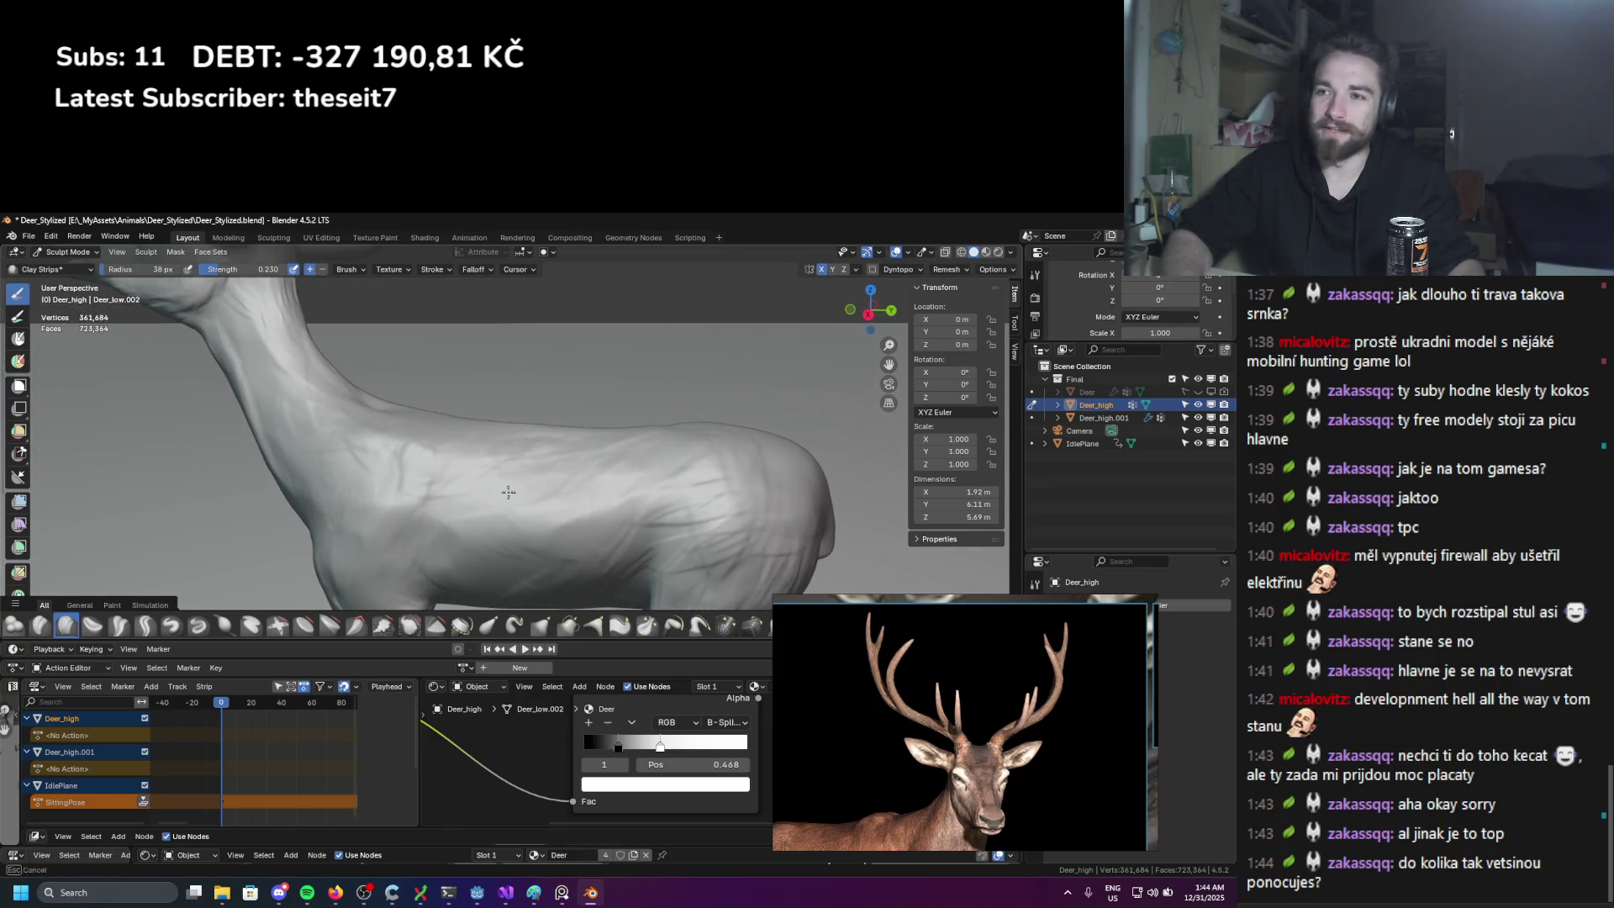
pyautogui.moveTo(428, 487)
pyautogui.mouseDown(button='middle')
pyautogui.moveTo(530, 490)
pyautogui.moveTo(530, 510)
pyautogui.moveTo(638, 464)
pyautogui.mouseUp(button='middle')
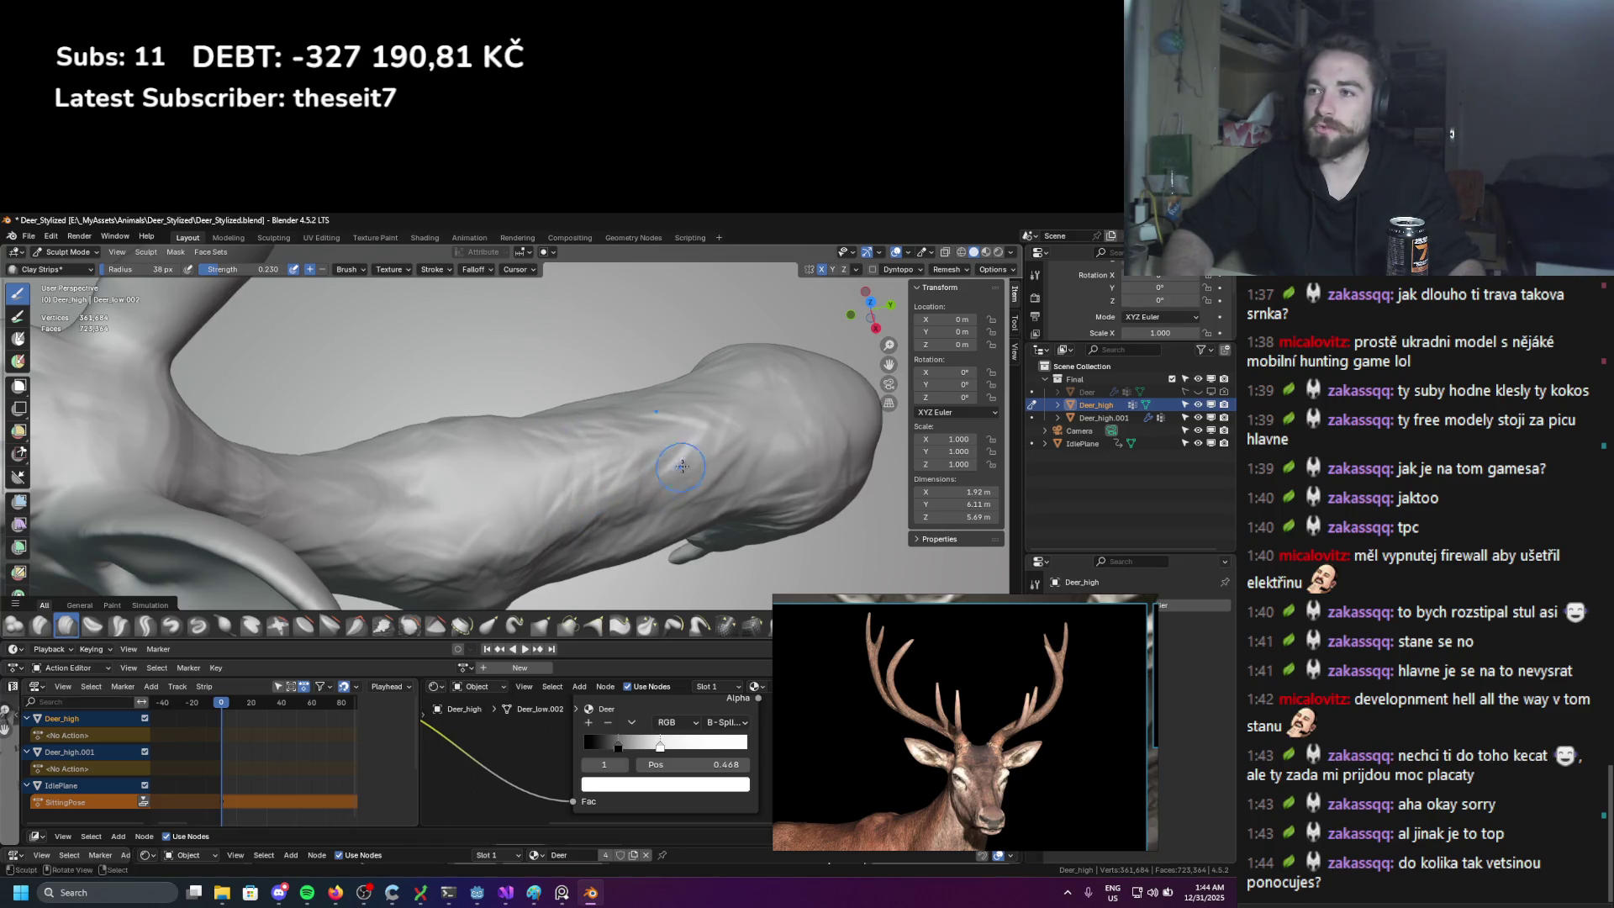
pyautogui.moveTo(682, 466)
pyautogui.mouseDown(button='middle')
pyautogui.moveTo(521, 483)
pyautogui.moveTo(528, 473)
pyautogui.mouseUp(button='middle')
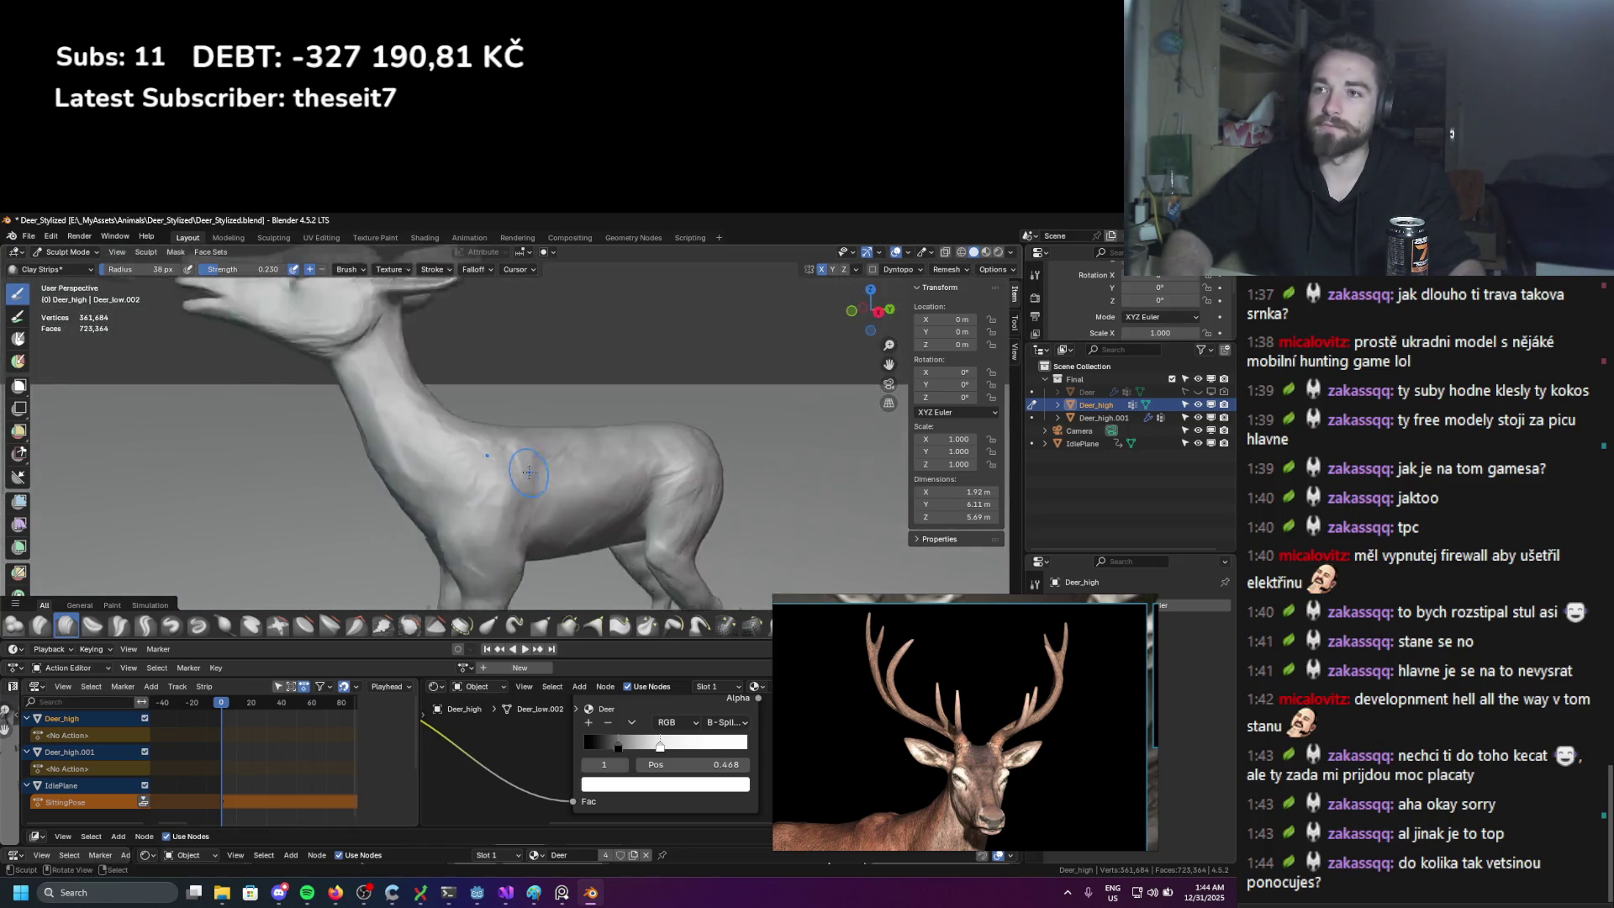
pyautogui.scroll(5, 653, 485)
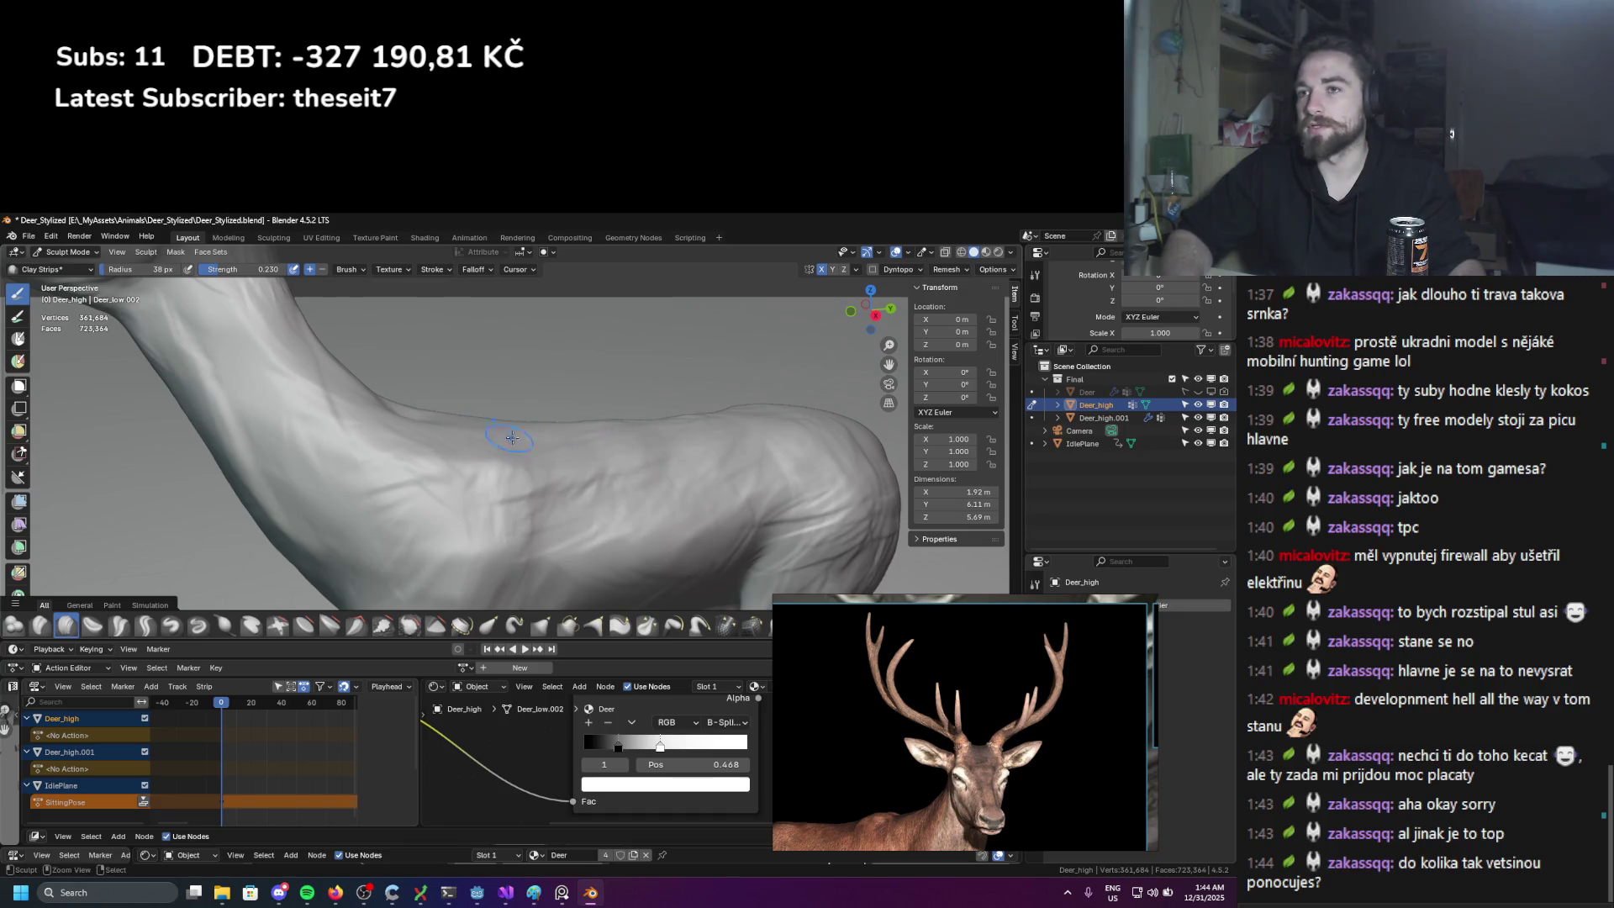
pyautogui.scroll(-5, 496, 504)
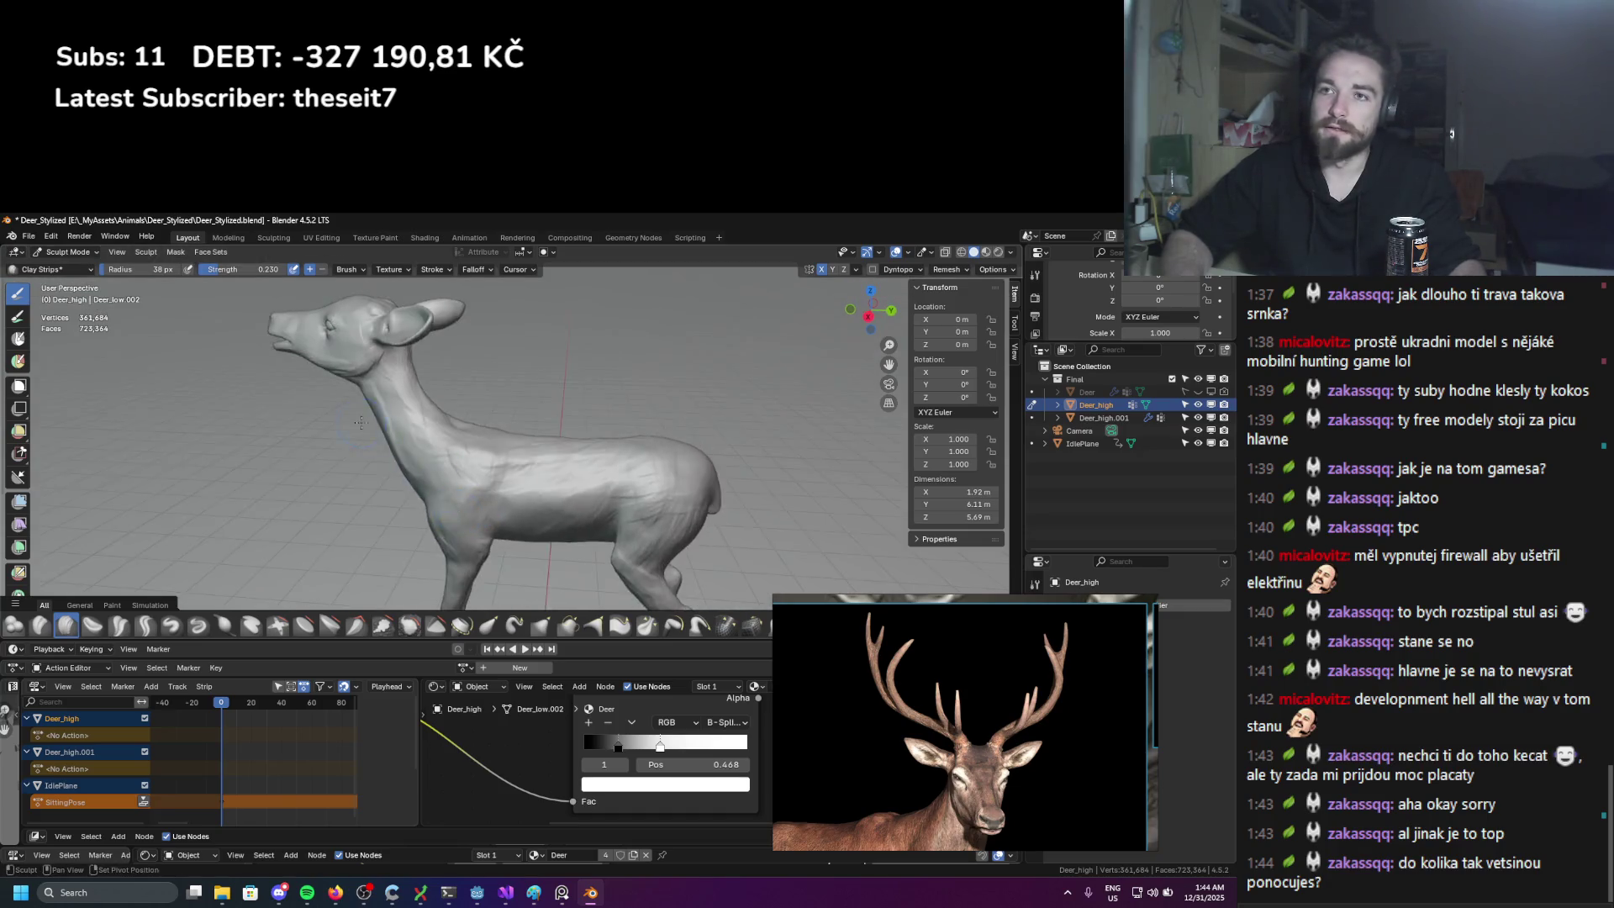
pyautogui.scroll(5, 521, 501)
pyautogui.moveTo(533, 498)
pyautogui.mouseDown(button='middle')
pyautogui.moveTo(571, 443)
pyautogui.moveTo(460, 410)
pyautogui.moveTo(504, 530)
pyautogui.moveTo(388, 496)
pyautogui.mouseUp(button='middle')
pyautogui.scroll(4, 559, 462)
pyautogui.scroll(-4, 459, 409)
pyautogui.scroll(5, 463, 416)
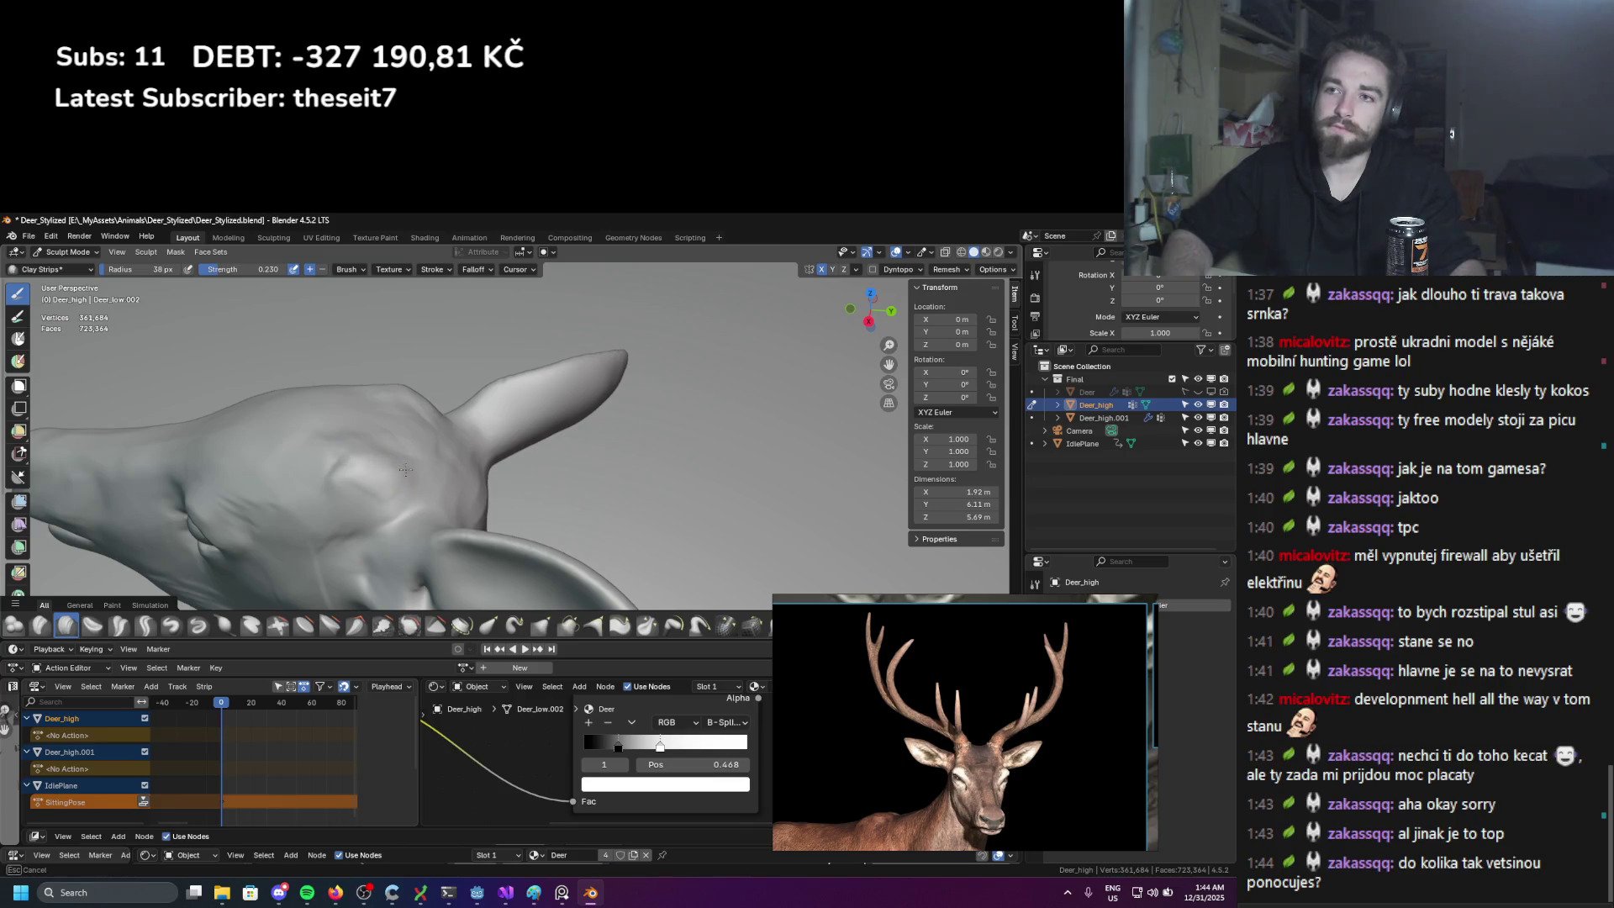
pyautogui.moveTo(382, 443)
pyautogui.mouseDown(button='middle')
pyautogui.moveTo(594, 463)
pyautogui.moveTo(446, 456)
pyautogui.moveTo(383, 499)
pyautogui.moveTo(340, 481)
pyautogui.mouseUp(button='middle')
pyautogui.scroll(3, 437, 454)
pyautogui.scroll(-5, 470, 458)
pyautogui.scroll(3, 594, 463)
pyautogui.scroll(5, 446, 457)
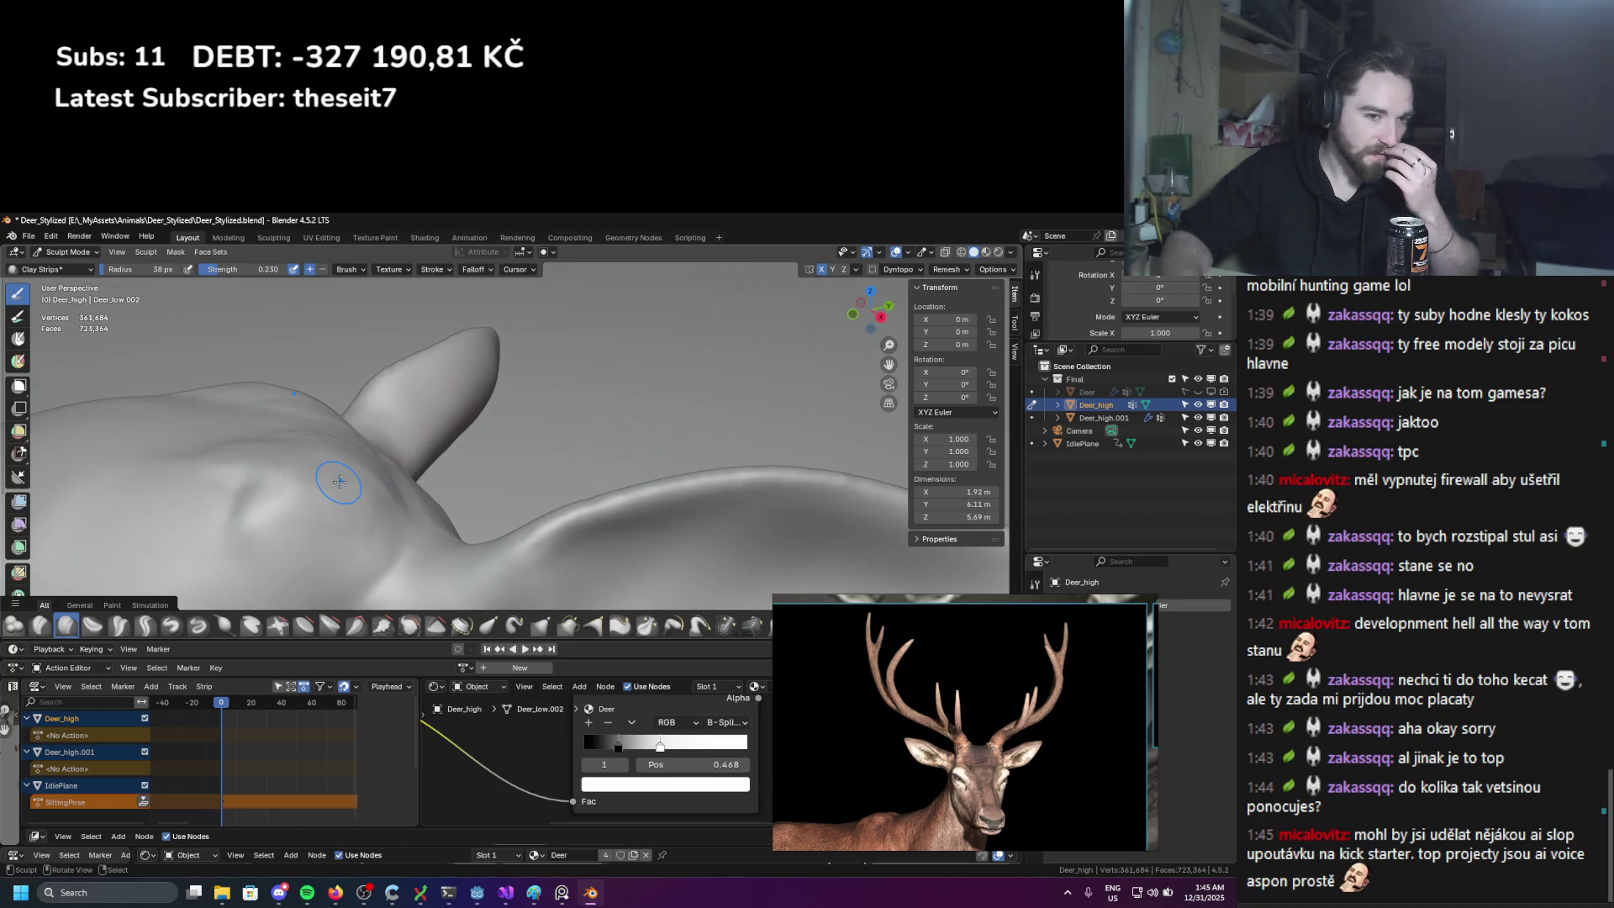
# Step: Switch from Sculpt Mode to Object Mode and add a Single Vert mesh object
pyautogui.click(63, 254)
pyautogui.click(63, 286)
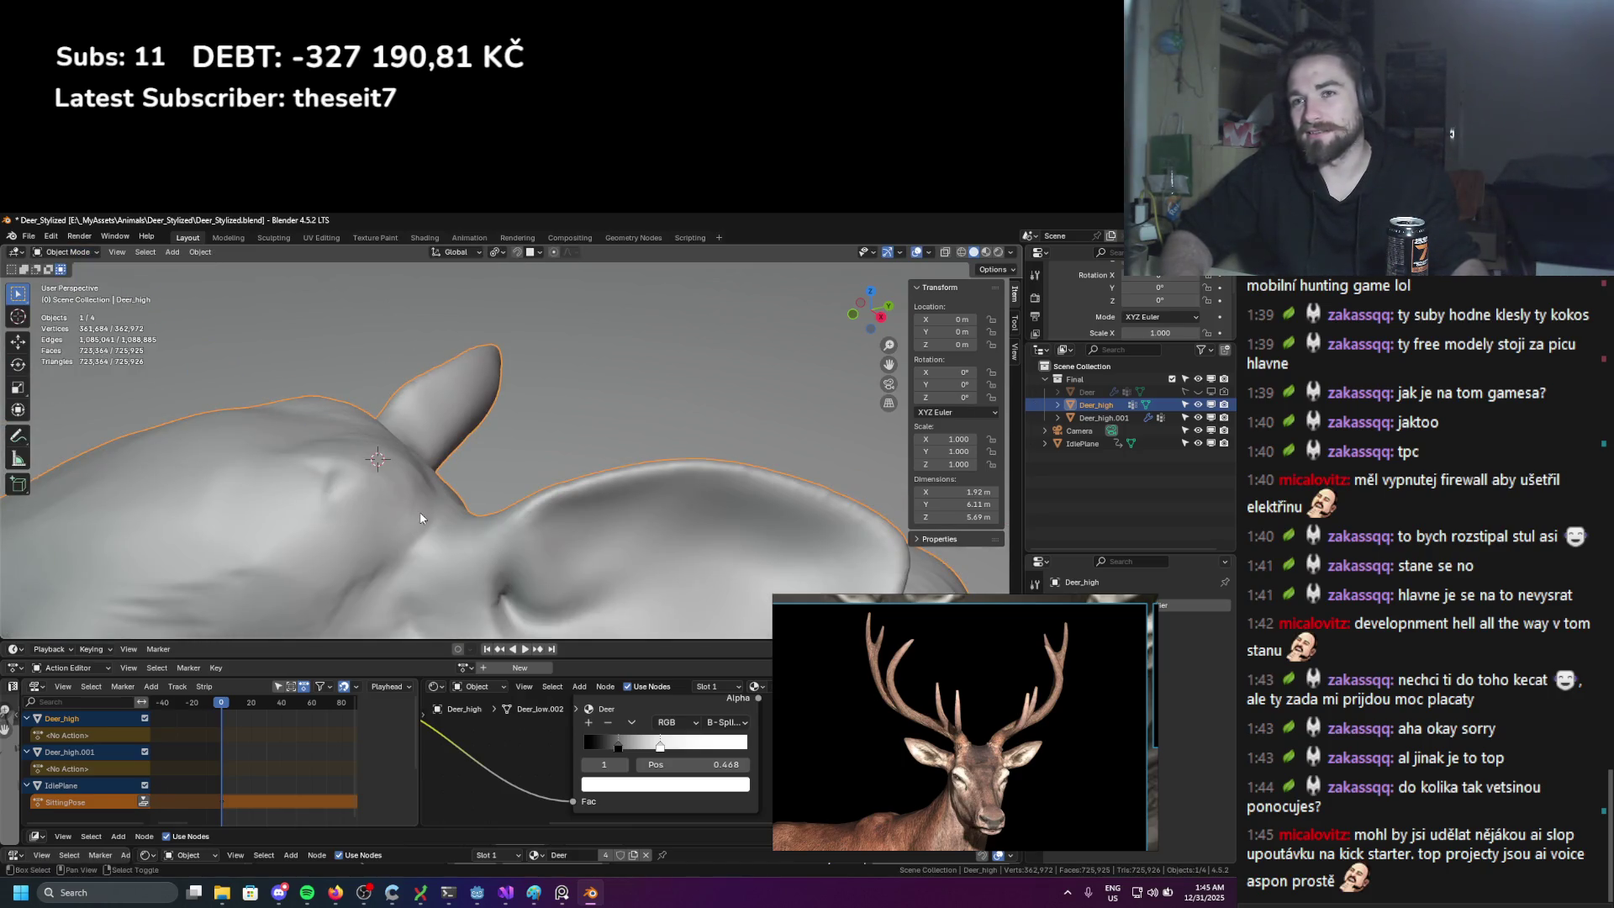
pyautogui.hotkey('shift', 'a')
pyautogui.moveTo(368, 531)
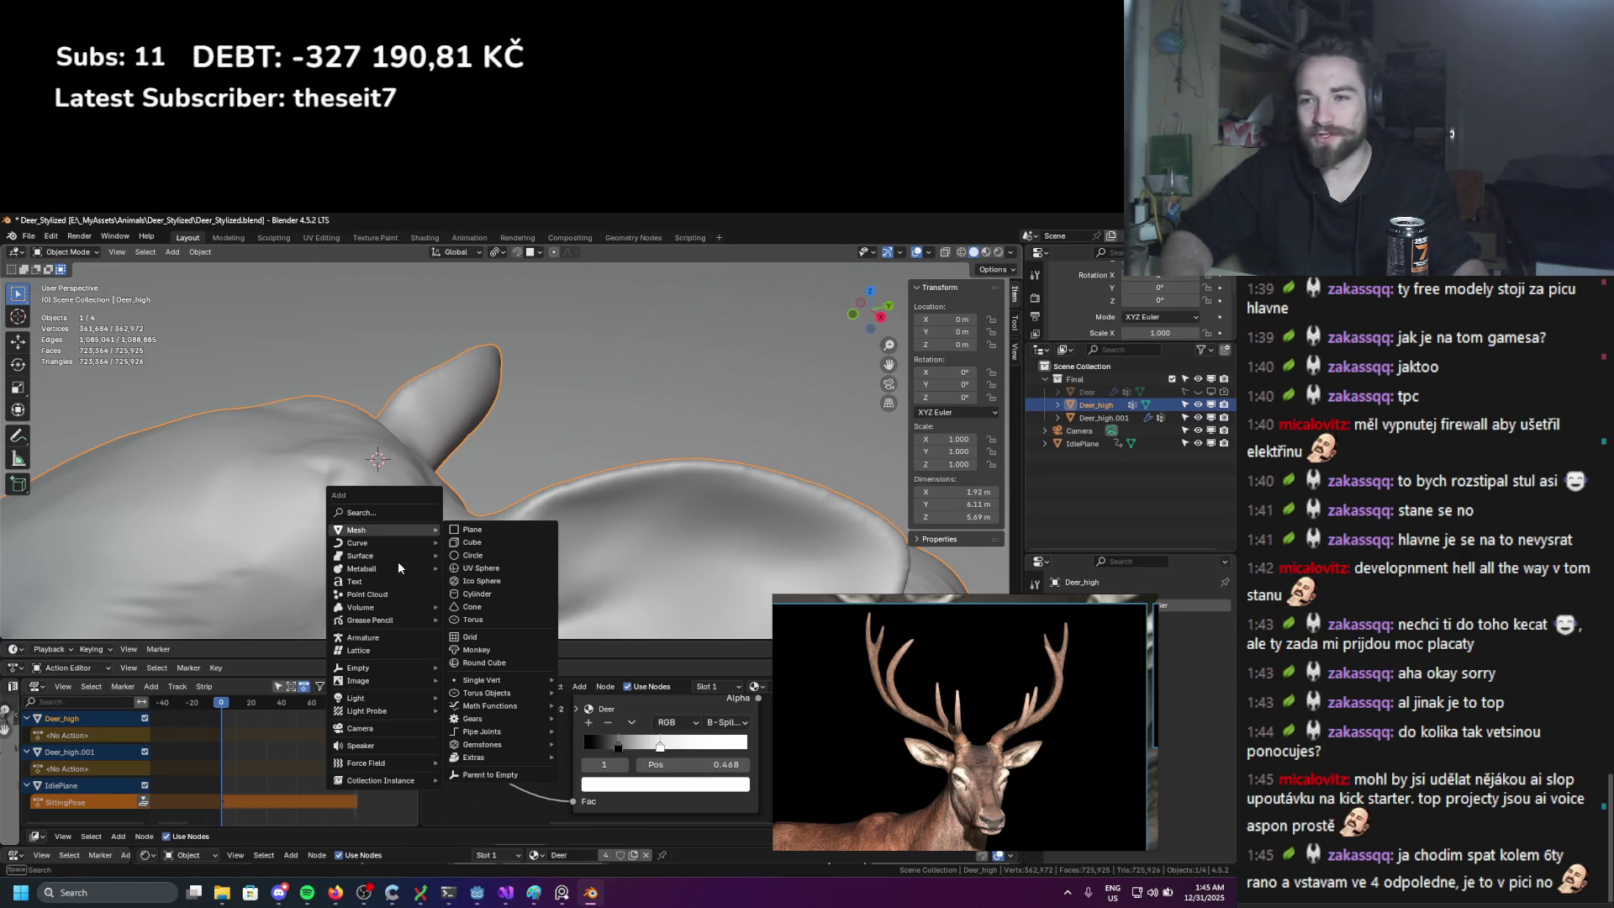
pyautogui.click(605, 678)
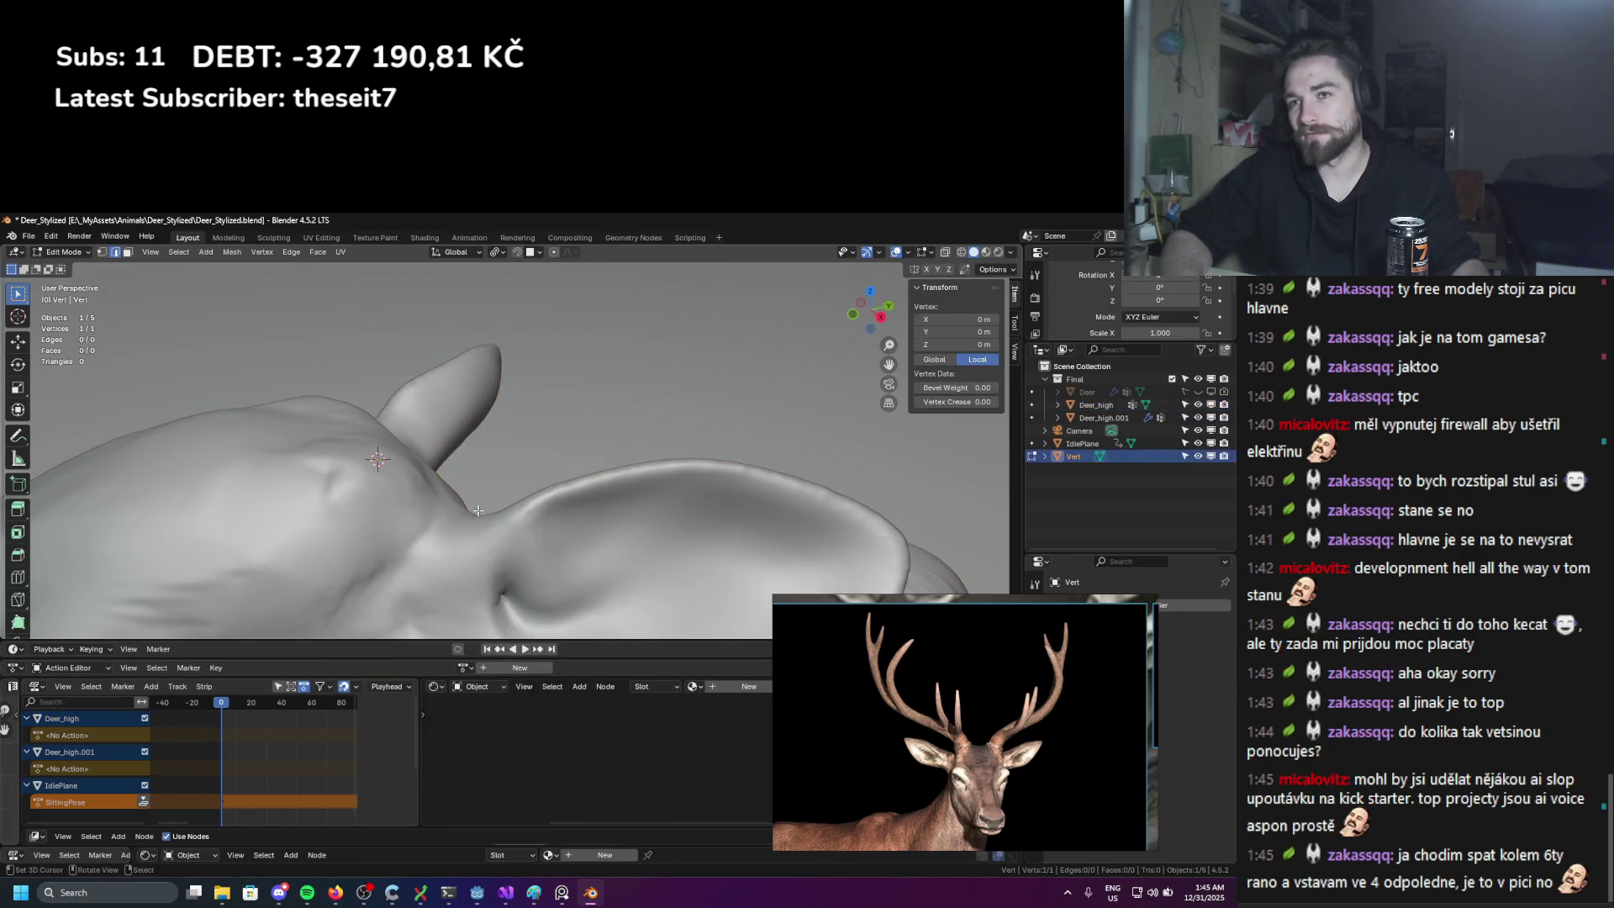
# Step: Place the vertex on the deer's forehead beside the ear and extrude a short edge upward
pyautogui.moveTo(588, 547)
pyautogui.mouseDown(button='middle')
pyautogui.moveTo(542, 494)
pyautogui.moveTo(587, 478)
pyautogui.moveTo(564, 521)
pyautogui.moveTo(442, 500)
pyautogui.moveTo(509, 475)
pyautogui.moveTo(647, 504)
pyautogui.moveTo(504, 488)
pyautogui.moveTo(487, 453)
pyautogui.moveTo(534, 458)
pyautogui.moveTo(531, 477)
pyautogui.mouseUp(button='middle')
pyautogui.press('g')
pyautogui.click(587, 484)
pyautogui.press('e')
pyautogui.click(651, 440)
pyautogui.press('g')
pyautogui.click(433, 496)
# Step: Extrude the first antler points upward from the forehead and adjust their positions
pyautogui.press('e')
pyautogui.click(568, 479)
pyautogui.press('g')
pyautogui.click(641, 508)
pyautogui.scroll(-3, 437, 471)
pyautogui.press('g')
pyautogui.click(426, 468)
pyautogui.press('e')
pyautogui.click(505, 409)
# Step: Keep extruding points to trace the main curve of the antler
pyautogui.scroll(2, 521, 420)
pyautogui.press('e')
pyautogui.click(537, 438)
pyautogui.press('e')
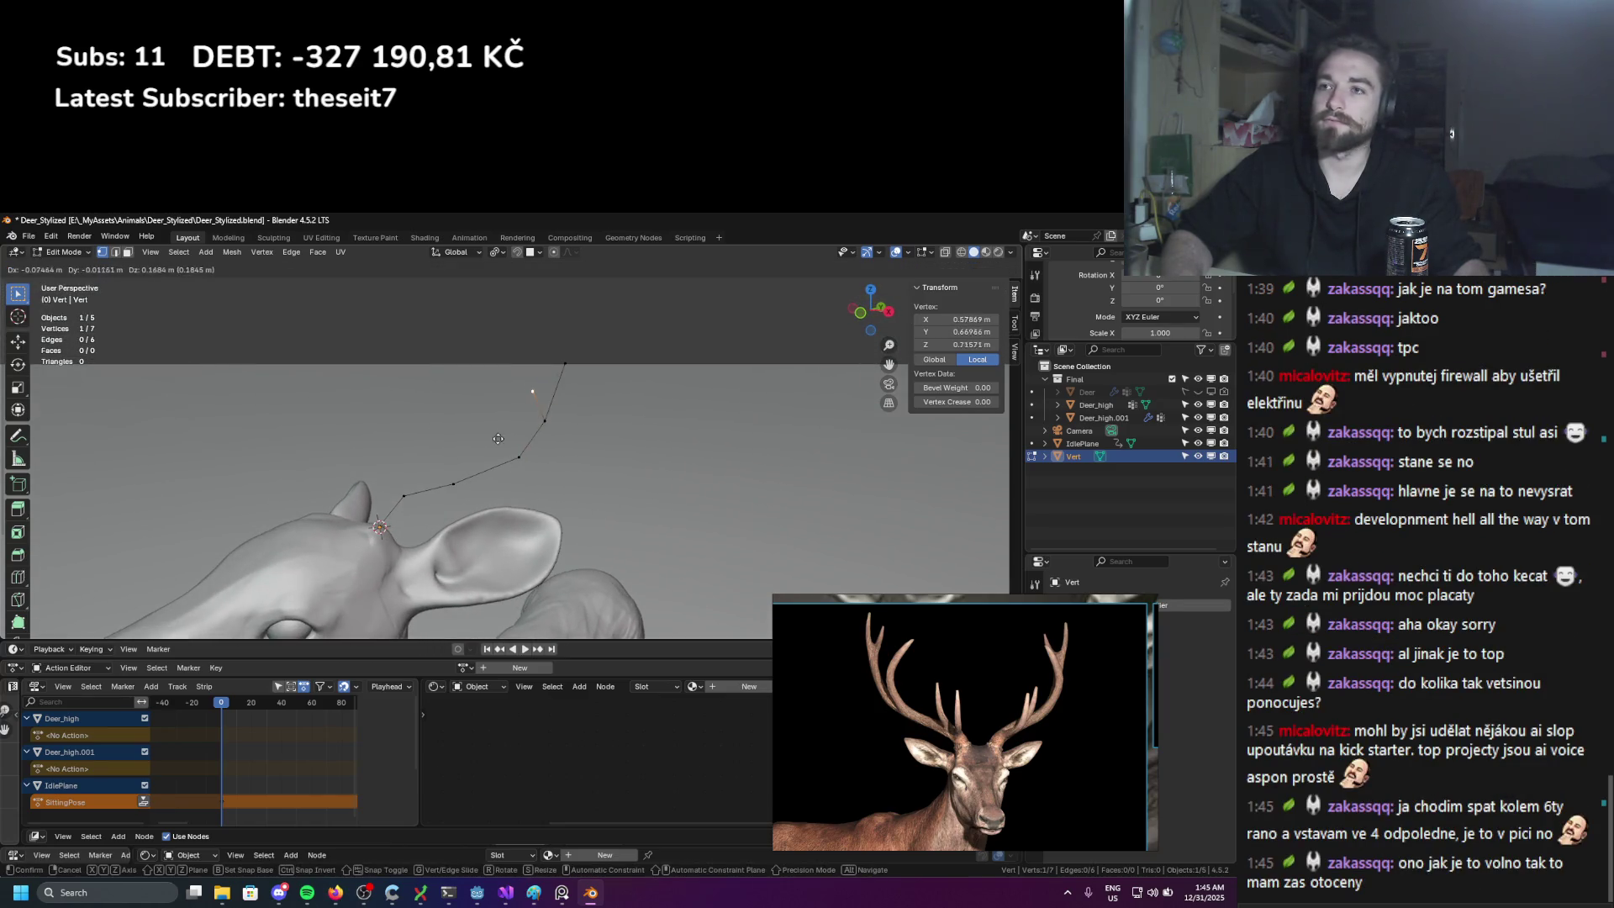
pyautogui.click(516, 420)
pyautogui.moveTo(517, 420)
pyautogui.mouseDown(button='middle')
pyautogui.moveTo(455, 502)
pyautogui.moveTo(492, 488)
pyautogui.moveTo(404, 472)
pyautogui.moveTo(450, 466)
pyautogui.moveTo(416, 486)
pyautogui.moveTo(420, 470)
pyautogui.moveTo(528, 531)
pyautogui.moveTo(517, 490)
pyautogui.mouseUp(button='middle')
pyautogui.press('e')
pyautogui.click(472, 504)
pyautogui.press('e')
pyautogui.click(492, 488)
pyautogui.press('g')
pyautogui.click(398, 470)
# Step: Branch a side tine off a chain vertex with Ctrl+right-click and extrude its tip
pyautogui.click(384, 475)
pyautogui.keyDown('ctrl'); pyautogui.rightClick(397, 496); pyautogui.keyUp('ctrl')
pyautogui.press('e')
pyautogui.click(405, 462)
pyautogui.scroll(2, 519, 500)
# Step: Move the deer reference image out of the way and reposition the antler tip vertex
pyautogui.press('Tab')
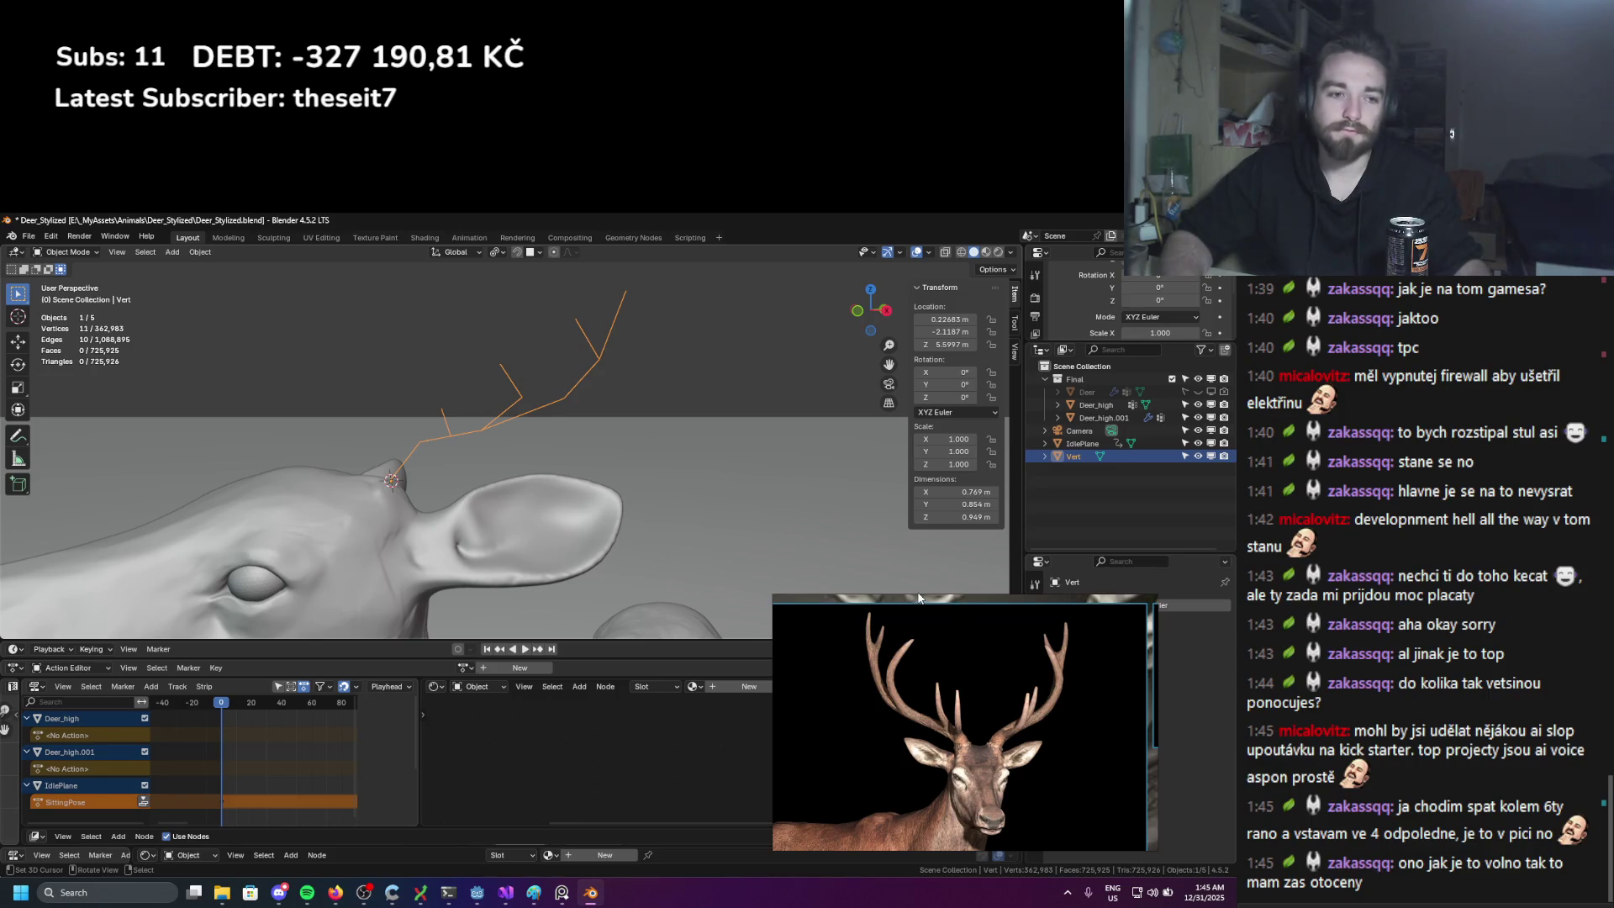
pyautogui.moveTo(951, 605); pyautogui.dragTo(682, 705)
pyautogui.press('Tab')
pyautogui.moveTo(677, 521); pyautogui.dragTo(673, 493, button='middle')
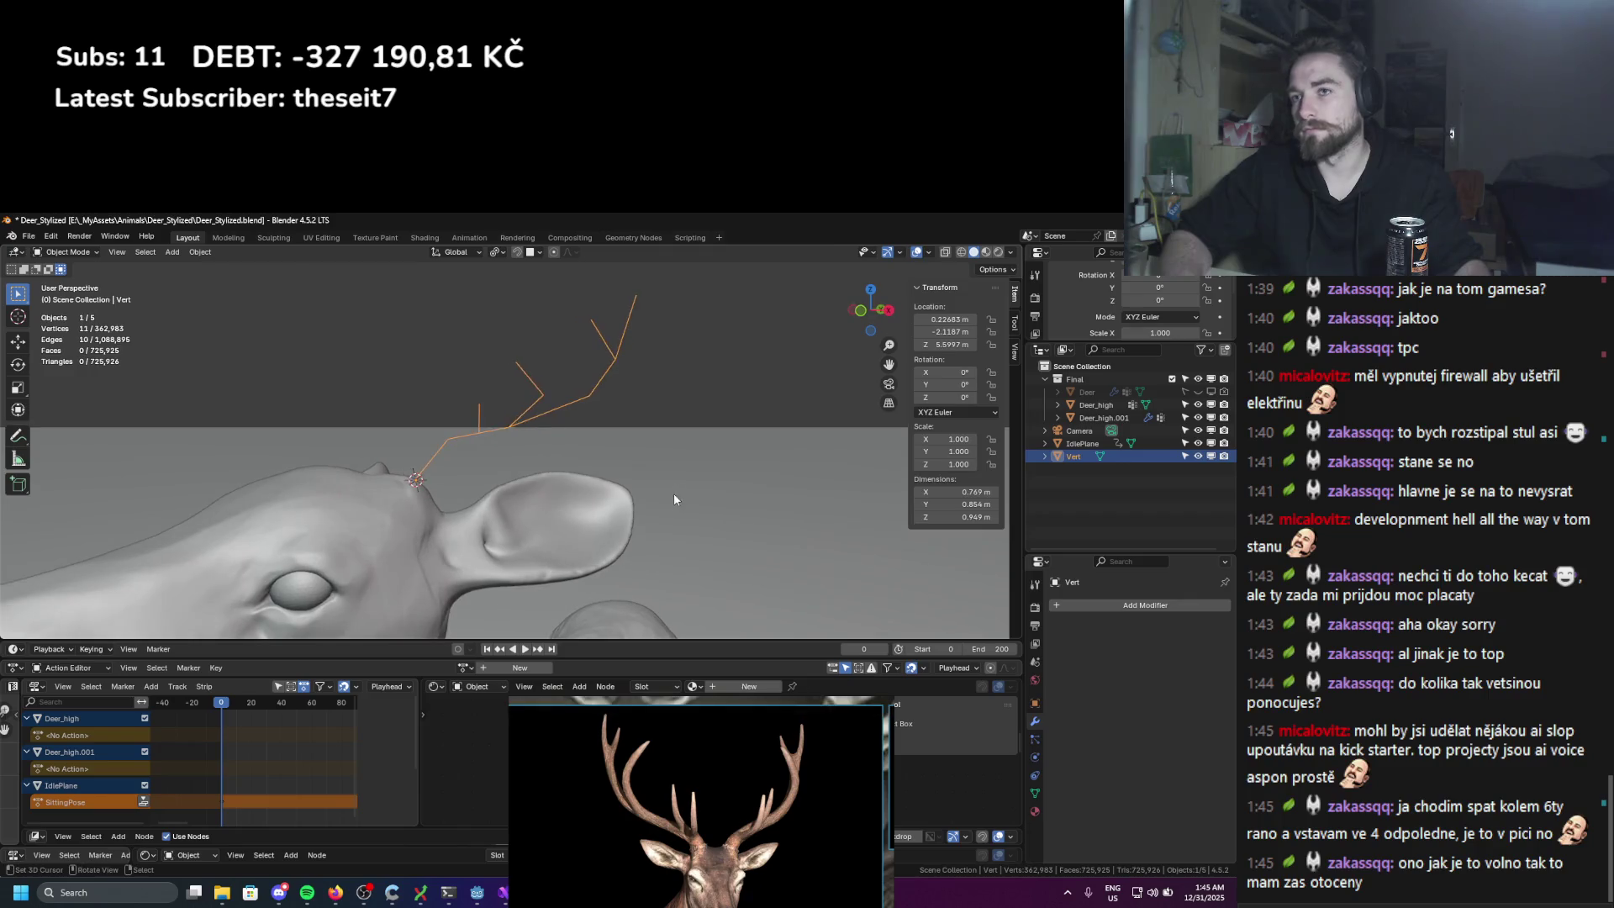
pyautogui.moveTo(630, 427); pyautogui.dragTo(594, 406, button='middle')
pyautogui.press('g')
pyautogui.click(582, 413)
# Step: Add a Skin modifier to the antler chain, deleting the Shrinkwrap modifier added by mistake
pyautogui.press('a')
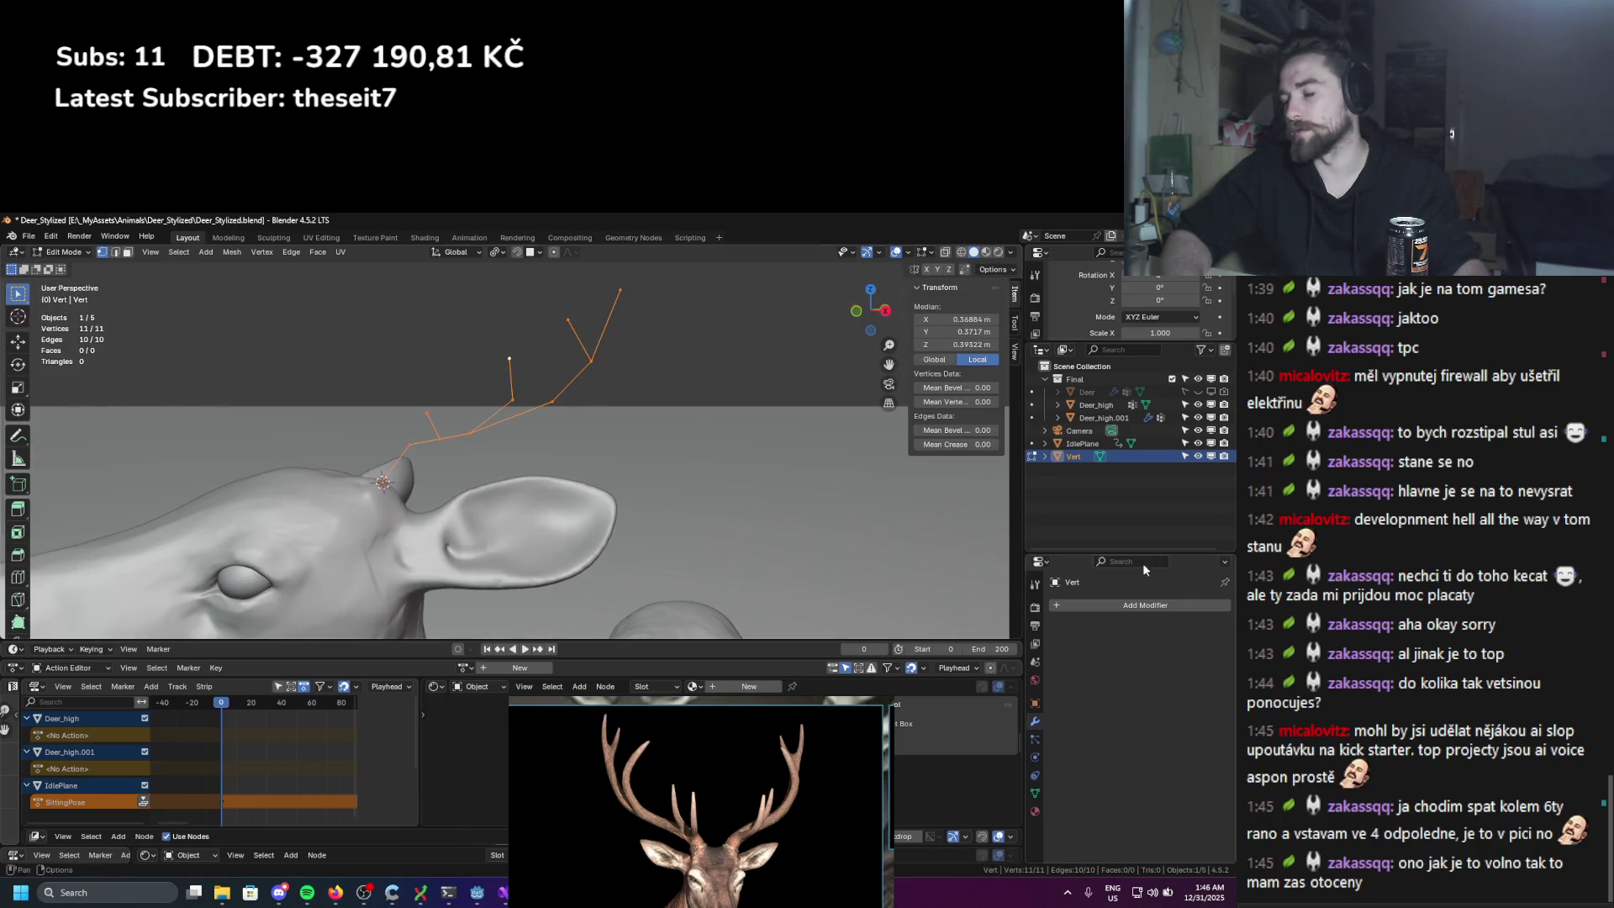
pyautogui.press('Tab')
pyautogui.click(1143, 605)
pyautogui.write('s')
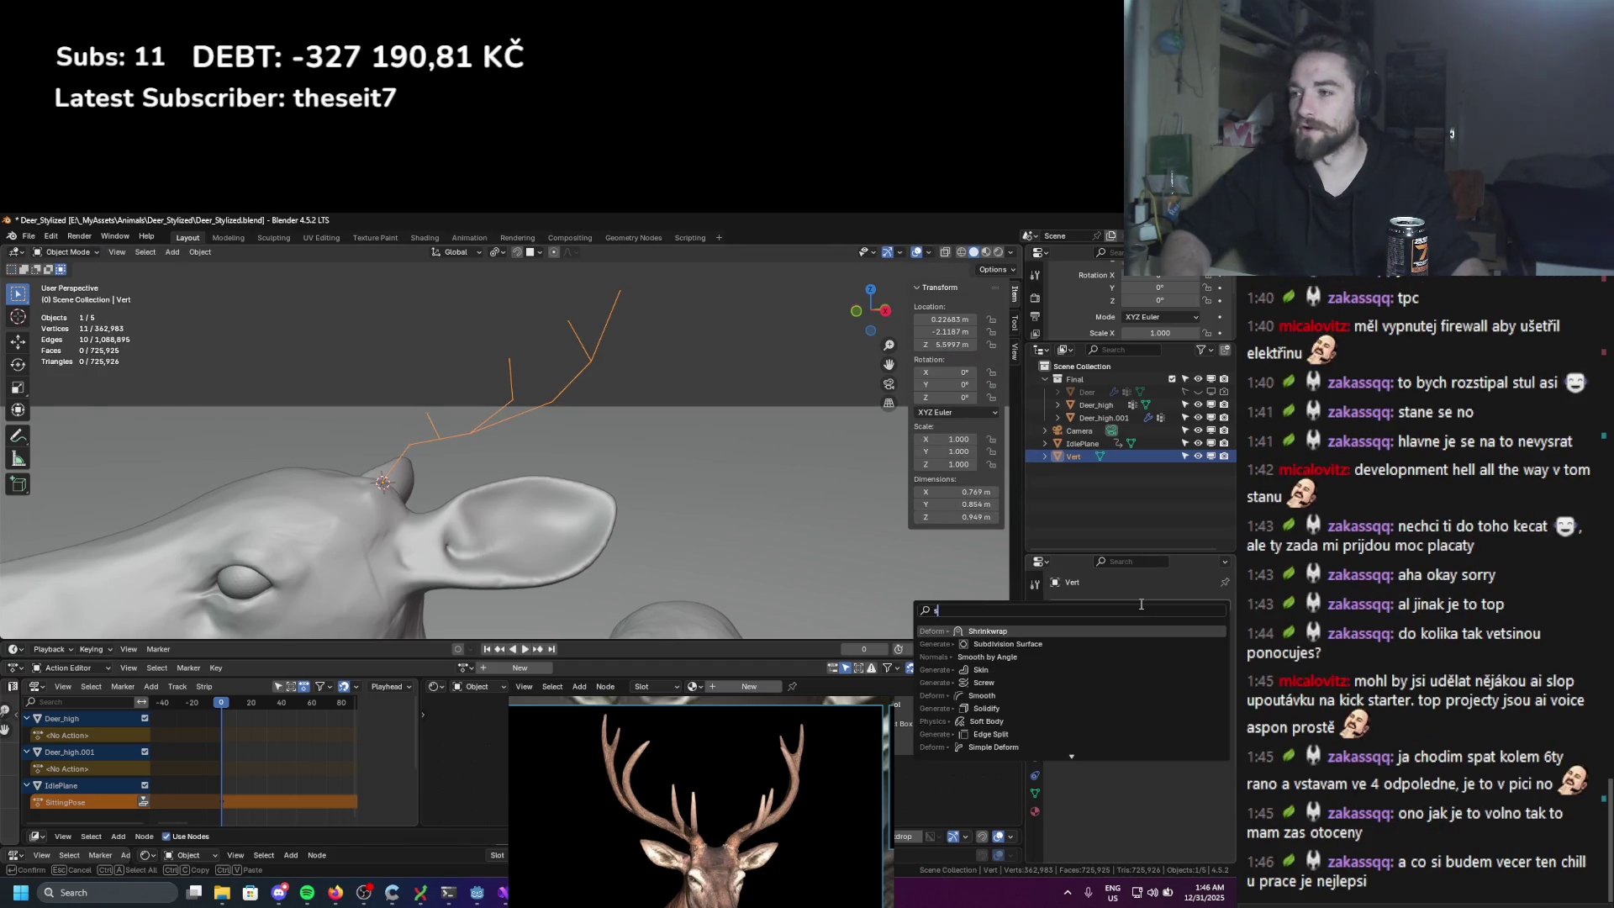
pyautogui.write('kin')
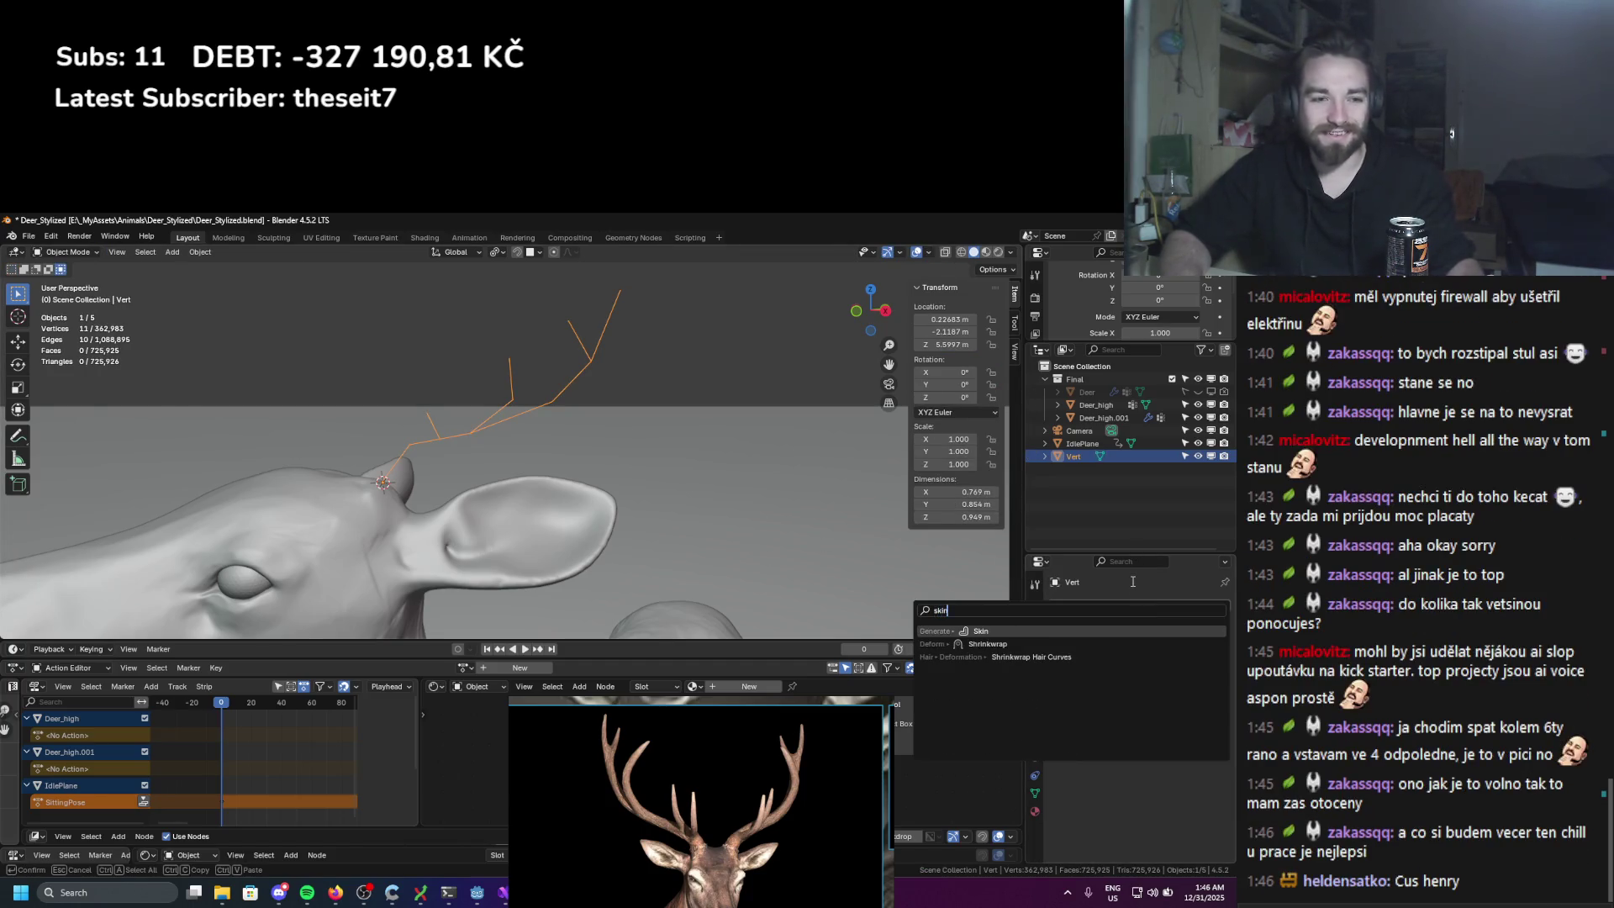
pyautogui.click(987, 644)
pyautogui.moveTo(758, 502); pyautogui.dragTo(924, 588, button='middle')
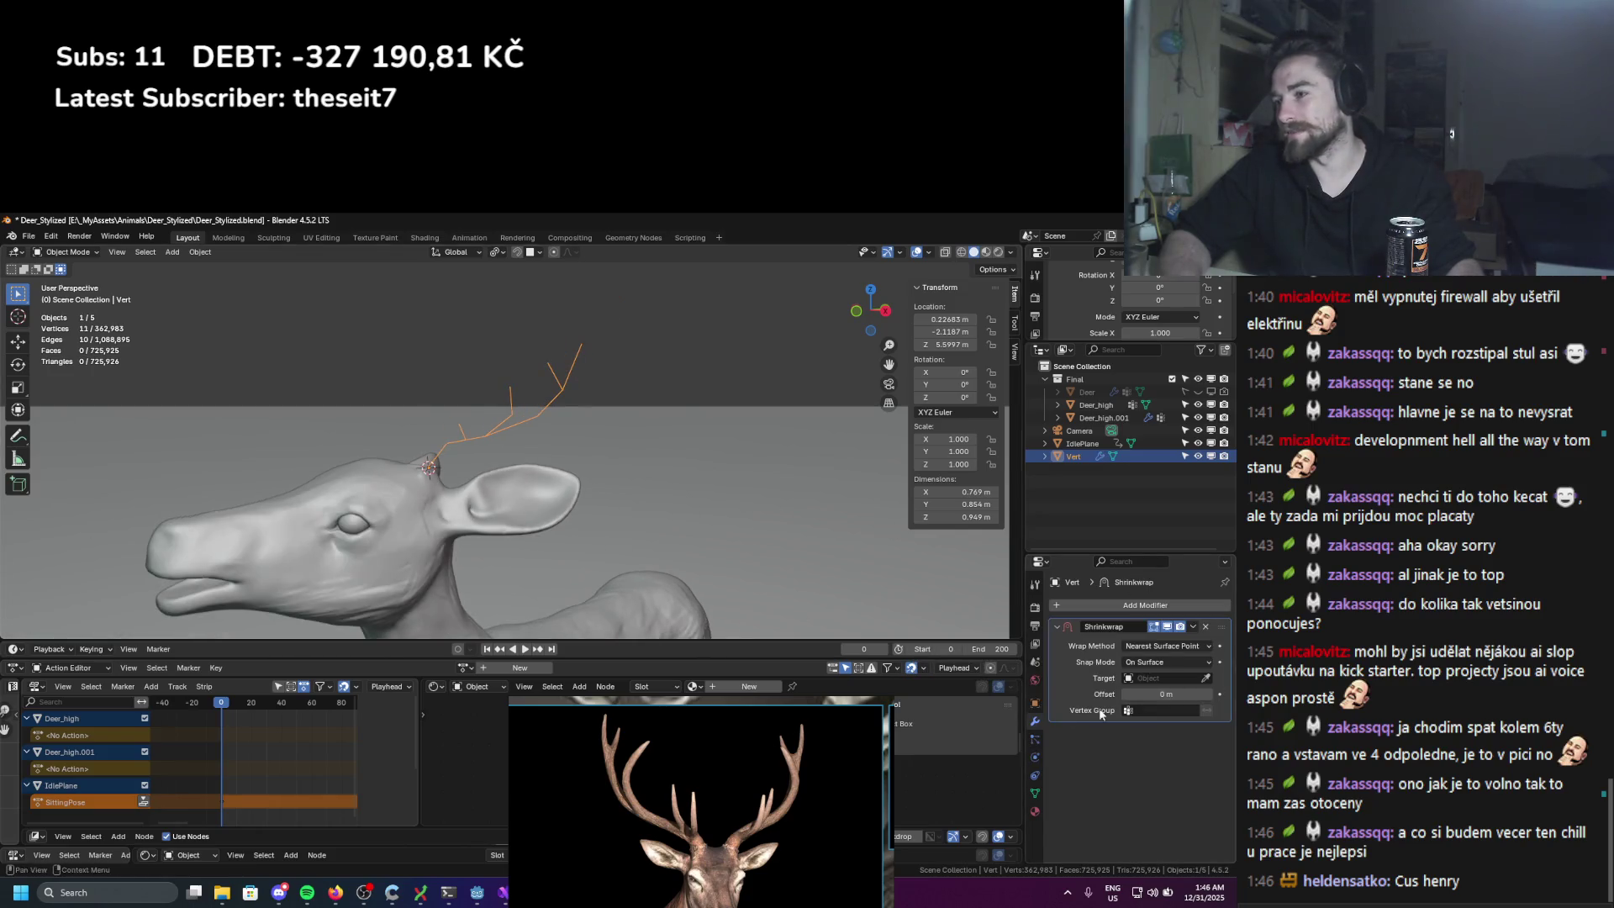
pyautogui.moveTo(739, 547); pyautogui.dragTo(807, 588, button='middle')
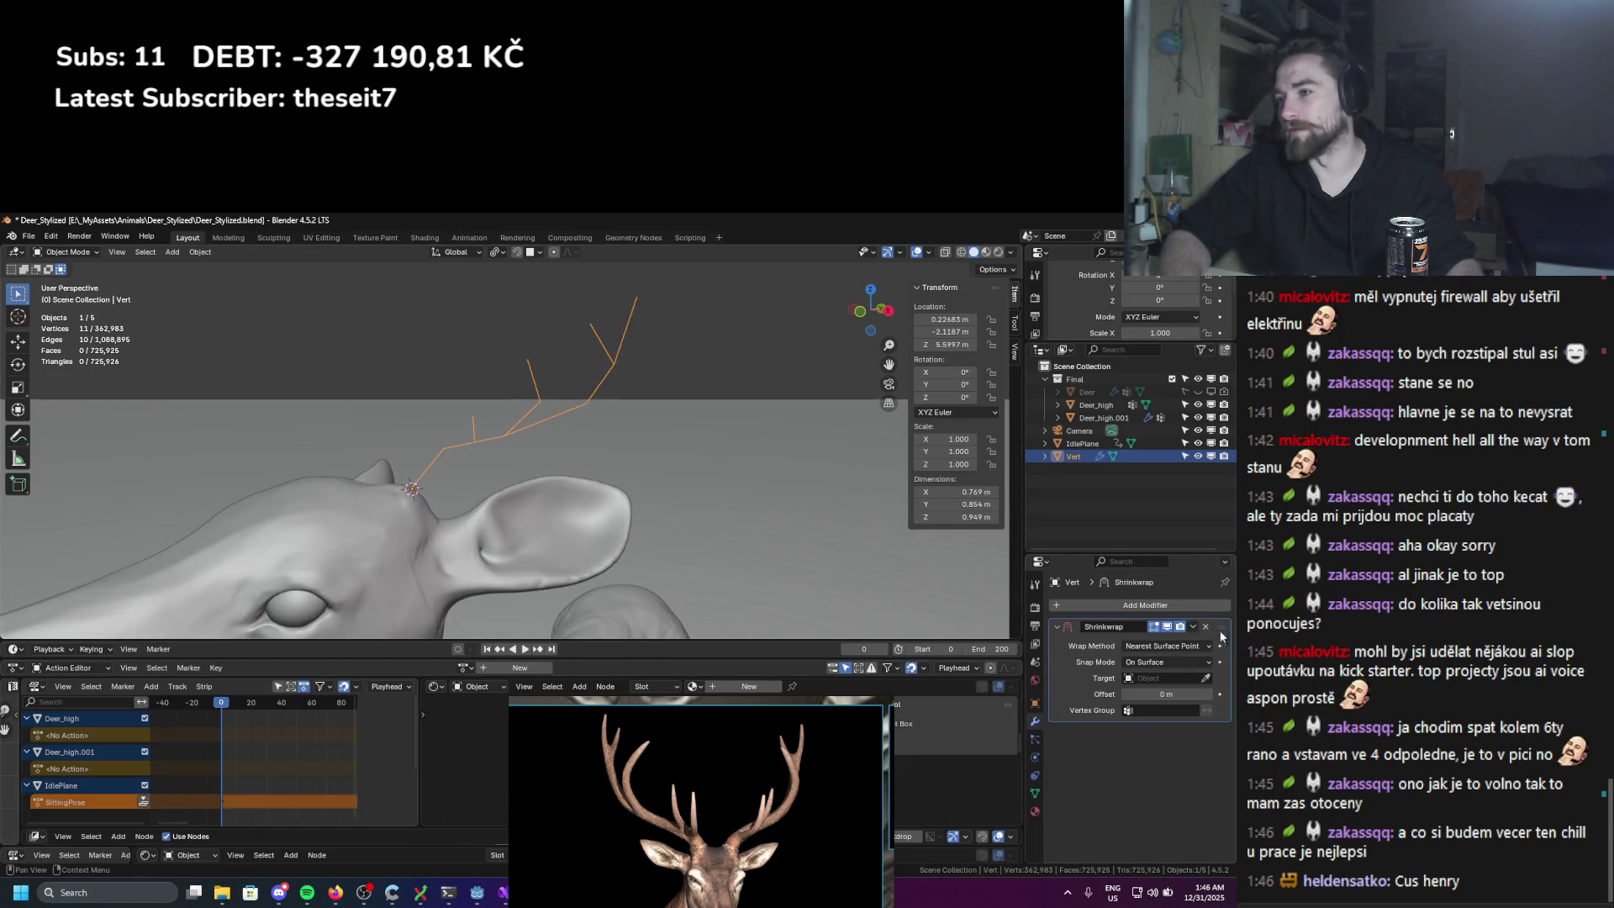
pyautogui.click(1207, 627)
pyautogui.click(1156, 605)
pyautogui.write('s')
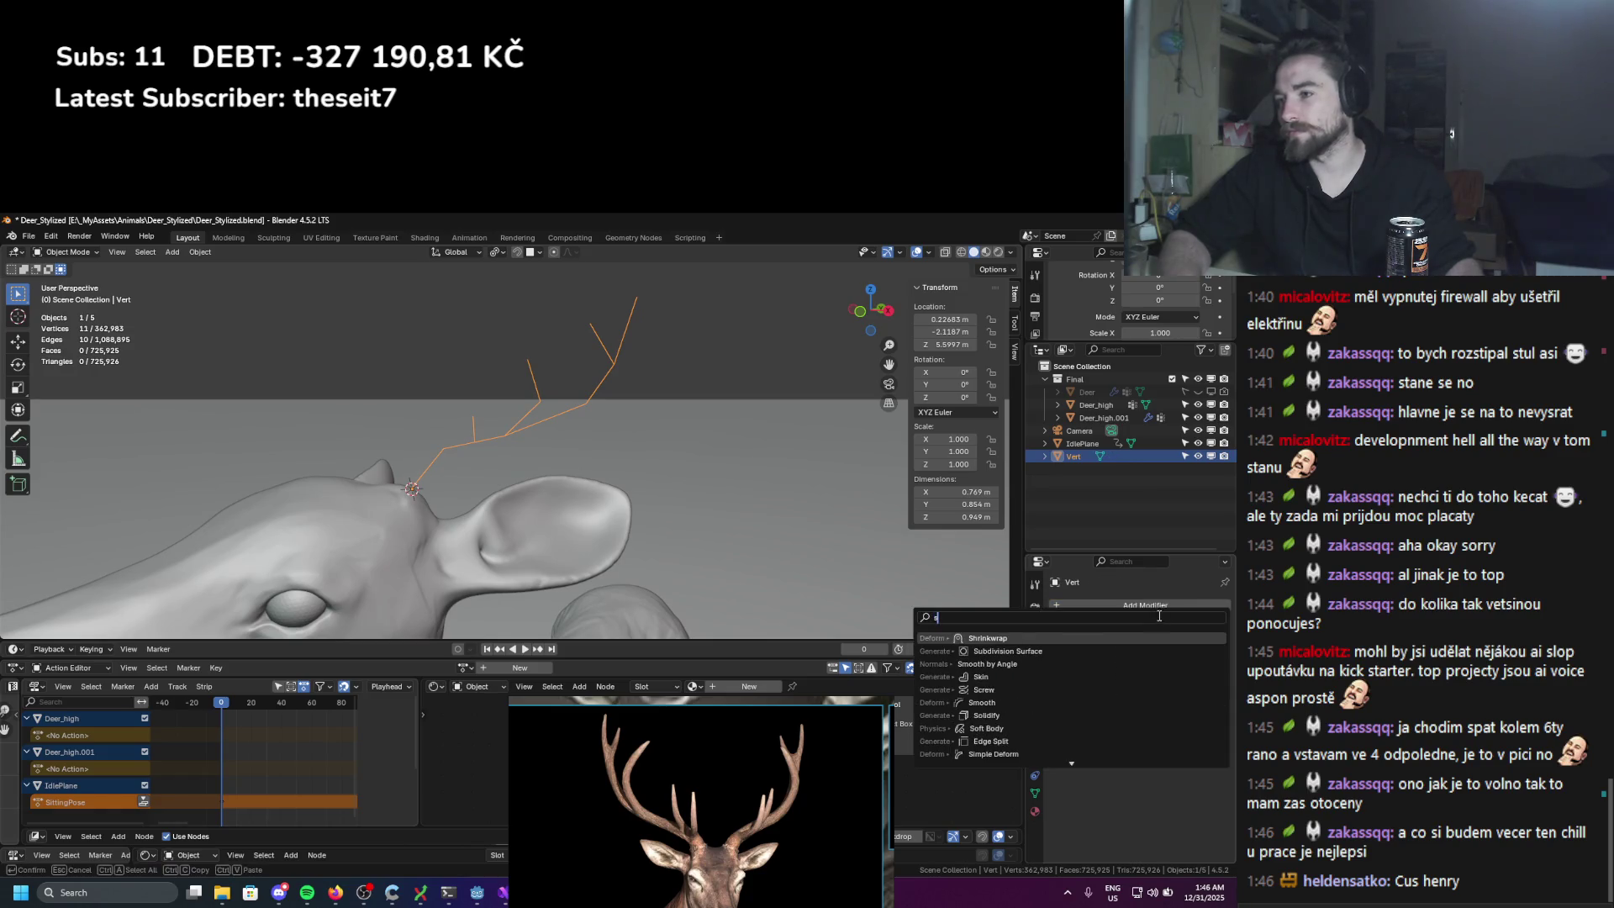
pyautogui.write('kin')
pyautogui.press('Return')
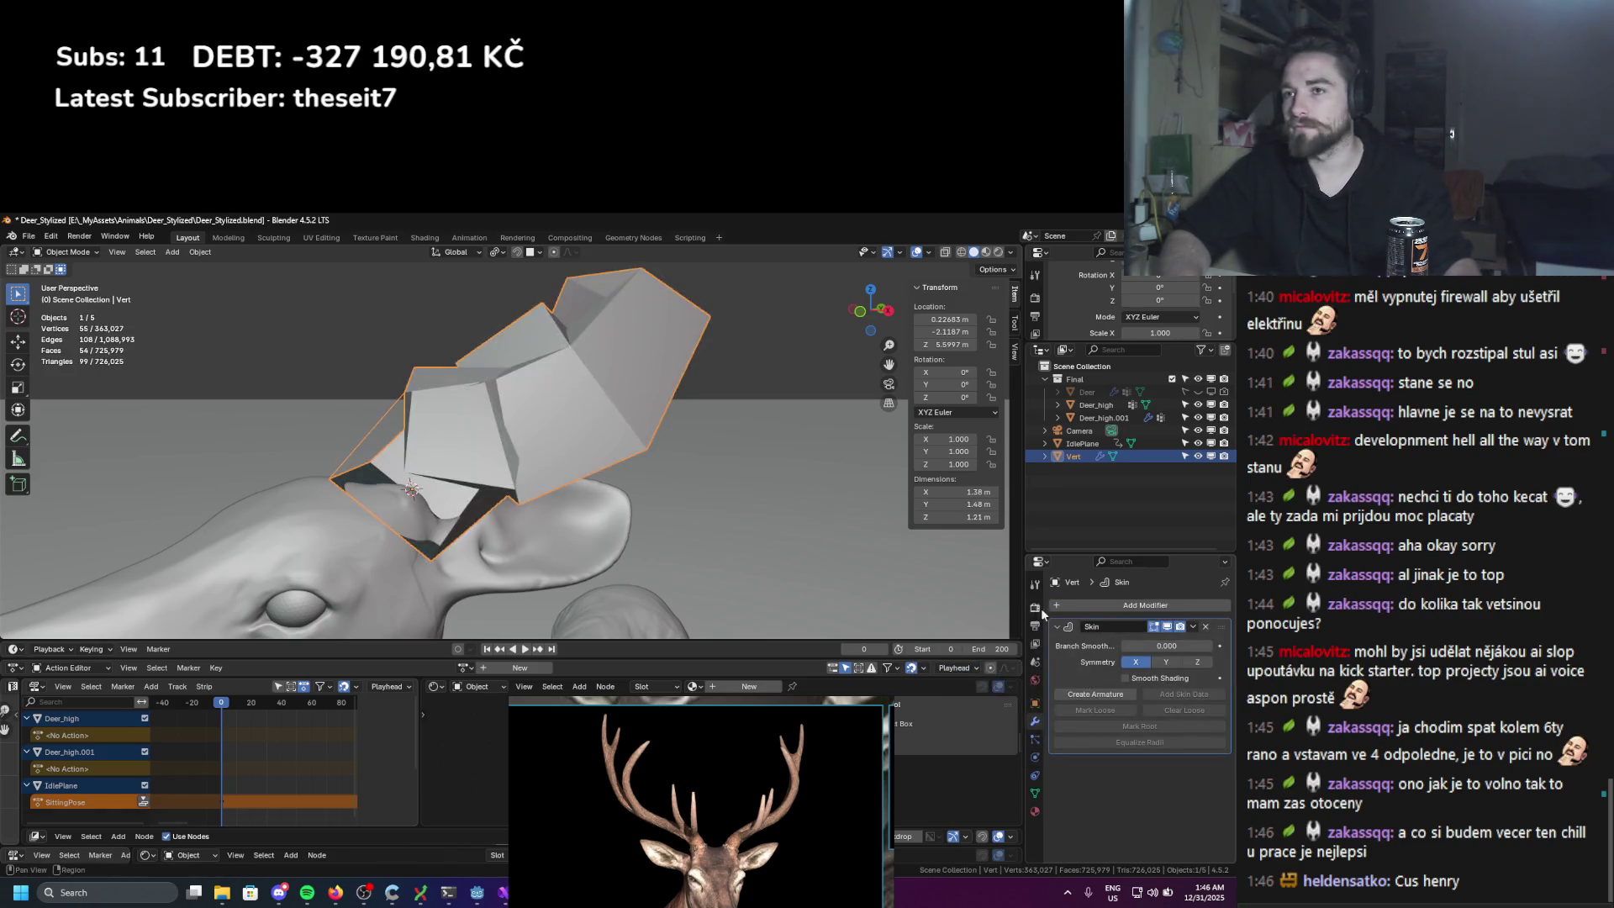
# Step: Scale down the skin radius so the antler tube is thinner
pyautogui.press('Tab')
pyautogui.press('s')
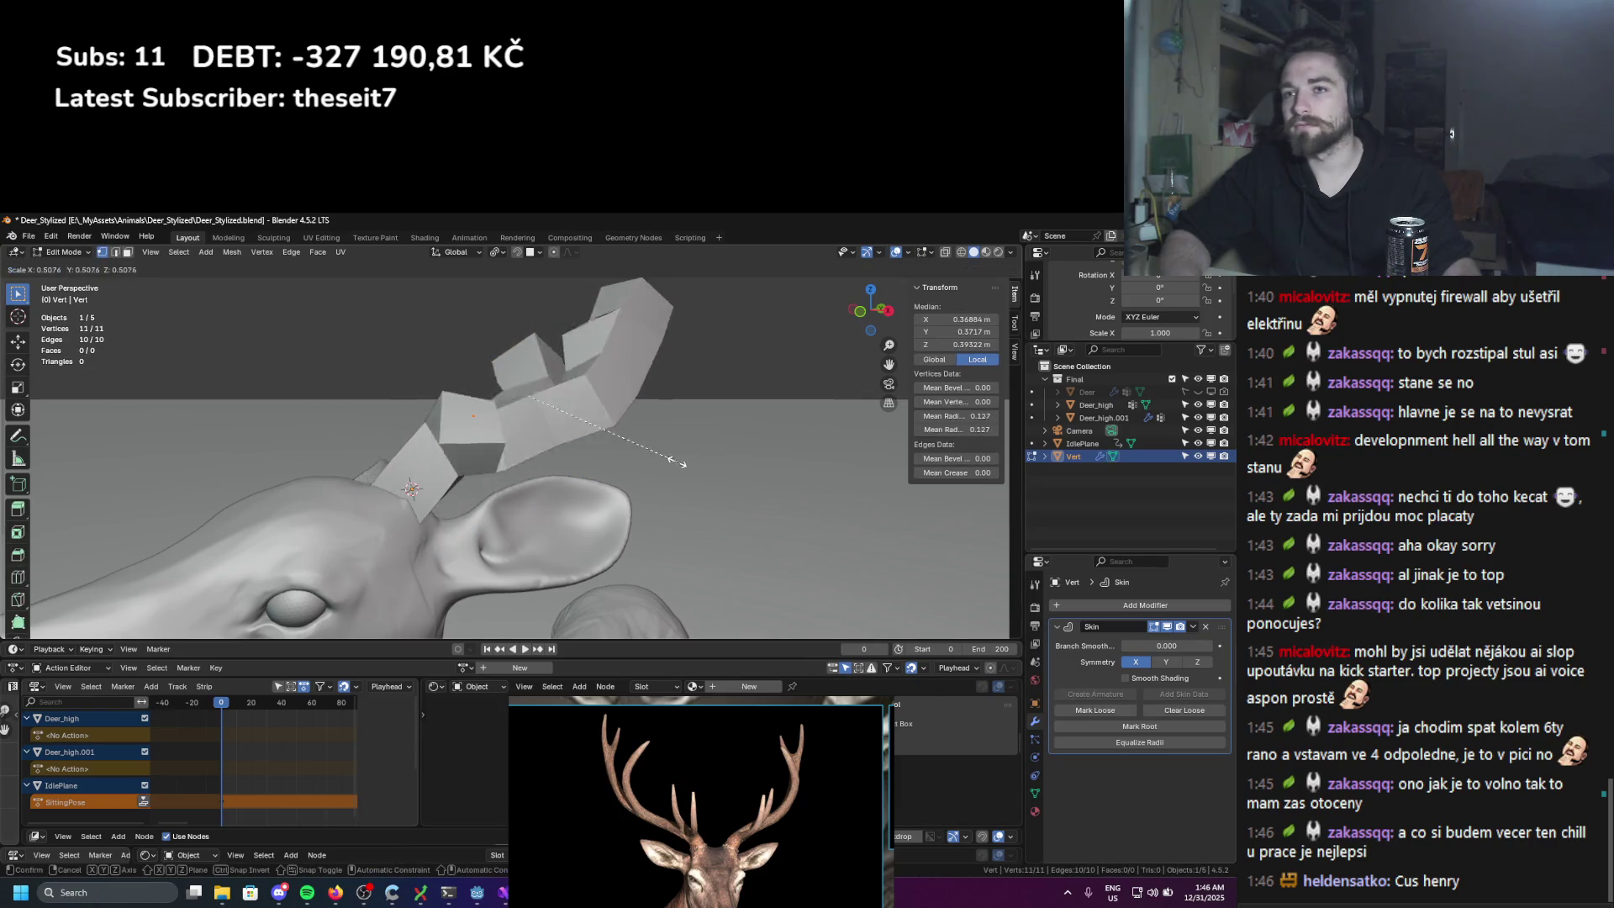
pyautogui.click(604, 455)
pyautogui.moveTo(604, 455)
pyautogui.mouseDown(button='middle')
pyautogui.moveTo(616, 508)
pyautogui.moveTo(627, 496)
pyautogui.mouseUp(button='middle')
pyautogui.press('Tab')
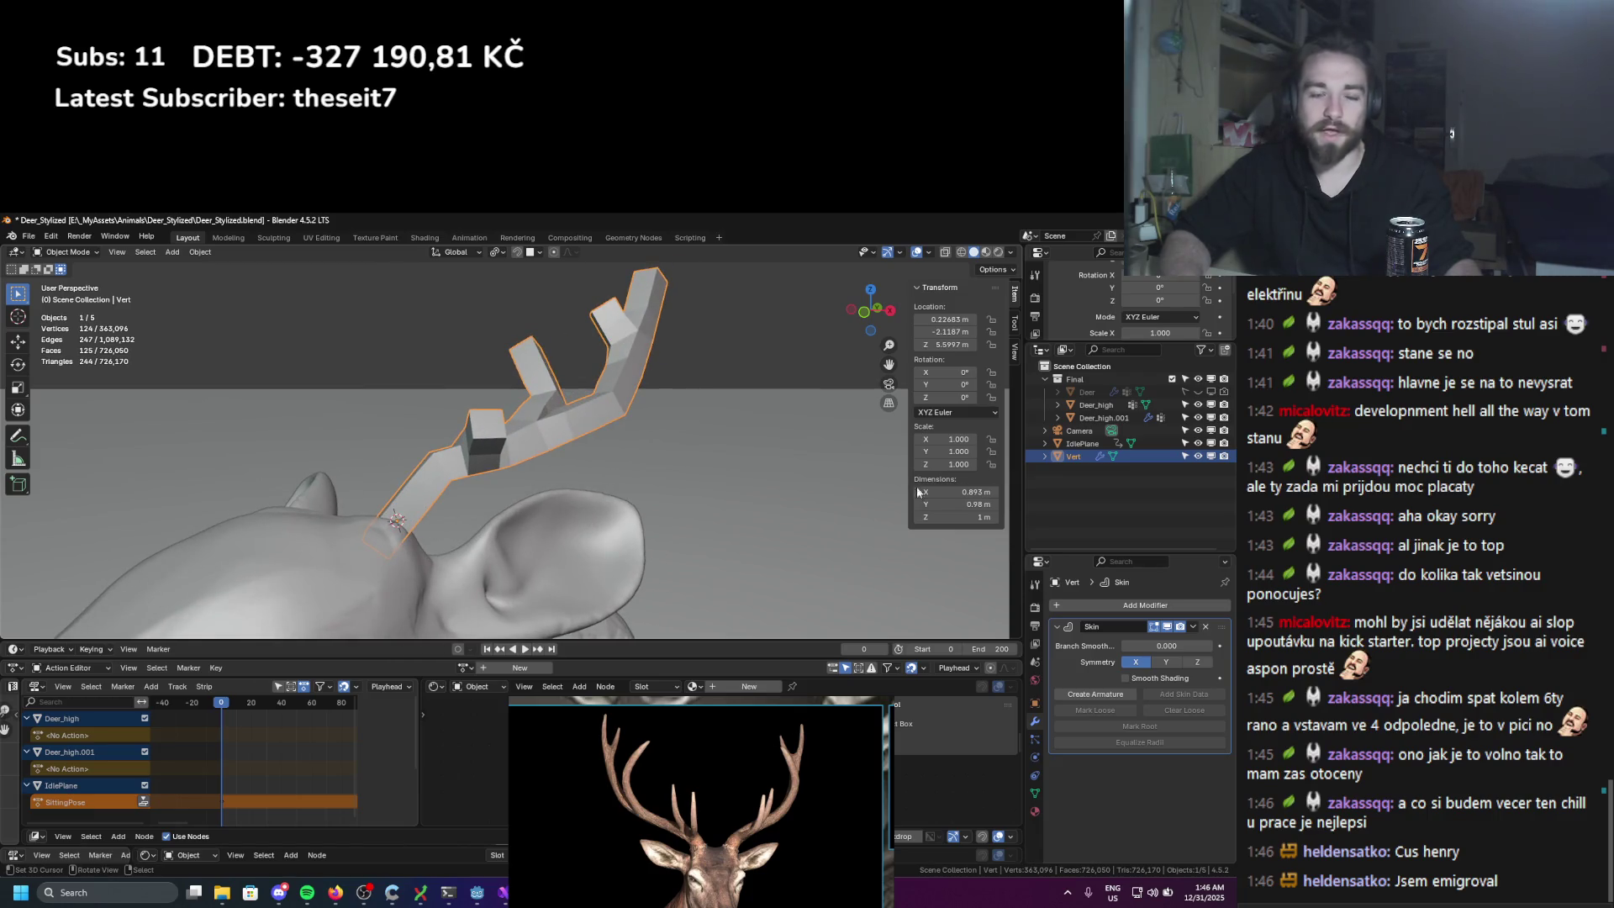
# Step: Add a Subdivision Surface modifier with viewport level 3 to smooth the antler
pyautogui.click(1088, 605)
pyautogui.write('s')
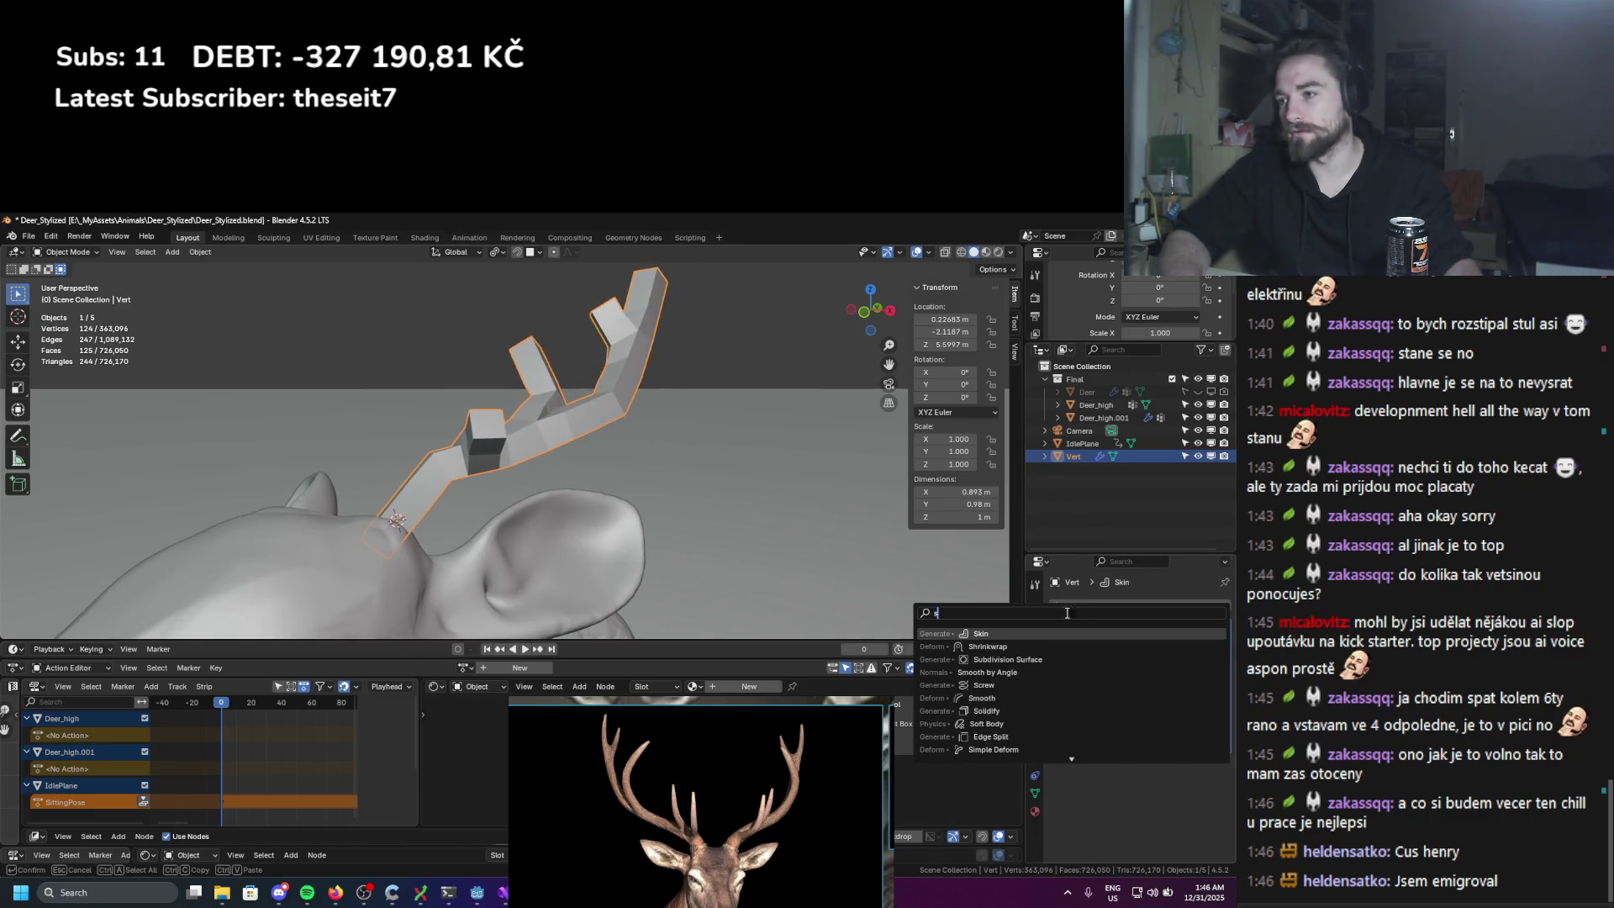
pyautogui.click(981, 659)
pyautogui.moveTo(1164, 799); pyautogui.dragTo(1193, 798)
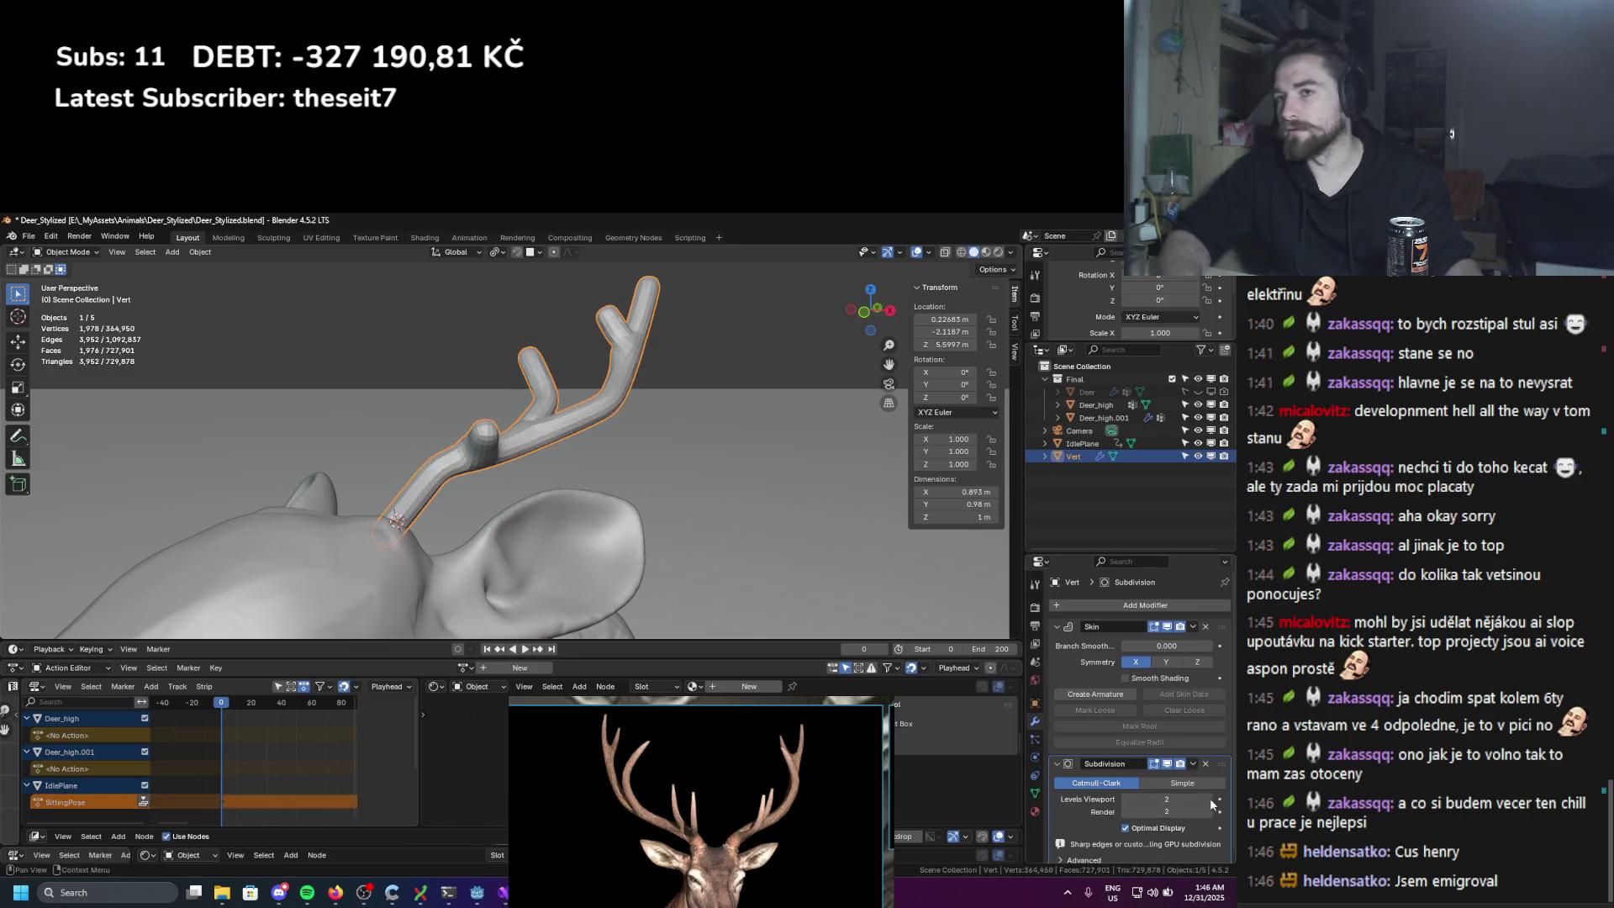
pyautogui.press('Tab')
# Step: Resize the skin at the antler root and shrink and reposition the knob vertex
pyautogui.hotkey('ctrl', 'a')
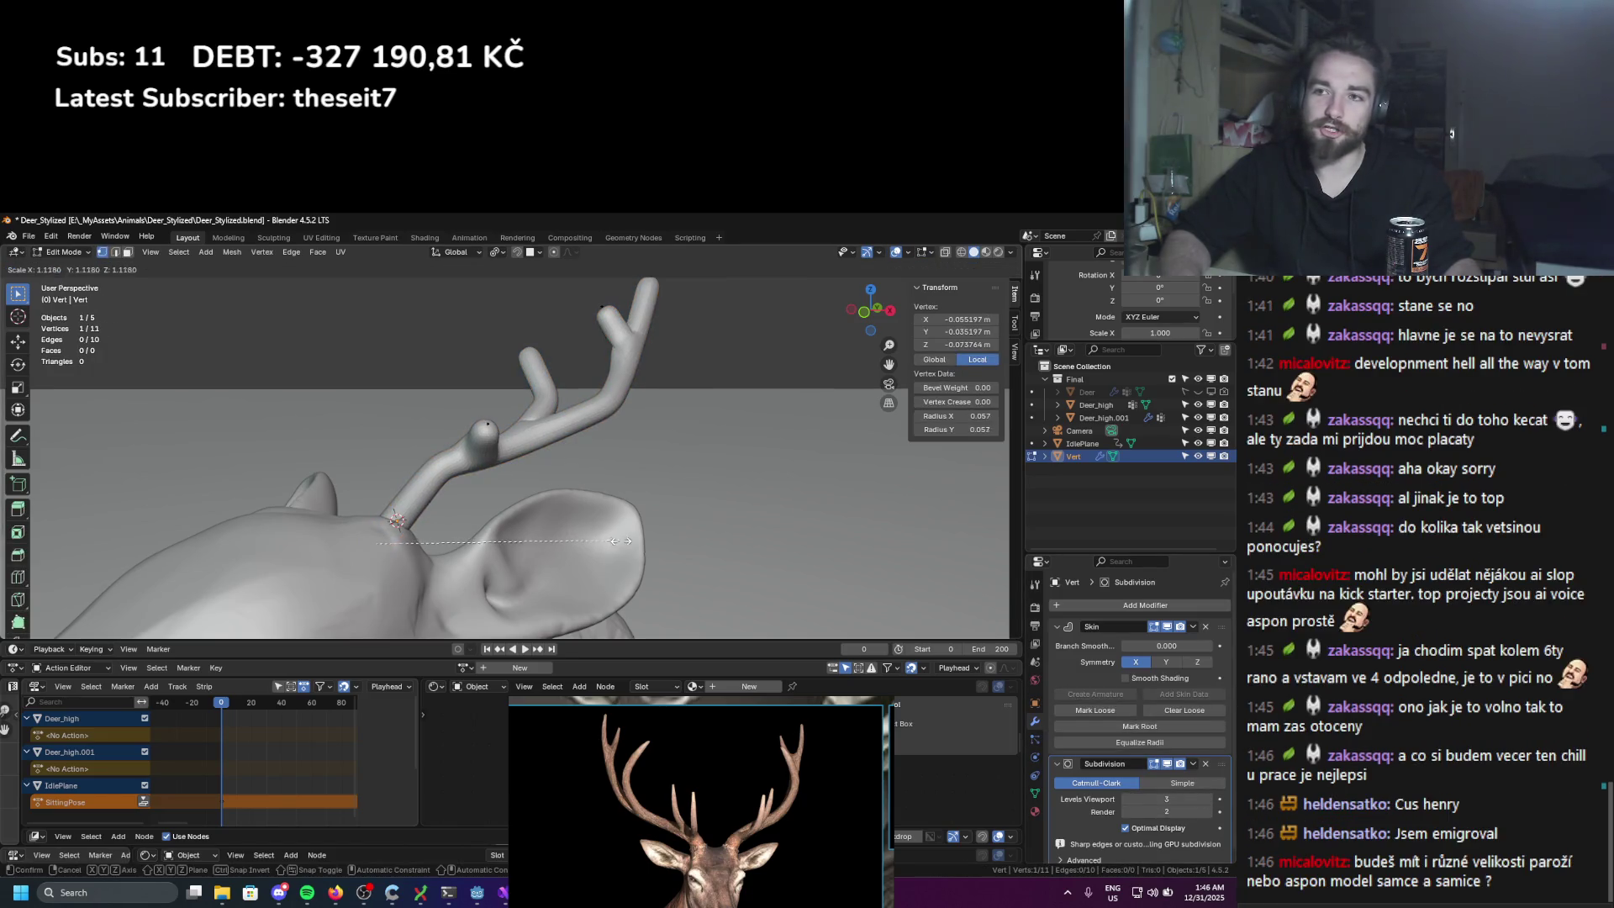
pyautogui.click(661, 549)
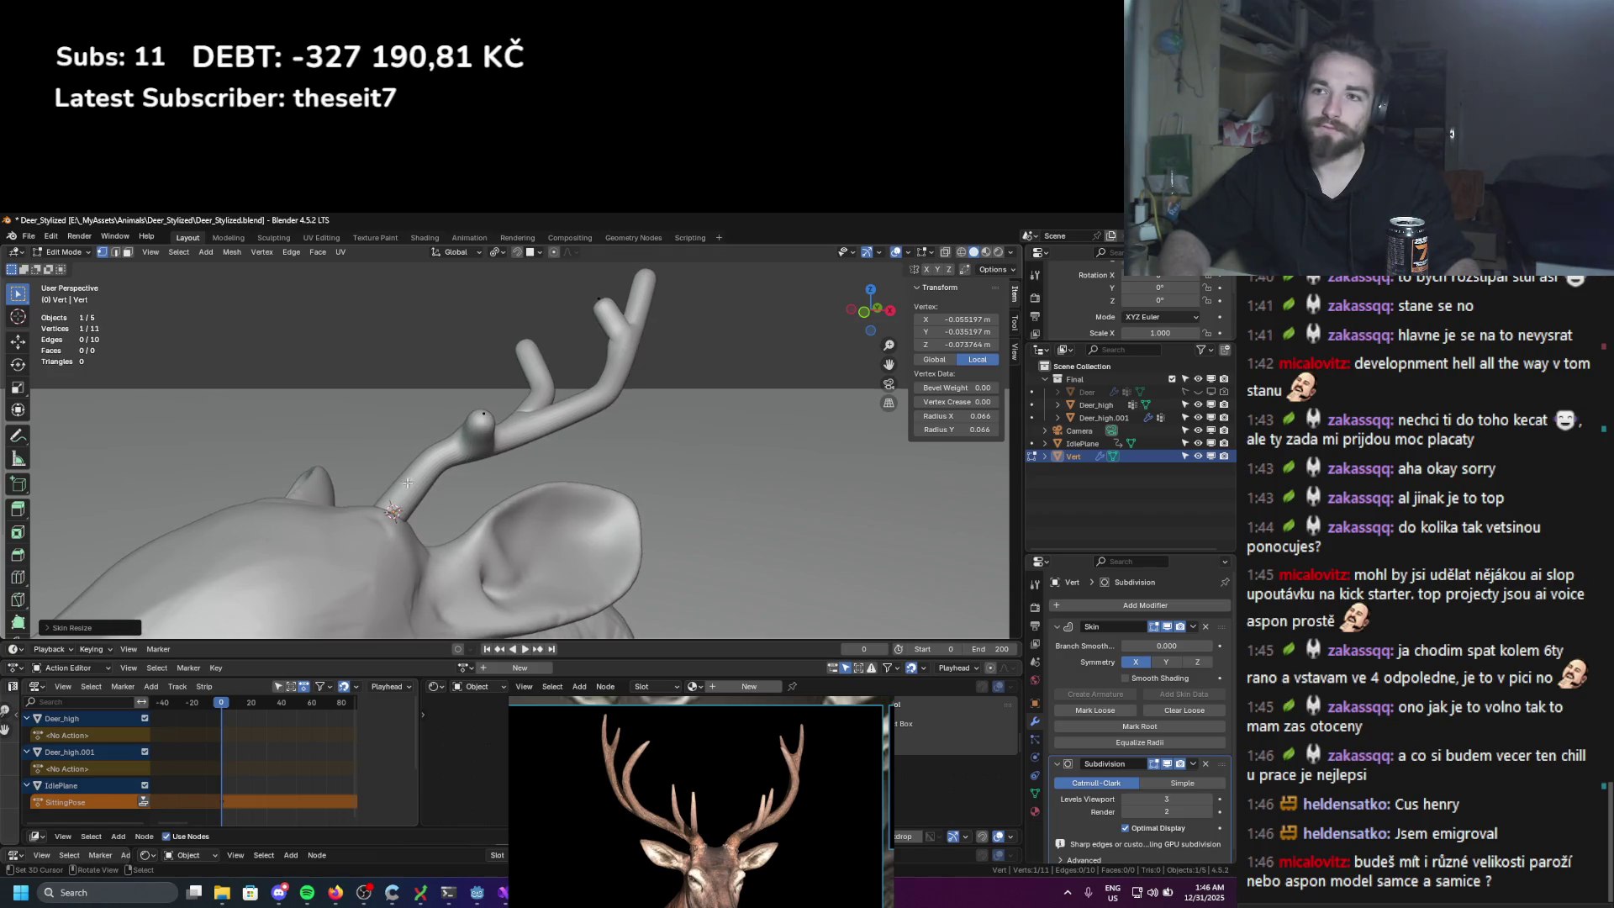
pyautogui.click(483, 413)
pyautogui.moveTo(487, 424)
pyautogui.mouseDown(button='middle')
pyautogui.moveTo(702, 485)
pyautogui.moveTo(557, 508)
pyautogui.mouseUp(button='middle')
pyautogui.hotkey('ctrl', 'a')
pyautogui.click(702, 485)
pyautogui.press('g')
pyautogui.click(702, 485)
# Step: Reposition another antler vertex to refine the antler's path
pyautogui.click(595, 494)
pyautogui.press('g')
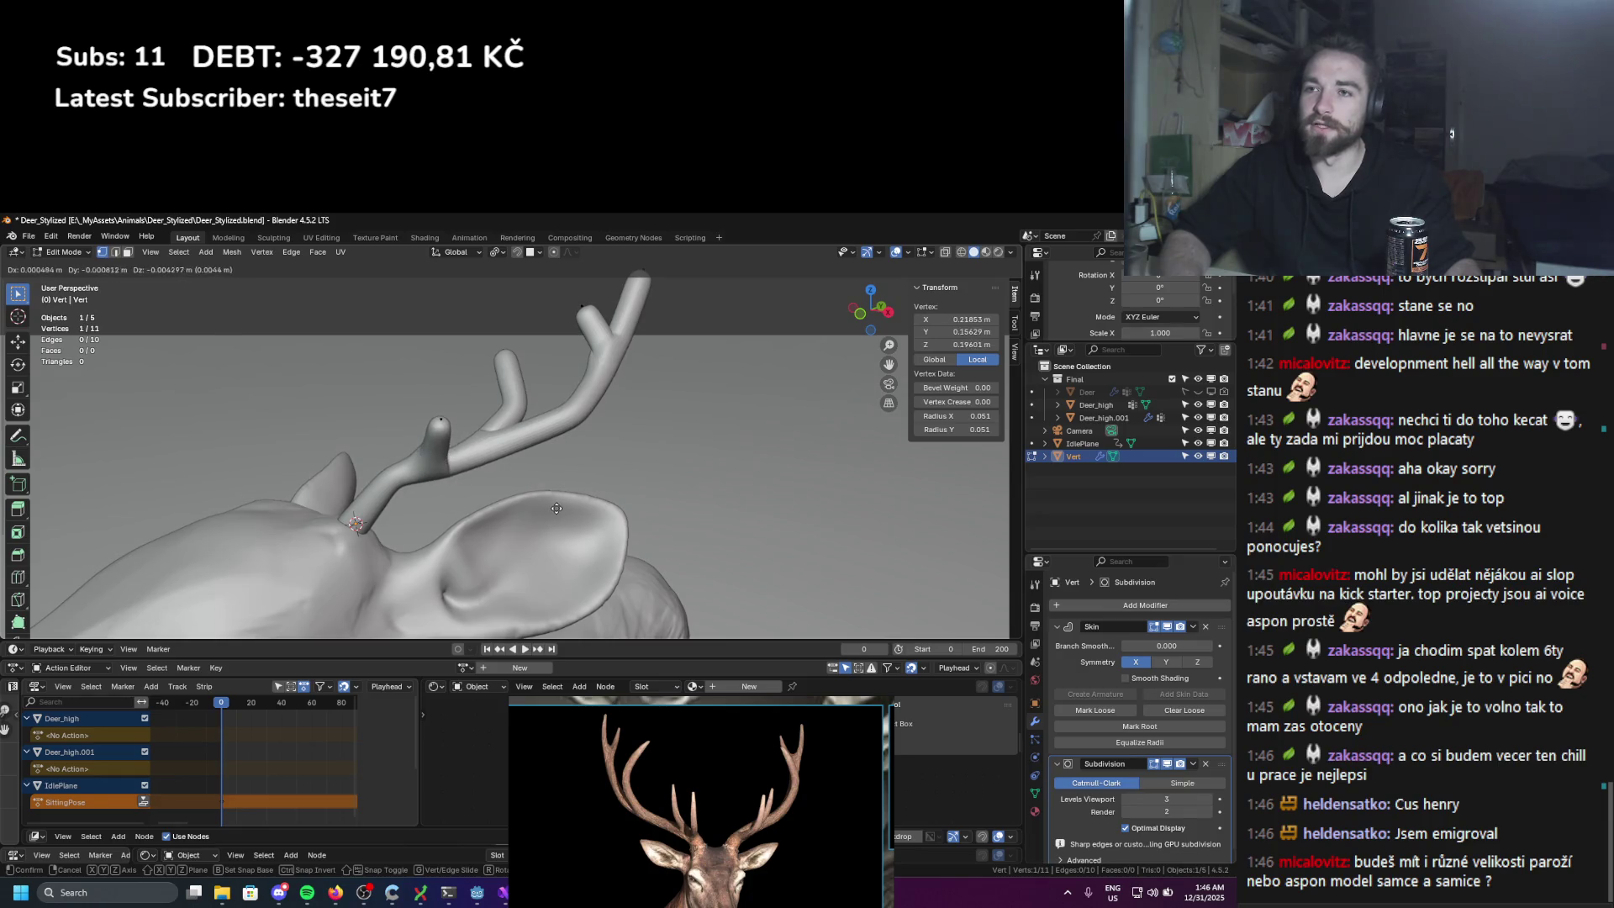
pyautogui.click(588, 486)
pyautogui.moveTo(588, 486); pyautogui.dragTo(604, 478, button='middle')
pyautogui.press('g')
pyautogui.click(560, 522)
pyautogui.moveTo(502, 476); pyautogui.dragTo(520, 489, button='middle')
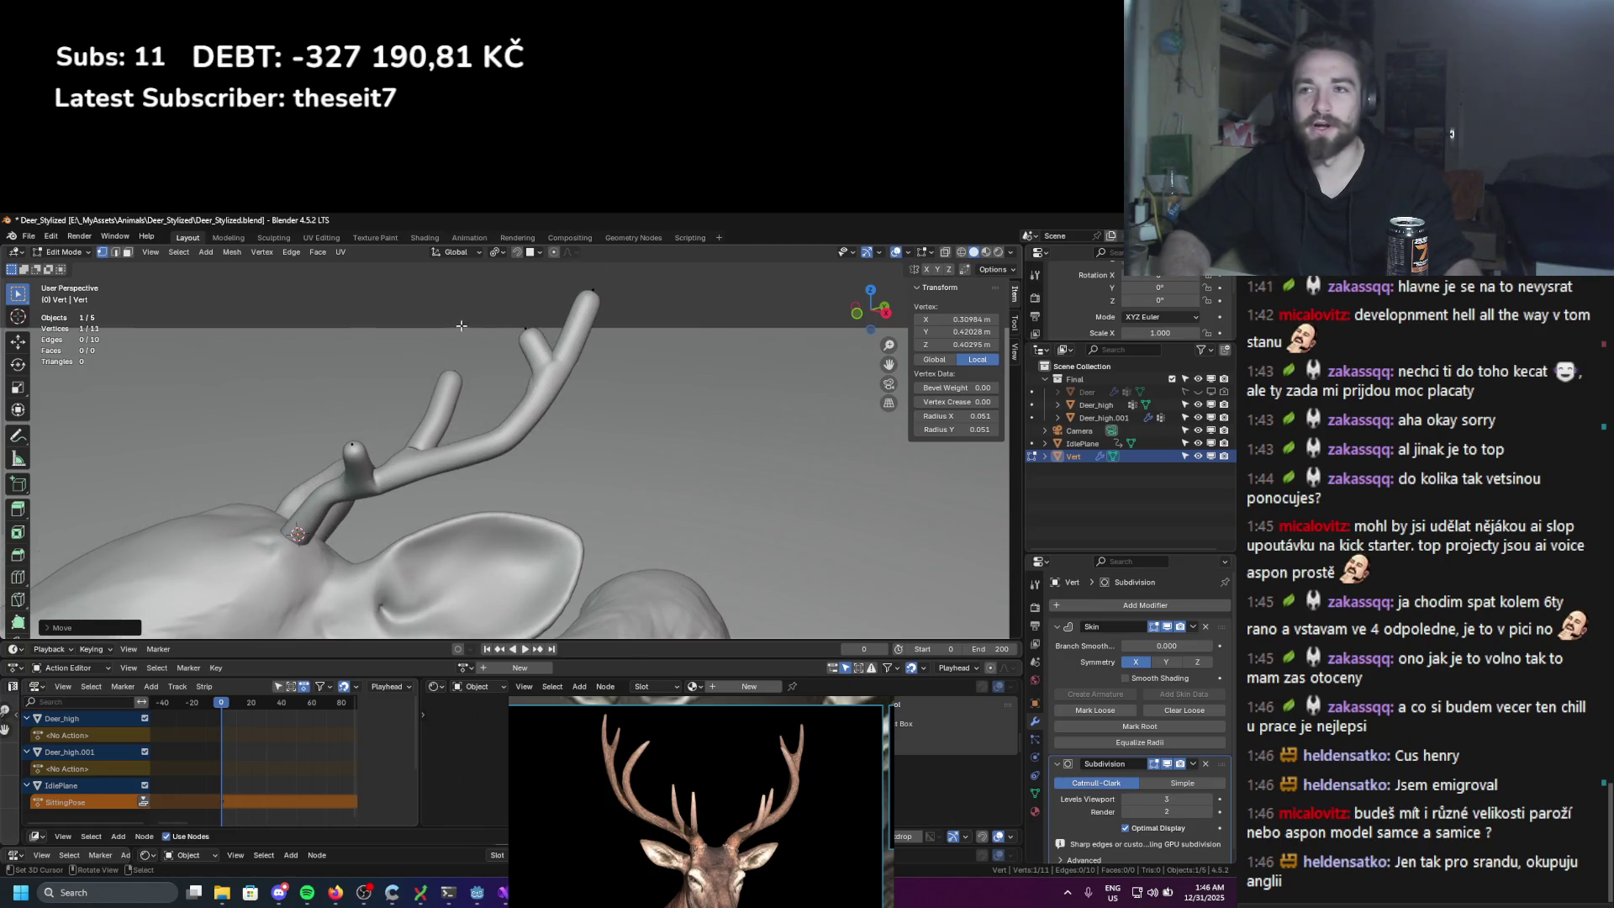
# Step: Thin the skin radius and taper the tip to a point, moving it up and right
pyautogui.hotkey('ctrl', 'a')
pyautogui.click(589, 363)
pyautogui.press('g')
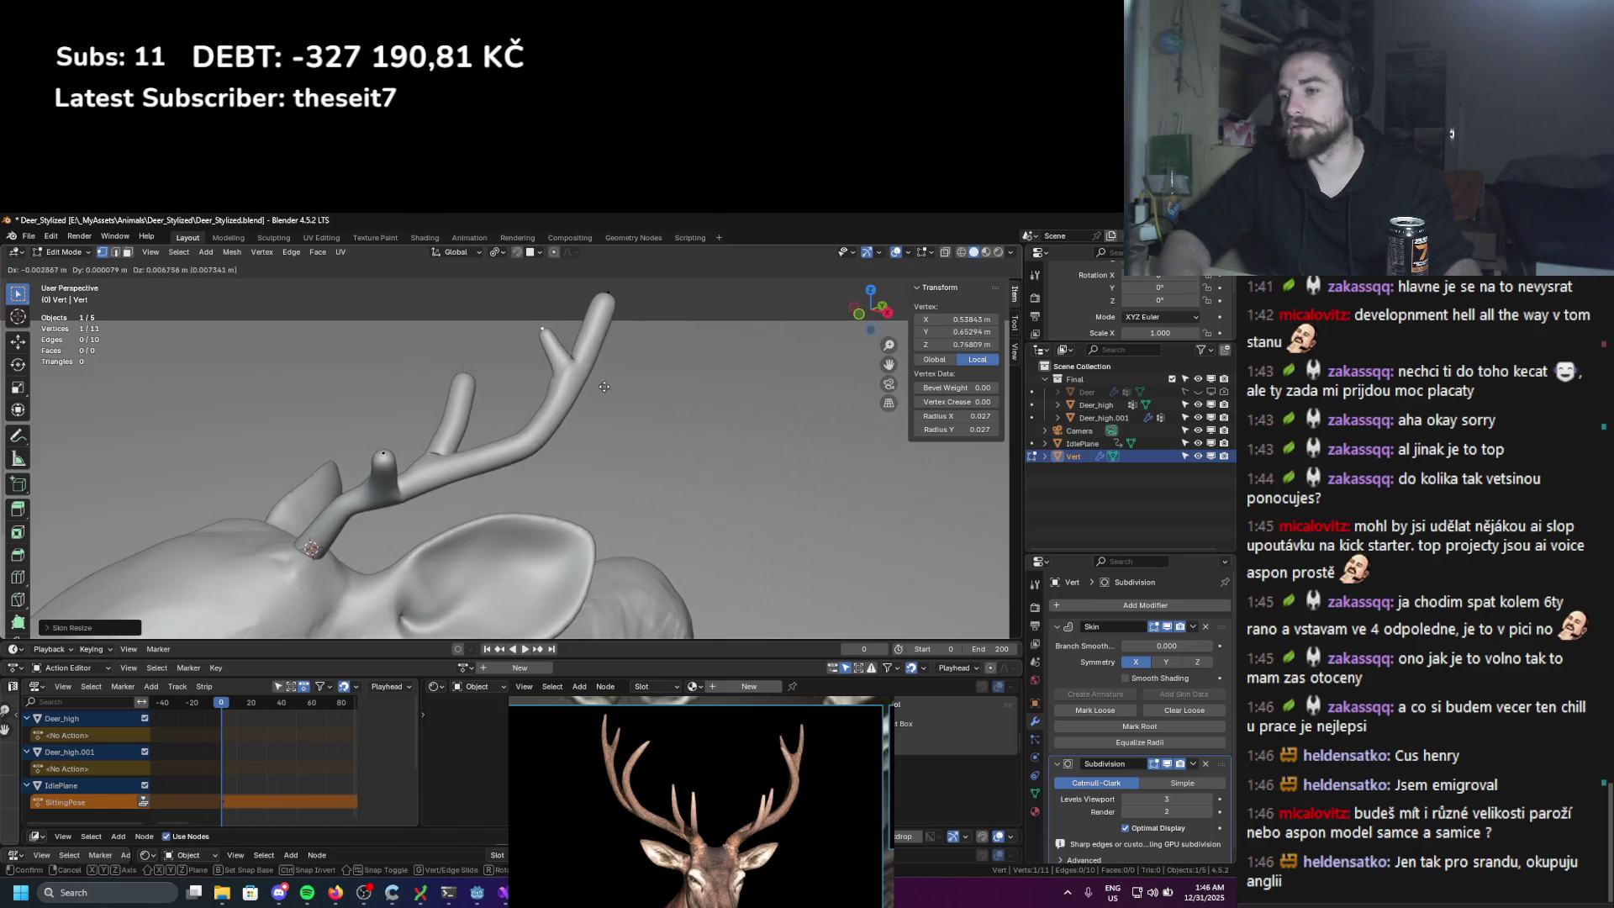
pyautogui.click(744, 395)
pyautogui.hotkey('ctrl', 'a')
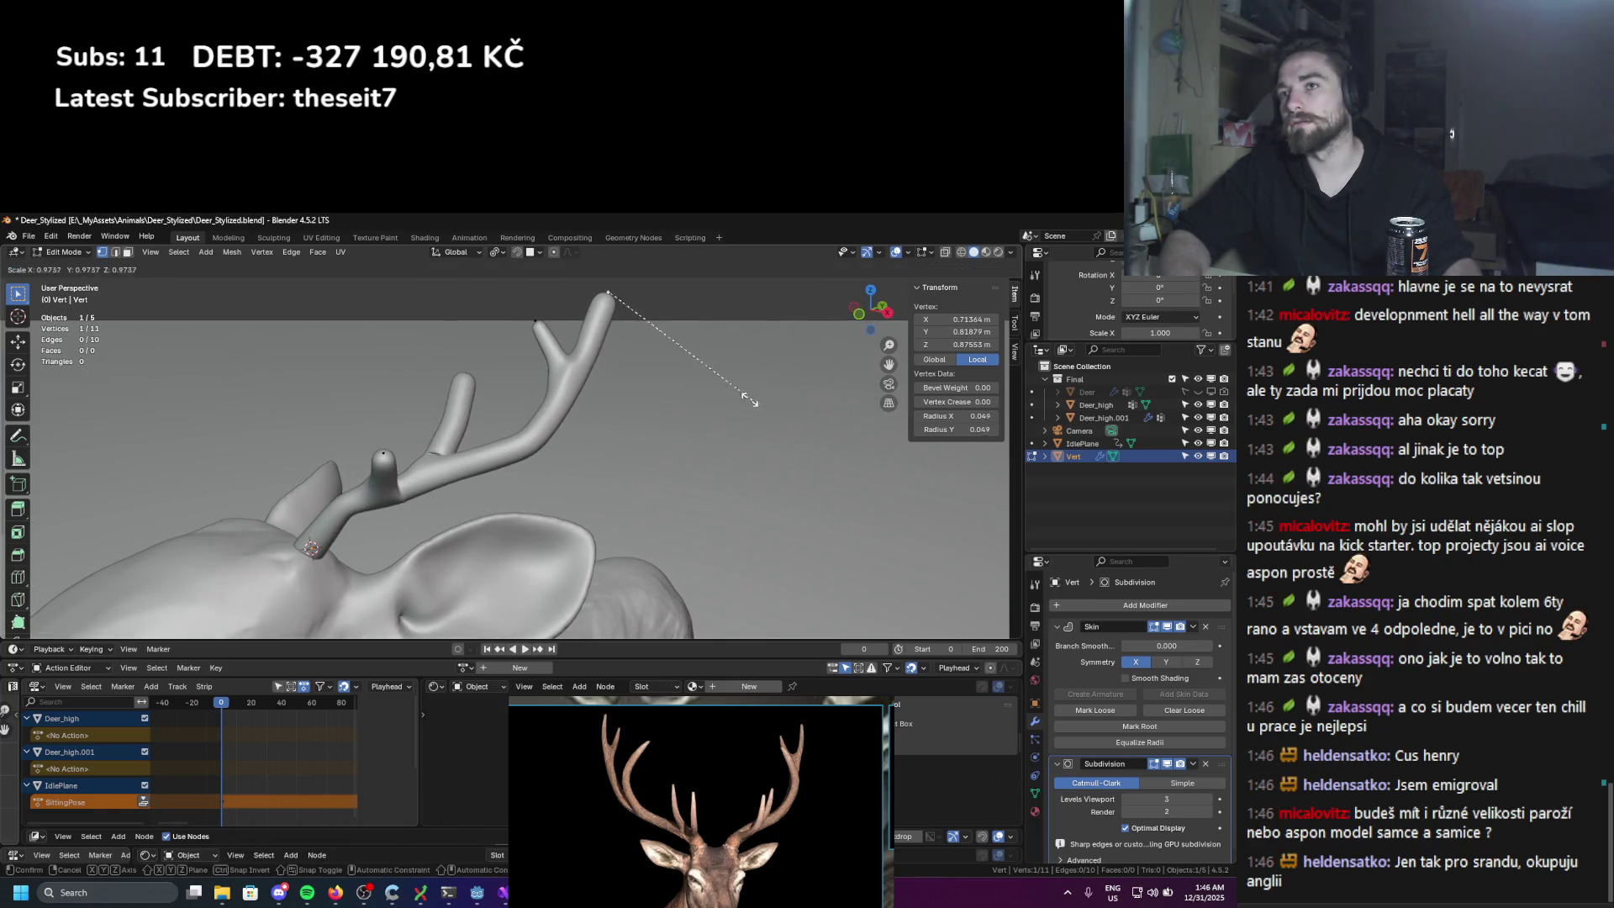
pyautogui.click(649, 354)
pyautogui.press('g')
pyautogui.click(622, 336)
pyautogui.moveTo(622, 336)
pyautogui.mouseDown(button='middle')
pyautogui.moveTo(578, 436)
pyautogui.moveTo(606, 423)
pyautogui.mouseUp(button='middle')
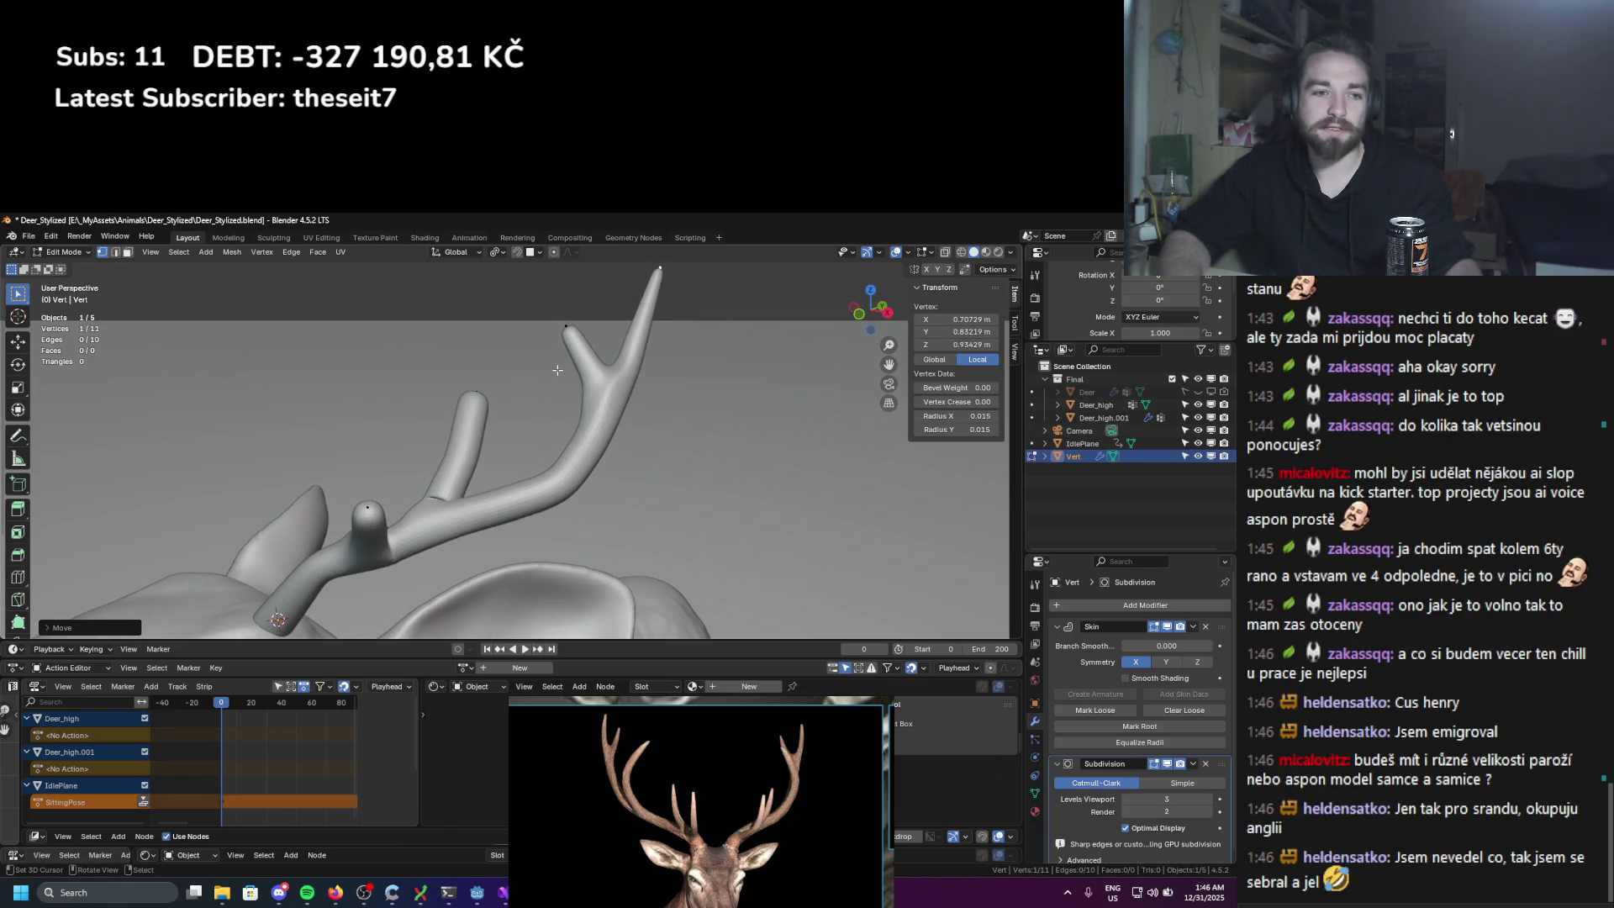
# Step: Zoom in on the antler branch and thin the skin radius at another antler tip
pyautogui.scroll(-6, 559, 403)
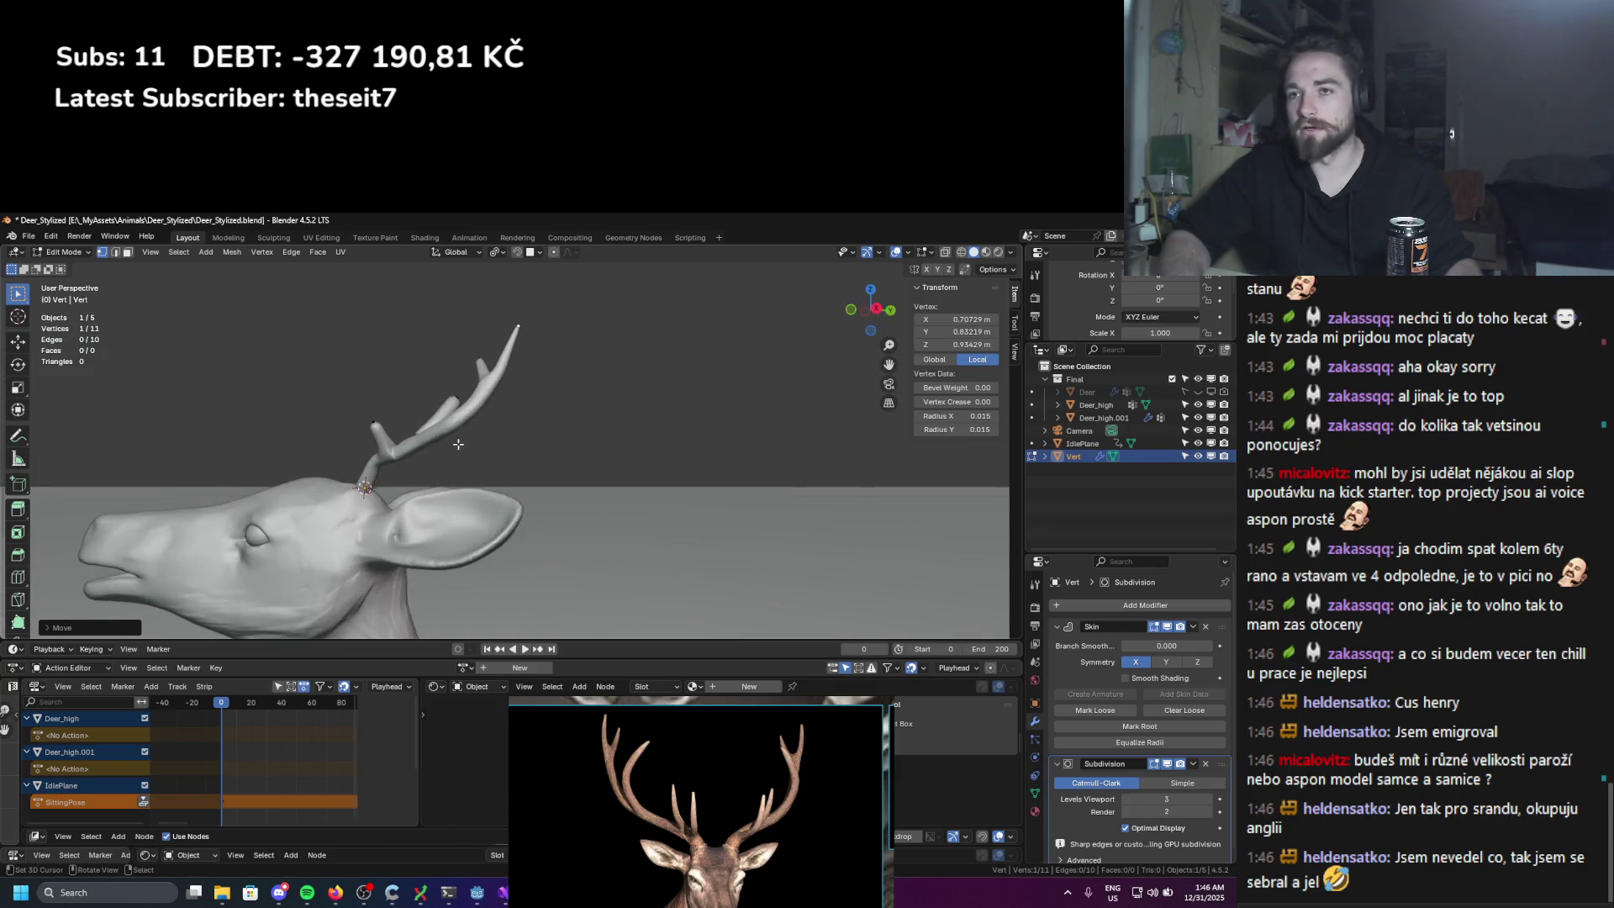
pyautogui.scroll(2, 450, 342)
pyautogui.scroll(5, 441, 505)
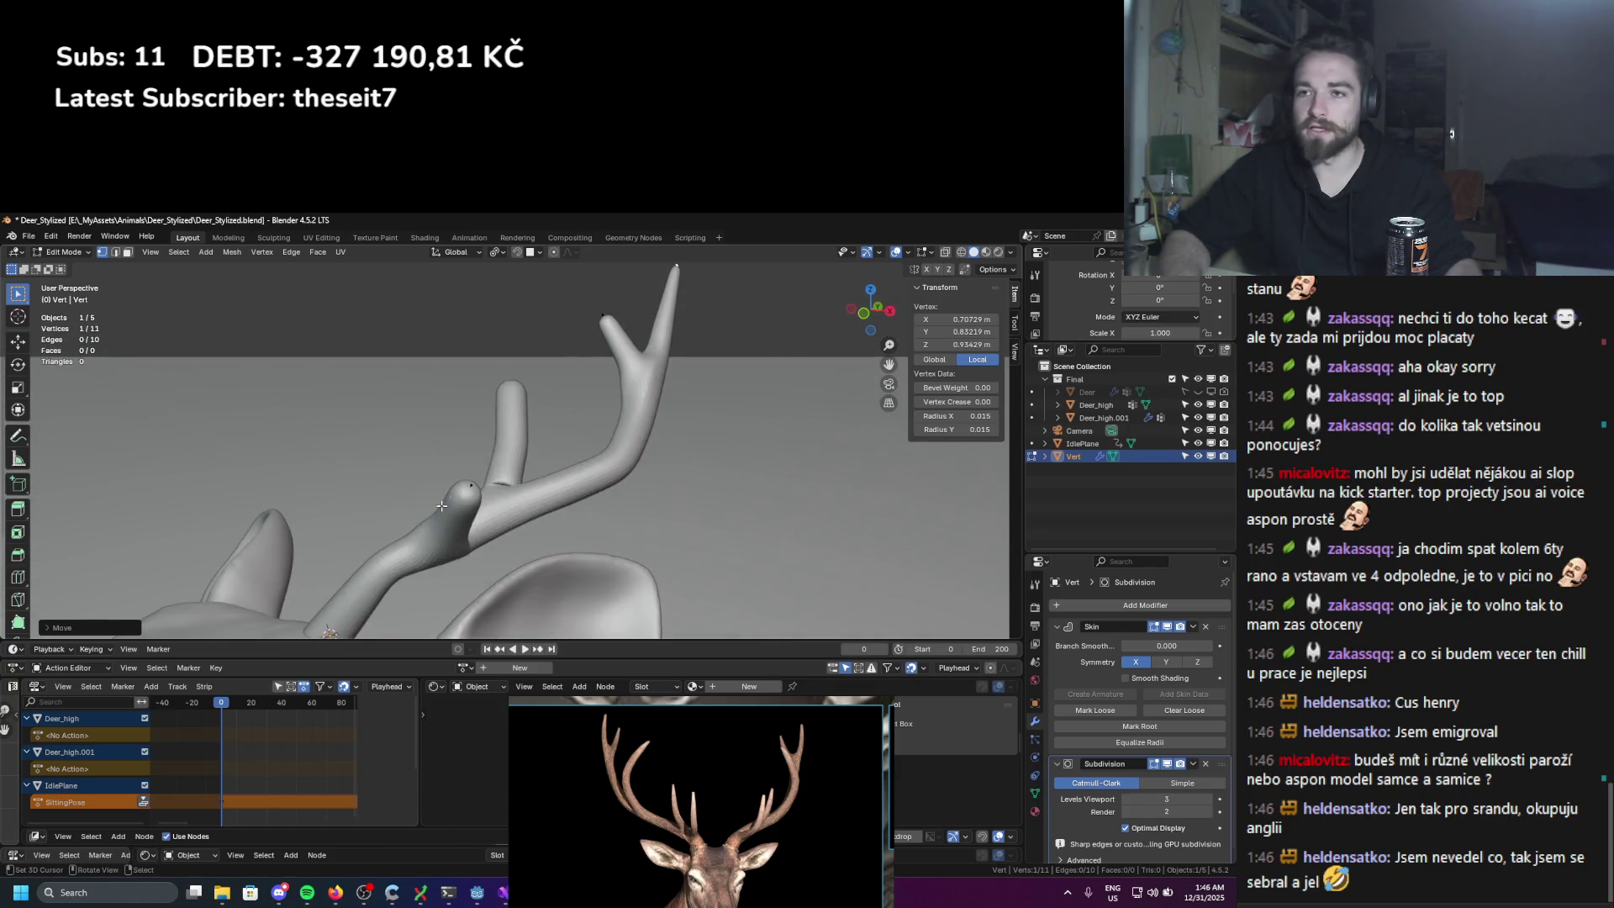
pyautogui.click(379, 569)
pyautogui.scroll(-2, 409, 505)
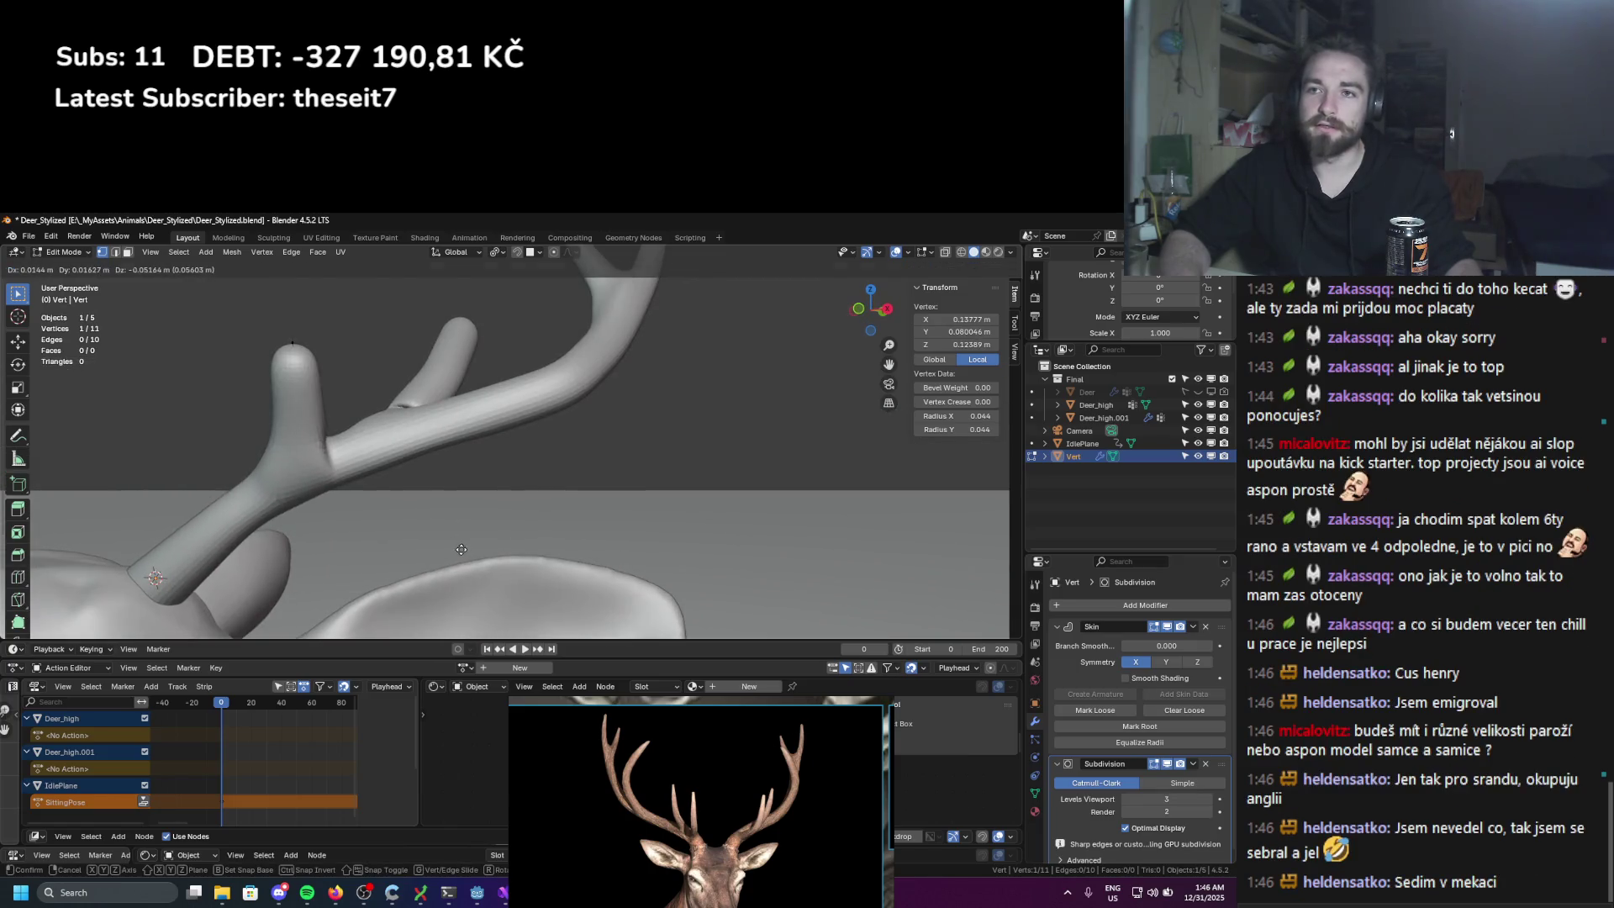
pyautogui.scroll(3, 409, 505)
pyautogui.click(410, 505)
pyautogui.moveTo(409, 505); pyautogui.dragTo(636, 516, button='middle')
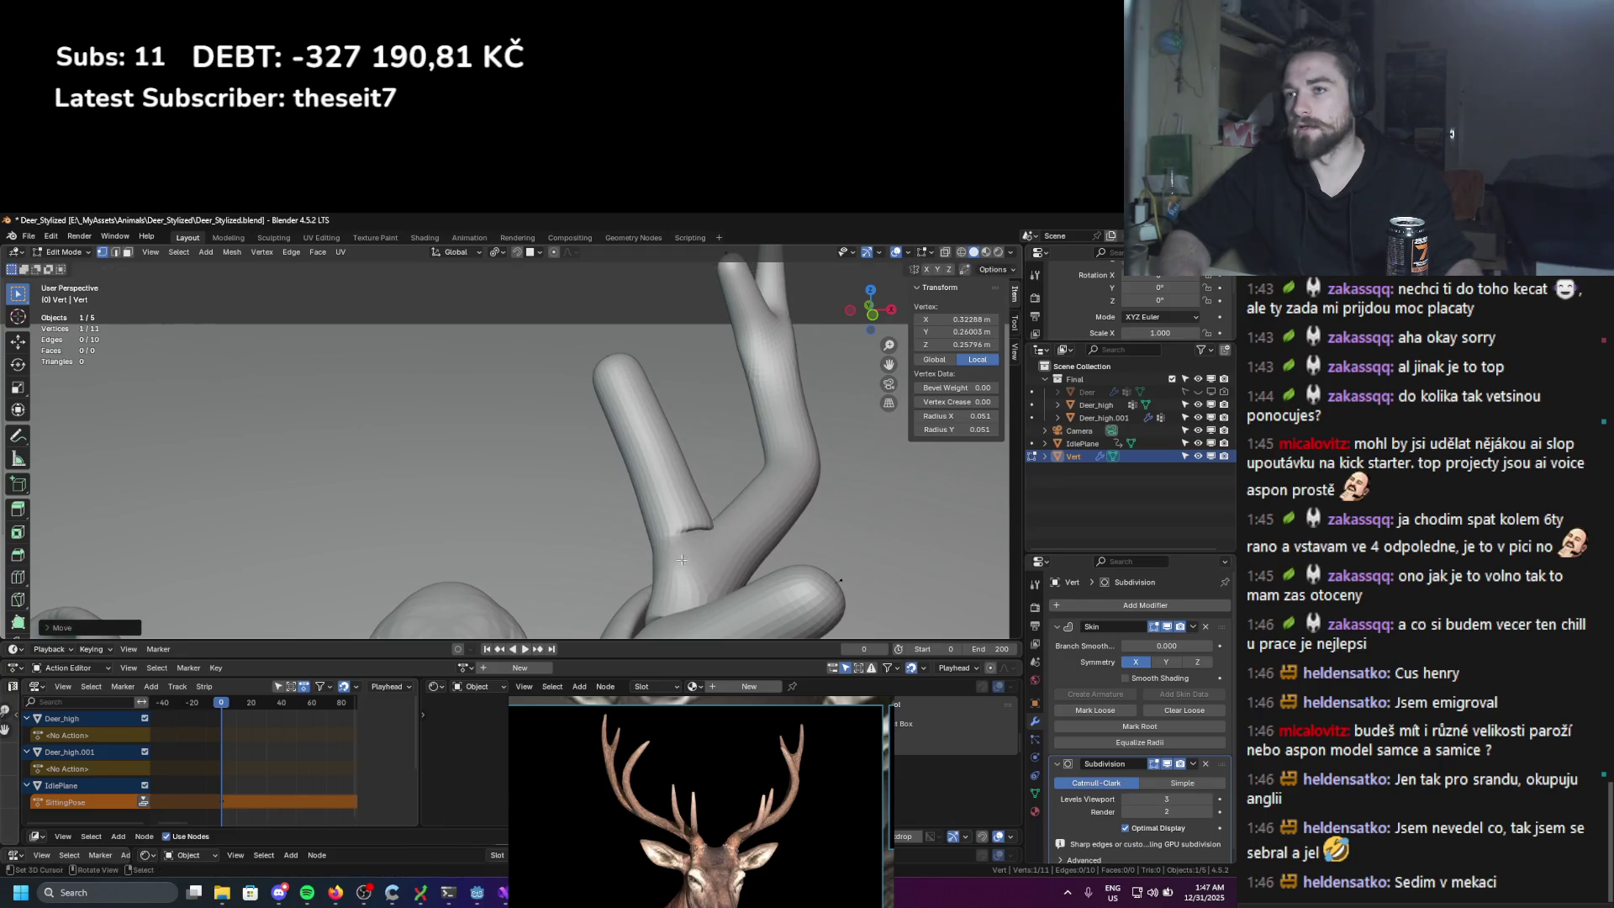
pyautogui.click(626, 370)
pyautogui.hotkey('ctrl', 'a')
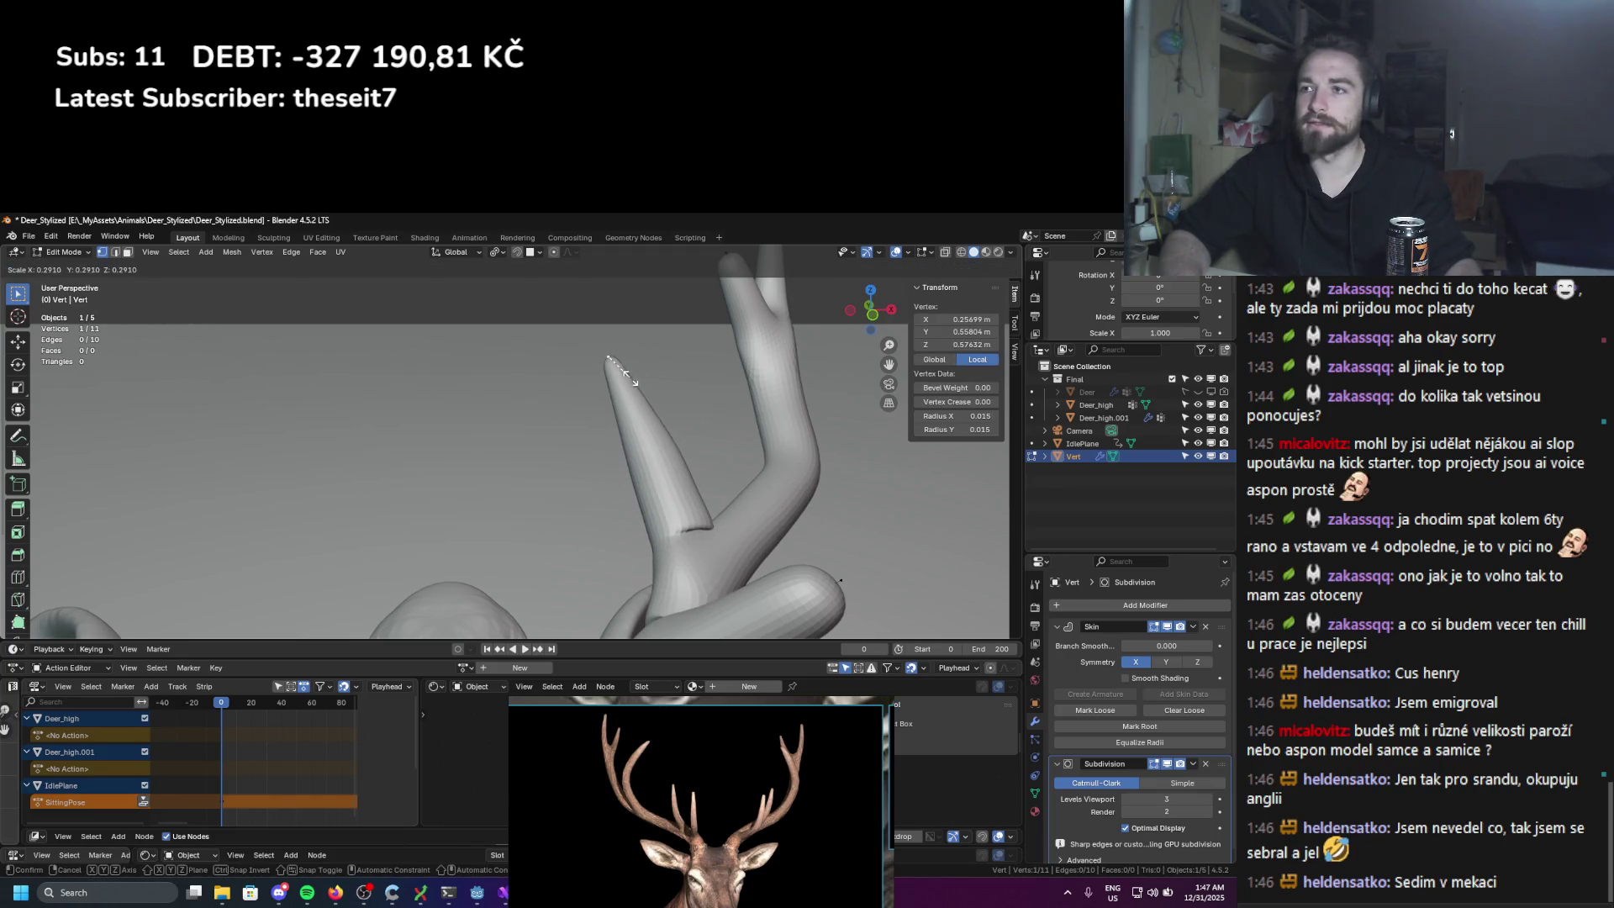
pyautogui.click(626, 376)
# Step: Move that antler tip up and left and adjust its thickness
pyautogui.press('g')
pyautogui.click(593, 353)
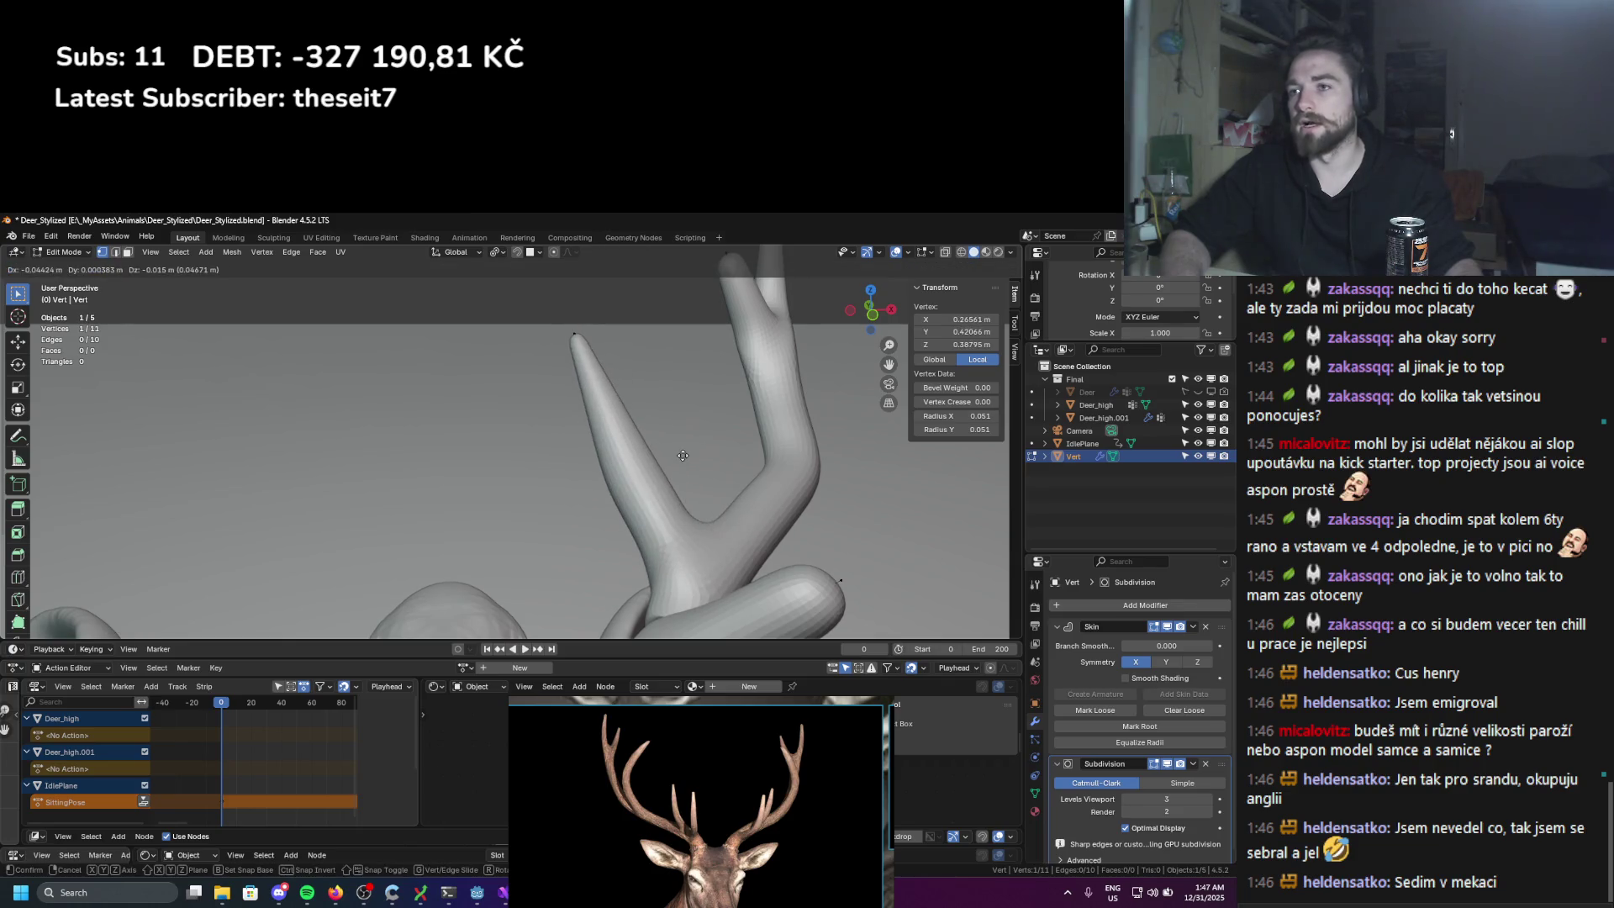
pyautogui.click(701, 443)
pyautogui.hotkey('ctrl', 'a')
pyautogui.click(694, 448)
pyautogui.moveTo(694, 448); pyautogui.dragTo(616, 479, button='middle')
# Step: Set skin radius 0.031 at the upper fork and 0.055 at the antler's bend
pyautogui.click(723, 503)
pyautogui.click(676, 374)
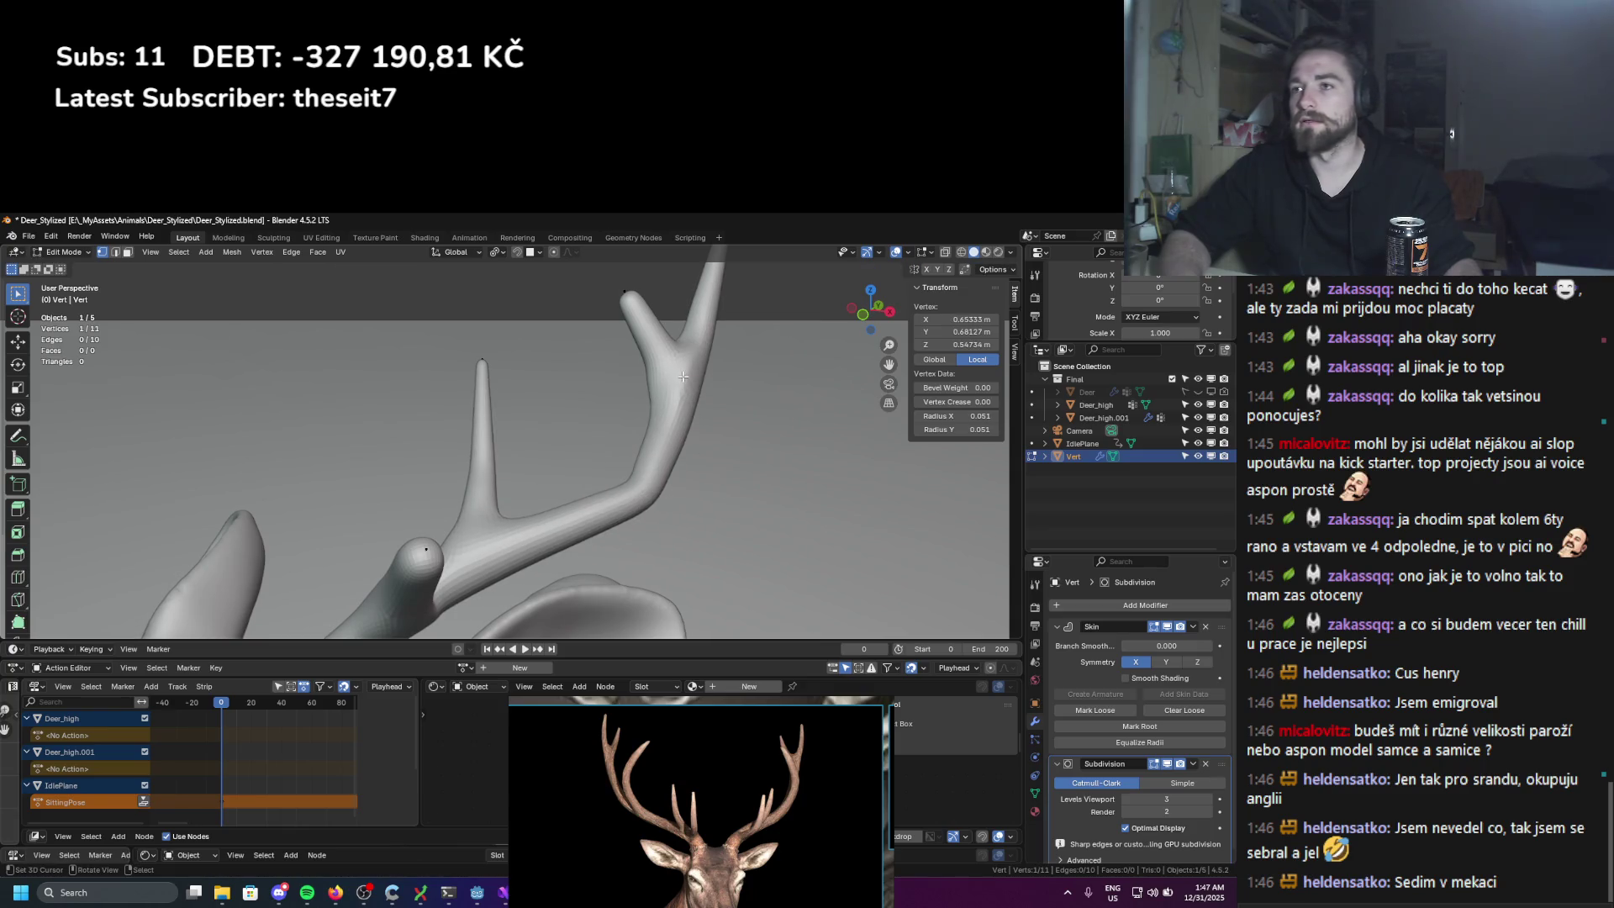
pyautogui.hotkey('ctrl', 'a')
pyautogui.click(750, 429)
pyautogui.click(646, 490)
pyautogui.hotkey('ctrl', 'a')
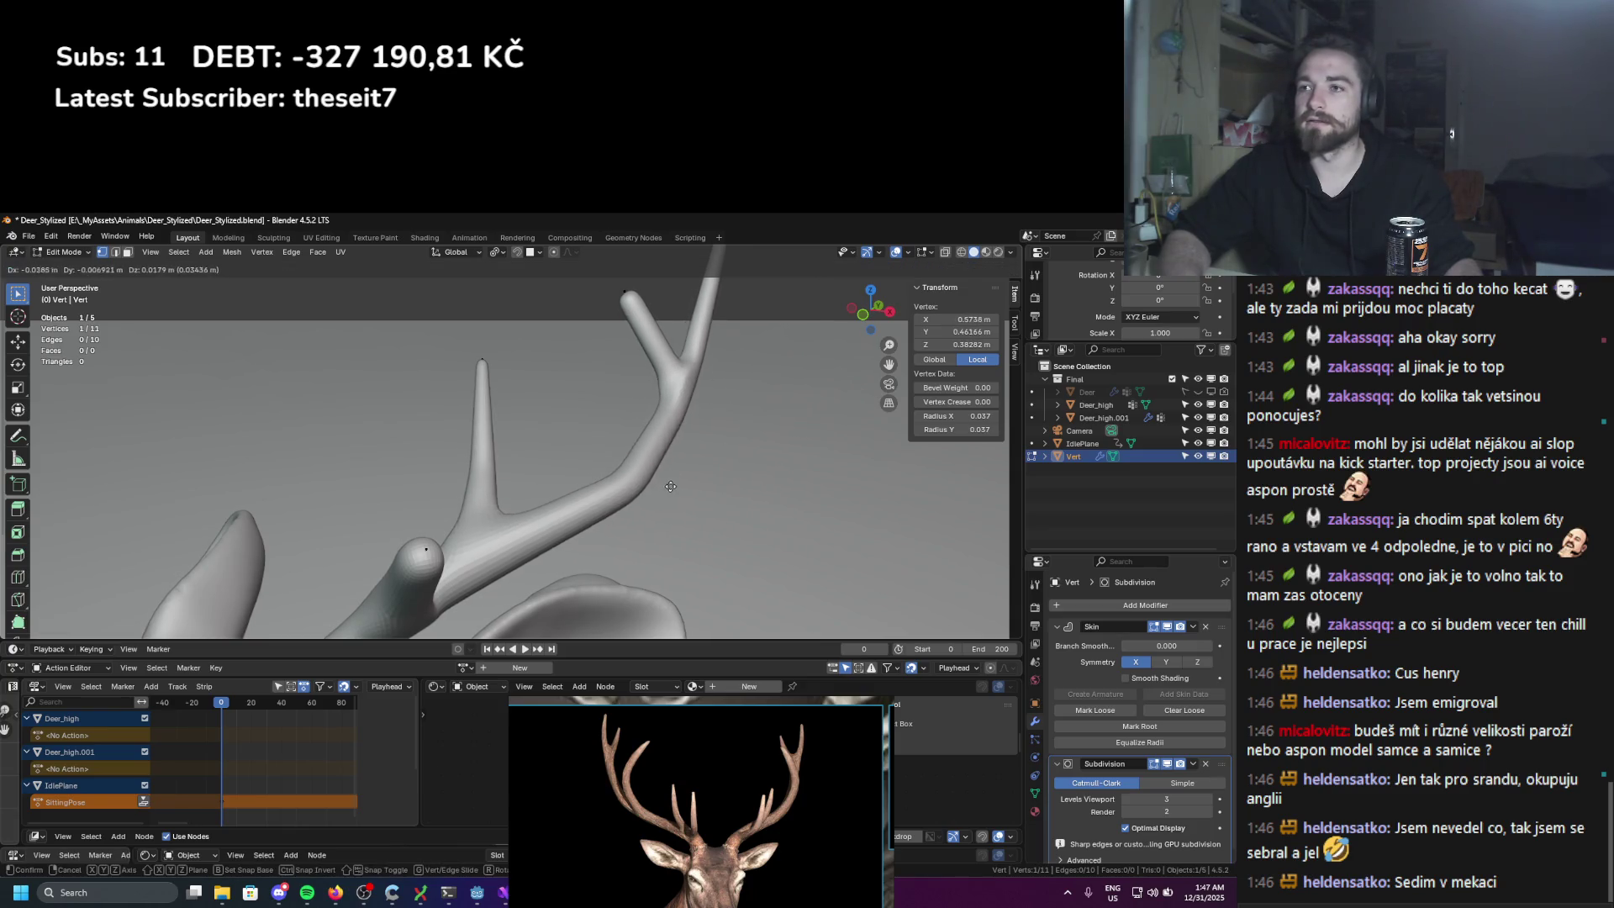
pyautogui.click(702, 487)
# Step: Shrink another antler vertex's radius to 0.026 and reposition it
pyautogui.moveTo(702, 486)
pyautogui.mouseDown(button='middle')
pyautogui.moveTo(464, 512)
pyautogui.moveTo(375, 440)
pyautogui.moveTo(551, 449)
pyautogui.mouseUp(button='middle')
pyautogui.hotkey('ctrl', 'a')
pyautogui.click(445, 414)
pyautogui.press('g')
pyautogui.click(467, 437)
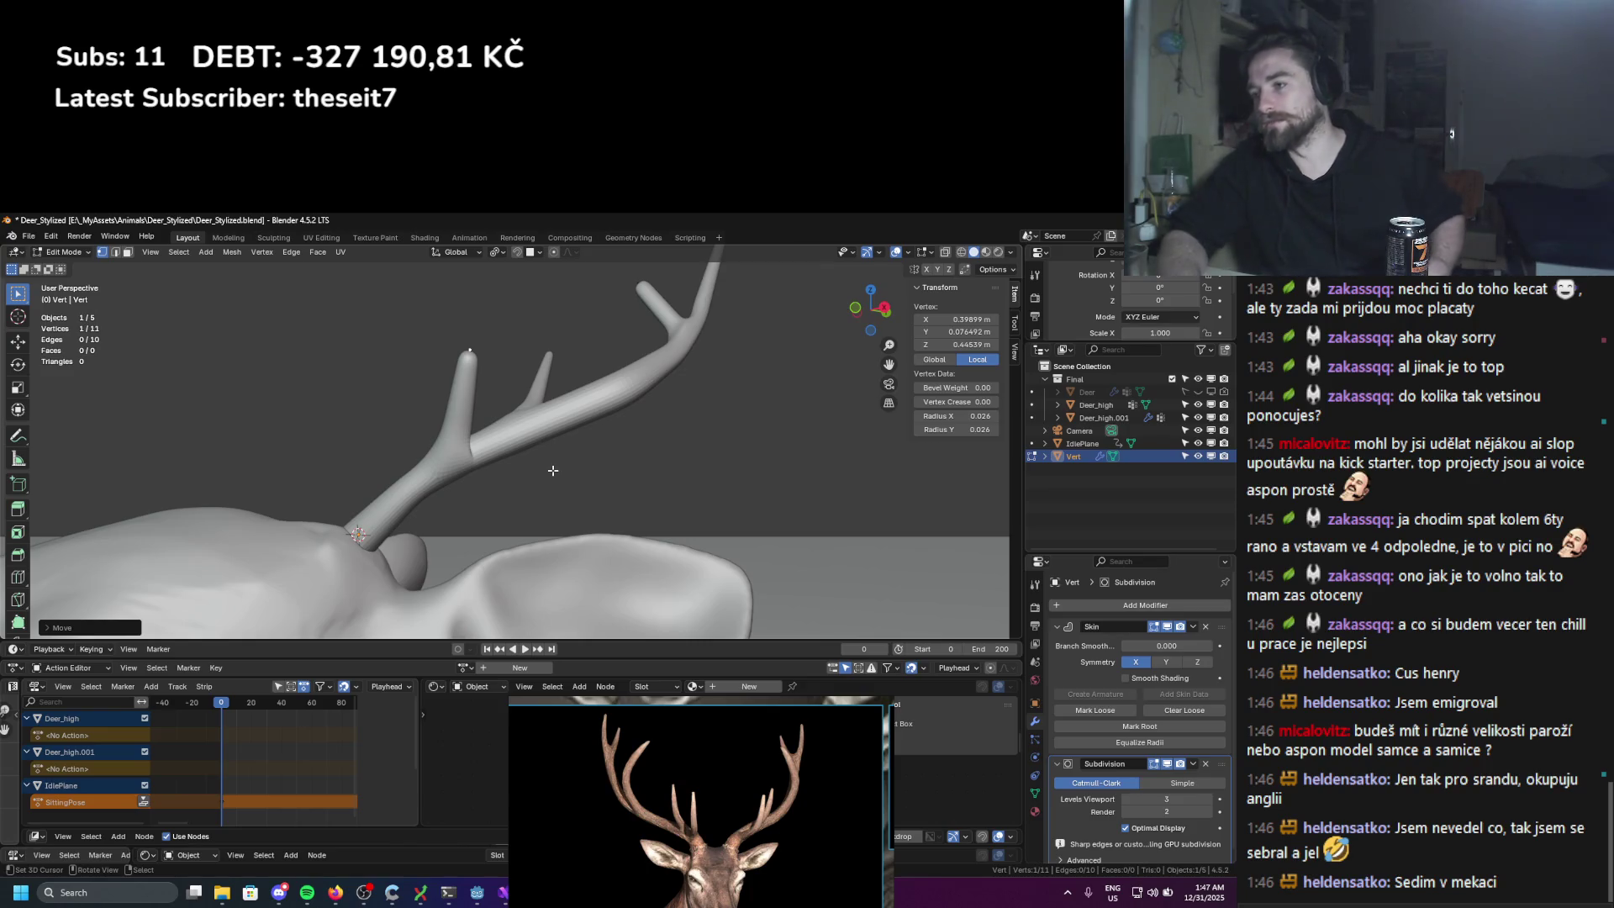
# Step: Loop cut the antler segment to add a new vertex partway along it
pyautogui.moveTo(553, 469); pyautogui.dragTo(547, 378, button='middle')
pyautogui.hotkey('ctrl', 'r')
pyautogui.click(384, 392)
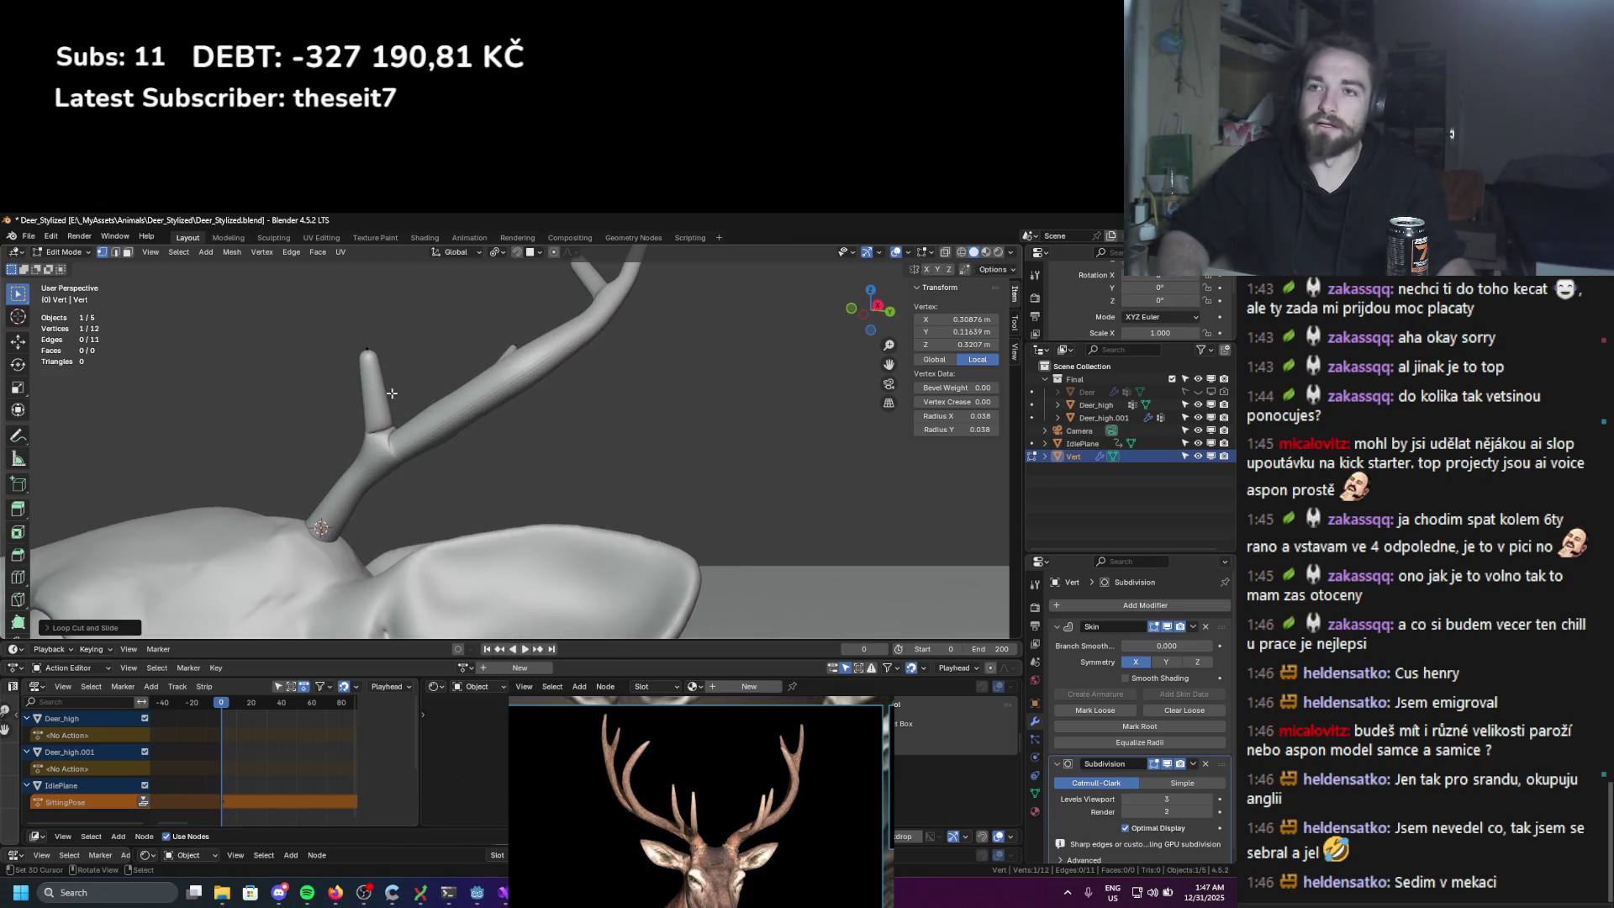
pyautogui.press('g')
pyautogui.click(409, 390)
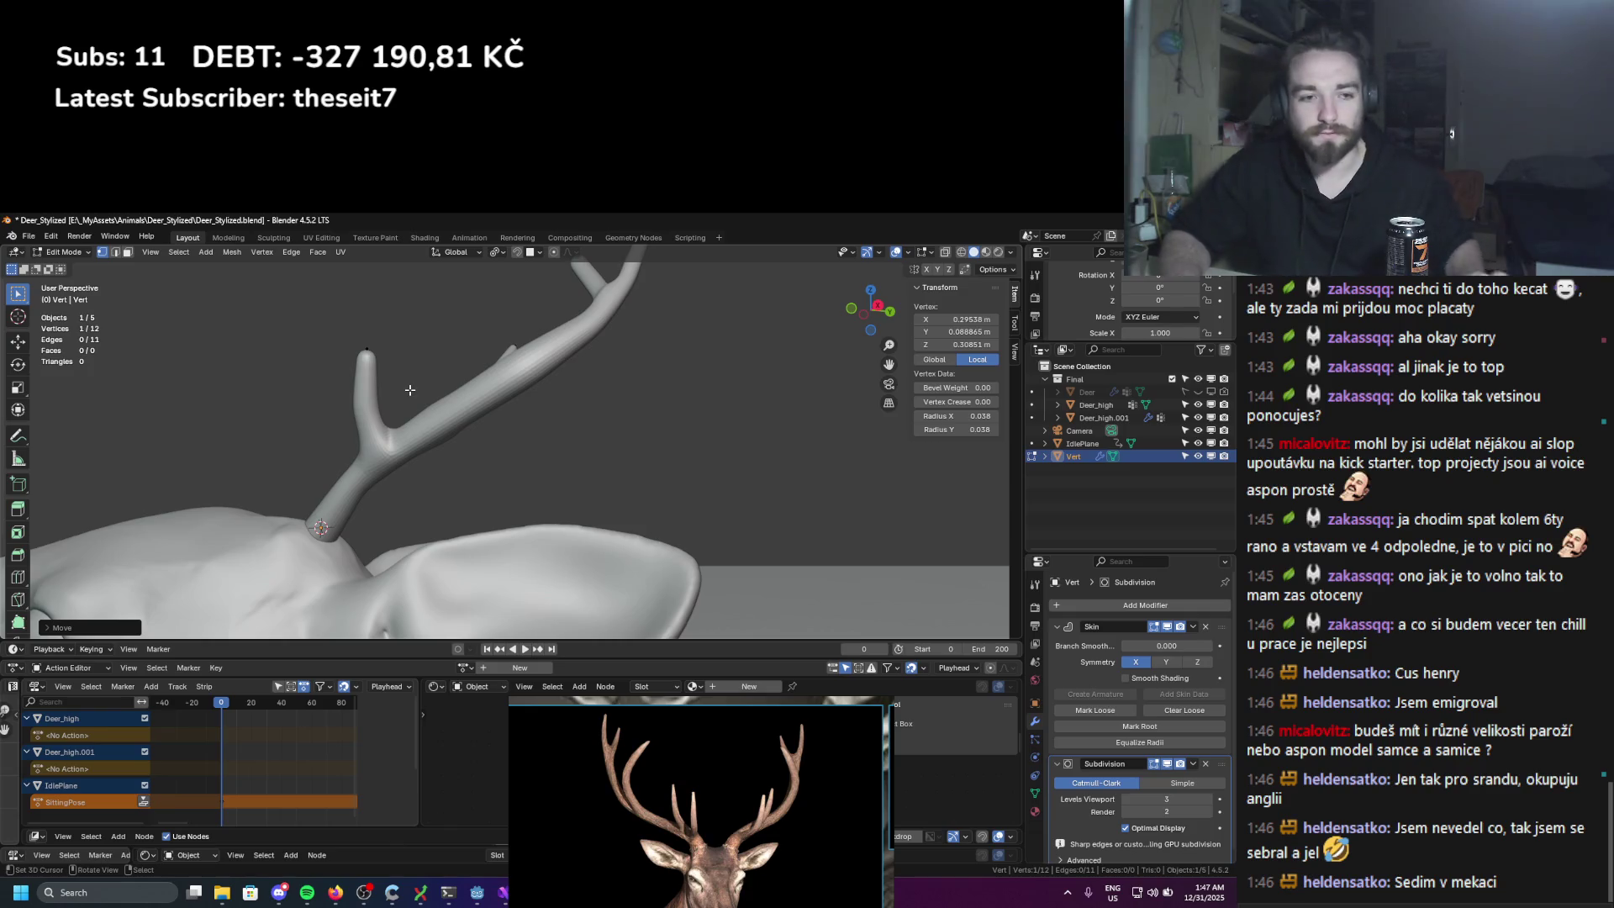
# Step: Thin an antler vertex's skin radius to 0.043
pyautogui.moveTo(409, 390)
pyautogui.mouseDown(button='middle')
pyautogui.moveTo(447, 374)
pyautogui.moveTo(639, 454)
pyautogui.mouseUp(button='middle')
pyautogui.scroll(3, 722, 499)
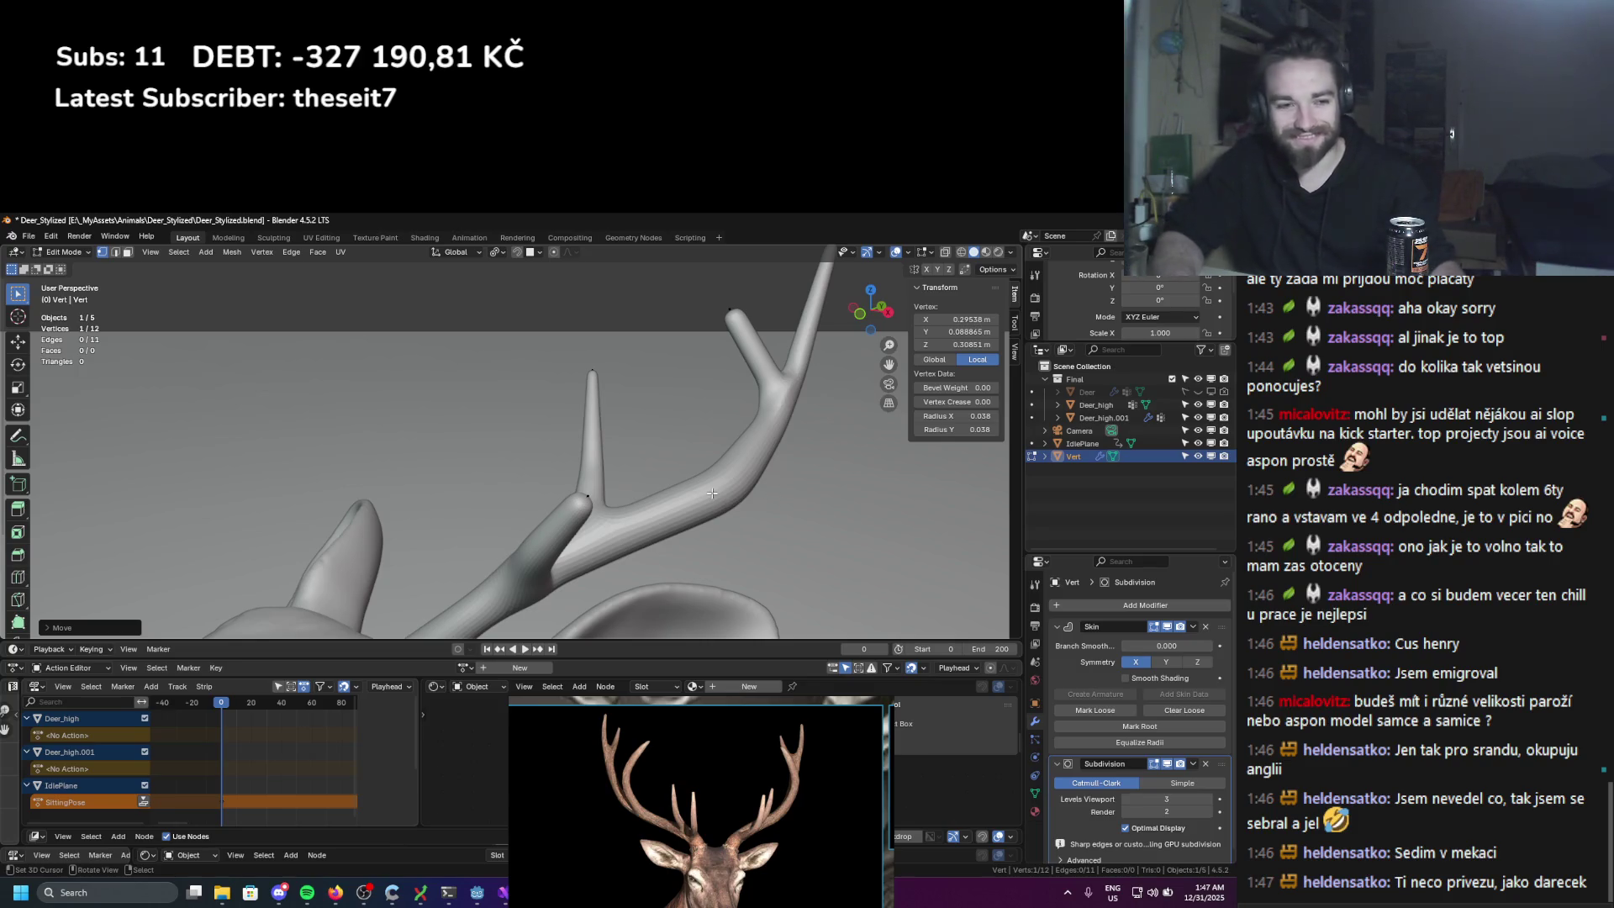
pyautogui.moveTo(712, 493); pyautogui.dragTo(633, 462, button='middle')
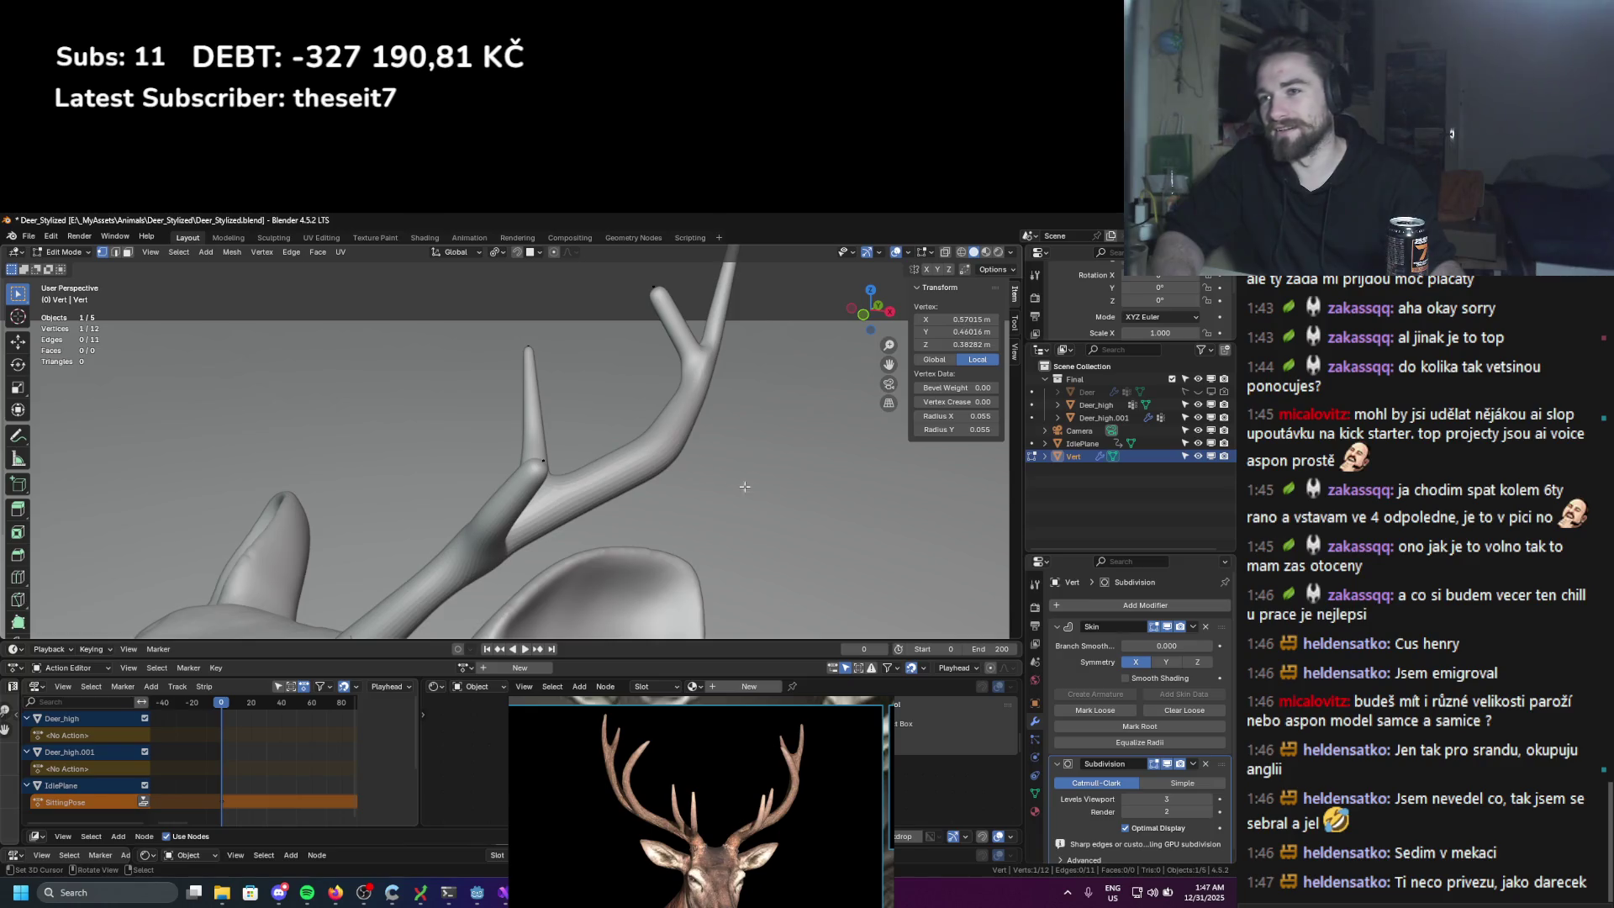
pyautogui.moveTo(744, 486); pyautogui.dragTo(723, 500, button='middle')
pyautogui.press('g')
pyautogui.click(714, 504)
pyautogui.hotkey('ctrl', 'a')
pyautogui.click(758, 510)
# Step: Extrude a new tine vertex and shrink the antler tip's radius to 0.015
pyautogui.press('e')
pyautogui.click(654, 478)
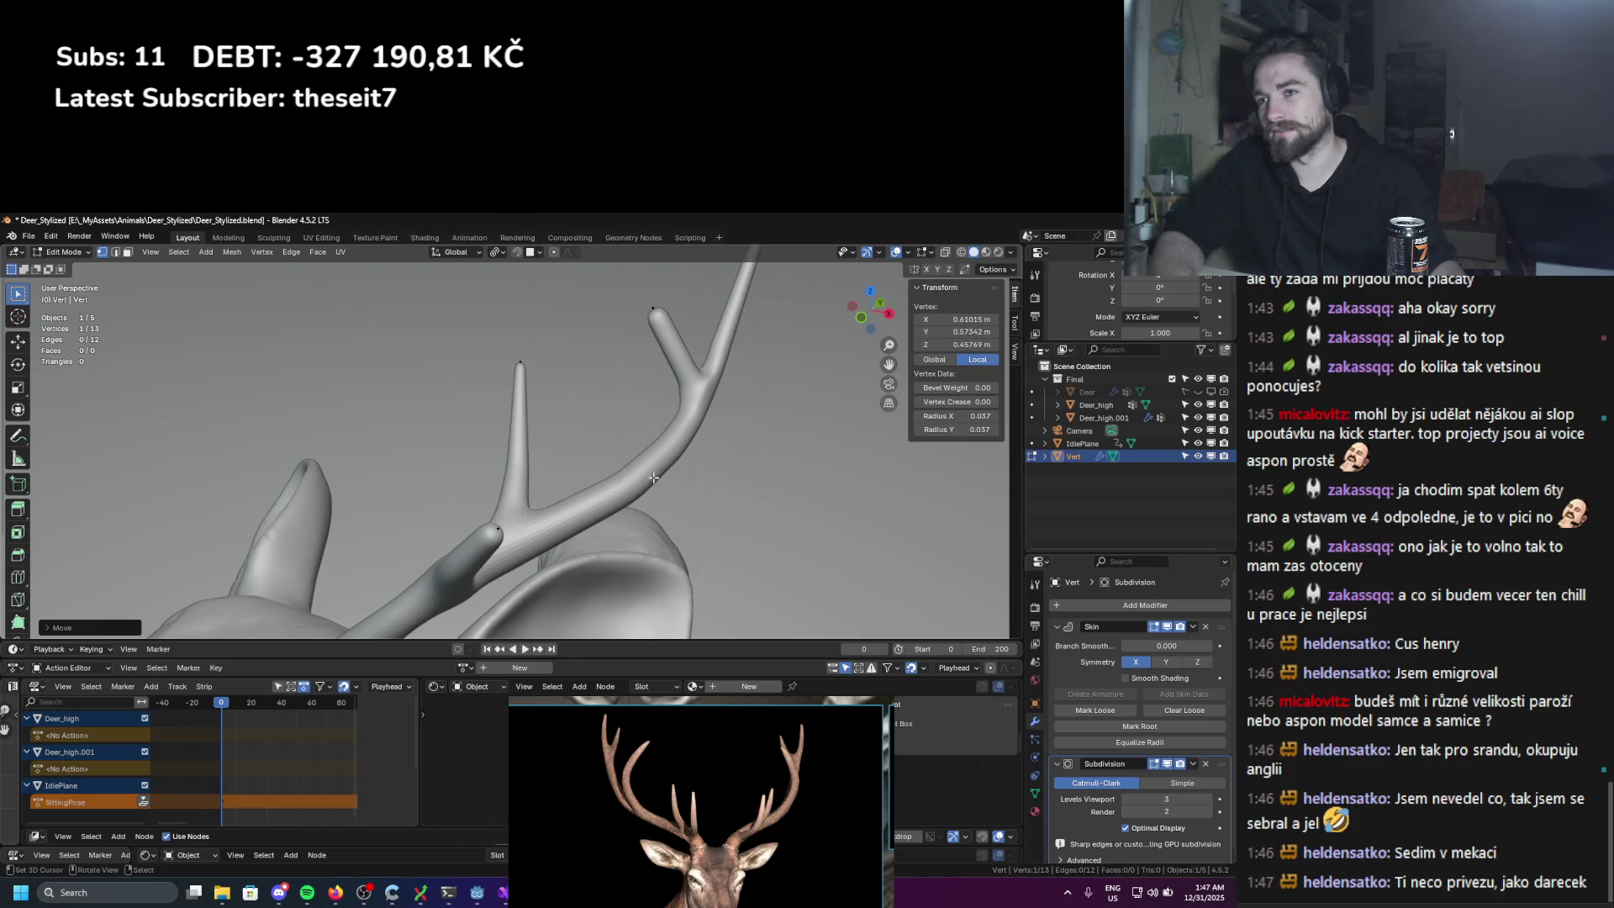
pyautogui.moveTo(584, 521)
pyautogui.mouseDown(button='middle')
pyautogui.moveTo(538, 412)
pyautogui.moveTo(572, 412)
pyautogui.moveTo(614, 454)
pyautogui.moveTo(648, 542)
pyautogui.moveTo(557, 502)
pyautogui.moveTo(556, 475)
pyautogui.mouseUp(button='middle')
pyautogui.click(532, 398)
pyautogui.hotkey('ctrl', 'a')
pyautogui.click(601, 426)
pyautogui.scroll(-5, 602, 426)
pyautogui.scroll(3, 556, 503)
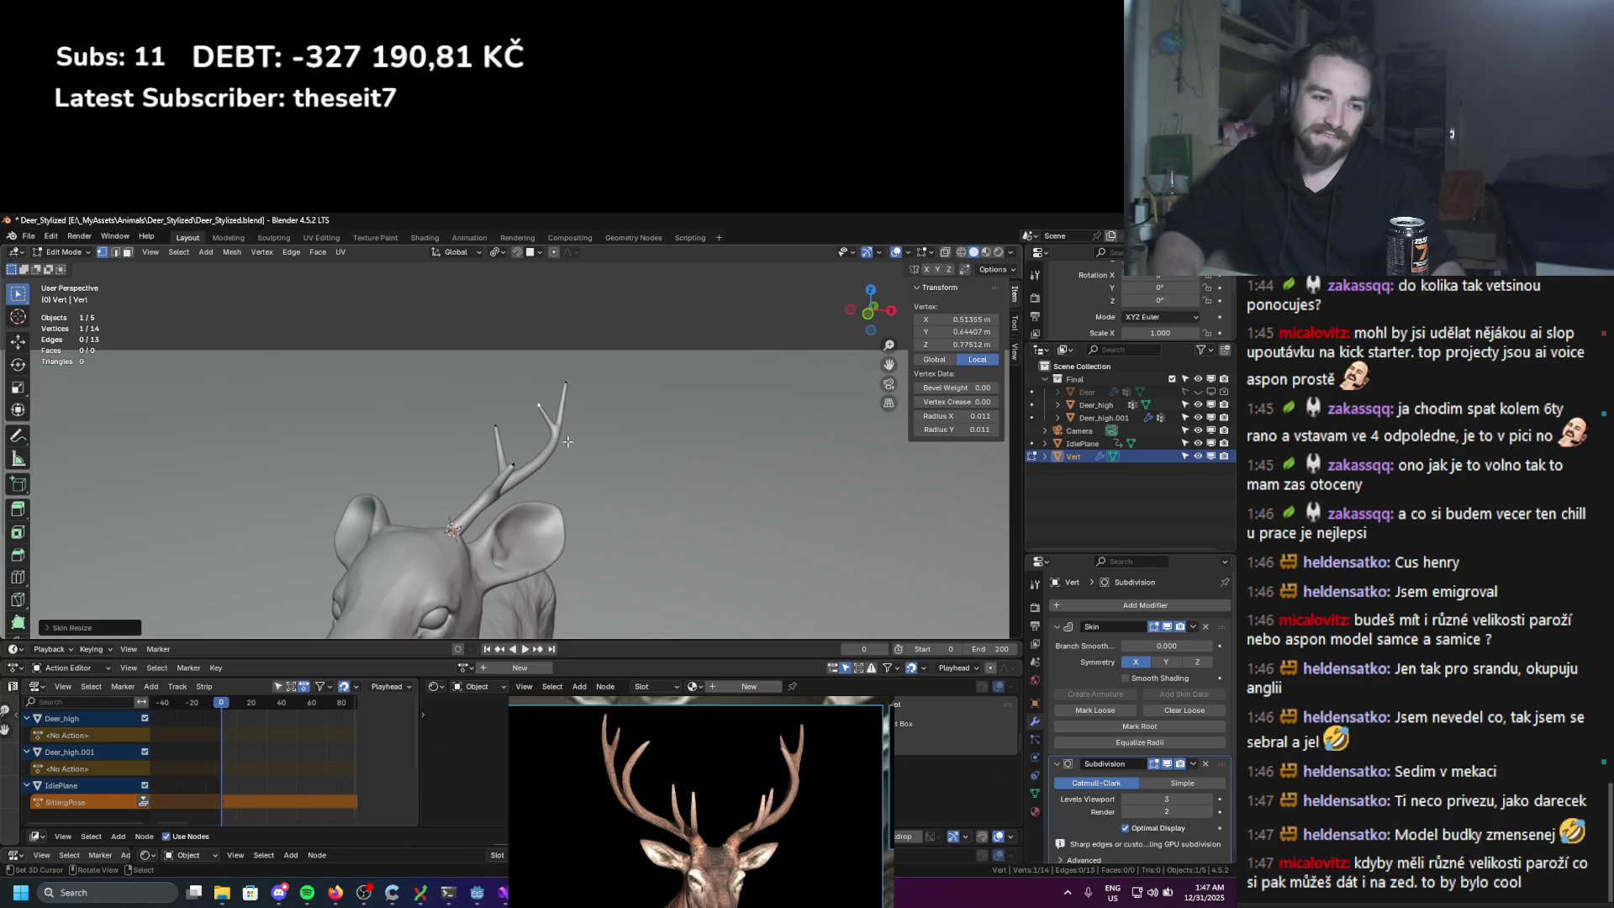
# Step: Reposition the antler-base vertex on the head
pyautogui.moveTo(565, 430); pyautogui.dragTo(584, 391, button='middle')
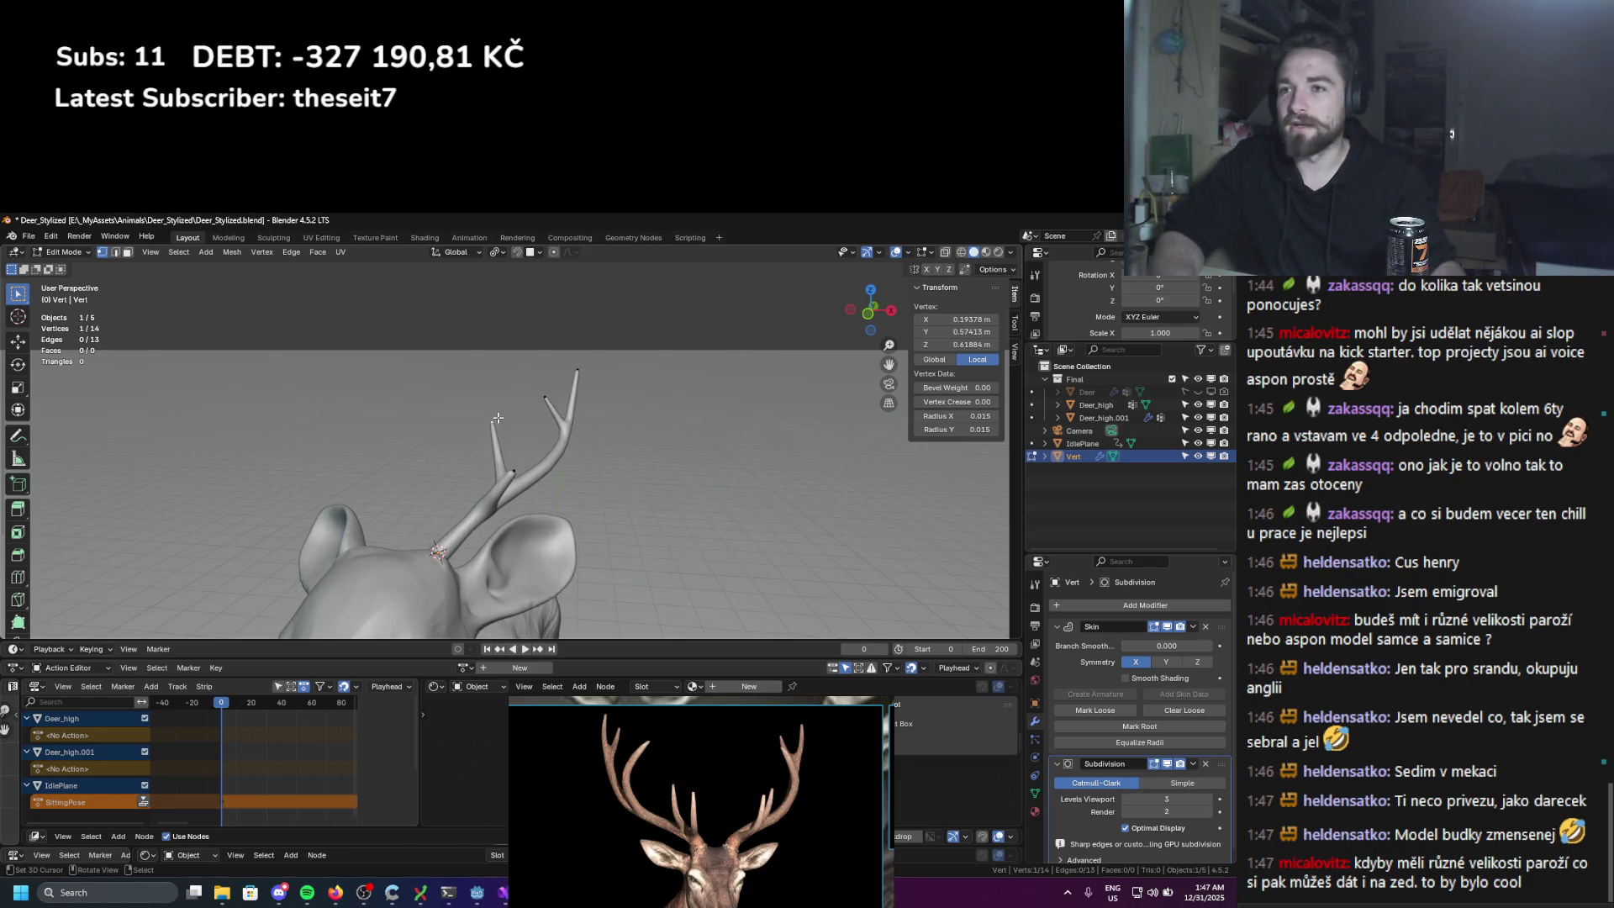
pyautogui.scroll(2, 498, 418)
pyautogui.click(539, 470)
pyautogui.press('g')
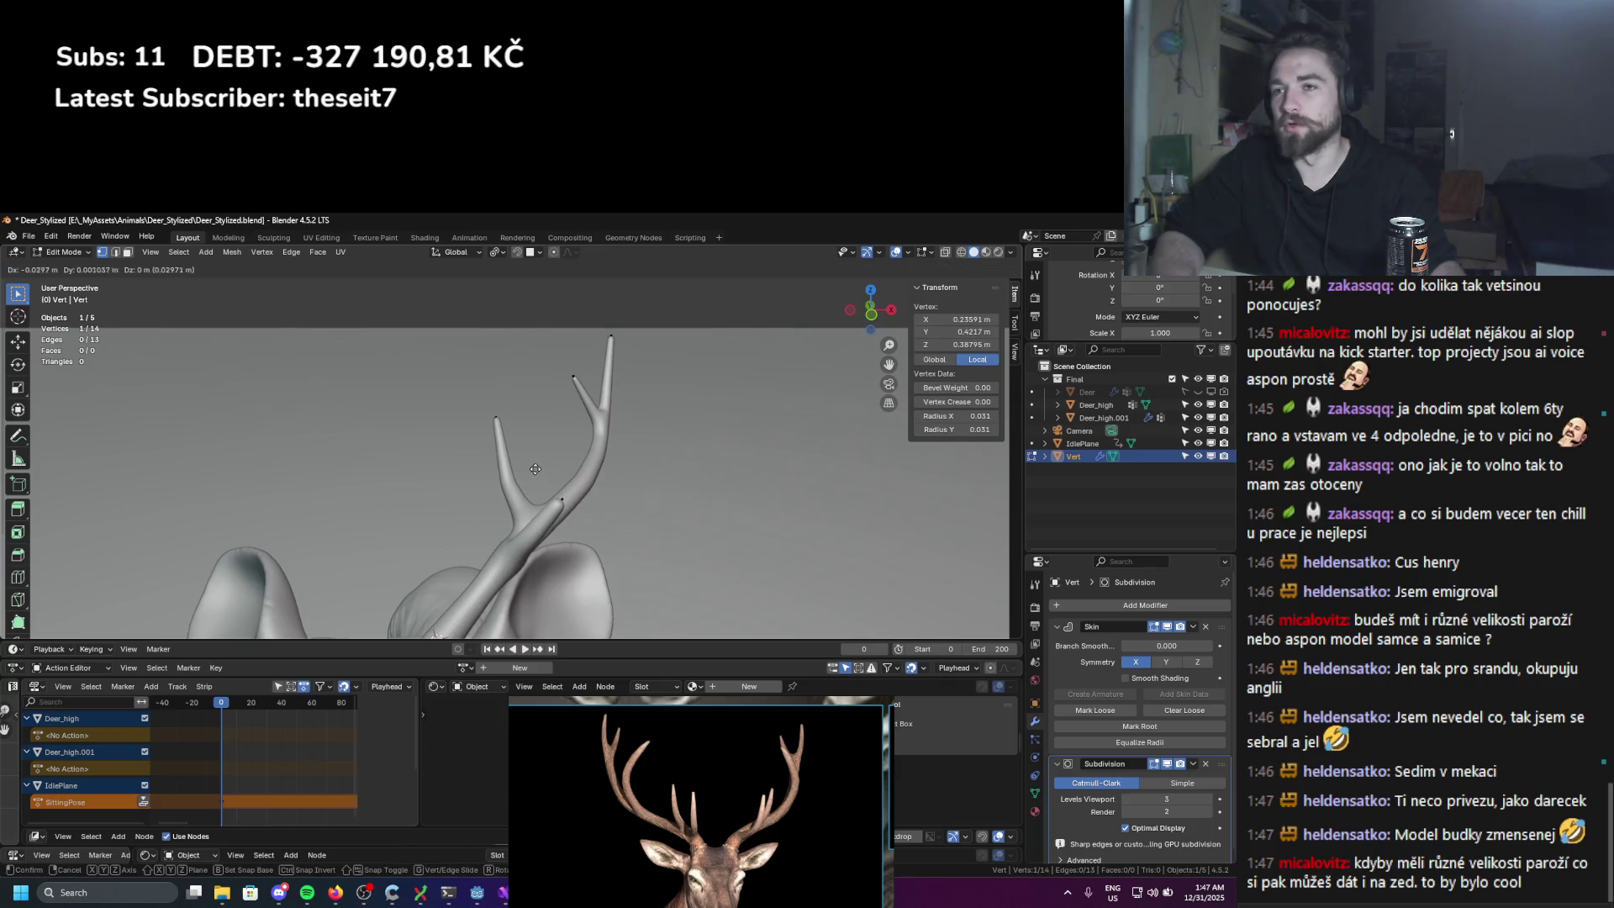
pyautogui.click(505, 433)
pyautogui.press('g')
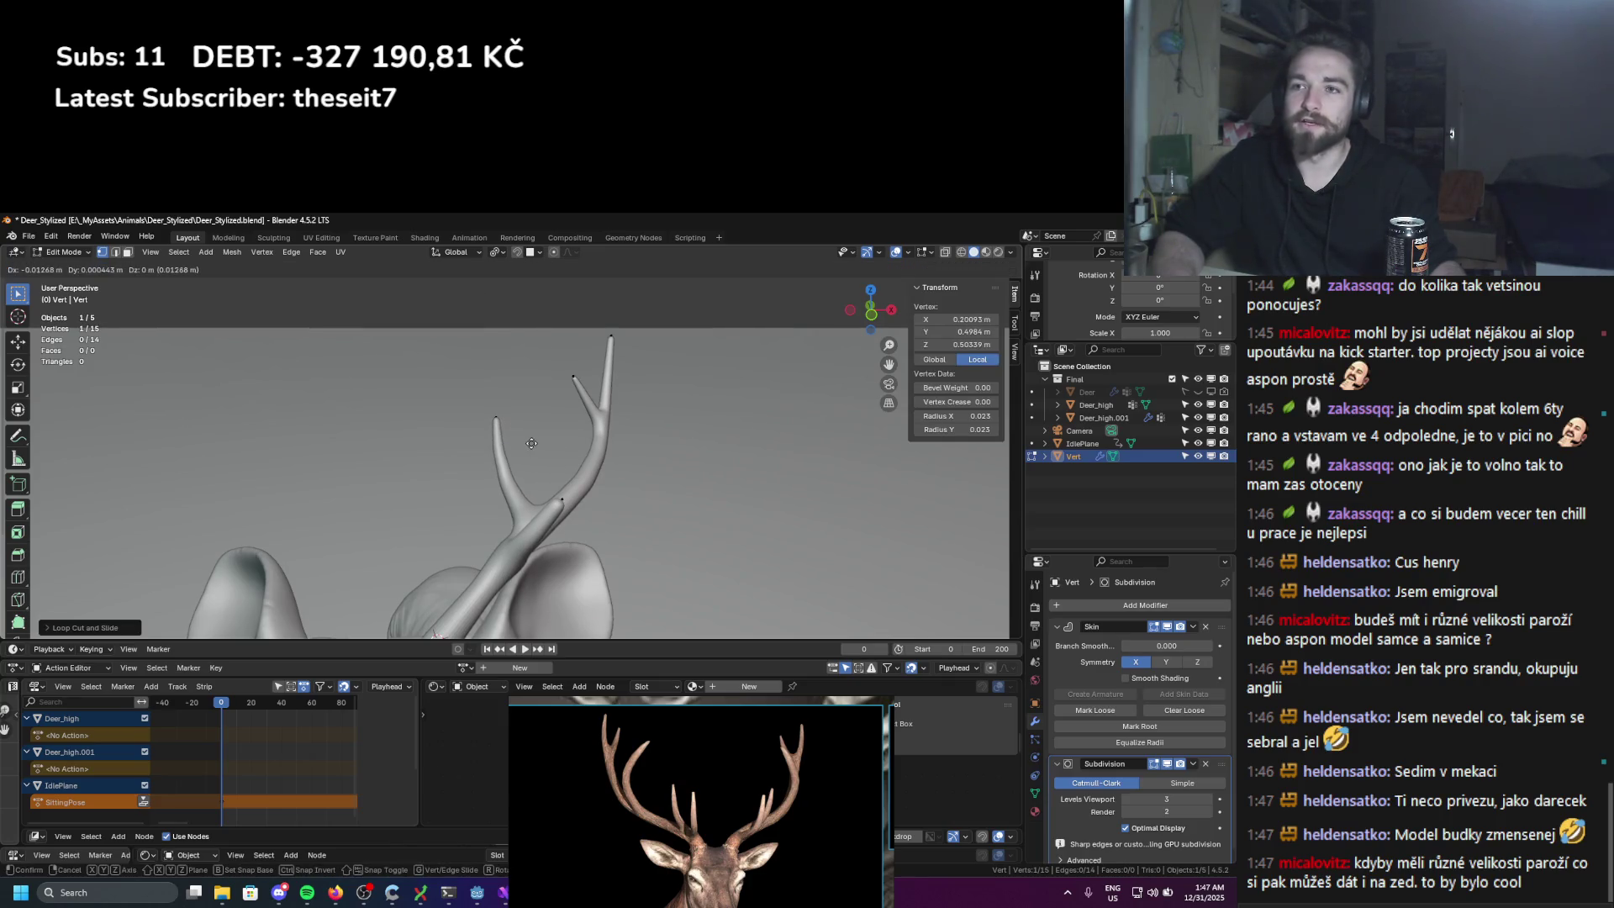
pyautogui.click(529, 443)
pyautogui.scroll(-2, 467, 426)
# Step: Thin the front tine's tip and move it into place
pyautogui.moveTo(467, 425); pyautogui.dragTo(450, 427, button='middle')
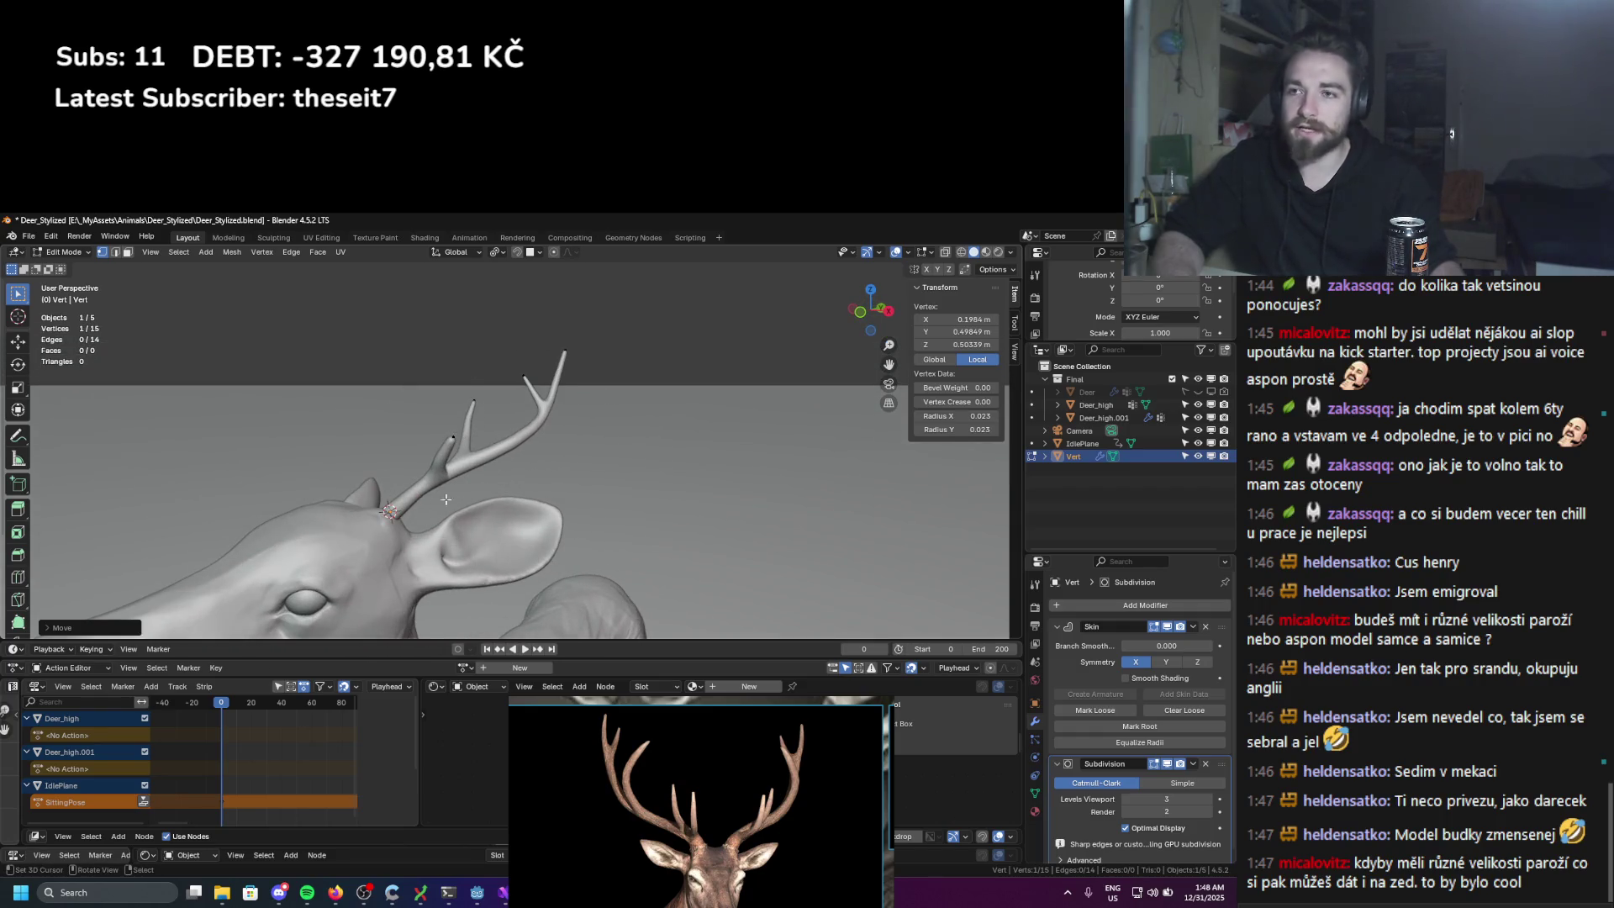
pyautogui.moveTo(445, 499); pyautogui.dragTo(437, 420, button='middle')
pyautogui.click(430, 402)
pyautogui.hotkey('ctrl', 'a')
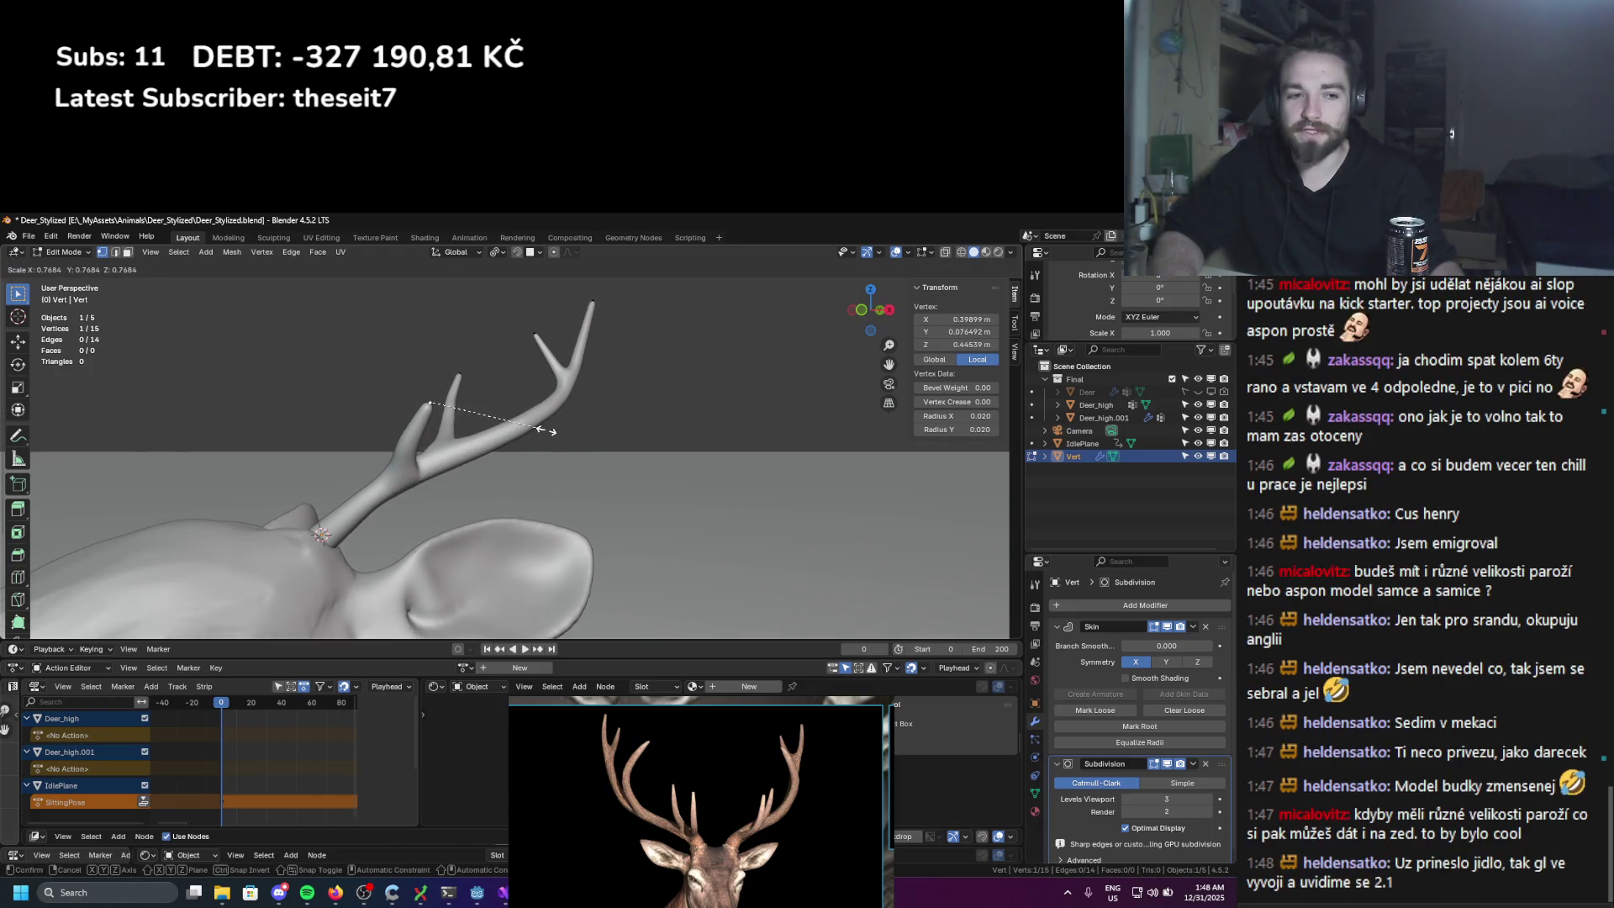
pyautogui.click(544, 429)
pyautogui.press('g')
pyautogui.moveTo(460, 437); pyautogui.dragTo(554, 453, button='middle')
pyautogui.click(478, 424)
# Step: Halve the tine tip radius to 0.010 and adjust its position
pyautogui.hotkey('ctrl', 'a')
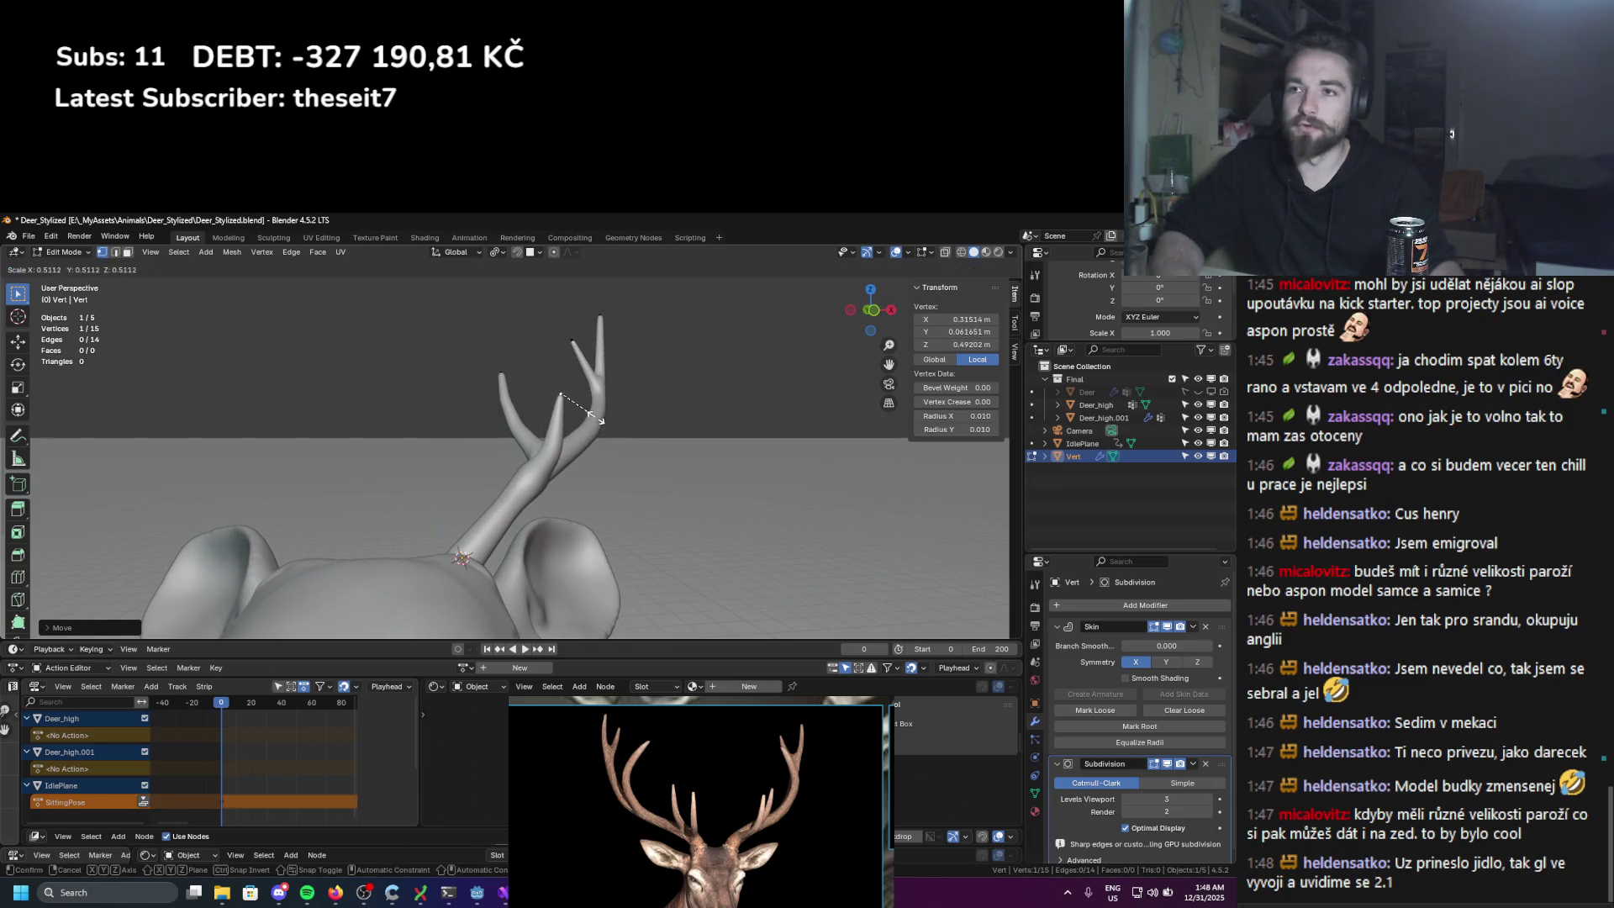
pyautogui.click(546, 446)
pyautogui.press('g')
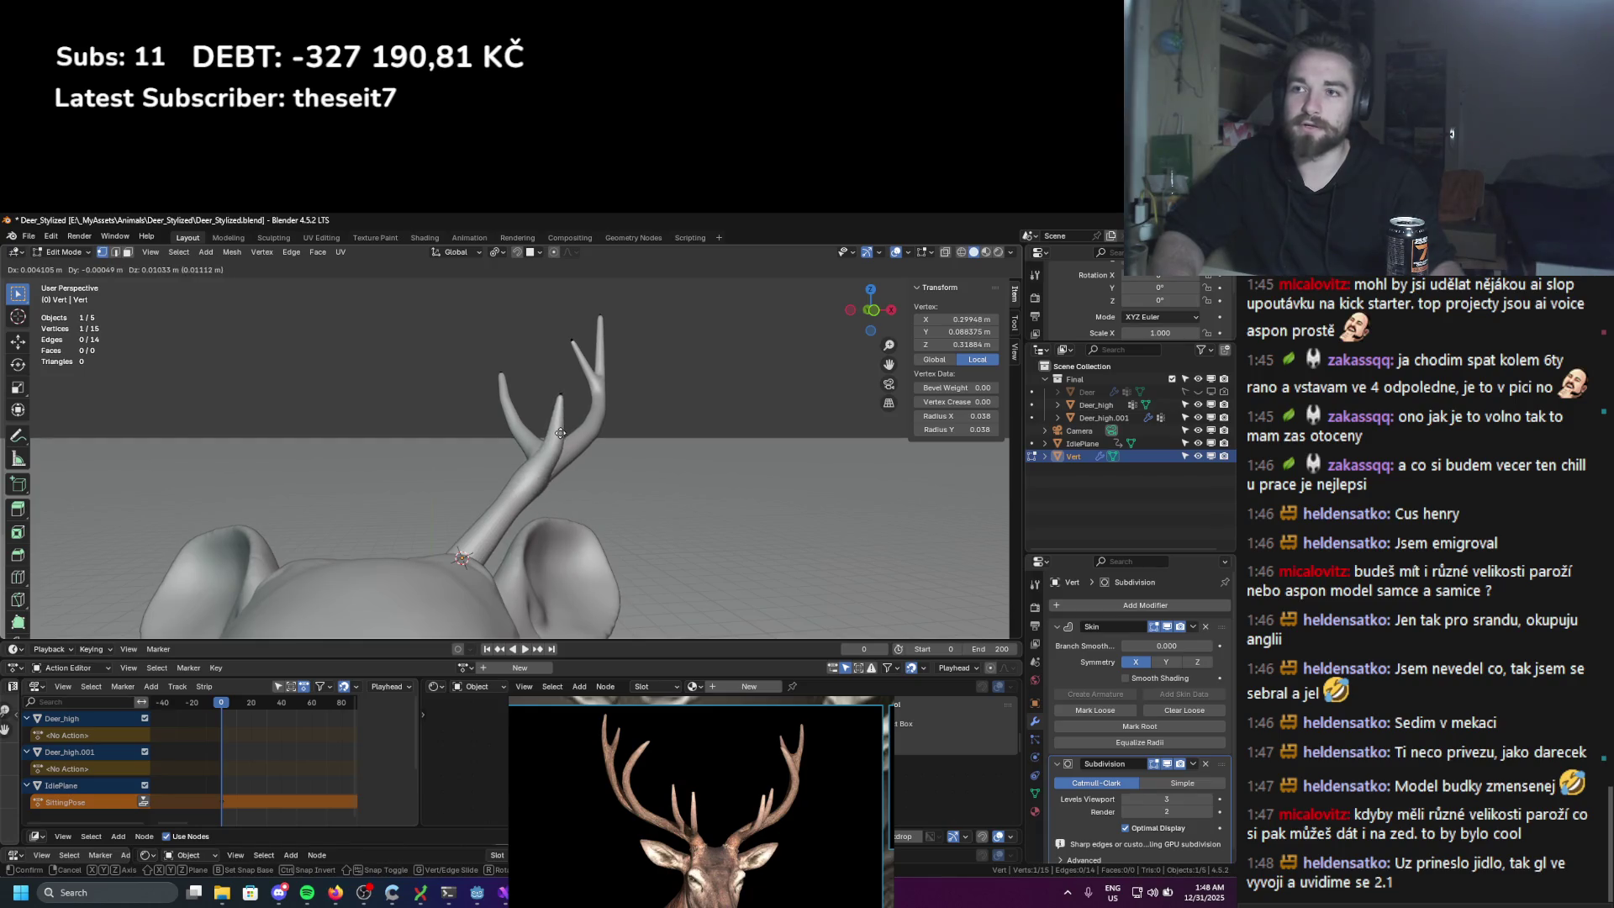
pyautogui.click(561, 432)
# Step: Move the whole antler into place and adjust the vertex near its base
pyautogui.moveTo(560, 432)
pyautogui.mouseDown(button='middle')
pyautogui.moveTo(384, 417)
pyautogui.moveTo(533, 452)
pyautogui.moveTo(470, 415)
pyautogui.mouseUp(button='middle')
pyautogui.scroll(3, 470, 415)
pyautogui.moveTo(508, 405)
pyautogui.mouseDown()
pyautogui.moveTo(468, 360)
pyautogui.moveTo(566, 331)
pyautogui.mouseUp()
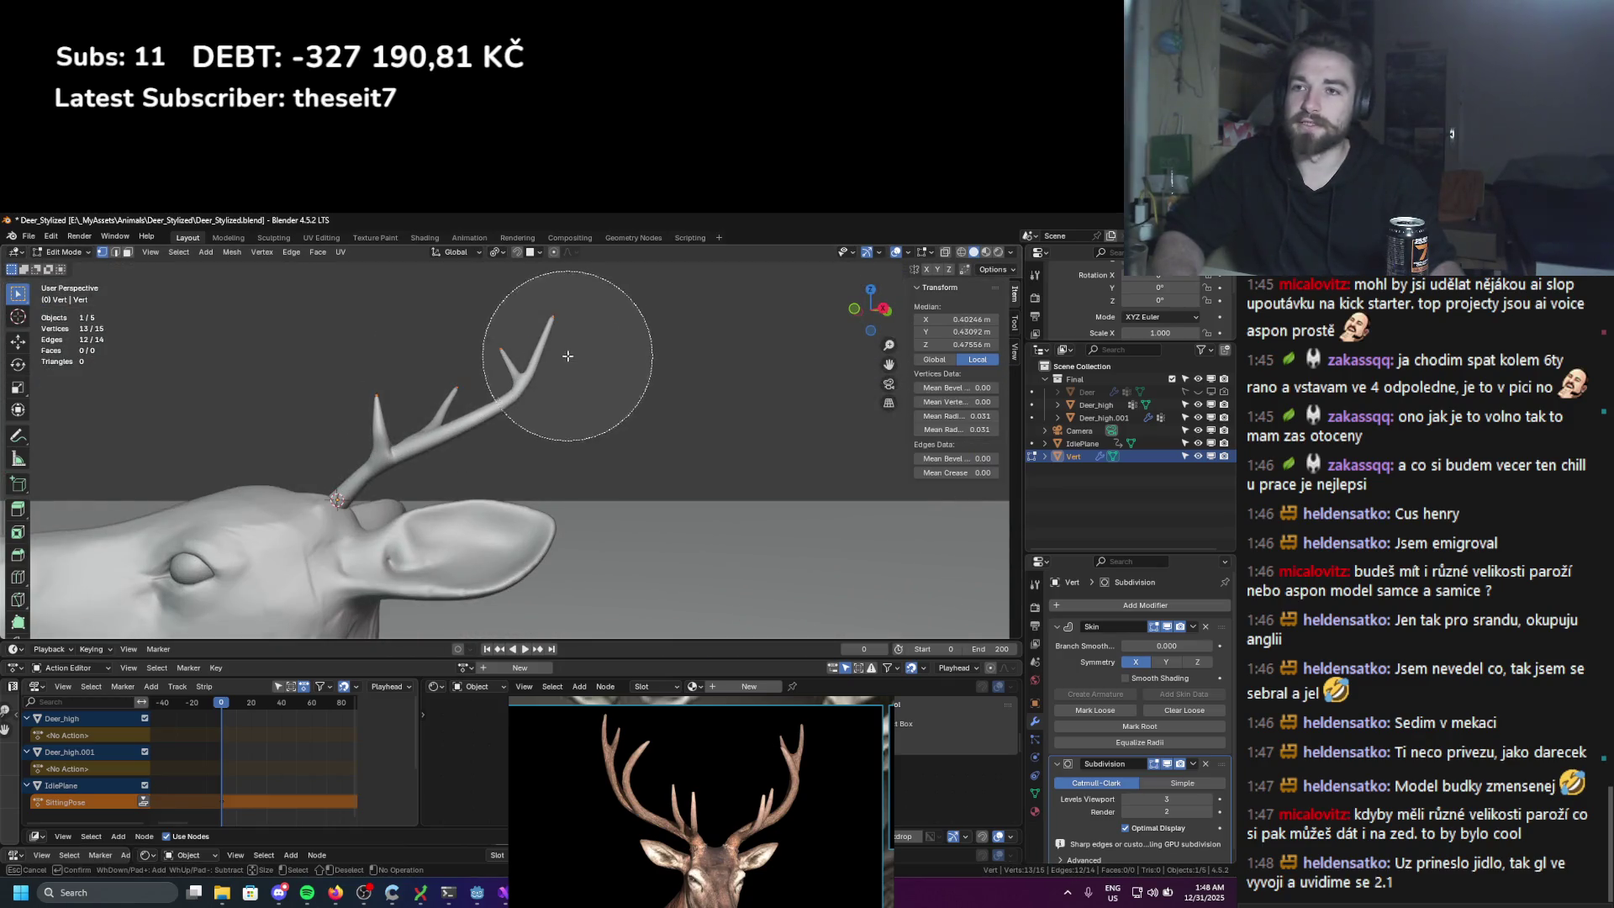
pyautogui.press('Escape')
pyautogui.press('g')
pyautogui.click(530, 405)
pyautogui.click(371, 478)
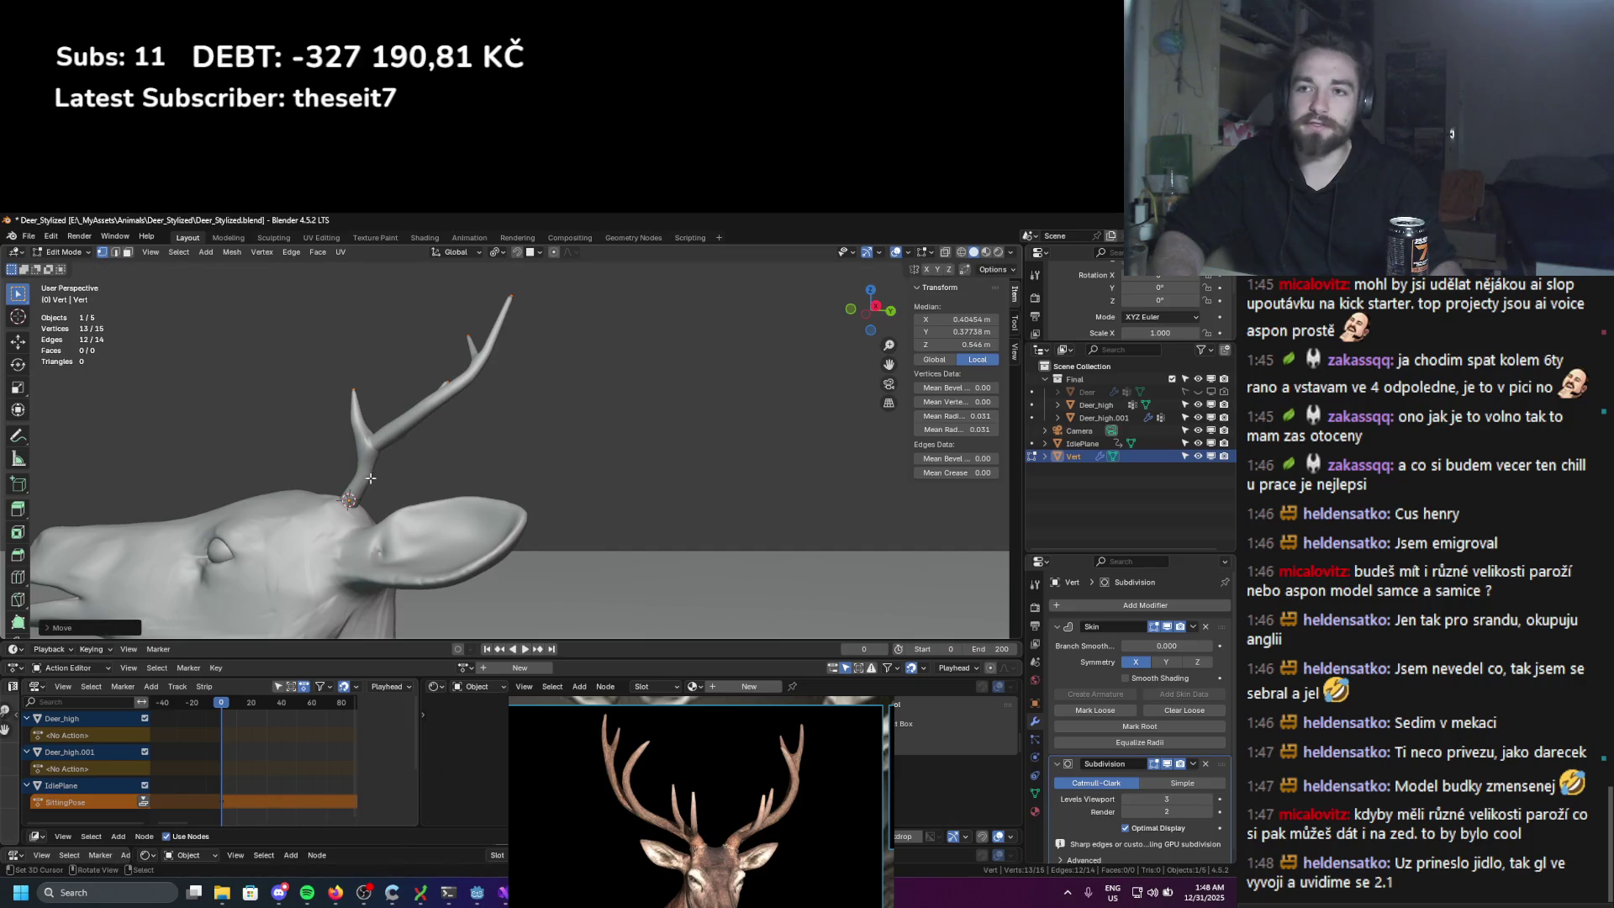
pyautogui.press('g')
pyautogui.click(419, 465)
# Step: Extrude a new vertex from the antler
pyautogui.moveTo(420, 465)
pyautogui.mouseDown(button='middle')
pyautogui.moveTo(443, 404)
pyautogui.moveTo(483, 468)
pyautogui.moveTo(555, 504)
pyautogui.moveTo(572, 541)
pyautogui.moveTo(534, 524)
pyautogui.moveTo(555, 515)
pyautogui.moveTo(542, 378)
pyautogui.moveTo(504, 336)
pyautogui.moveTo(588, 395)
pyautogui.mouseUp(button='middle')
pyautogui.press('e')
pyautogui.click(562, 513)
# Step: Circle-select the antler, then rotate and move it to a new angle and position
pyautogui.press('c')
pyautogui.click(533, 361)
pyautogui.press('c')
pyautogui.click(468, 288)
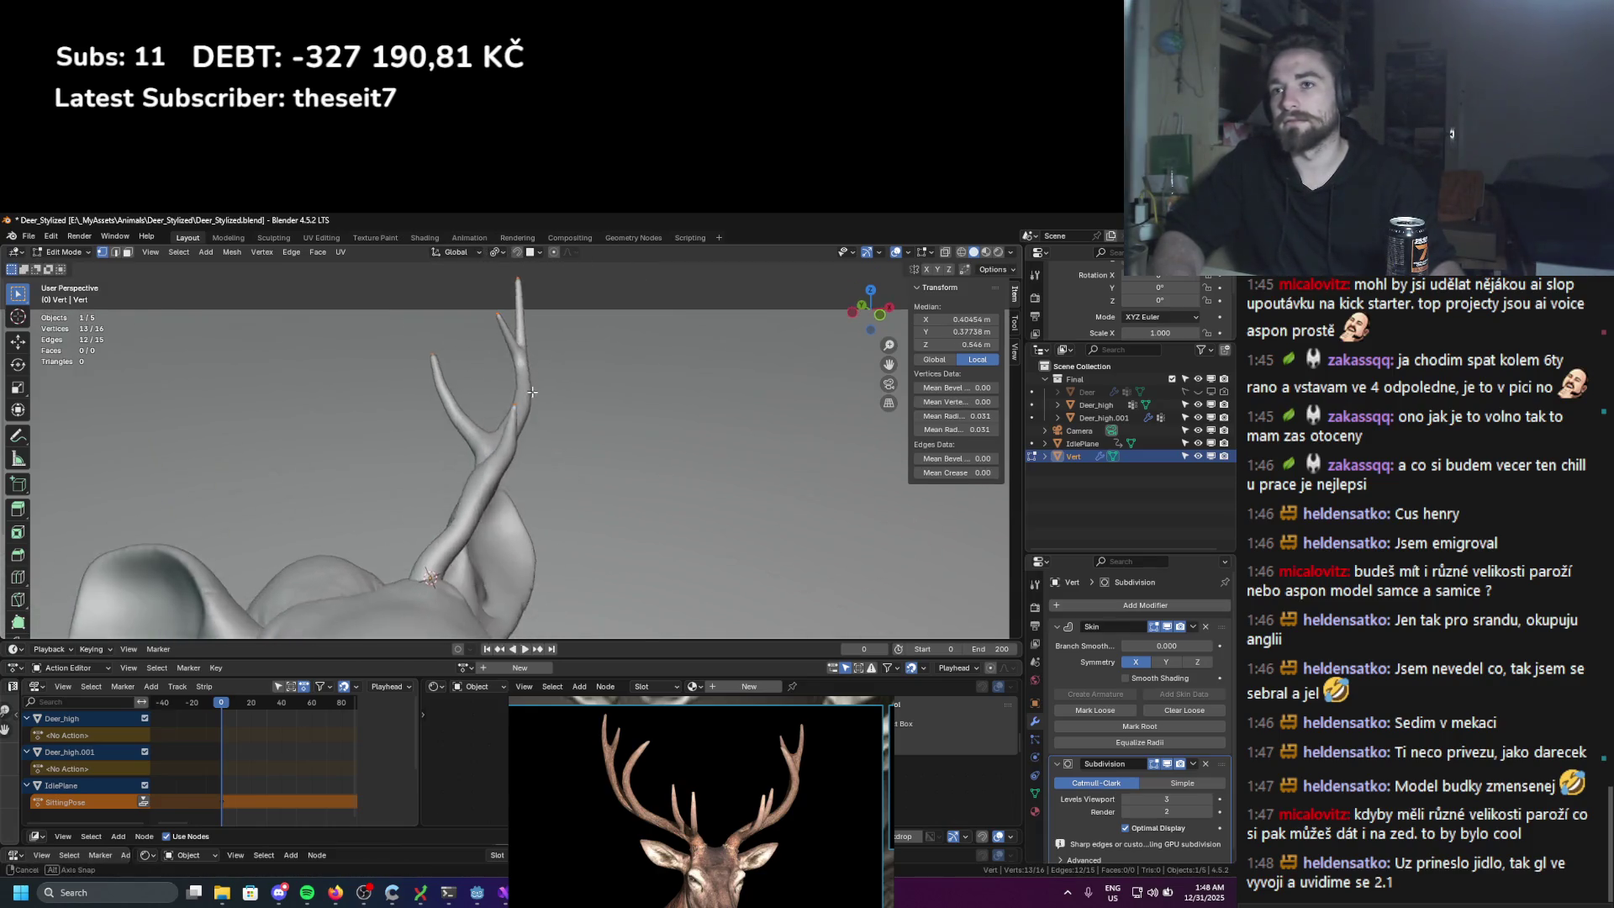
pyautogui.press('r')
pyautogui.press('g')
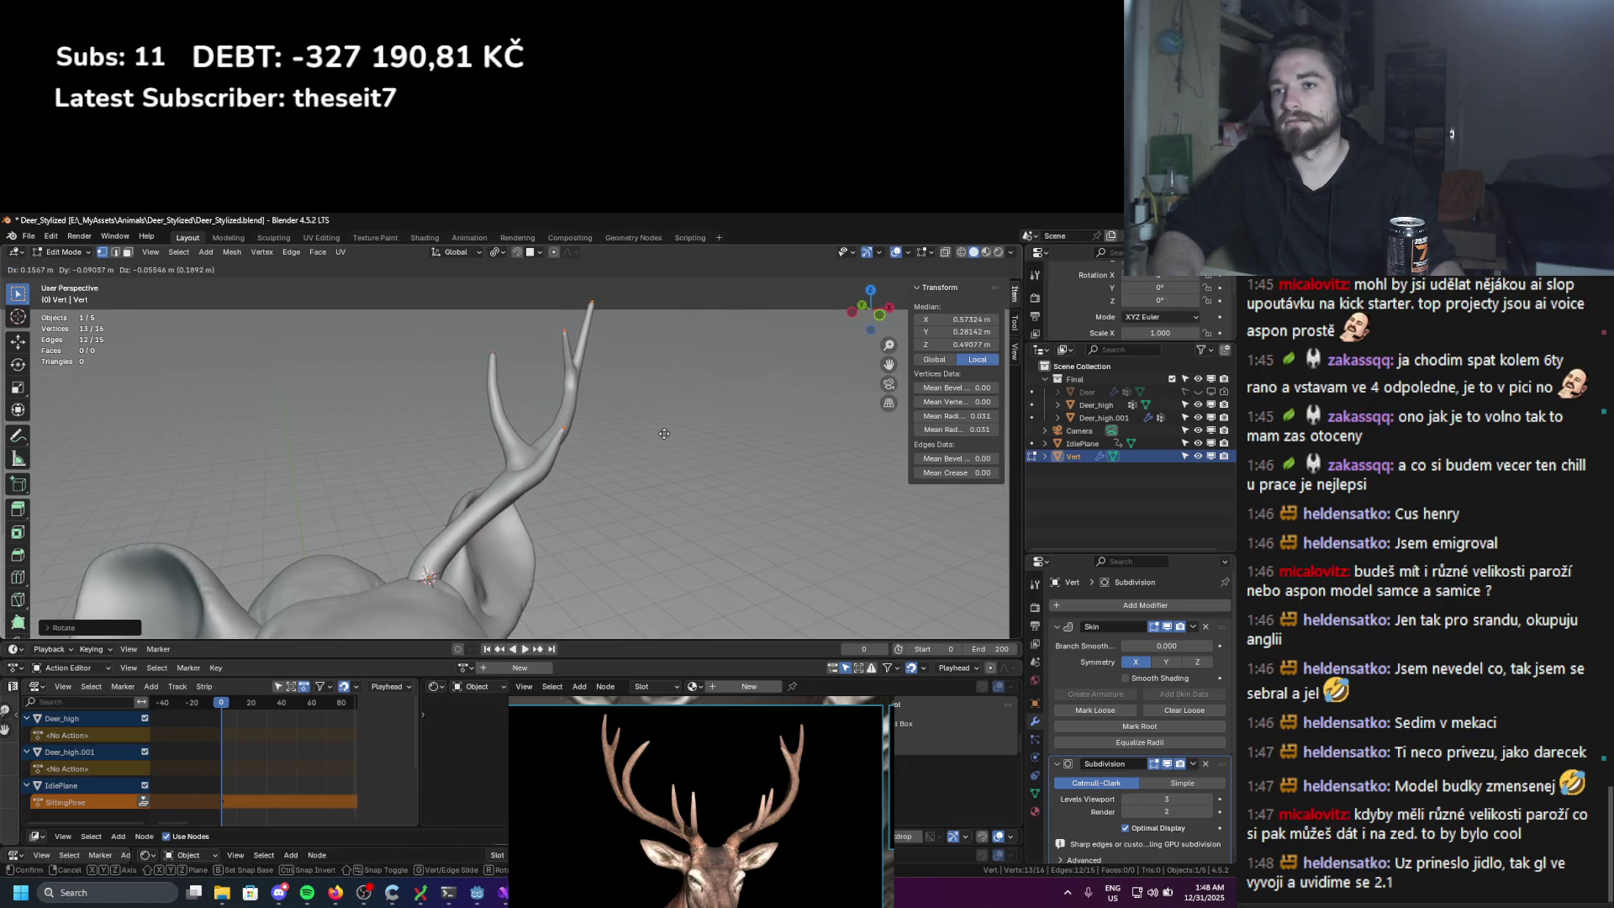
pyautogui.click(580, 454)
# Step: Nudge one antler vertex and set its skin radius to 0.037
pyautogui.moveTo(580, 454); pyautogui.dragTo(473, 503, button='middle')
pyautogui.scroll(-5, 571, 465)
pyautogui.scroll(5, 571, 465)
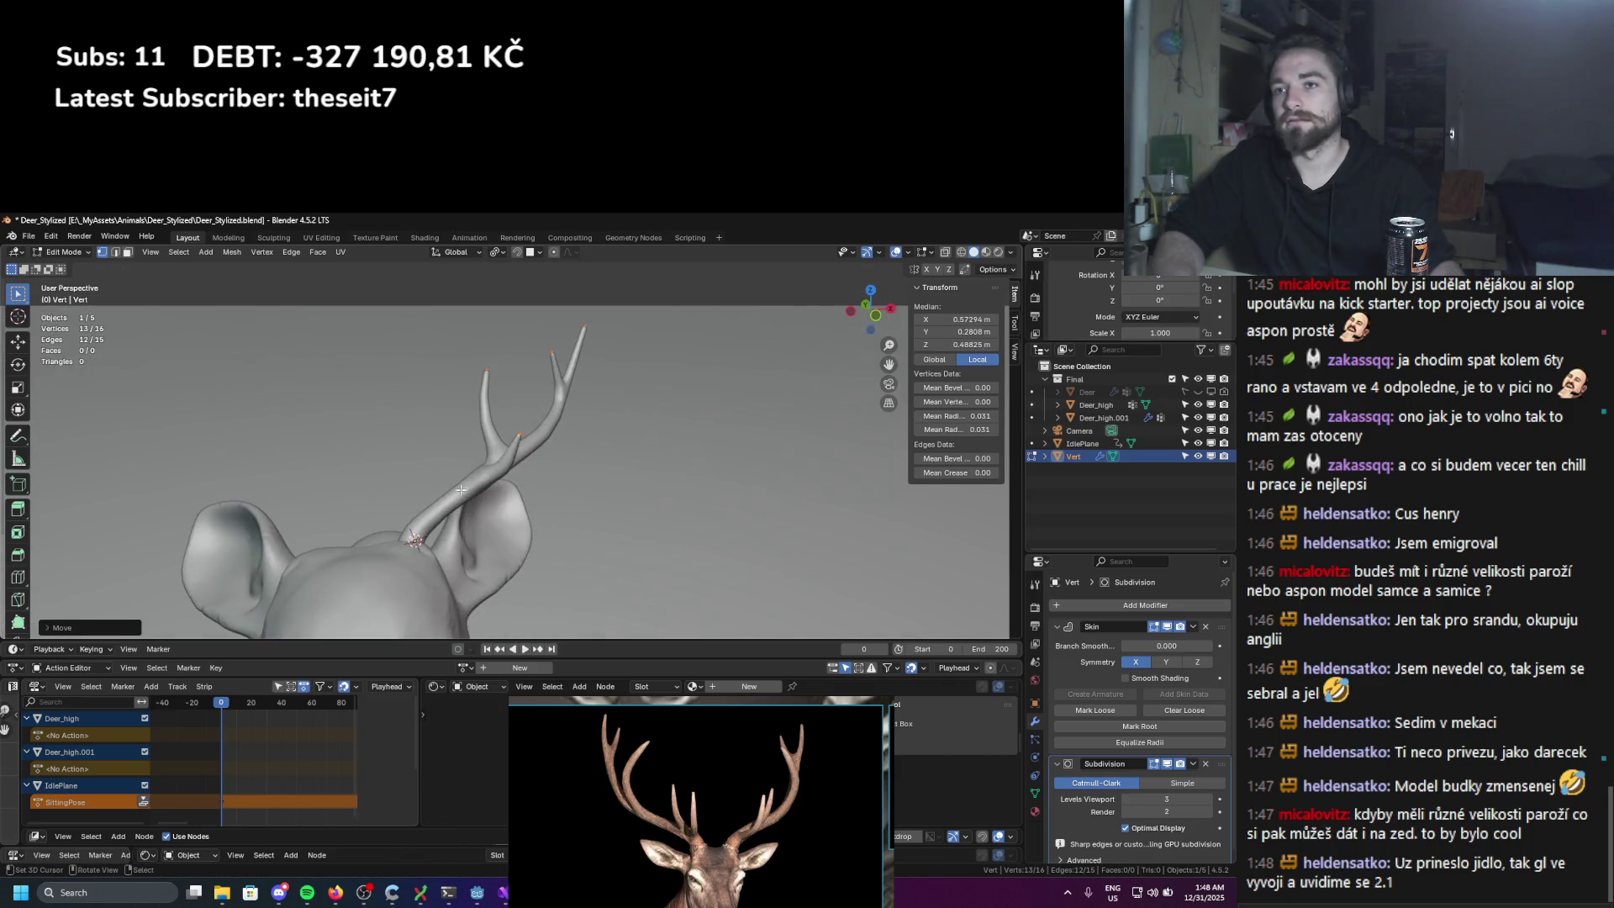
pyautogui.click(473, 502)
pyautogui.press('g')
pyautogui.click(469, 501)
pyautogui.press('g')
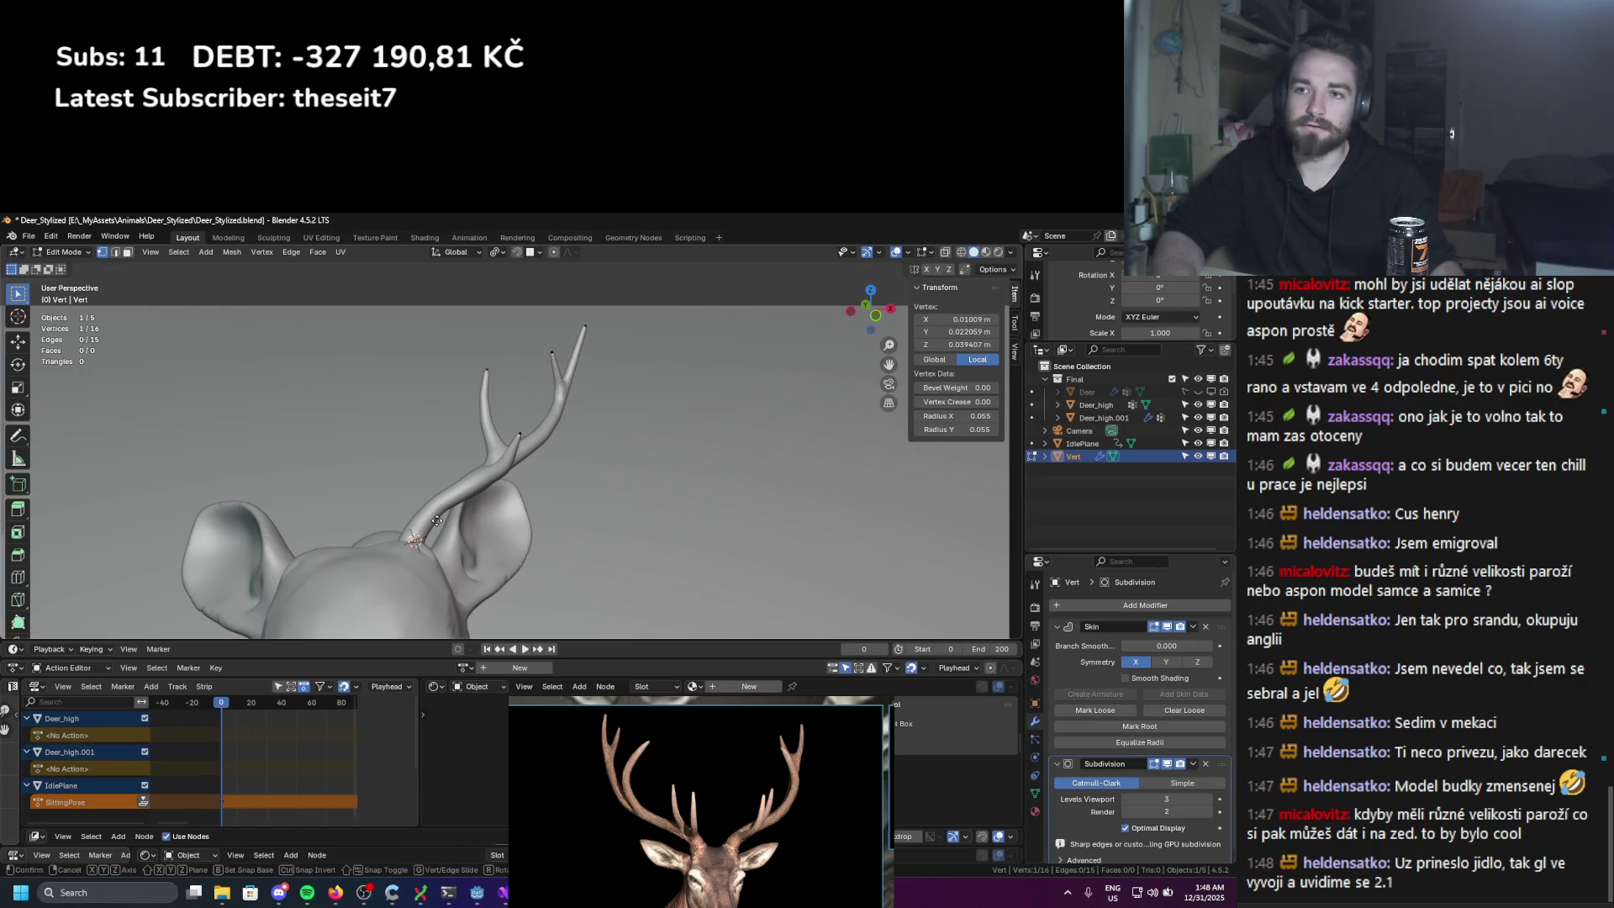
pyautogui.press('Escape')
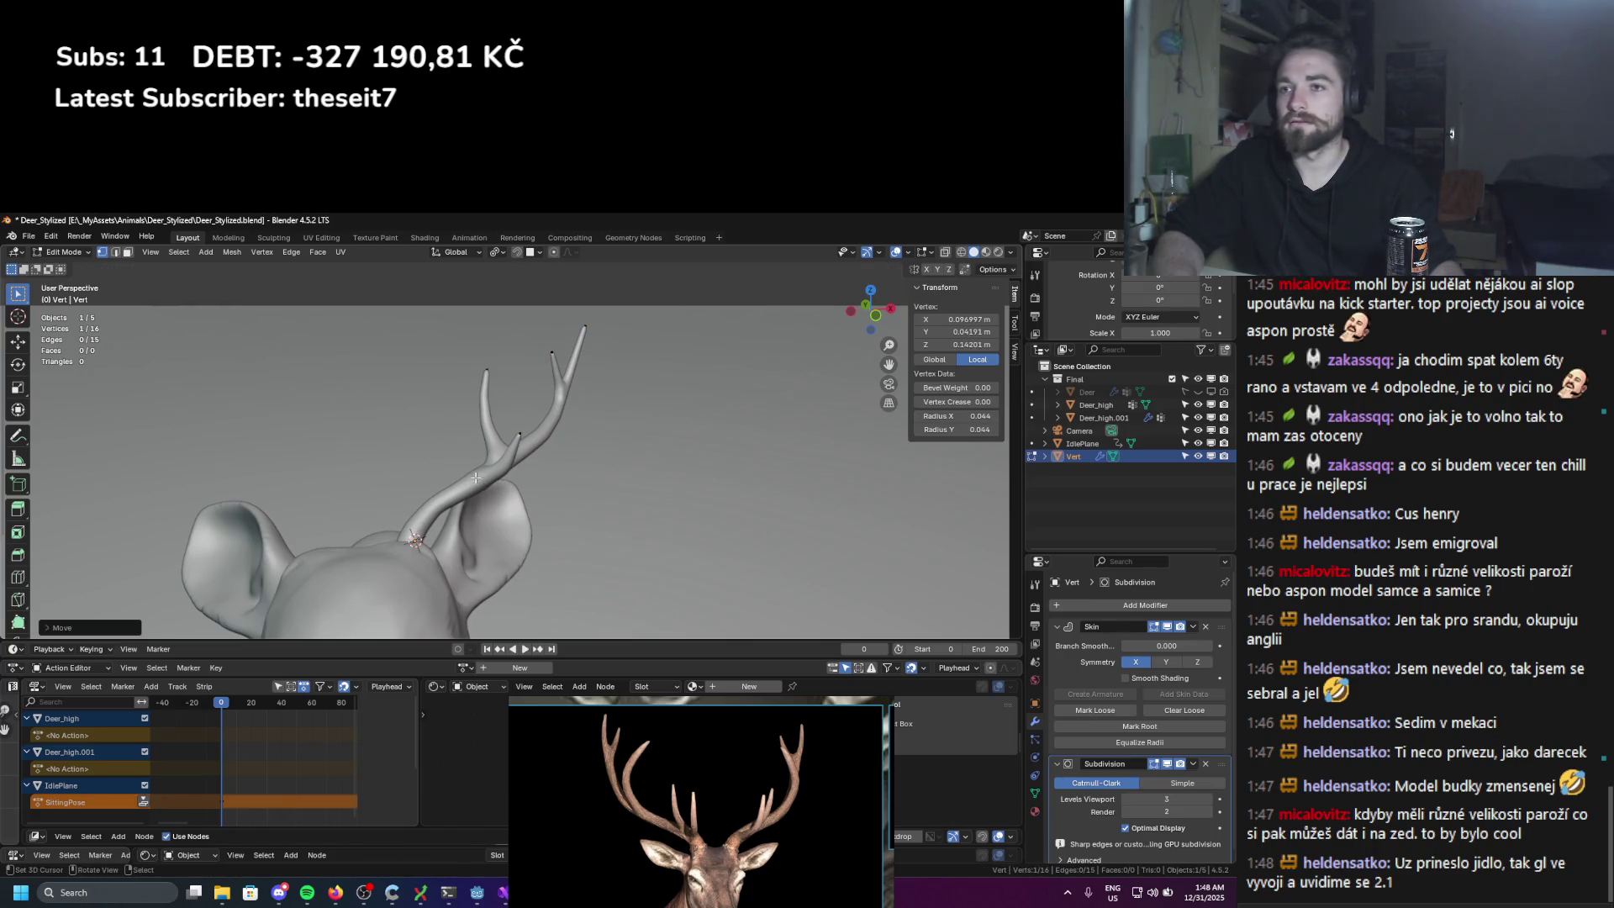
pyautogui.hotkey('ctrl', 'a')
pyautogui.click(577, 500)
pyautogui.moveTo(576, 499)
pyautogui.mouseDown(button='middle')
pyautogui.moveTo(463, 482)
pyautogui.moveTo(495, 484)
pyautogui.mouseUp(button='middle')
pyautogui.scroll(3, 495, 484)
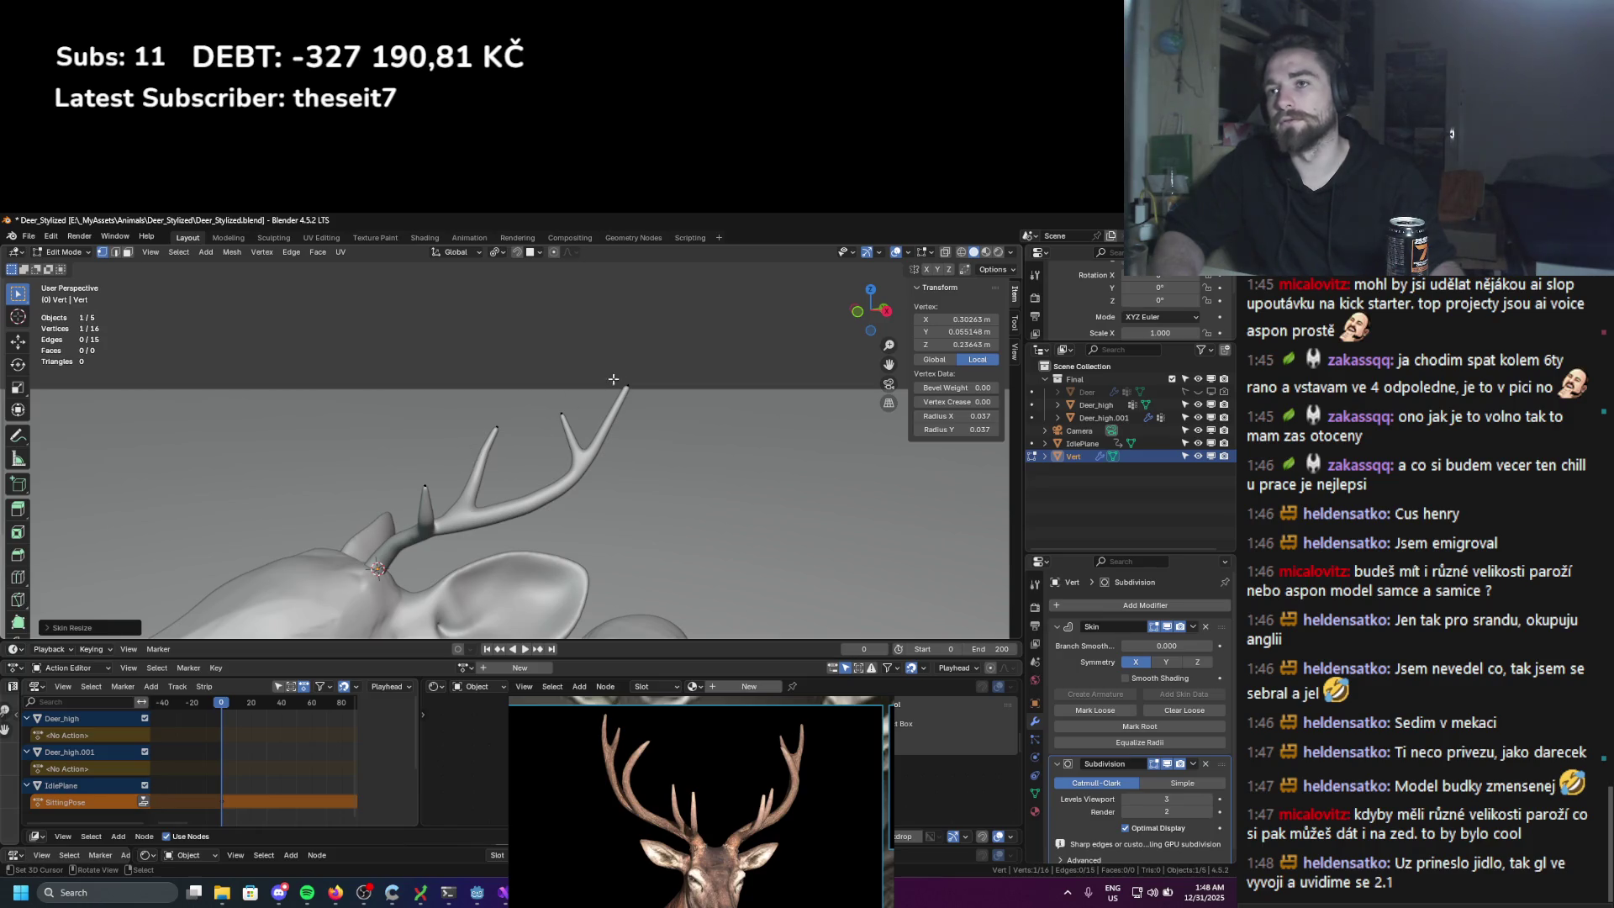
# Step: Raise the antler tip and extend it with a new vertex
pyautogui.press('g')
pyautogui.click(600, 418)
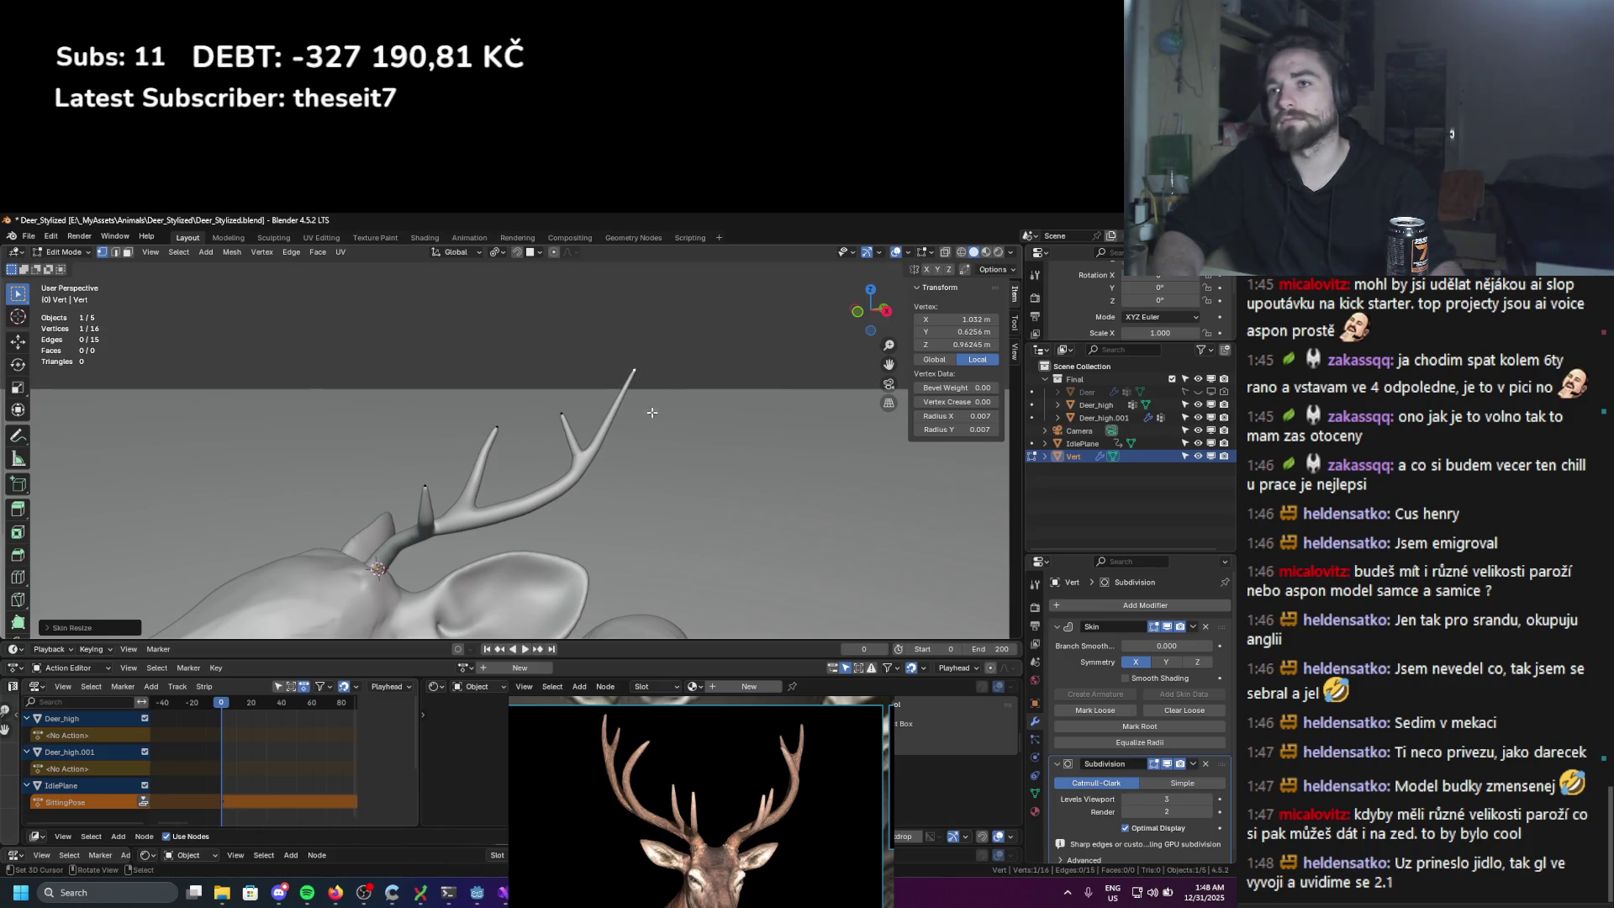
pyautogui.hotkey('alt', 'a')
pyautogui.click(633, 371)
pyautogui.press('e')
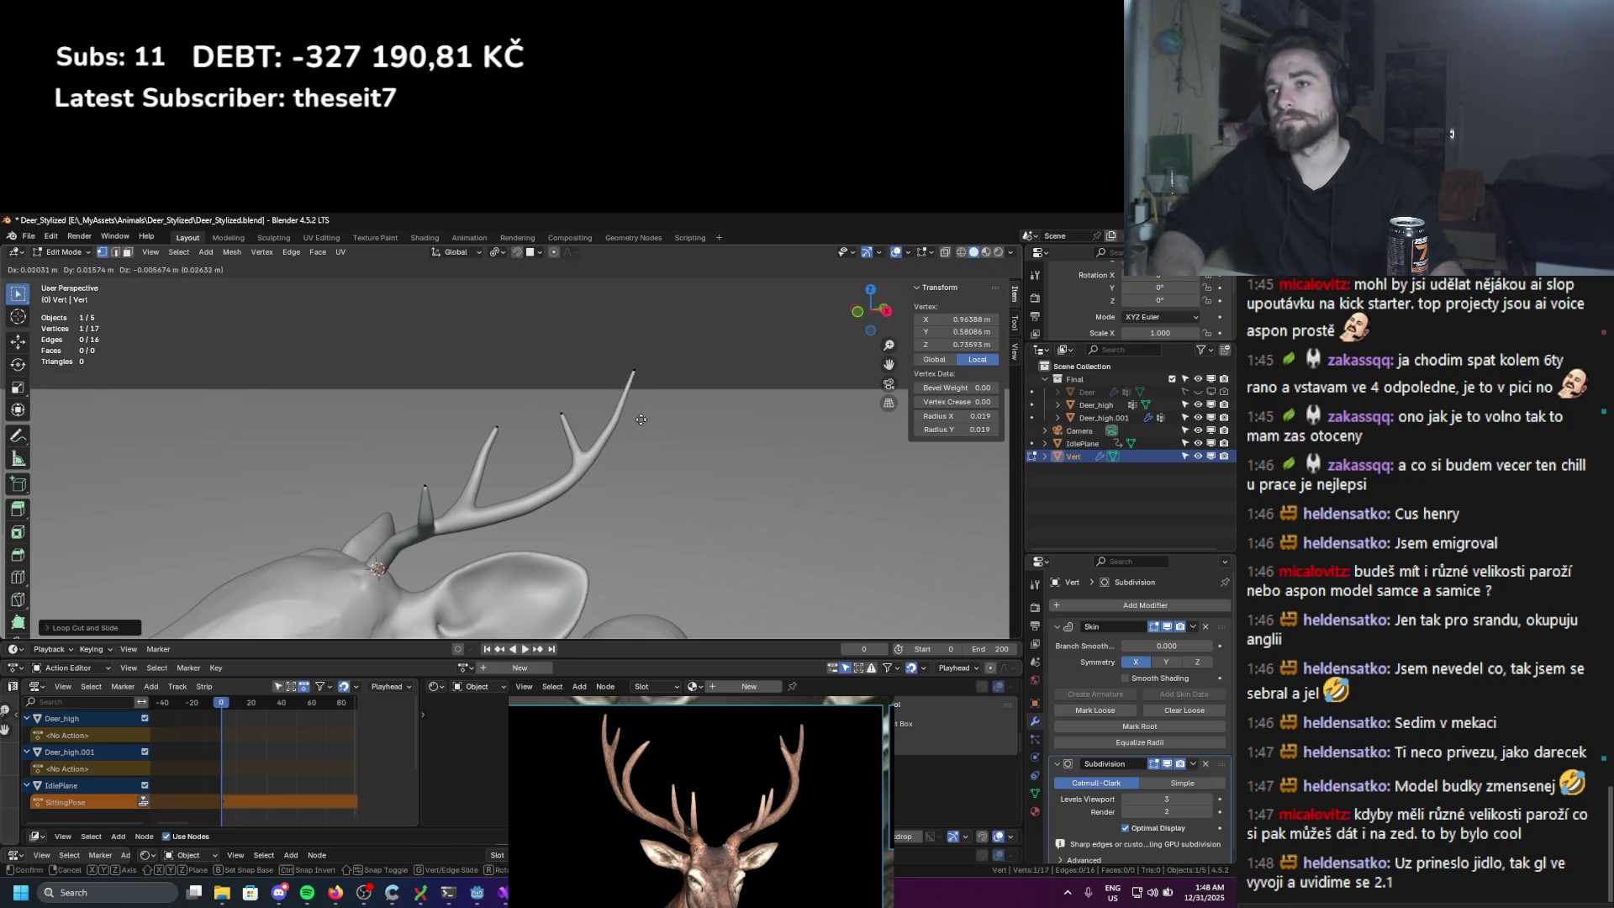
pyautogui.click(641, 420)
# Step: Extrude two more vertices from the antler tip and adjust their positions
pyautogui.moveTo(641, 420); pyautogui.dragTo(638, 406, button='middle')
pyautogui.press('e')
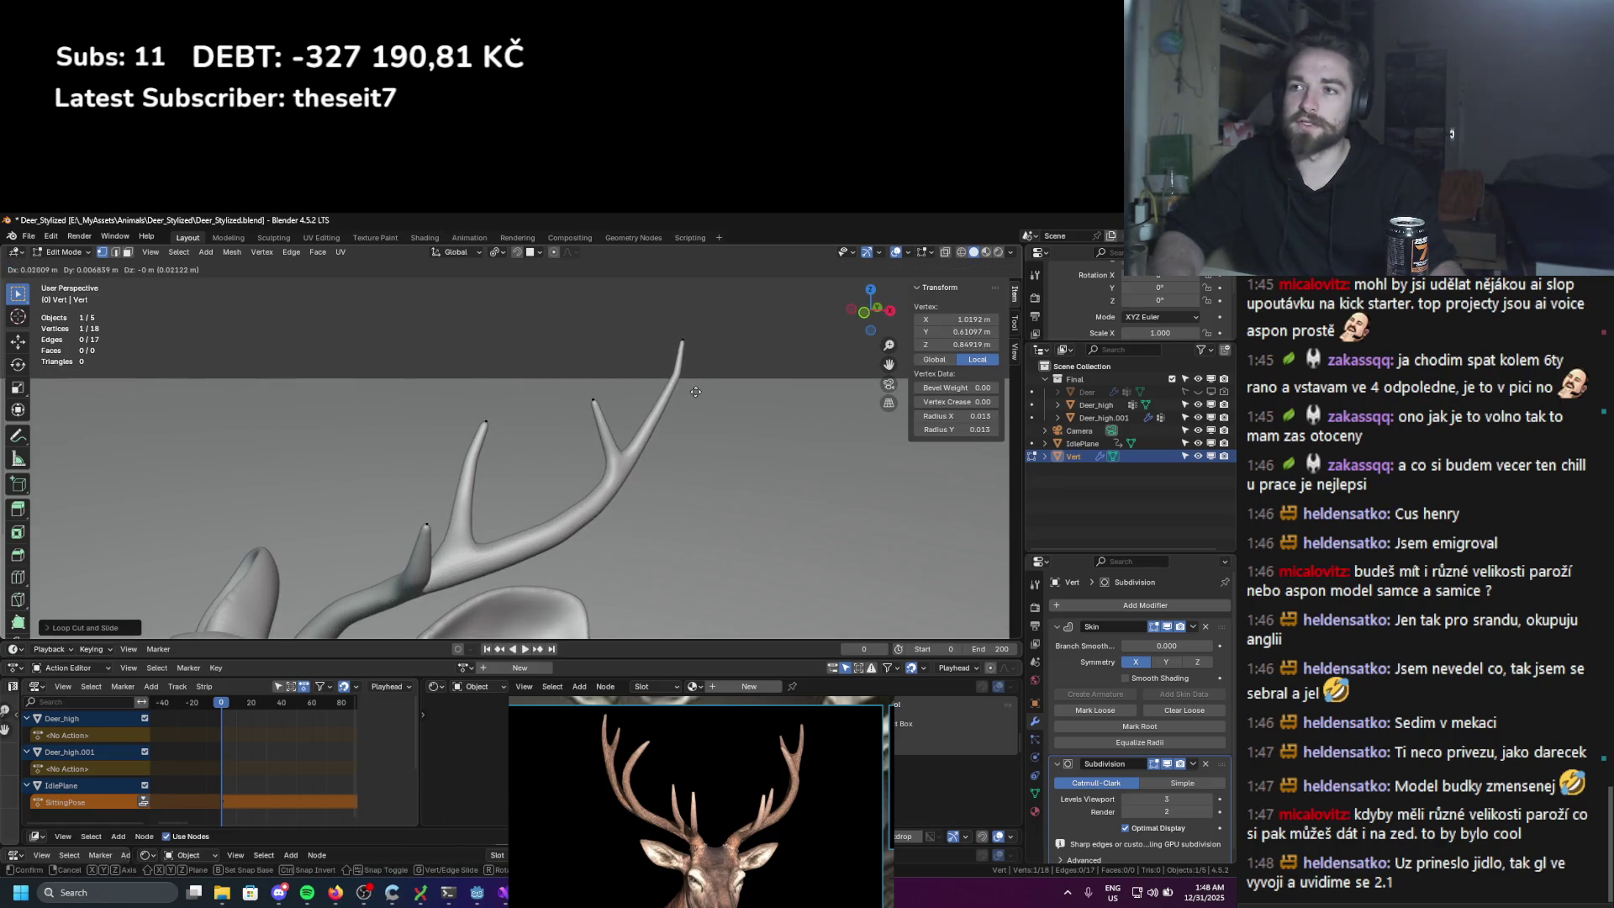
pyautogui.click(664, 412)
pyautogui.press('e')
pyautogui.click(660, 433)
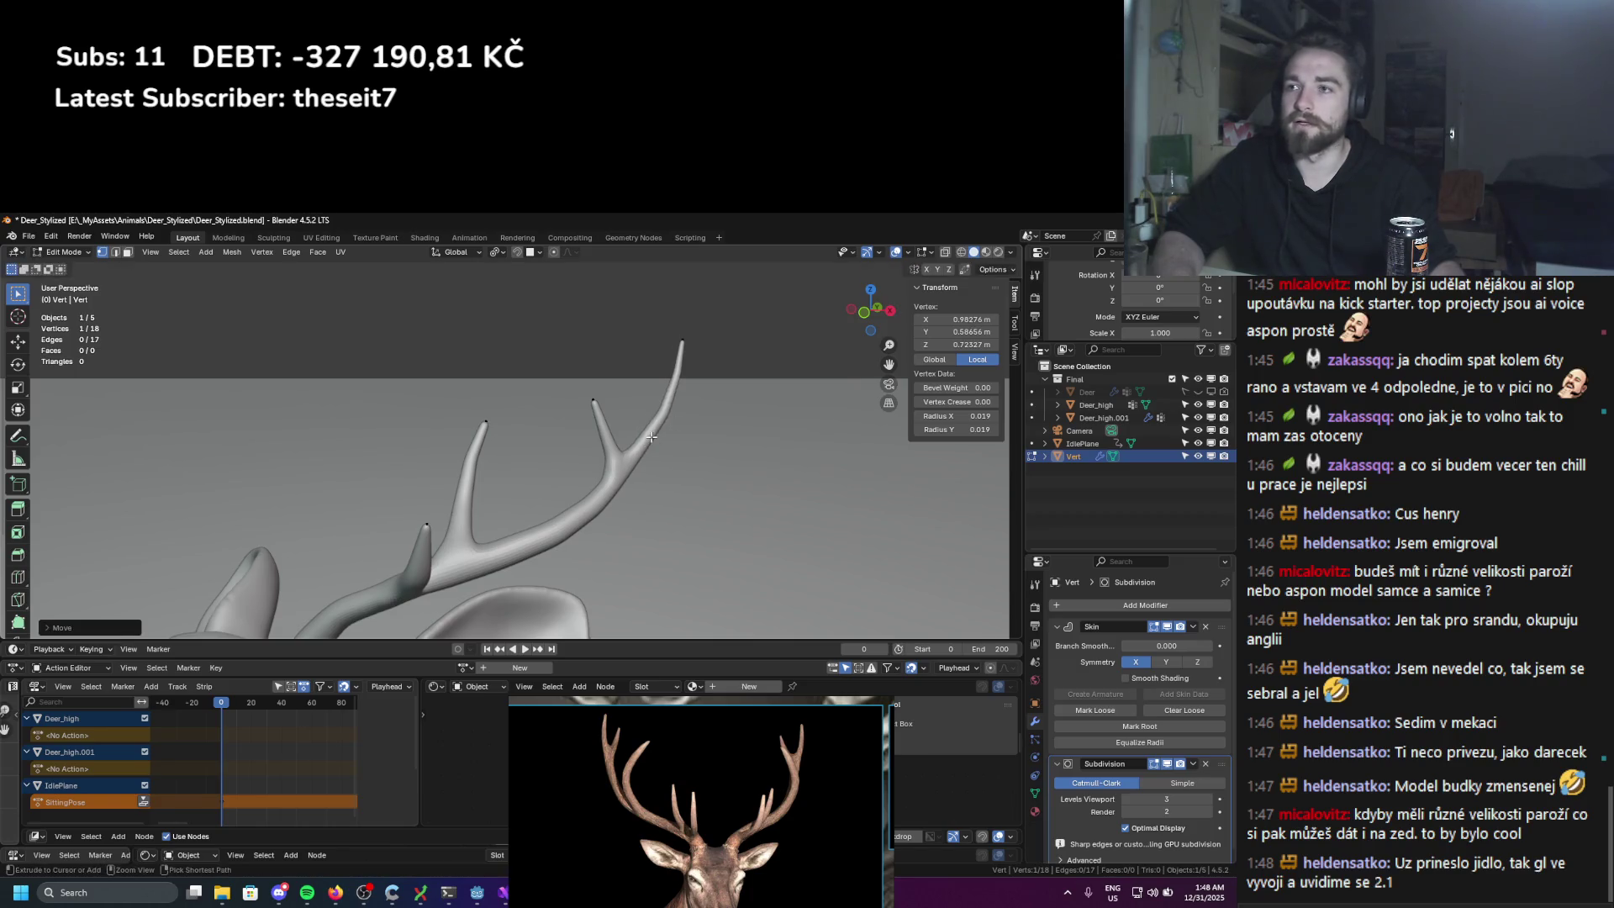
pyautogui.press('g')
pyautogui.click(650, 457)
pyautogui.moveTo(650, 457)
pyautogui.mouseDown(button='middle')
pyautogui.moveTo(522, 395)
pyautogui.moveTo(546, 447)
pyautogui.mouseUp(button='middle')
# Step: Extrude another tine with a thinner, repositioned tip
pyautogui.press('e')
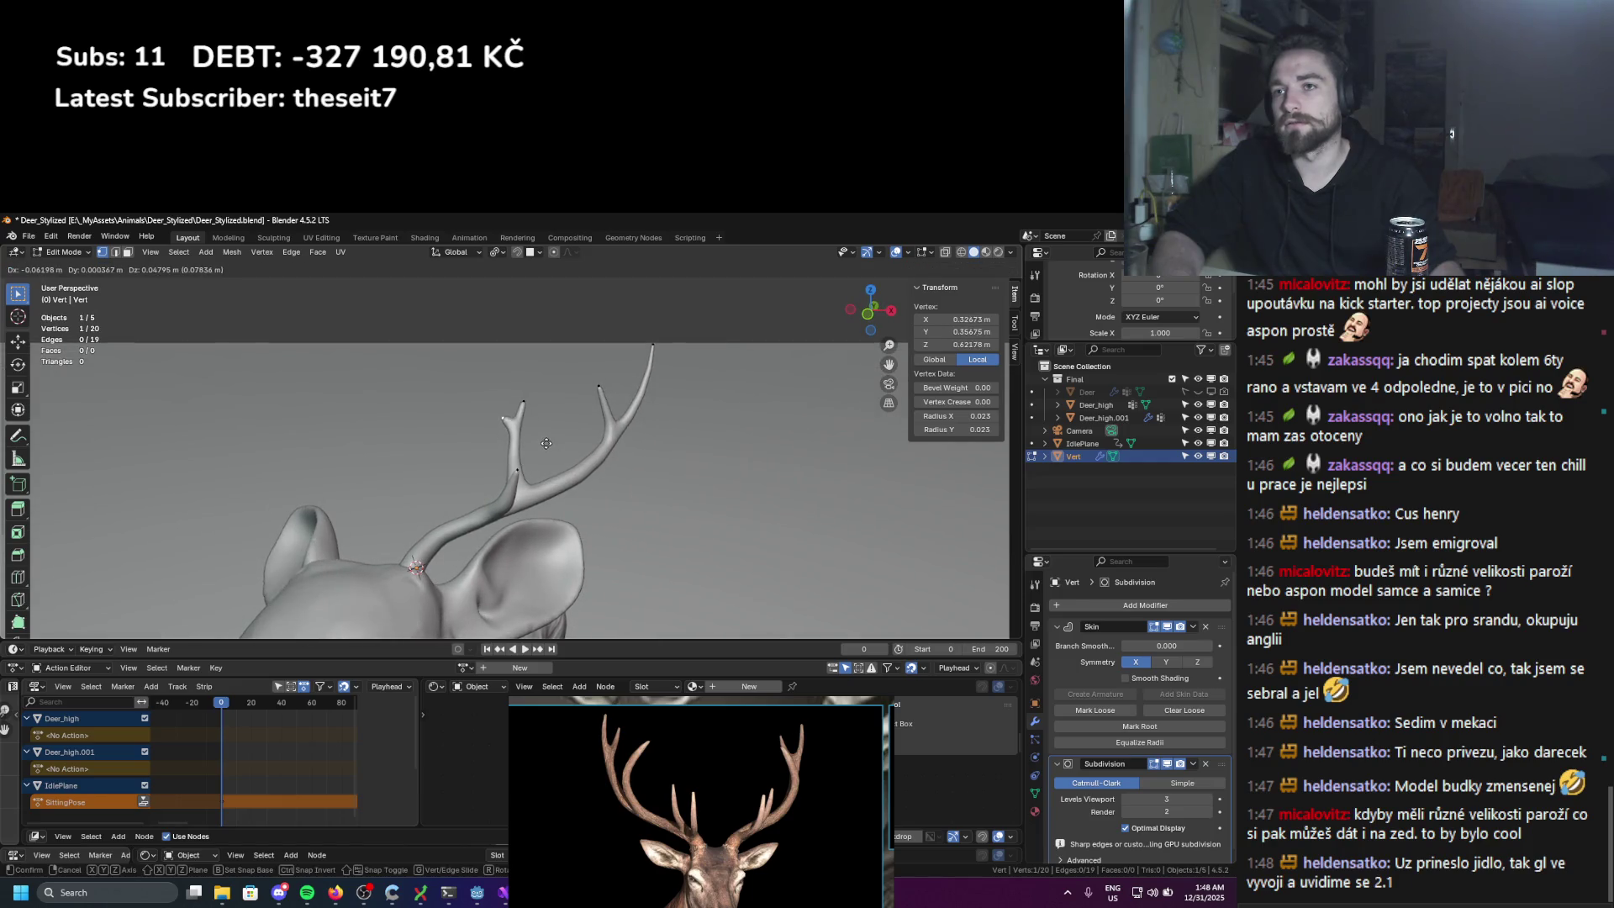
pyautogui.click(543, 434)
pyautogui.hotkey('ctrl', 'a')
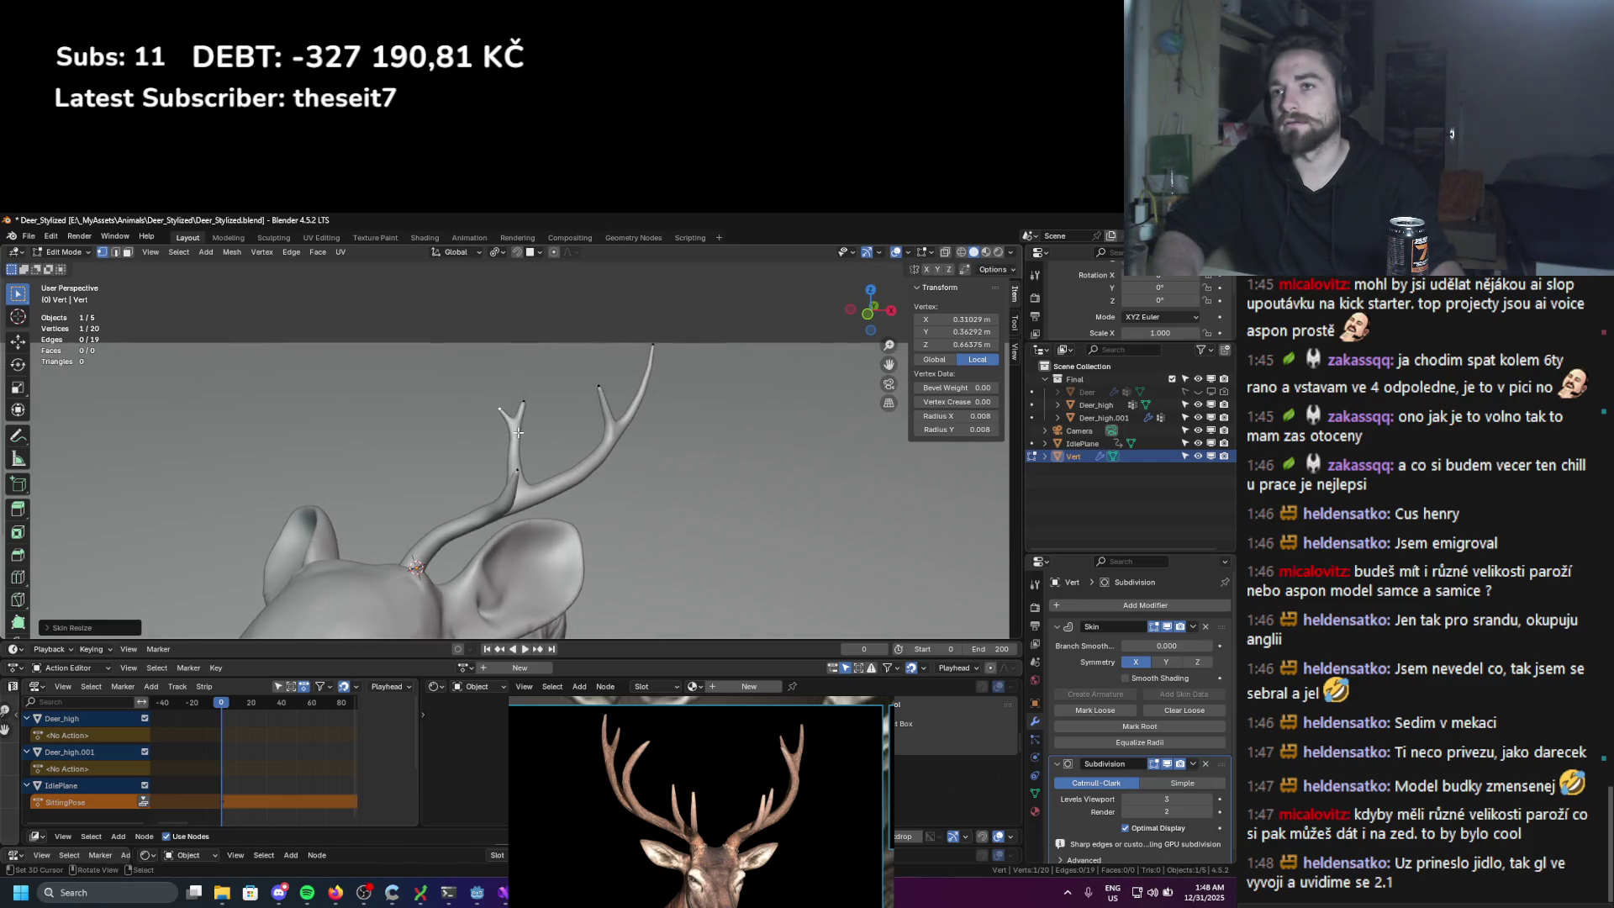
pyautogui.click(536, 402)
pyautogui.press('g')
pyautogui.click(540, 383)
# Step: Loop cut the right branch to add an extra vertex and position it
pyautogui.moveTo(541, 383)
pyautogui.mouseDown(button='middle')
pyautogui.moveTo(630, 446)
pyautogui.moveTo(596, 437)
pyautogui.mouseUp(button='middle')
pyautogui.click(654, 401)
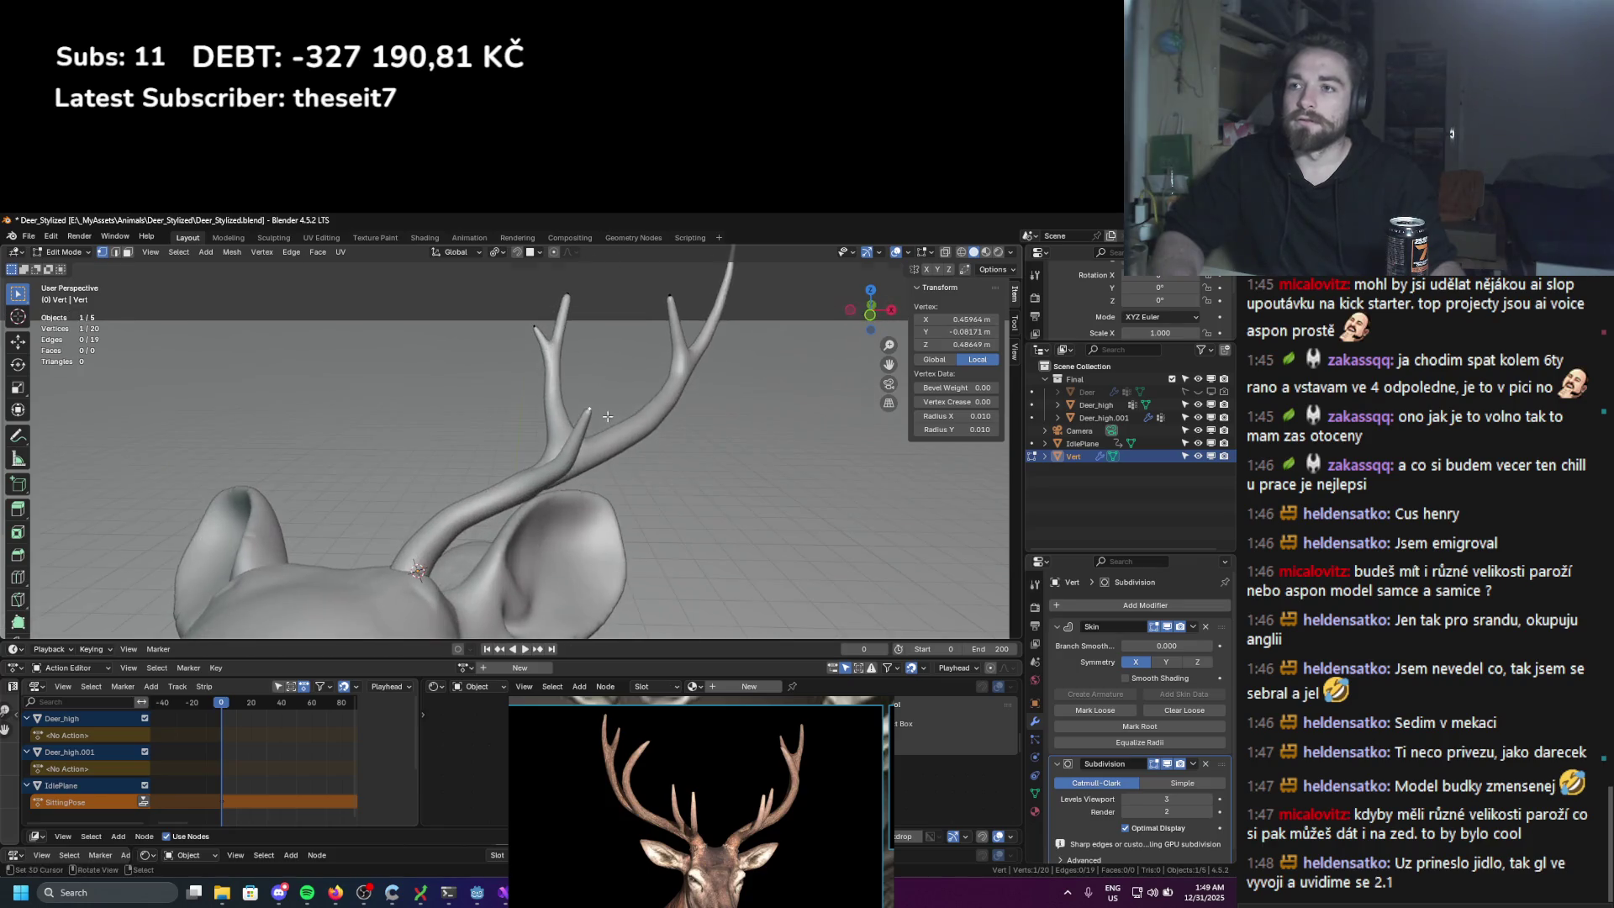
pyautogui.hotkey('ctrl', 'r')
pyautogui.click(595, 439)
pyautogui.press('g')
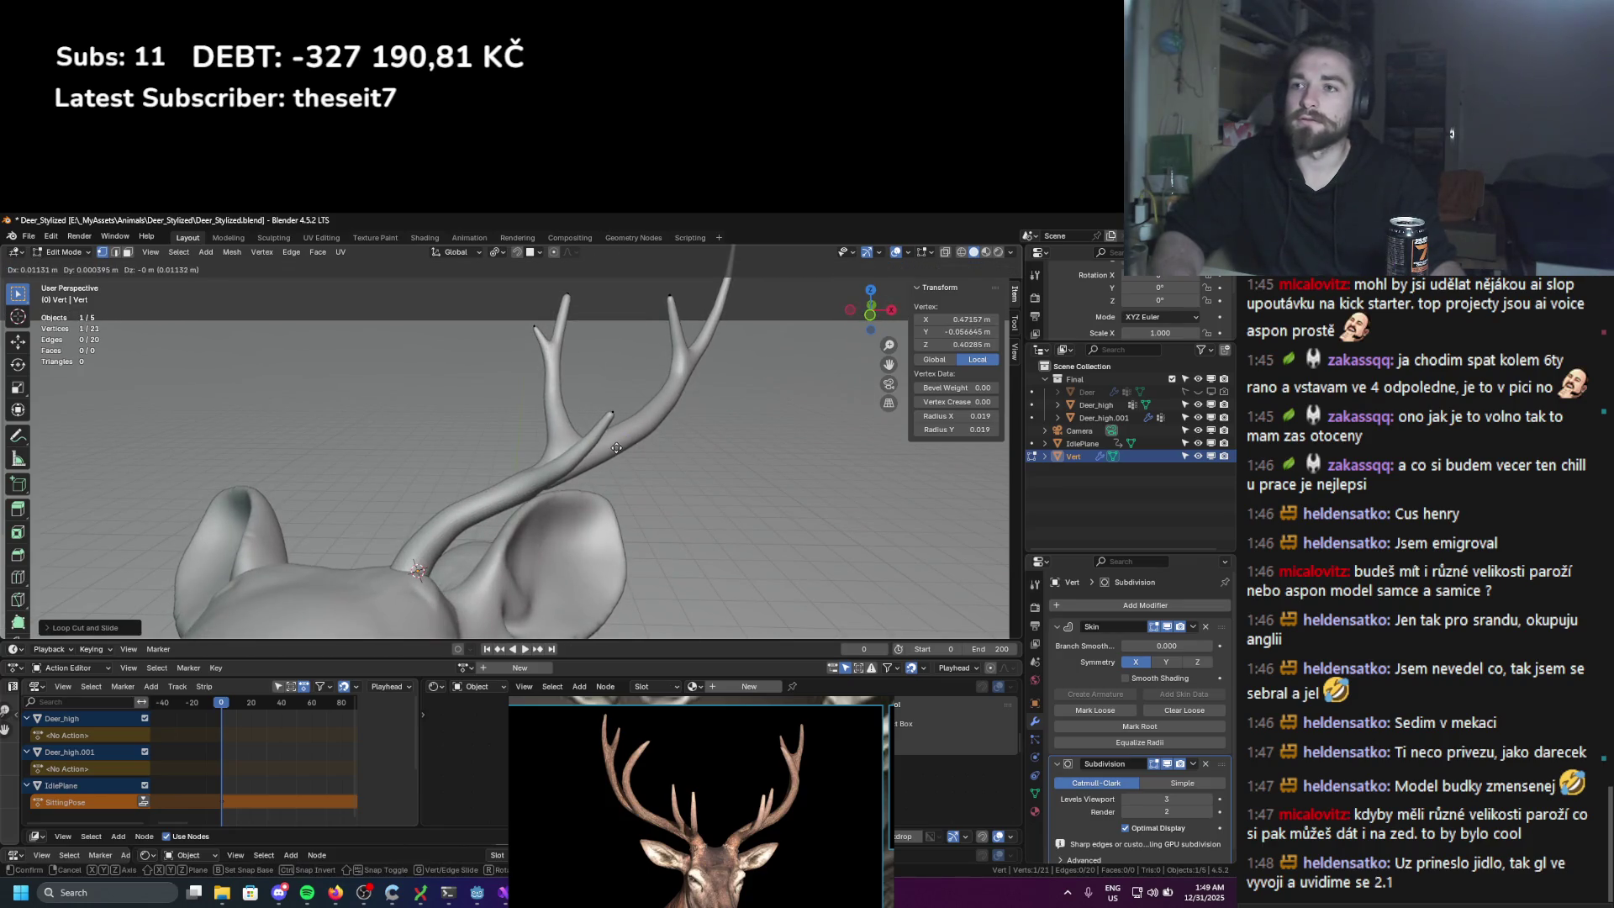
pyautogui.click(594, 440)
pyautogui.scroll(-4, 594, 444)
pyautogui.moveTo(593, 444)
pyautogui.mouseDown(button='middle')
pyautogui.moveTo(586, 477)
pyautogui.moveTo(638, 483)
pyautogui.mouseUp(button='middle')
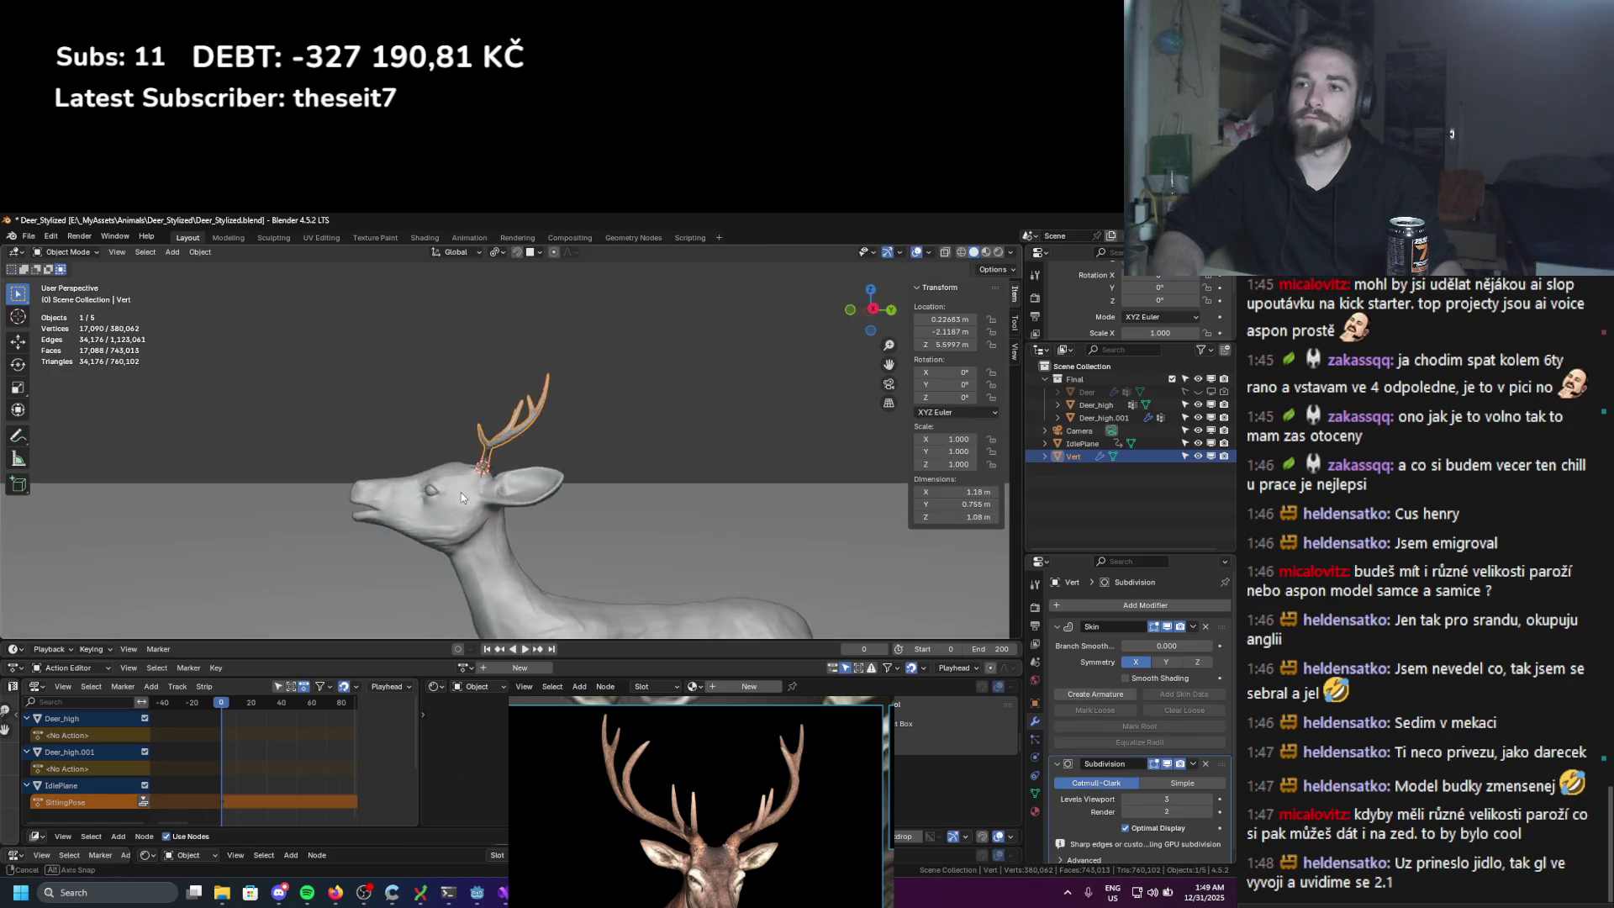
# Step: Collapse the Skin modifier and add a Mirror modifier to the antler
pyautogui.press('Tab')
pyautogui.scroll(2, 639, 484)
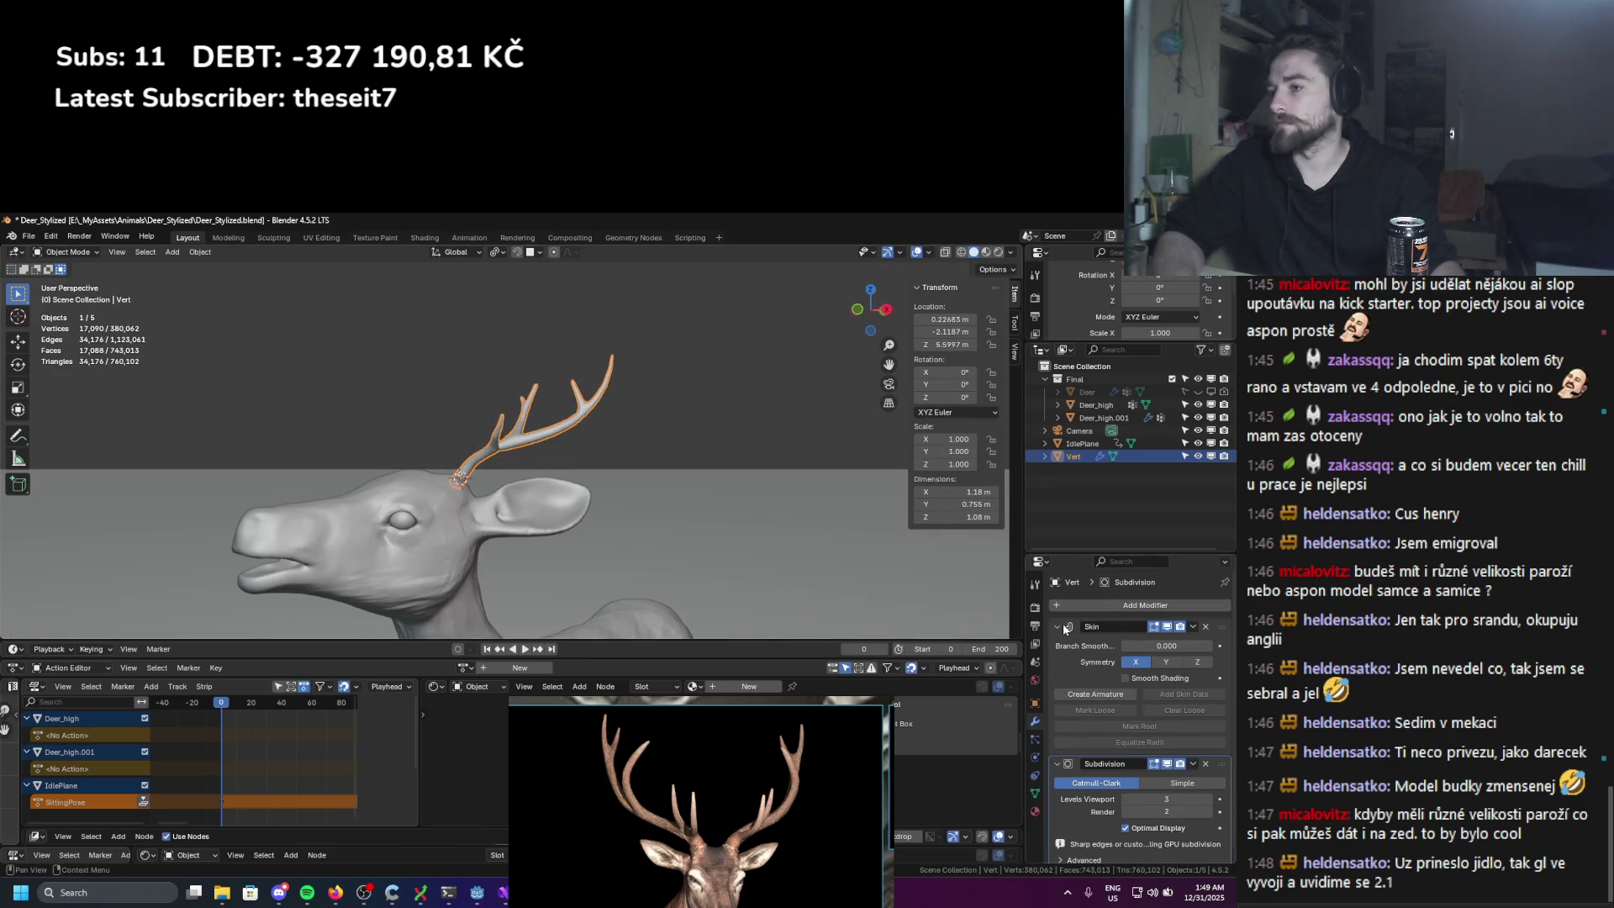
pyautogui.click(1062, 623)
pyautogui.click(1096, 605)
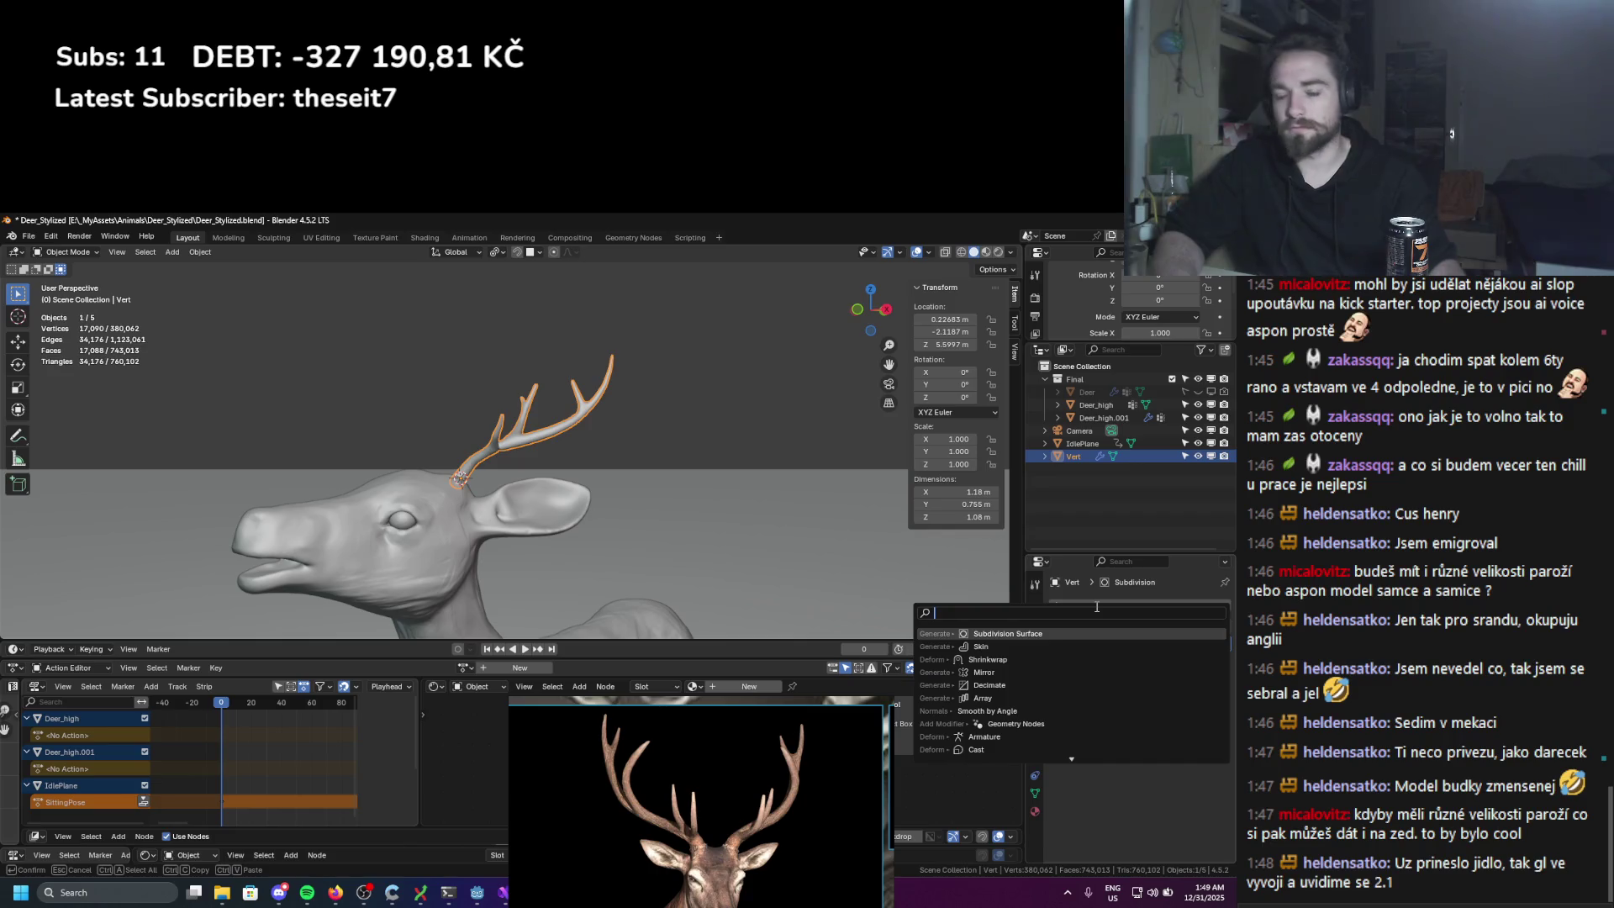
pyautogui.write('mirror')
pyautogui.press('Return')
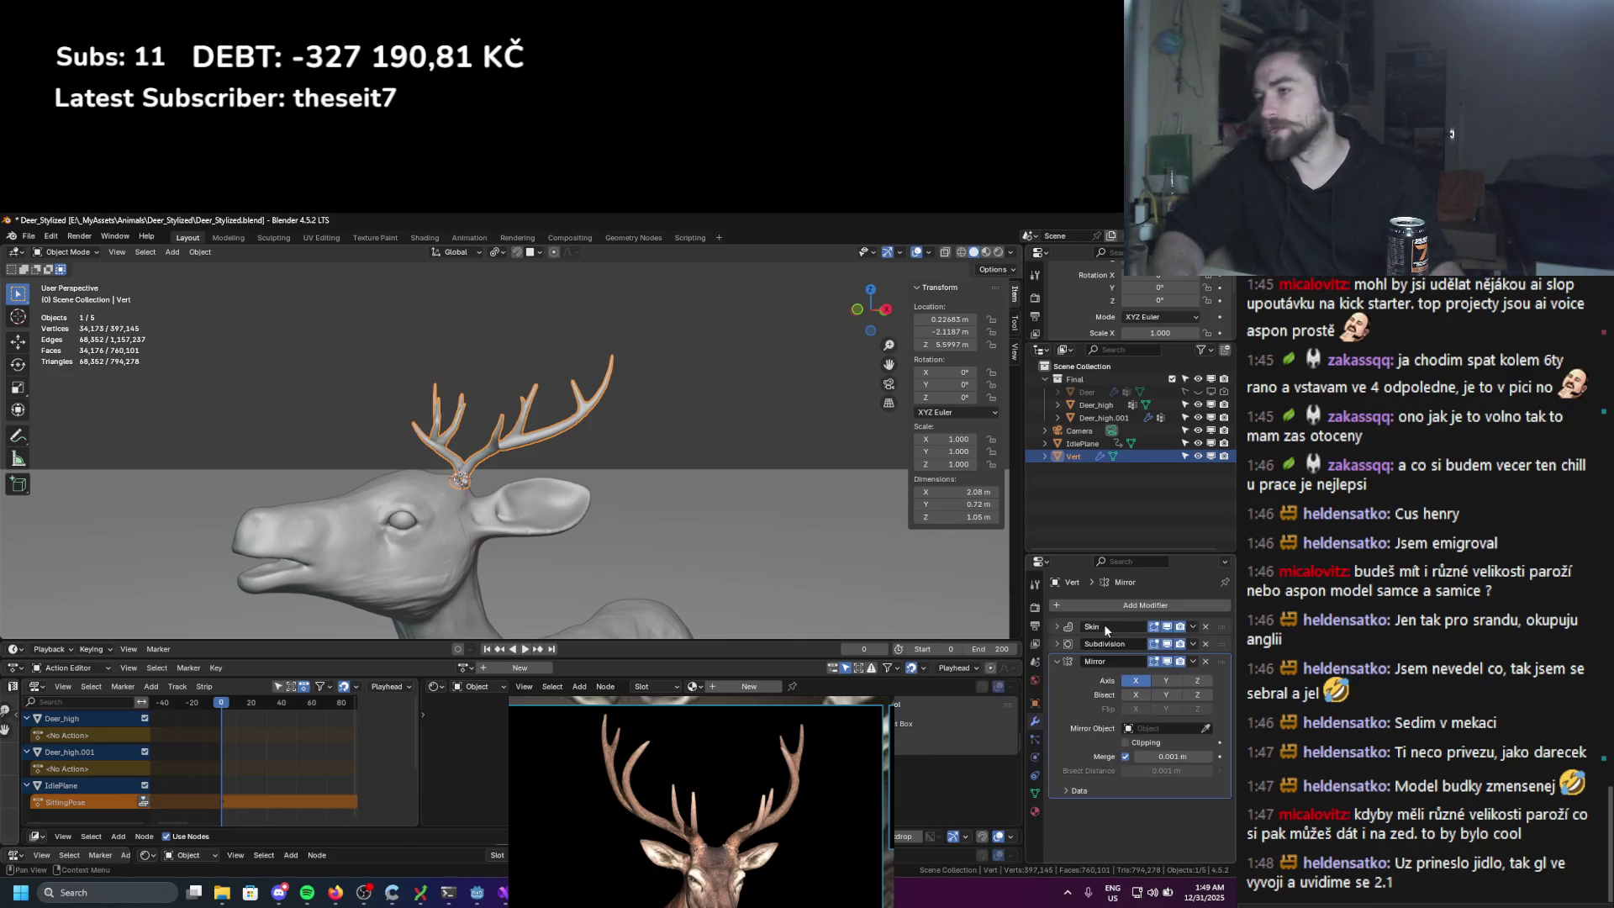
# Step: Set Deer_high as the Mirror Object and return to Edit Mode
pyautogui.moveTo(966, 622); pyautogui.dragTo(897, 602, button='middle')
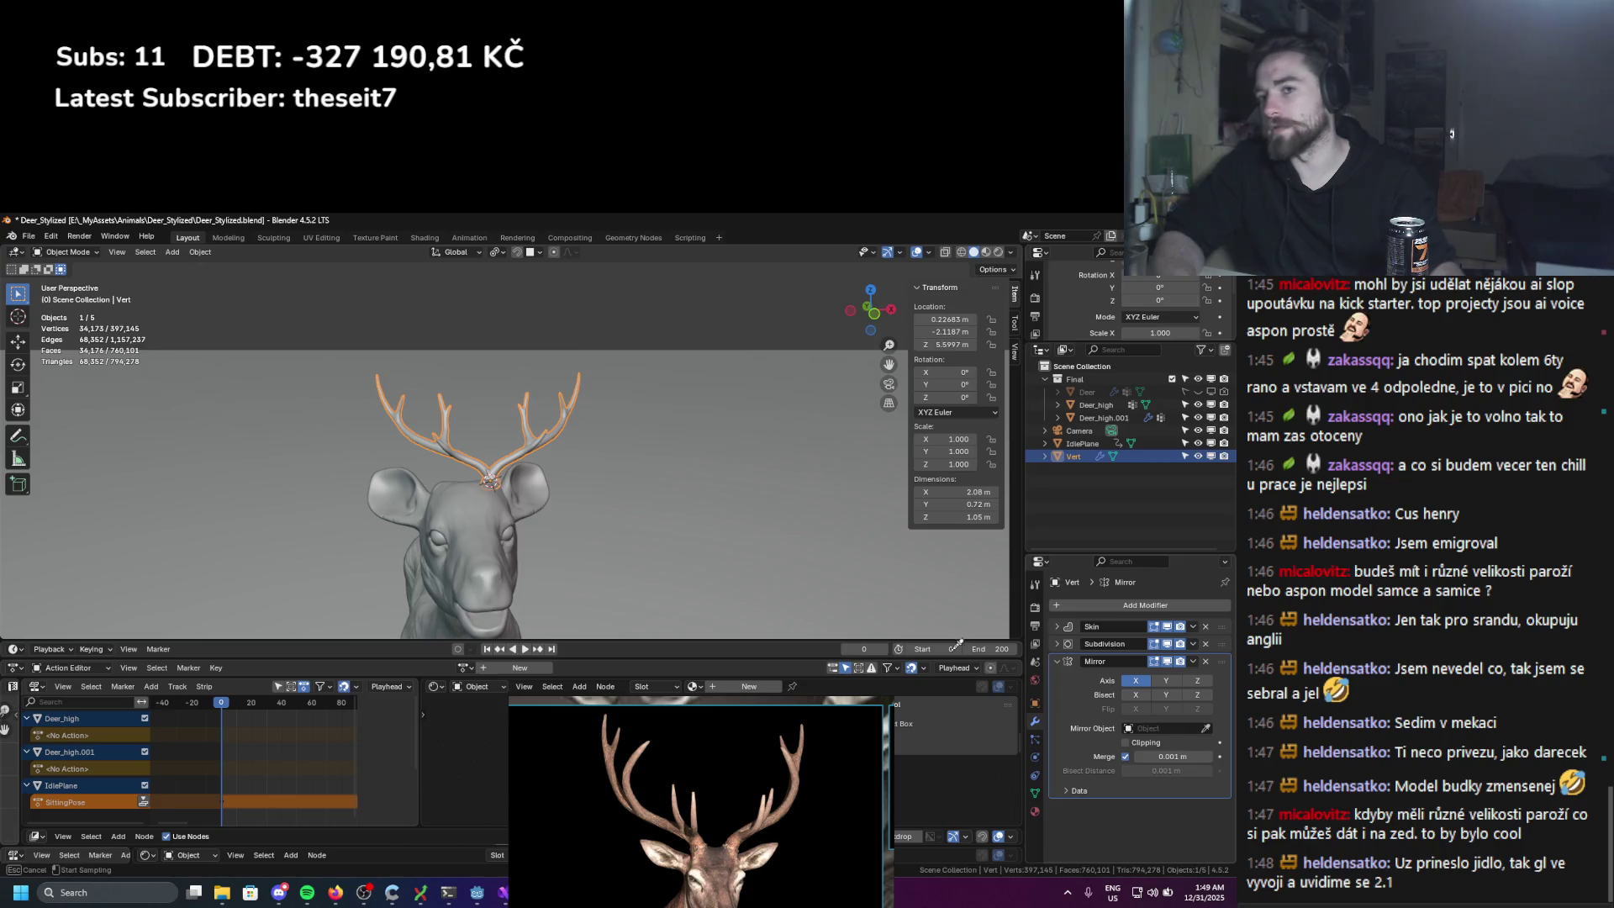
pyautogui.click(464, 525)
pyautogui.moveTo(464, 525); pyautogui.dragTo(605, 420, button='middle')
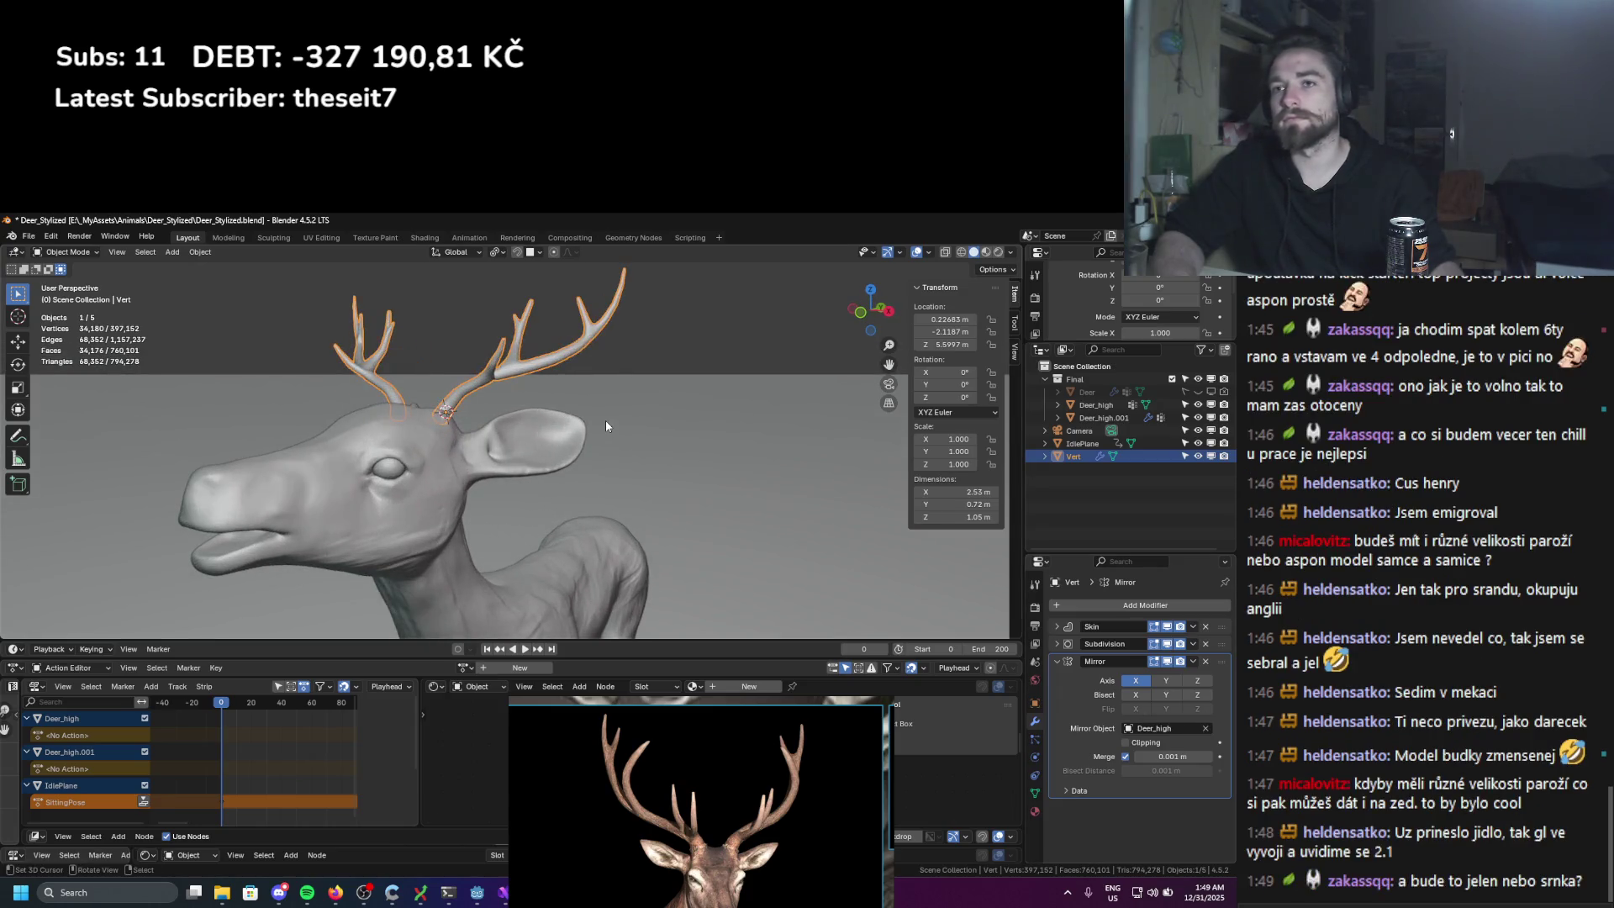
pyautogui.hotkey('ctrl', 'Tab')
pyautogui.click(641, 415)
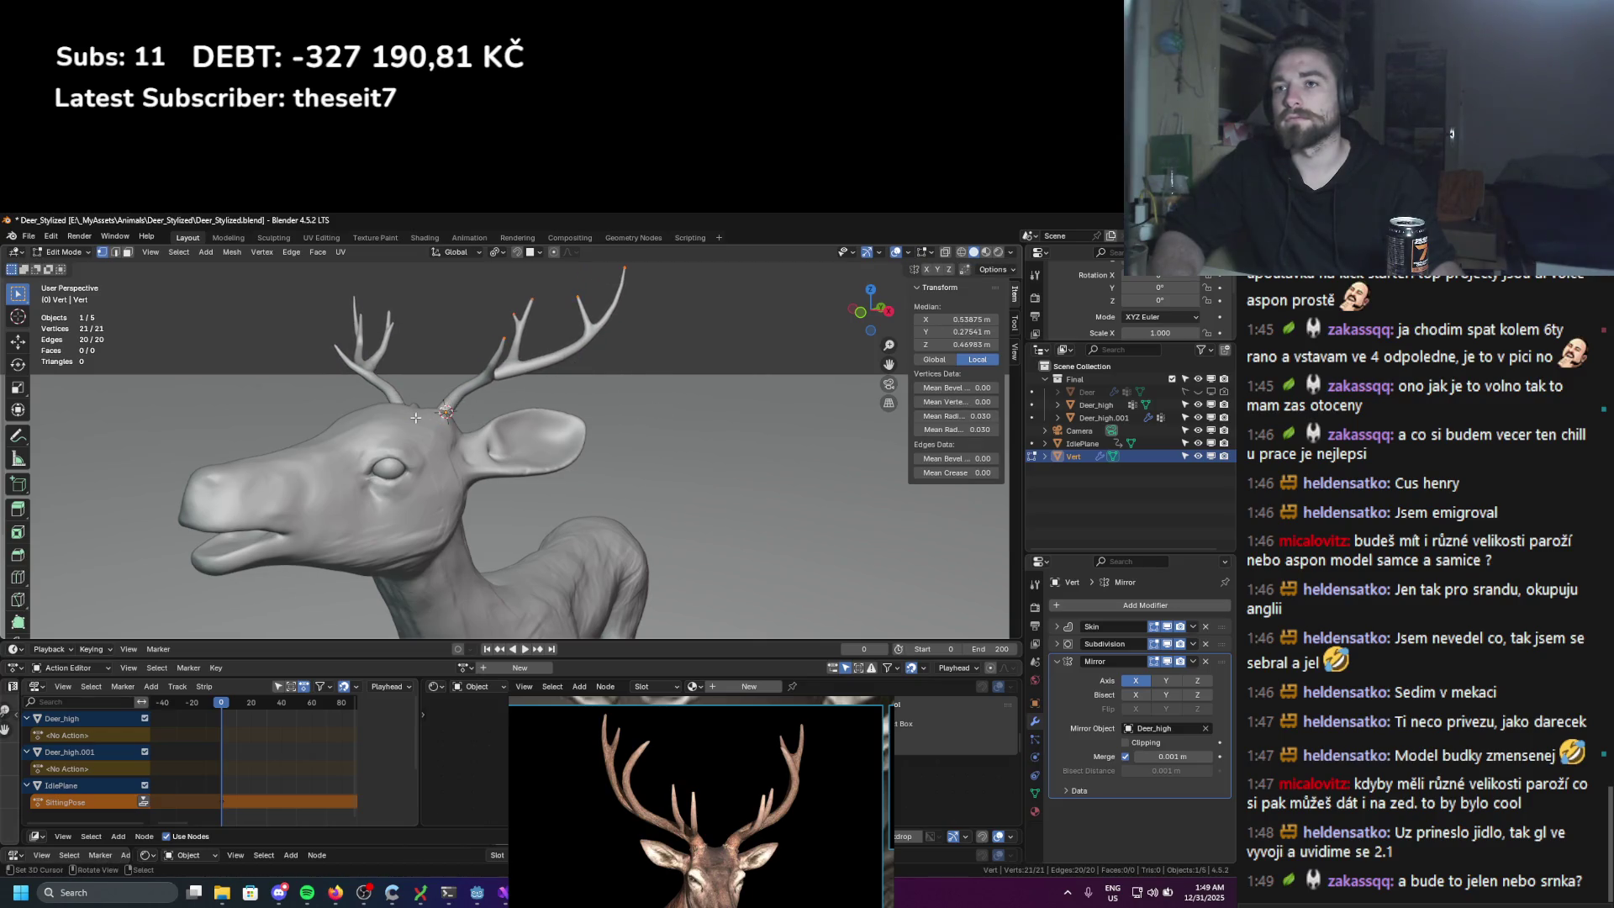
# Step: Use Individual Origins pivot and scale the antlers up about 1.55 times
pyautogui.click(494, 253)
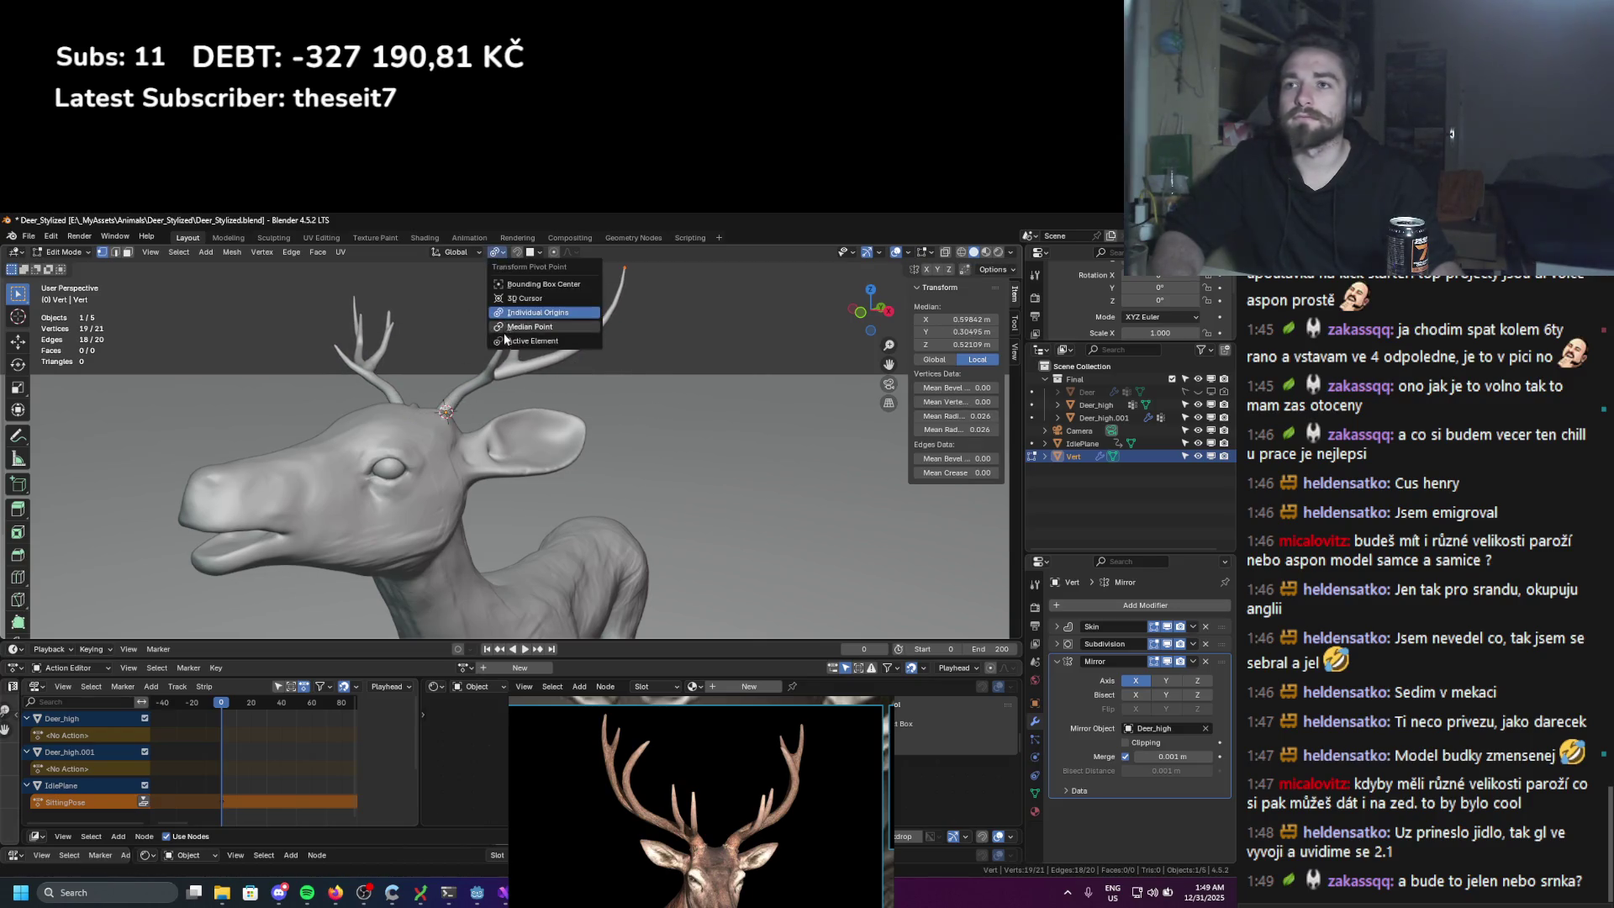
pyautogui.click(538, 333)
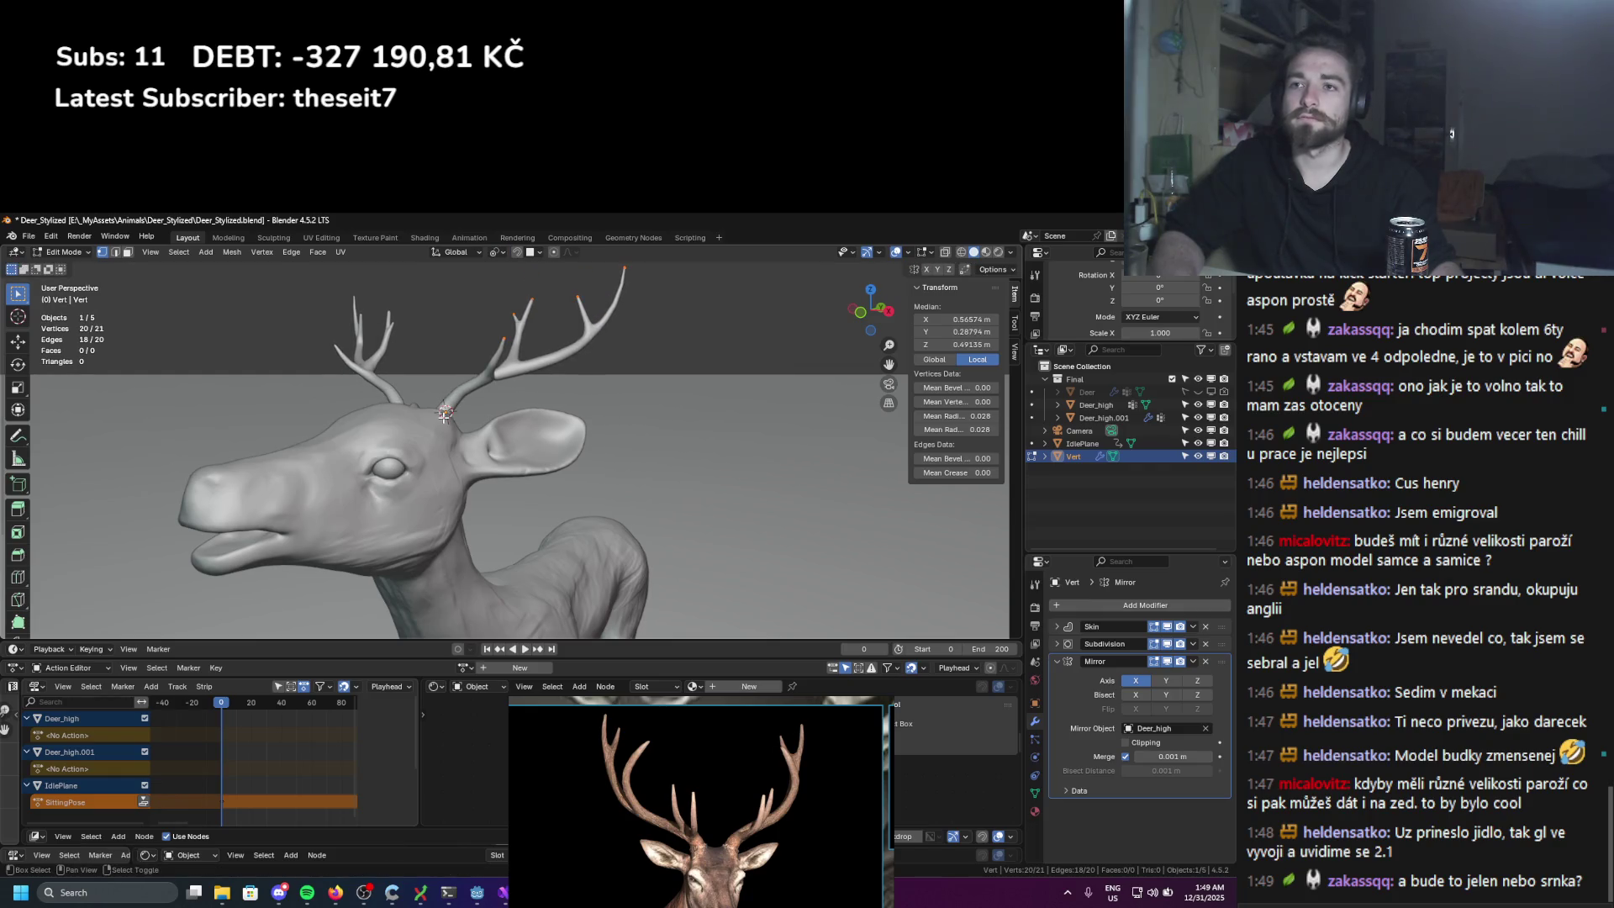
pyautogui.press('s')
pyautogui.click(619, 412)
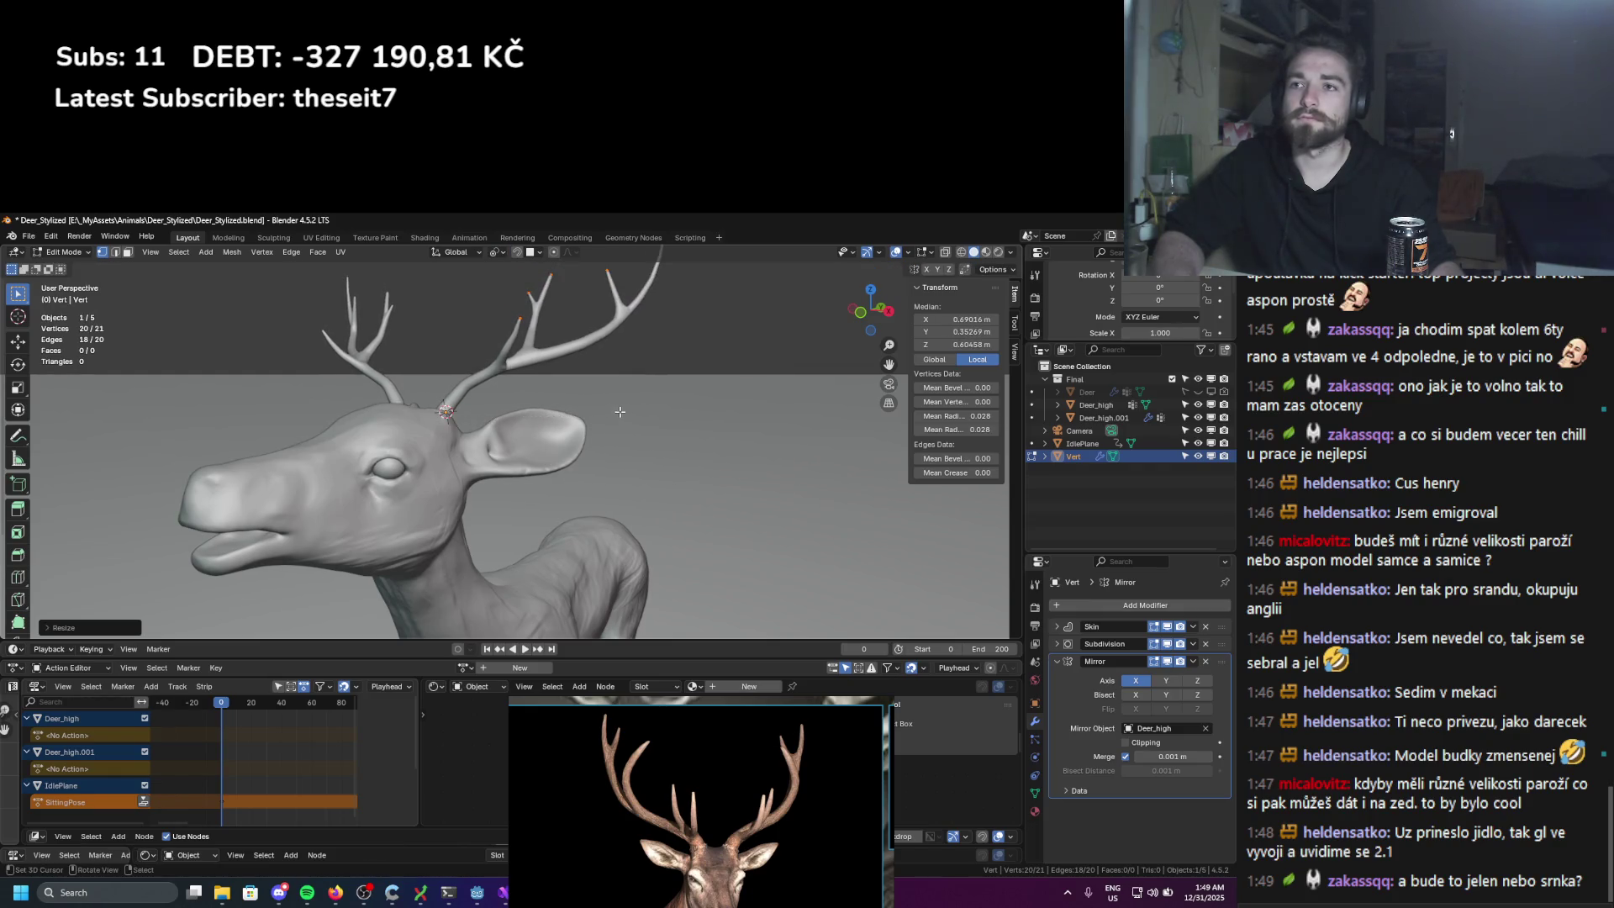
pyautogui.press('a')
pyautogui.press('s')
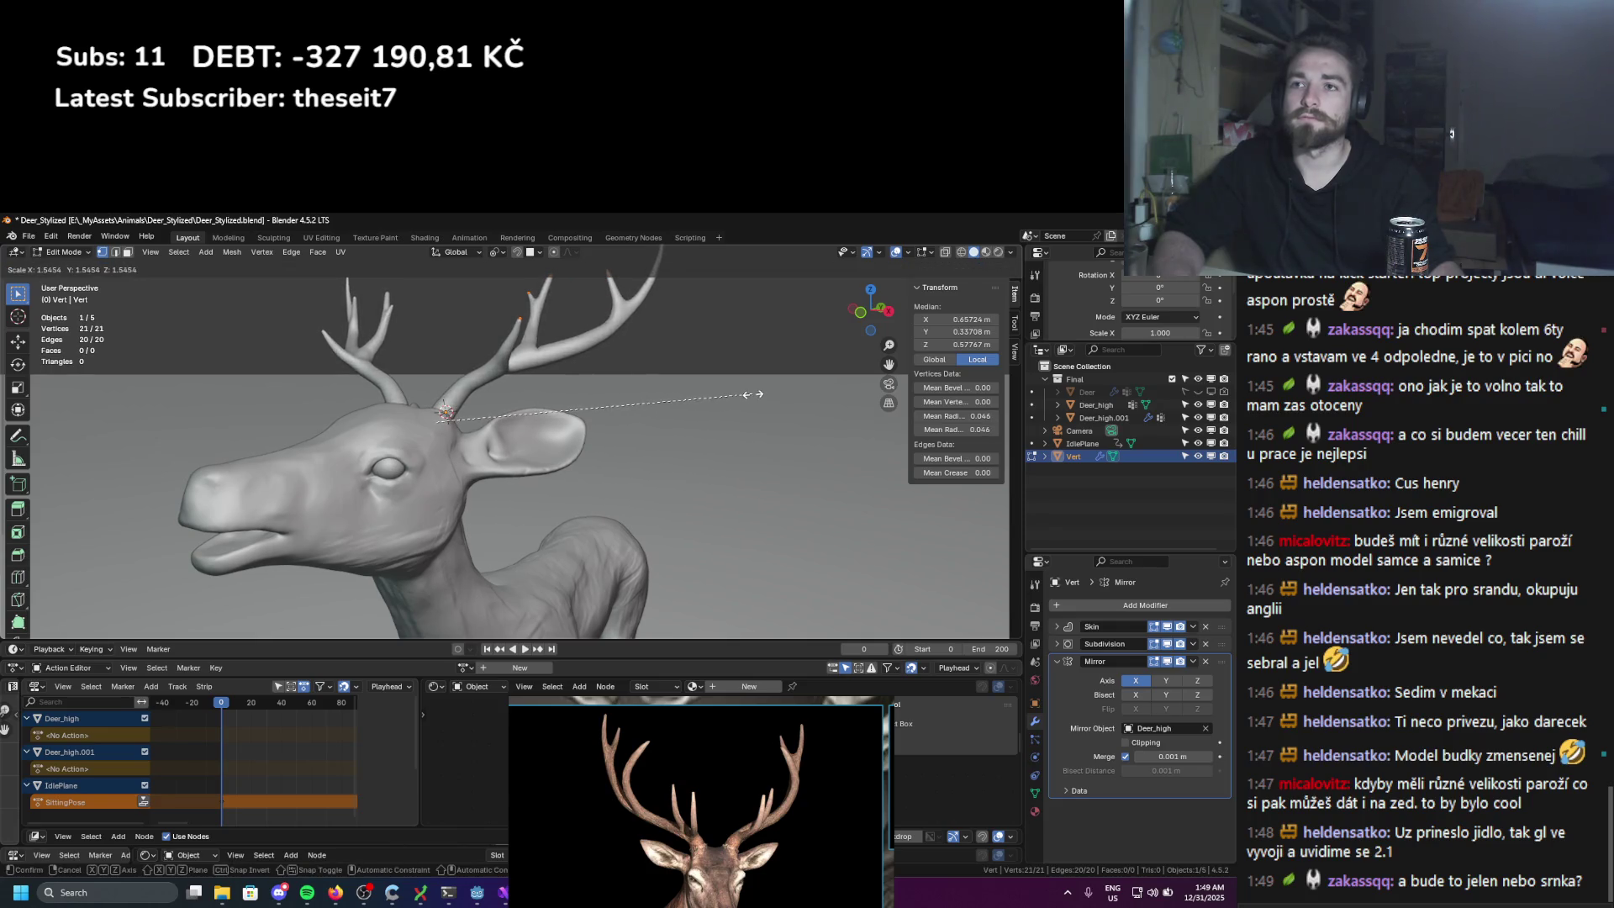
pyautogui.click(756, 395)
# Step: Rotate the antlers to a slight tilt and return to Object Mode
pyautogui.scroll(-6, 504, 437)
pyautogui.moveTo(504, 446); pyautogui.dragTo(411, 437, button='middle')
pyautogui.scroll(8, 404, 436)
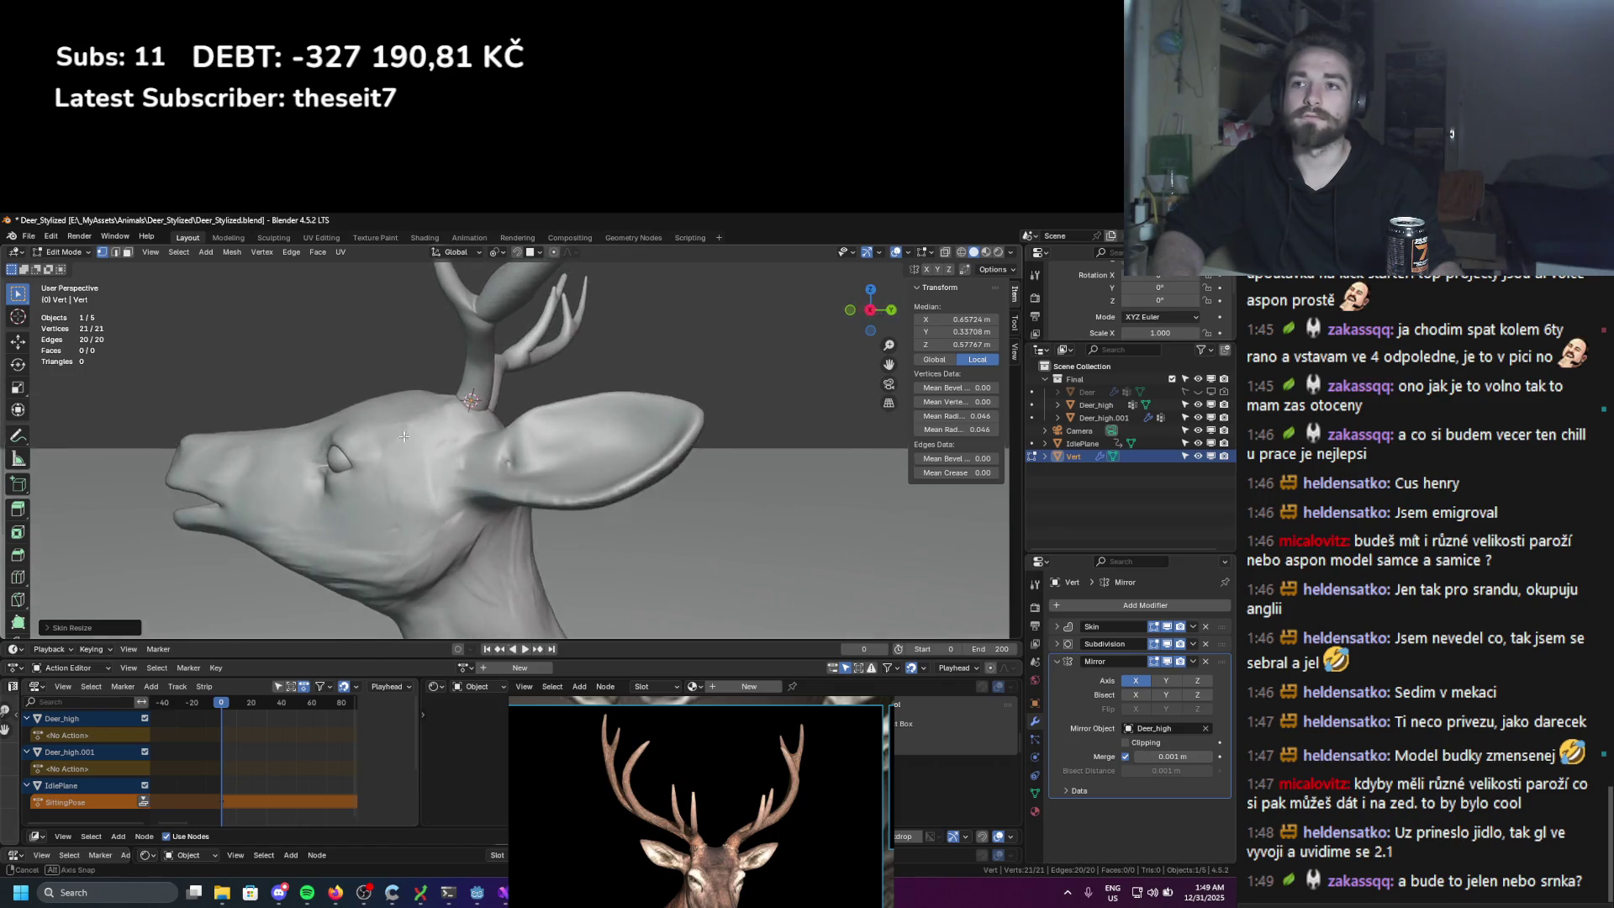
pyautogui.scroll(-4, 403, 436)
pyautogui.moveTo(404, 436); pyautogui.dragTo(538, 425, button='middle')
pyautogui.press('r')
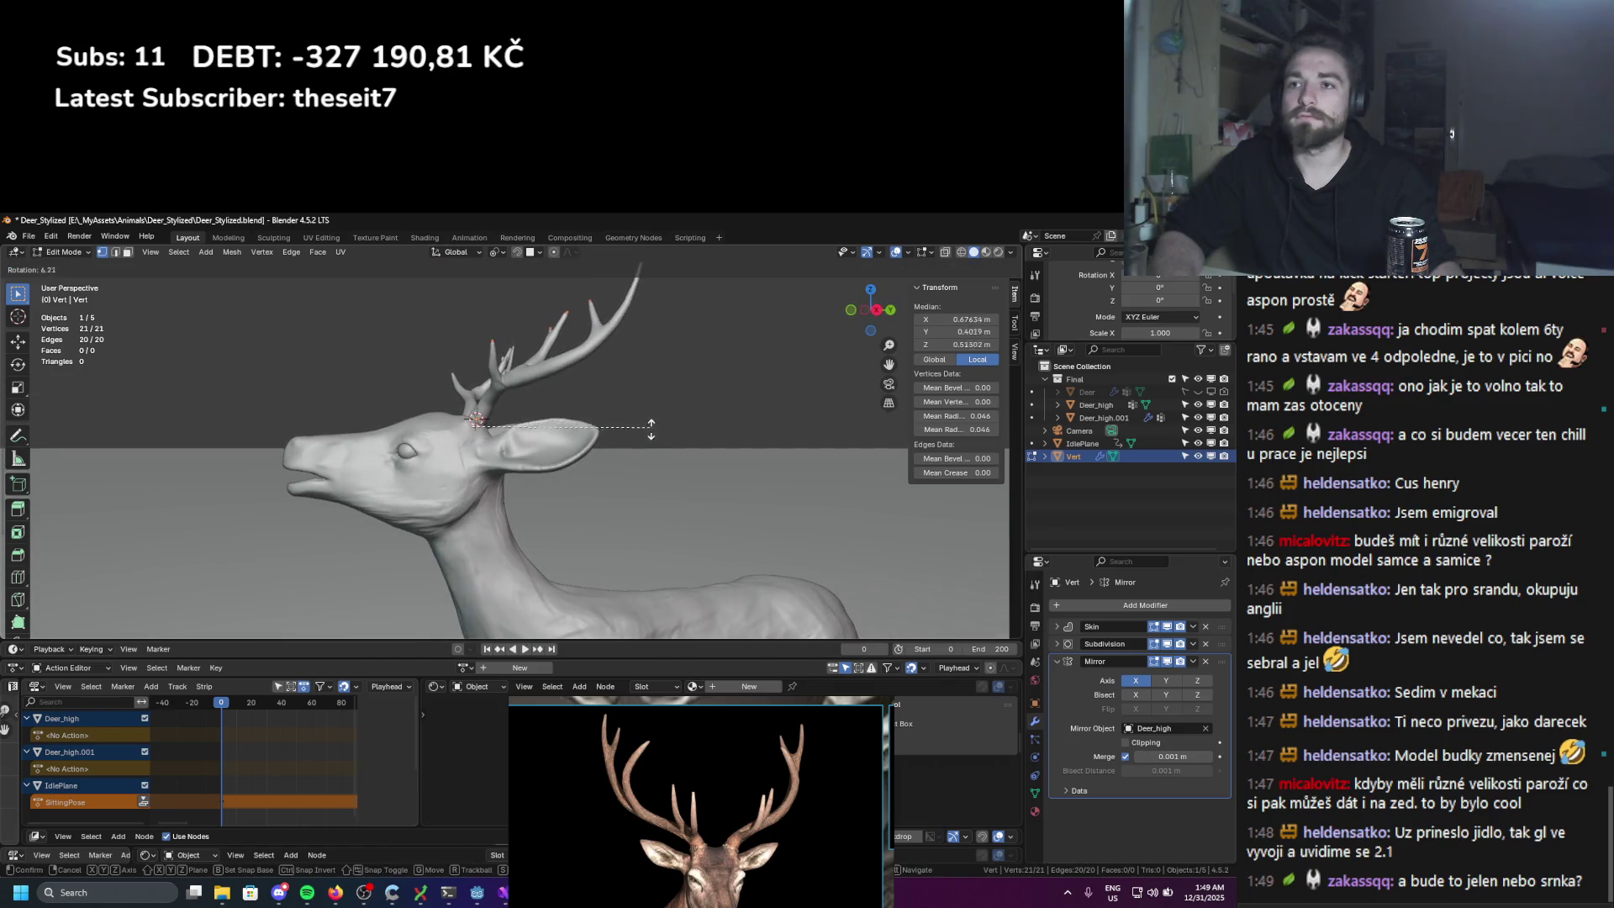
pyautogui.click(651, 428)
pyautogui.moveTo(650, 428); pyautogui.dragTo(698, 414, button='middle')
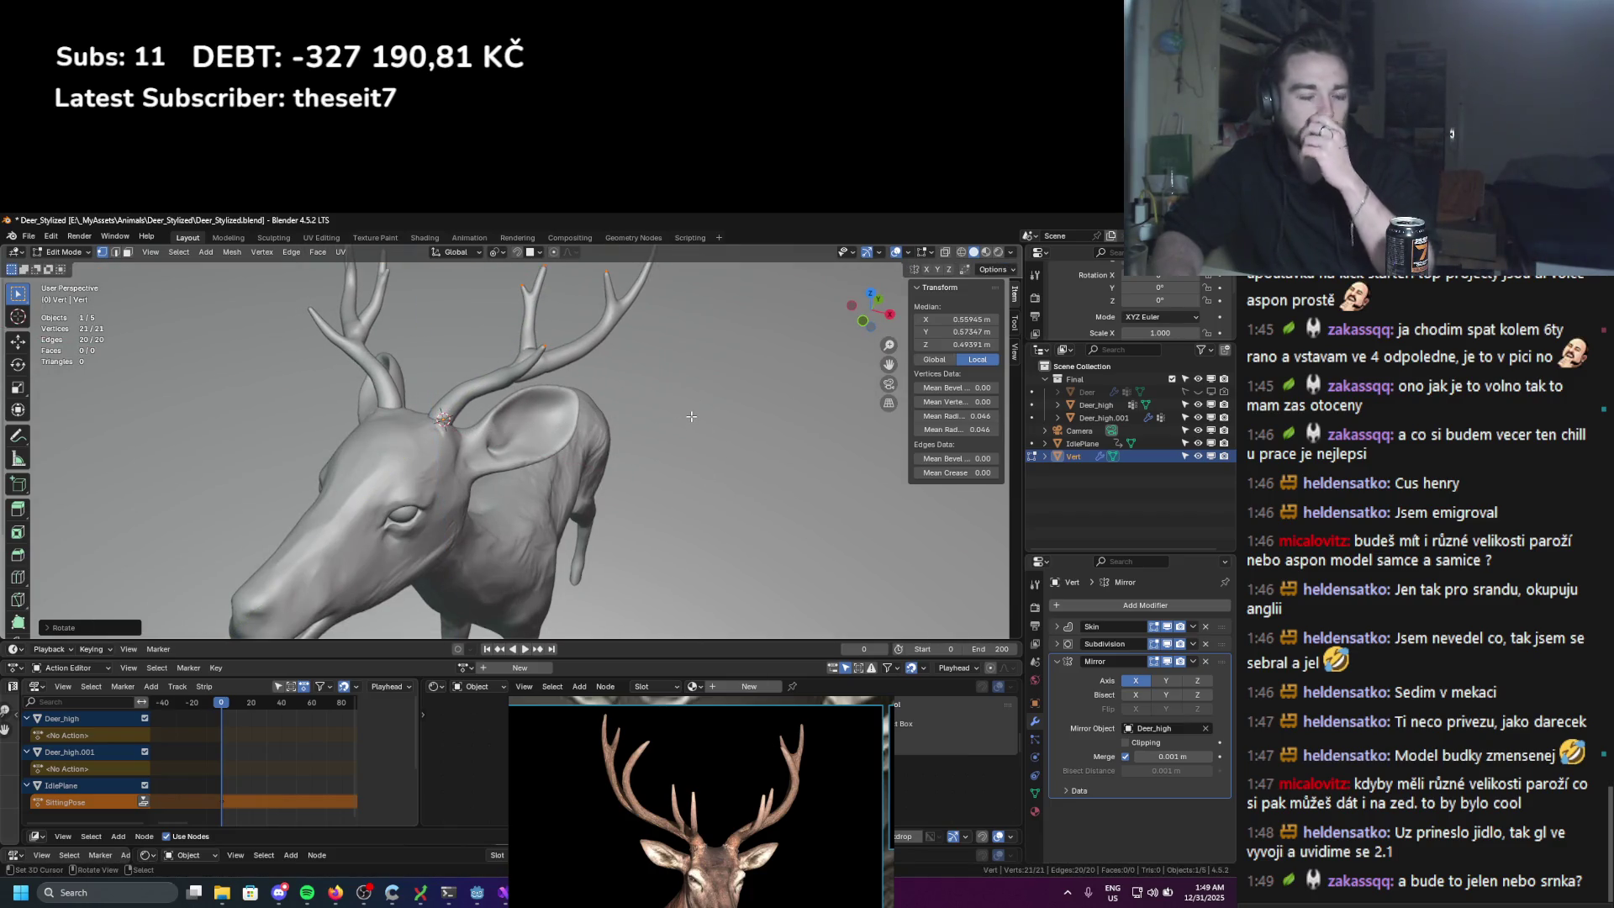
pyautogui.press('Tab')
pyautogui.moveTo(691, 416); pyautogui.dragTo(589, 386, button='middle')
pyautogui.scroll(-3, 589, 386)
pyautogui.scroll(3, 538, 370)
# Step: Return to Edit Mode on the antler and cancel an accidental rotation
pyautogui.scroll(-1, 532, 368)
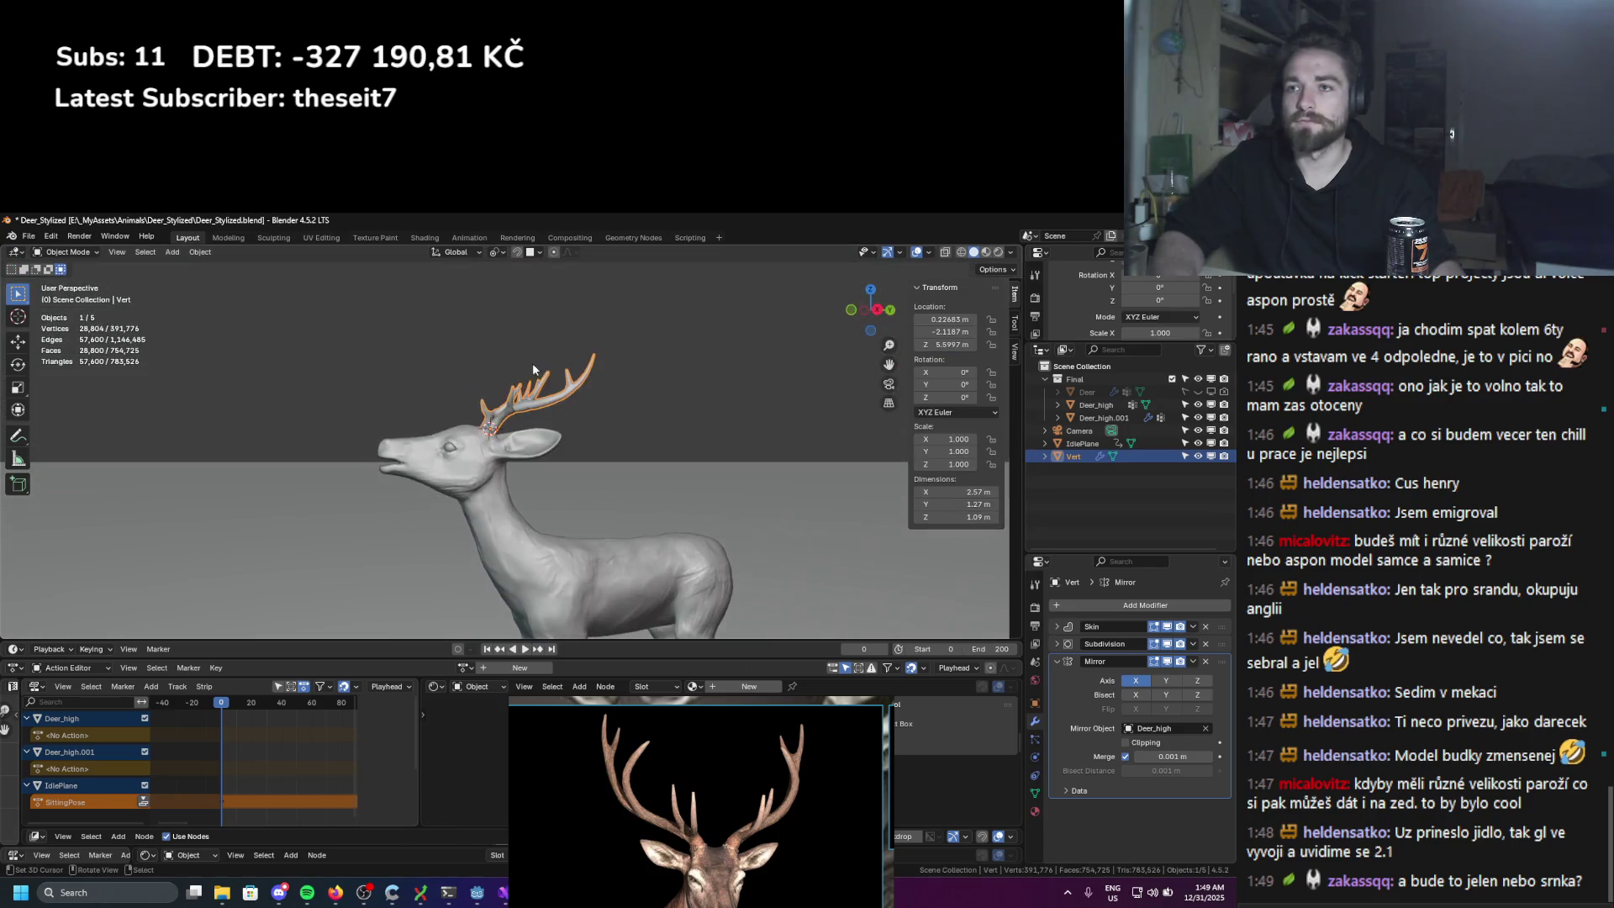
pyautogui.press('Tab')
pyautogui.scroll(5, 602, 385)
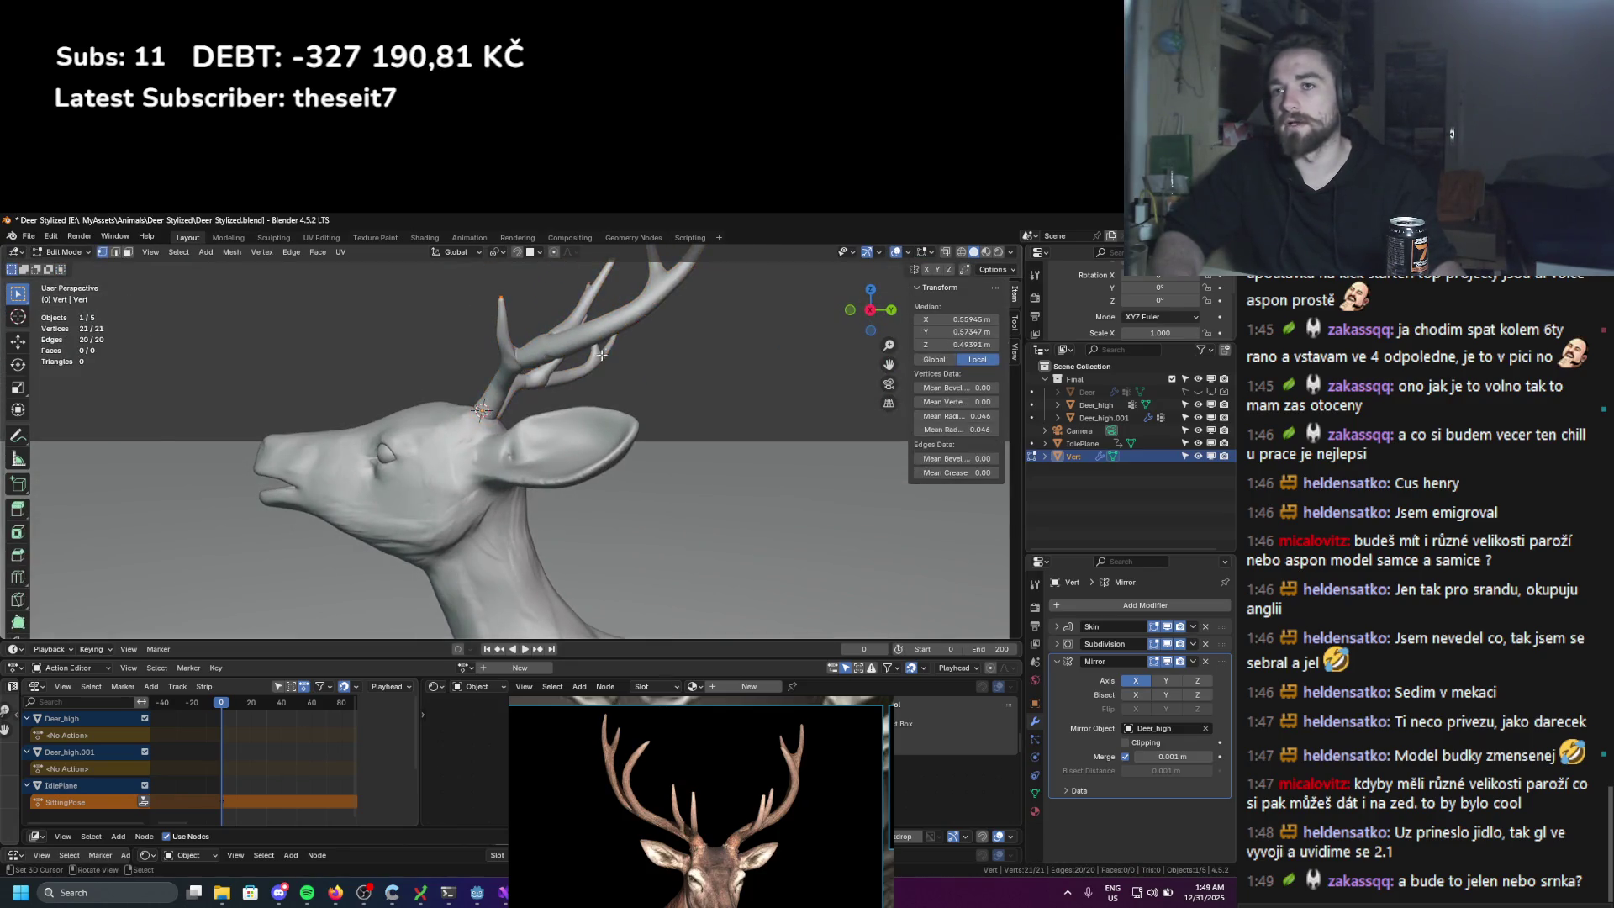
pyautogui.press('r')
pyautogui.moveTo(602, 362); pyautogui.dragTo(644, 398, button='middle')
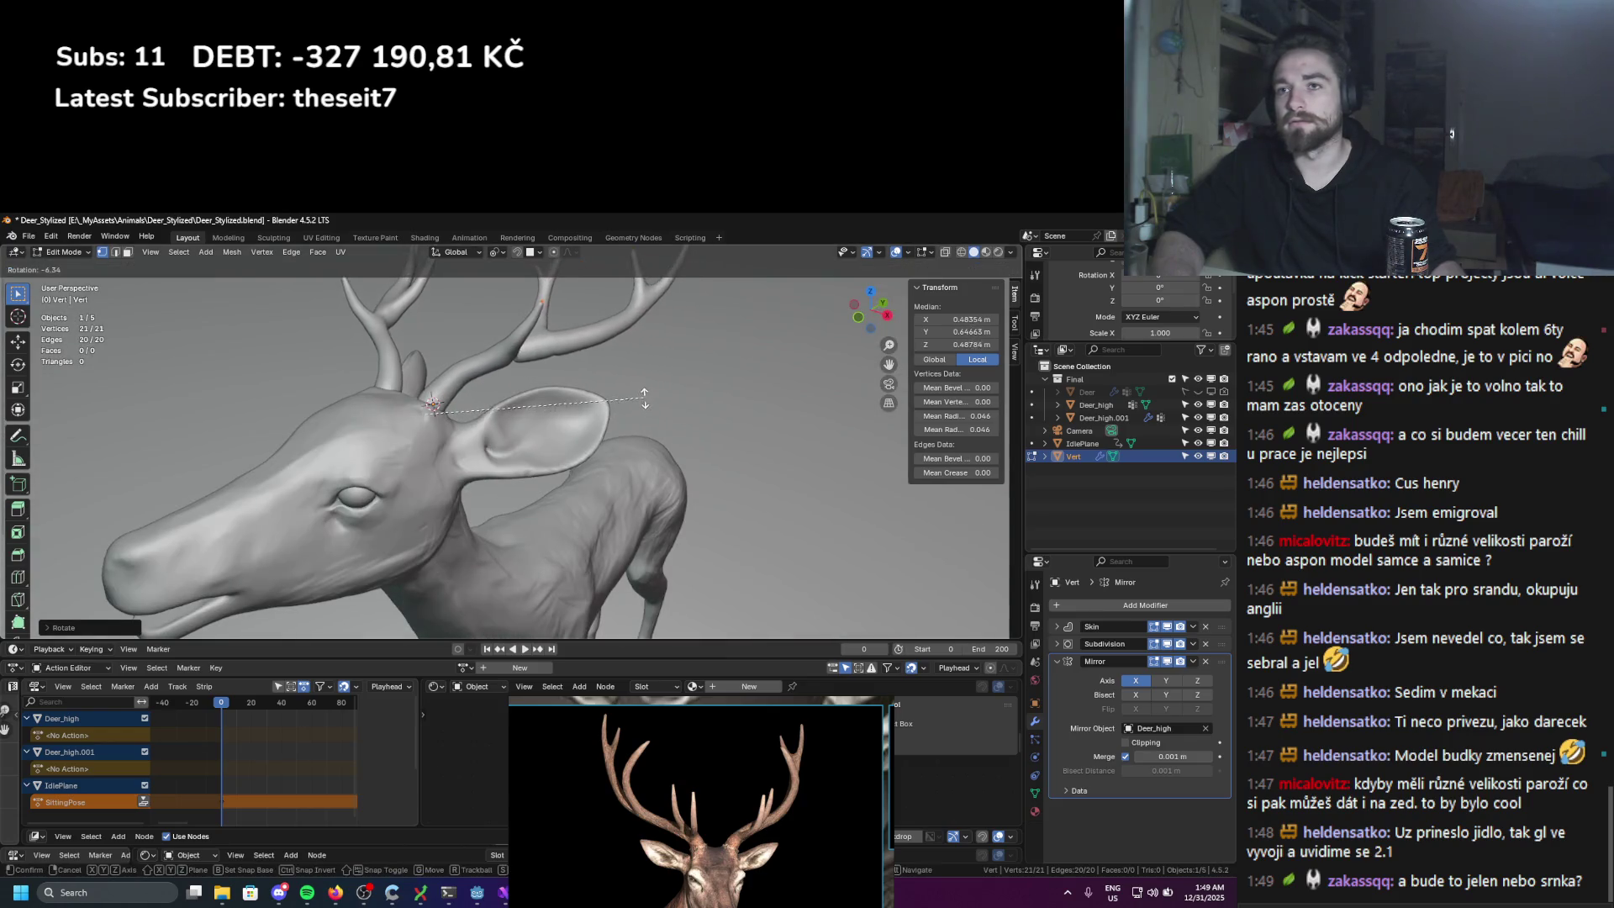
pyautogui.rightClick(644, 398)
# Step: Thin the antler base vertex by scaling and shrinking its skin radius
pyautogui.click(433, 405)
pyautogui.press('s')
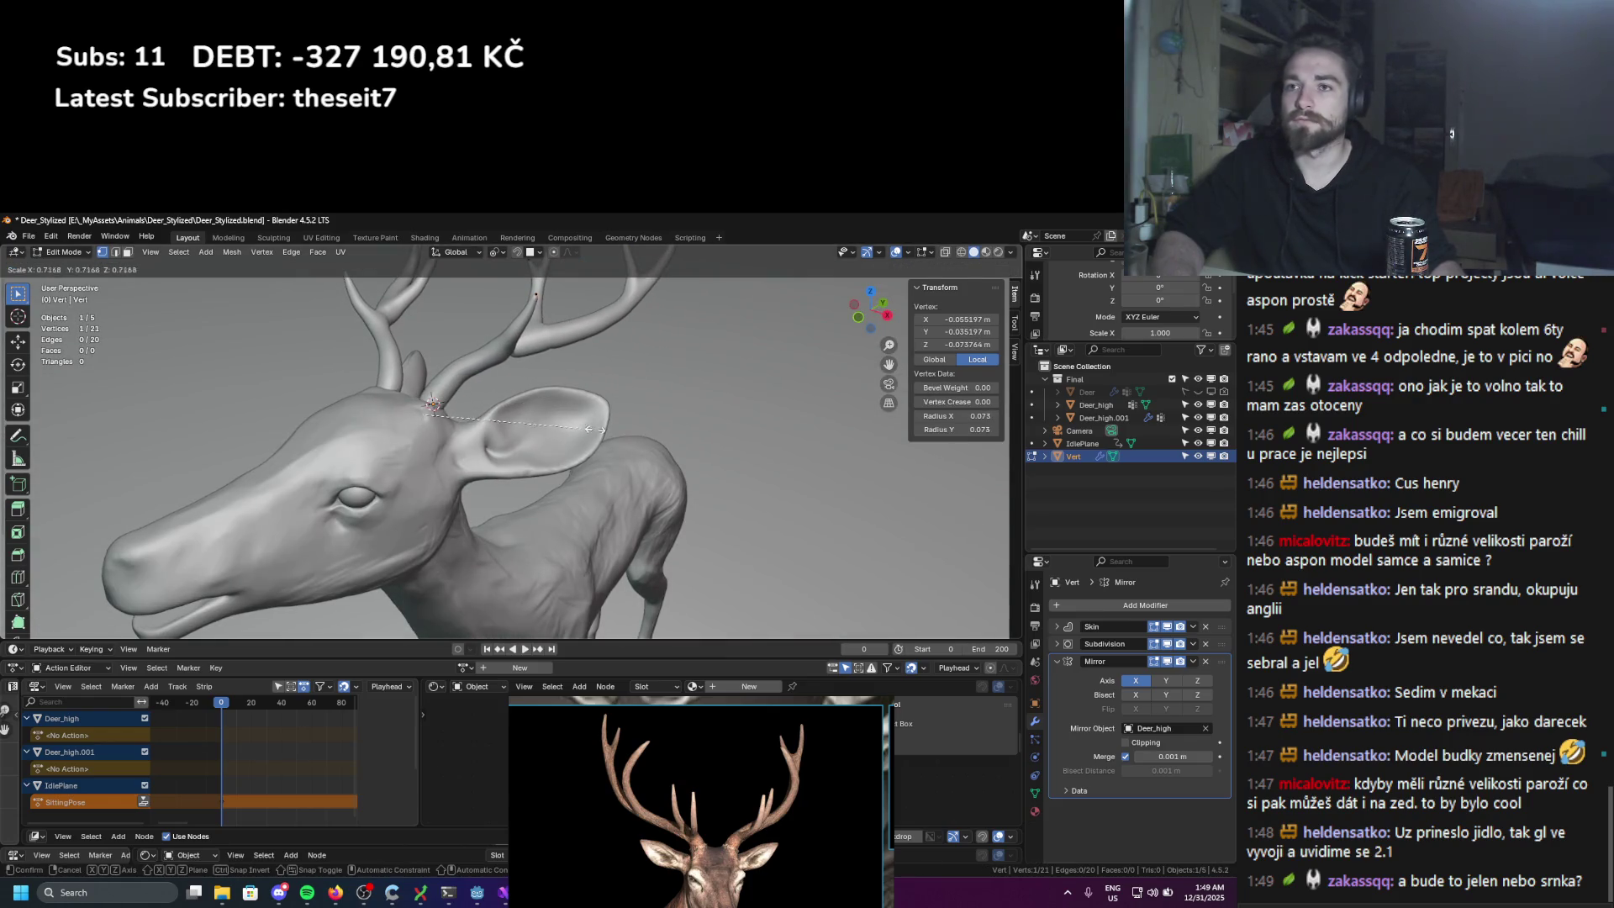
pyautogui.click(452, 405)
pyautogui.hotkey('ctrl', 'a')
pyautogui.click(487, 386)
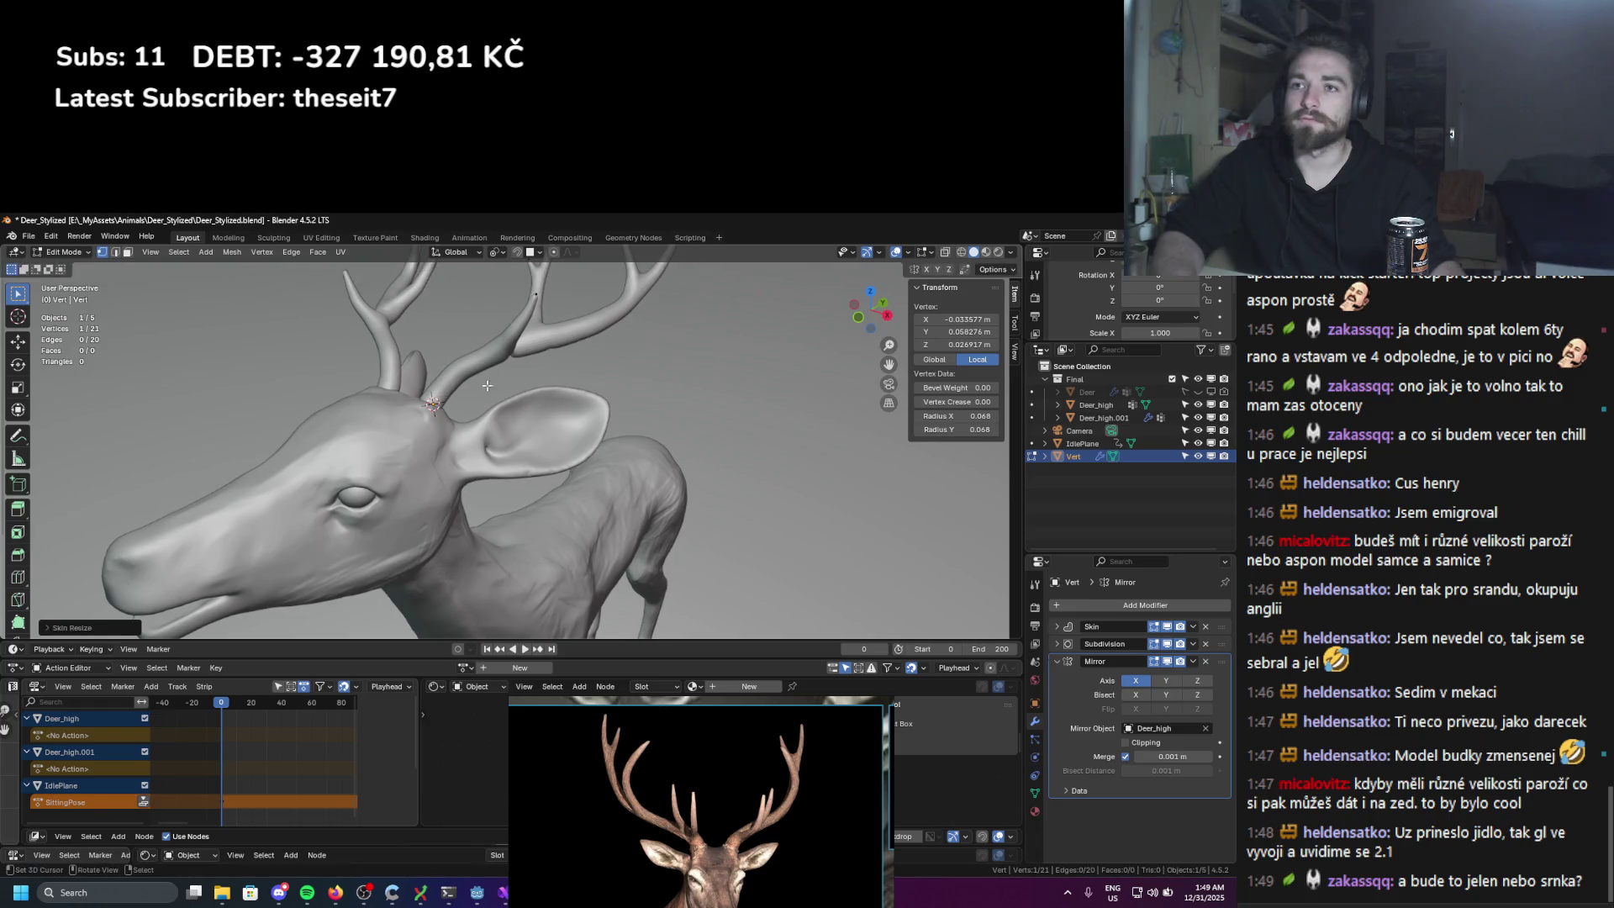
pyautogui.moveTo(582, 391); pyautogui.dragTo(603, 380, button='middle')
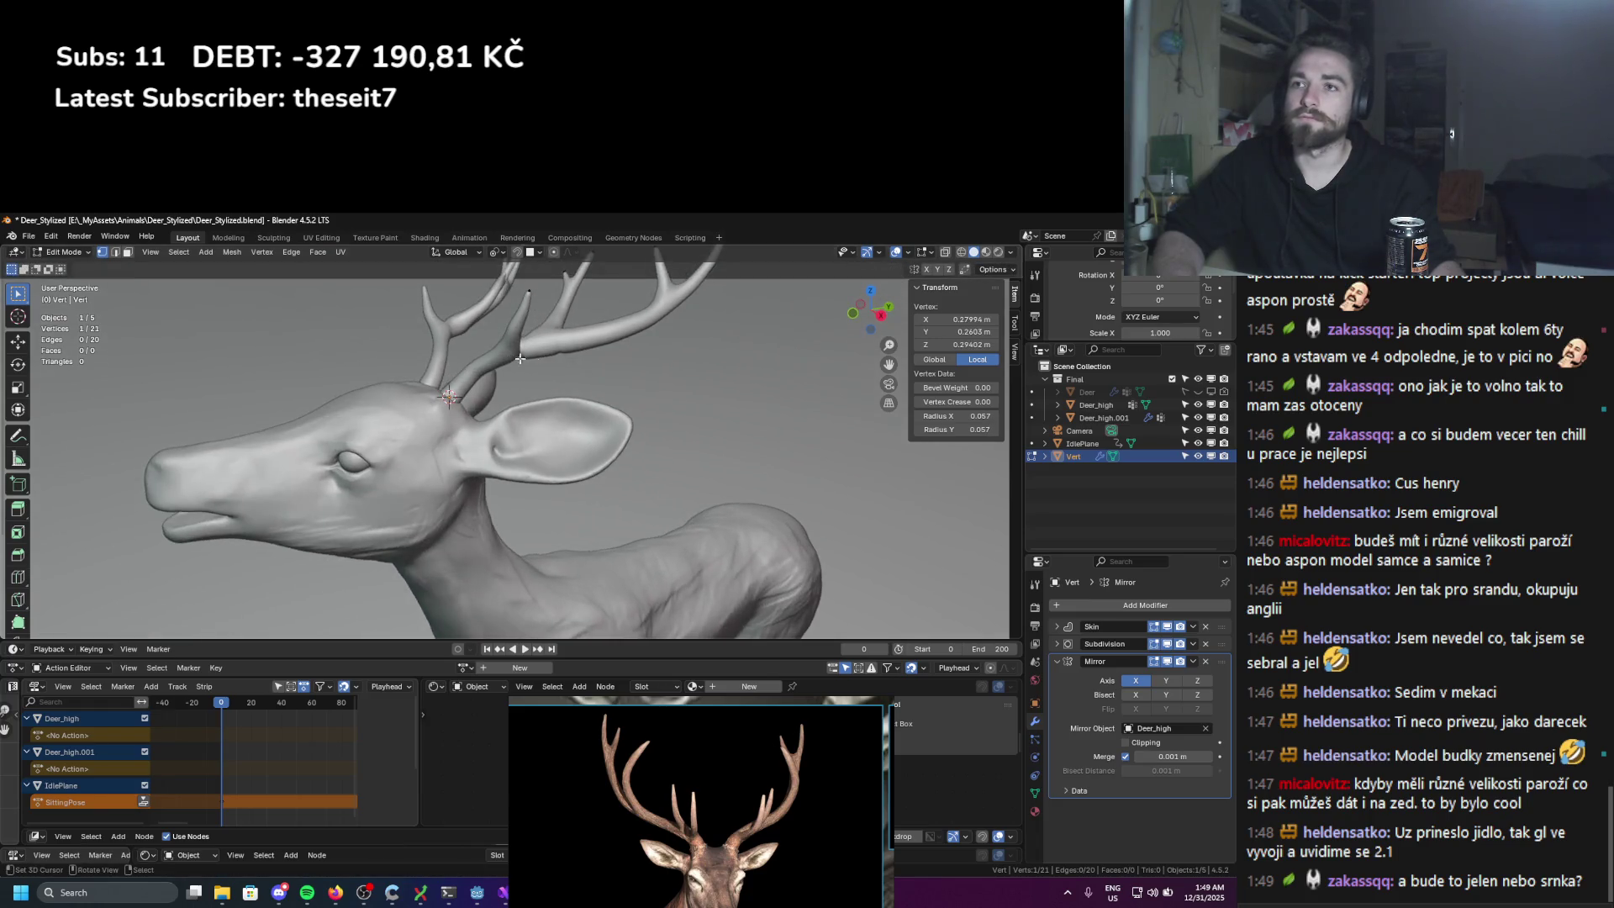
pyautogui.hotkey('ctrl', 'a')
pyautogui.click(617, 378)
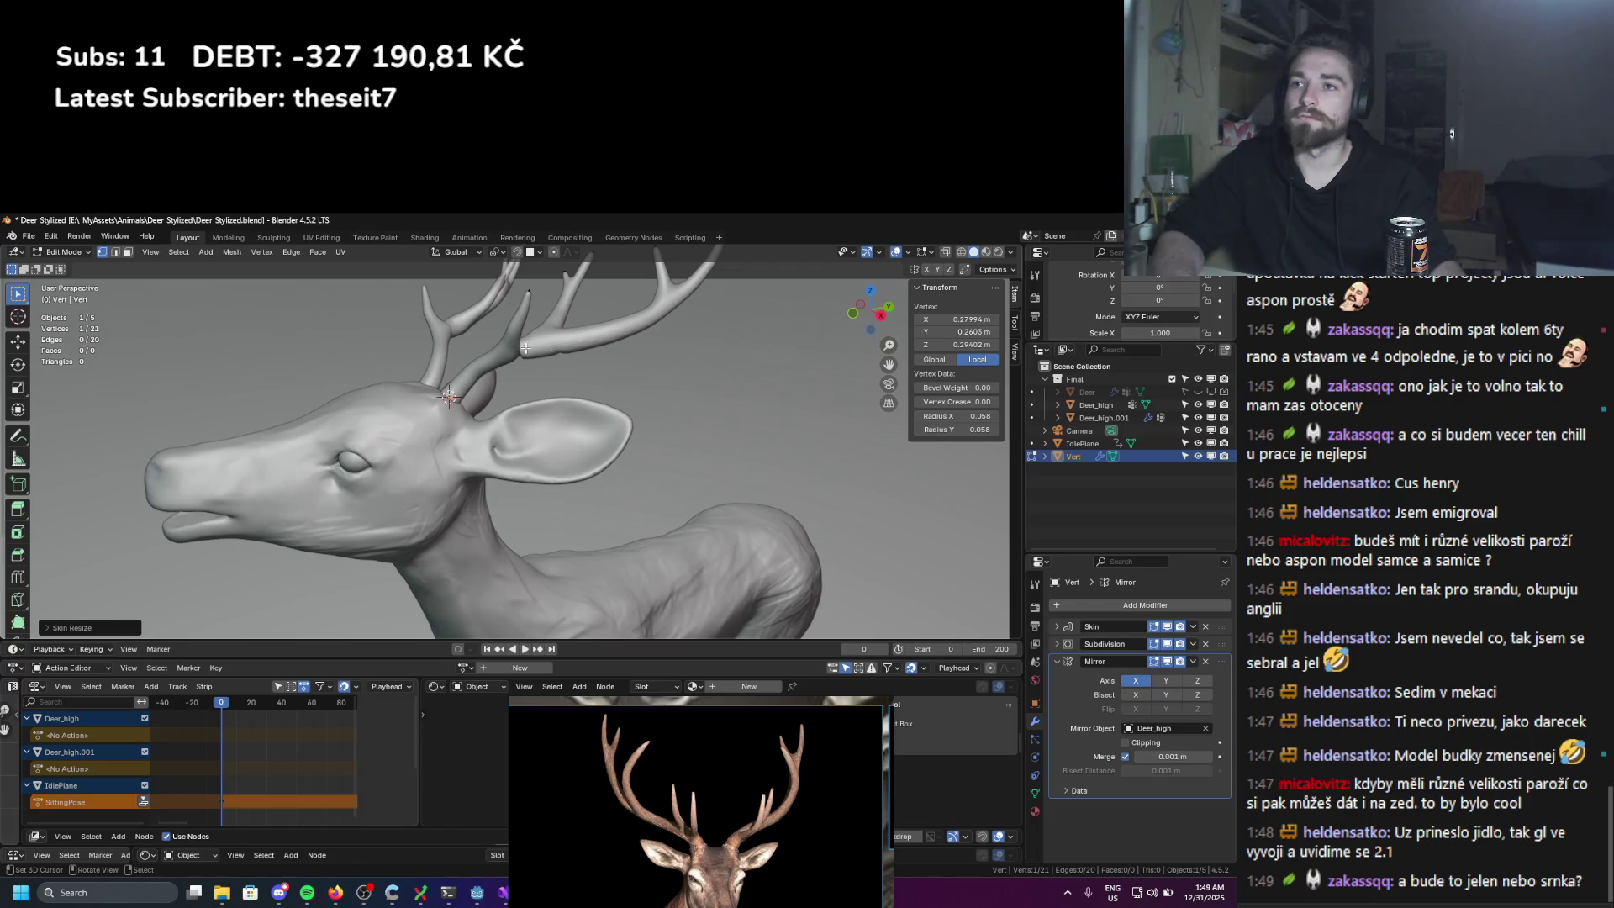
# Step: Move an antler branch vertex and shrink its skin radius to 0.056
pyautogui.press('g')
pyautogui.moveTo(538, 369); pyautogui.dragTo(553, 367, button='middle')
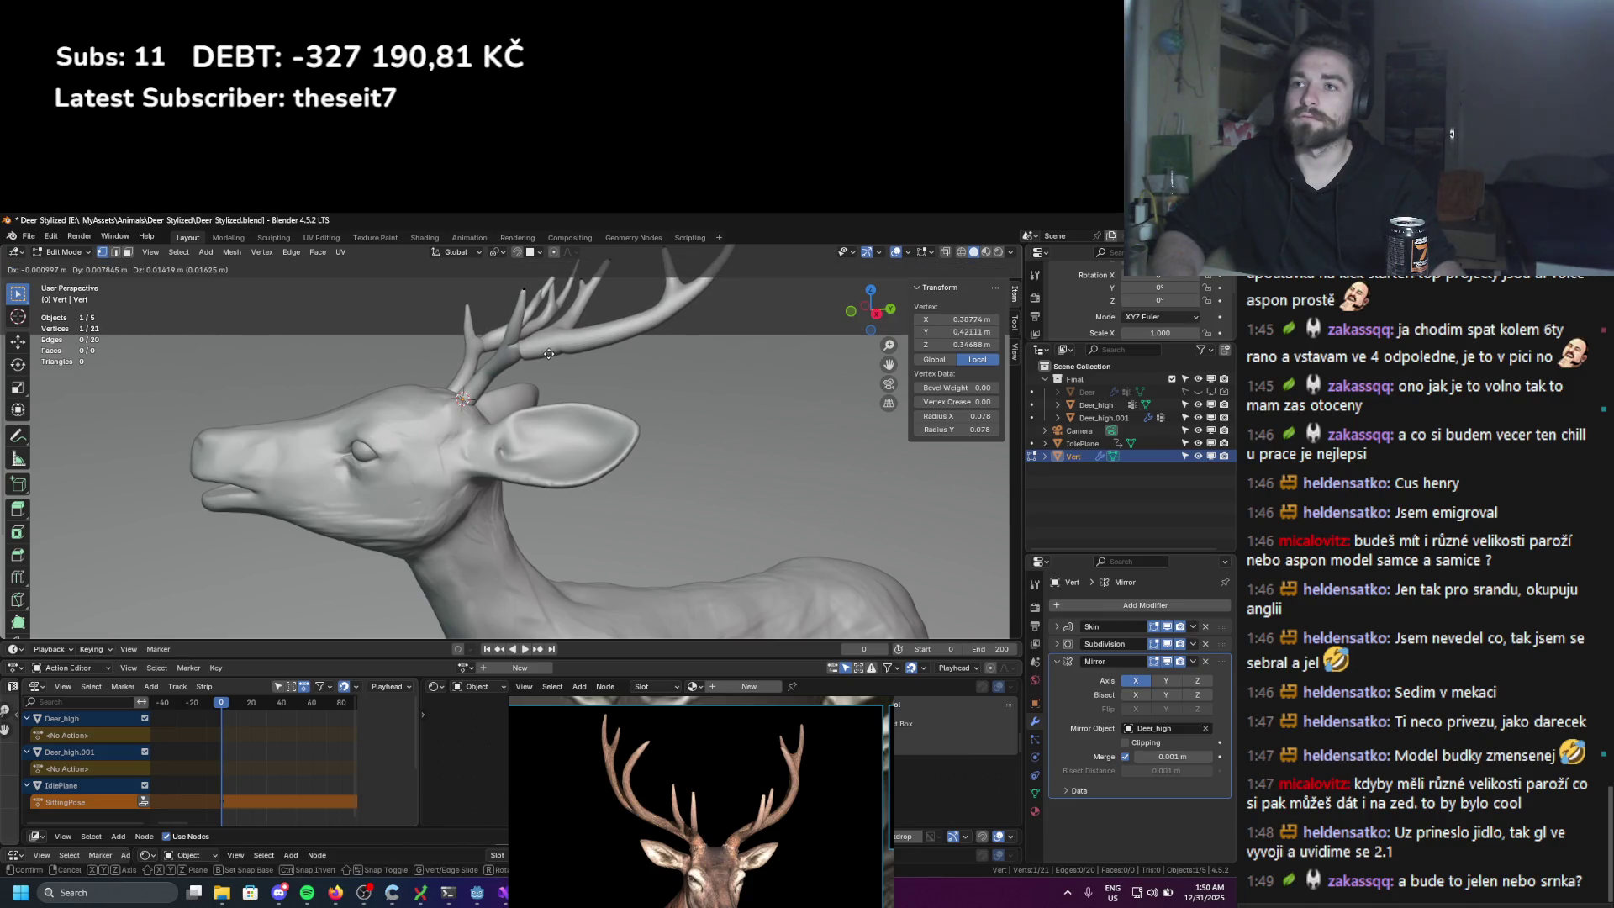
pyautogui.click(554, 346)
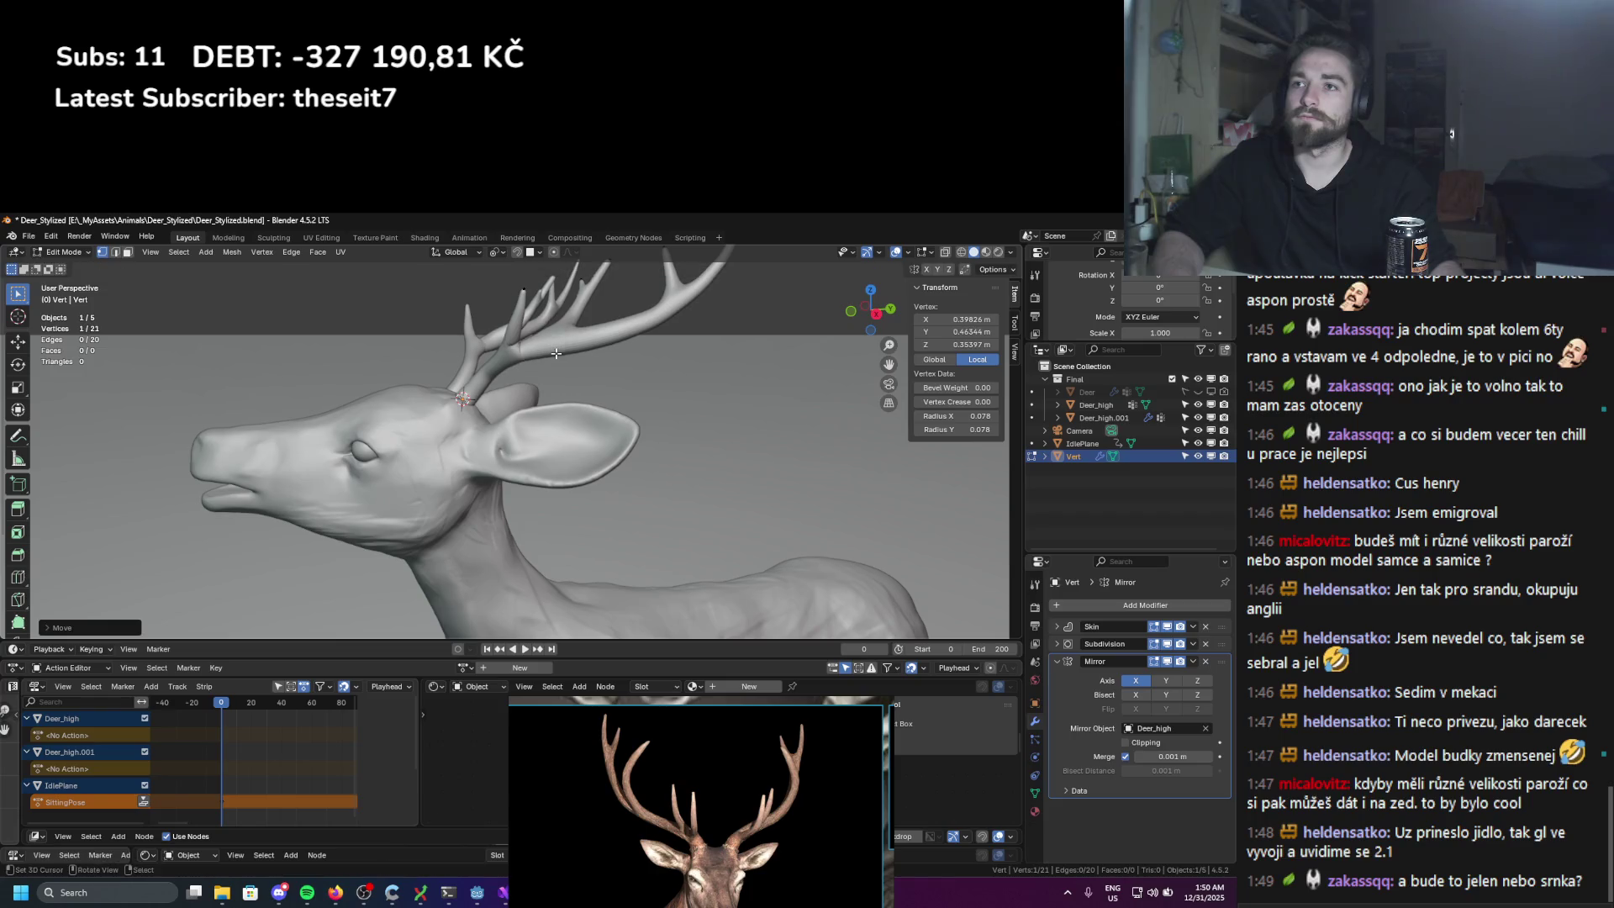
pyautogui.press('s')
pyautogui.click(609, 358)
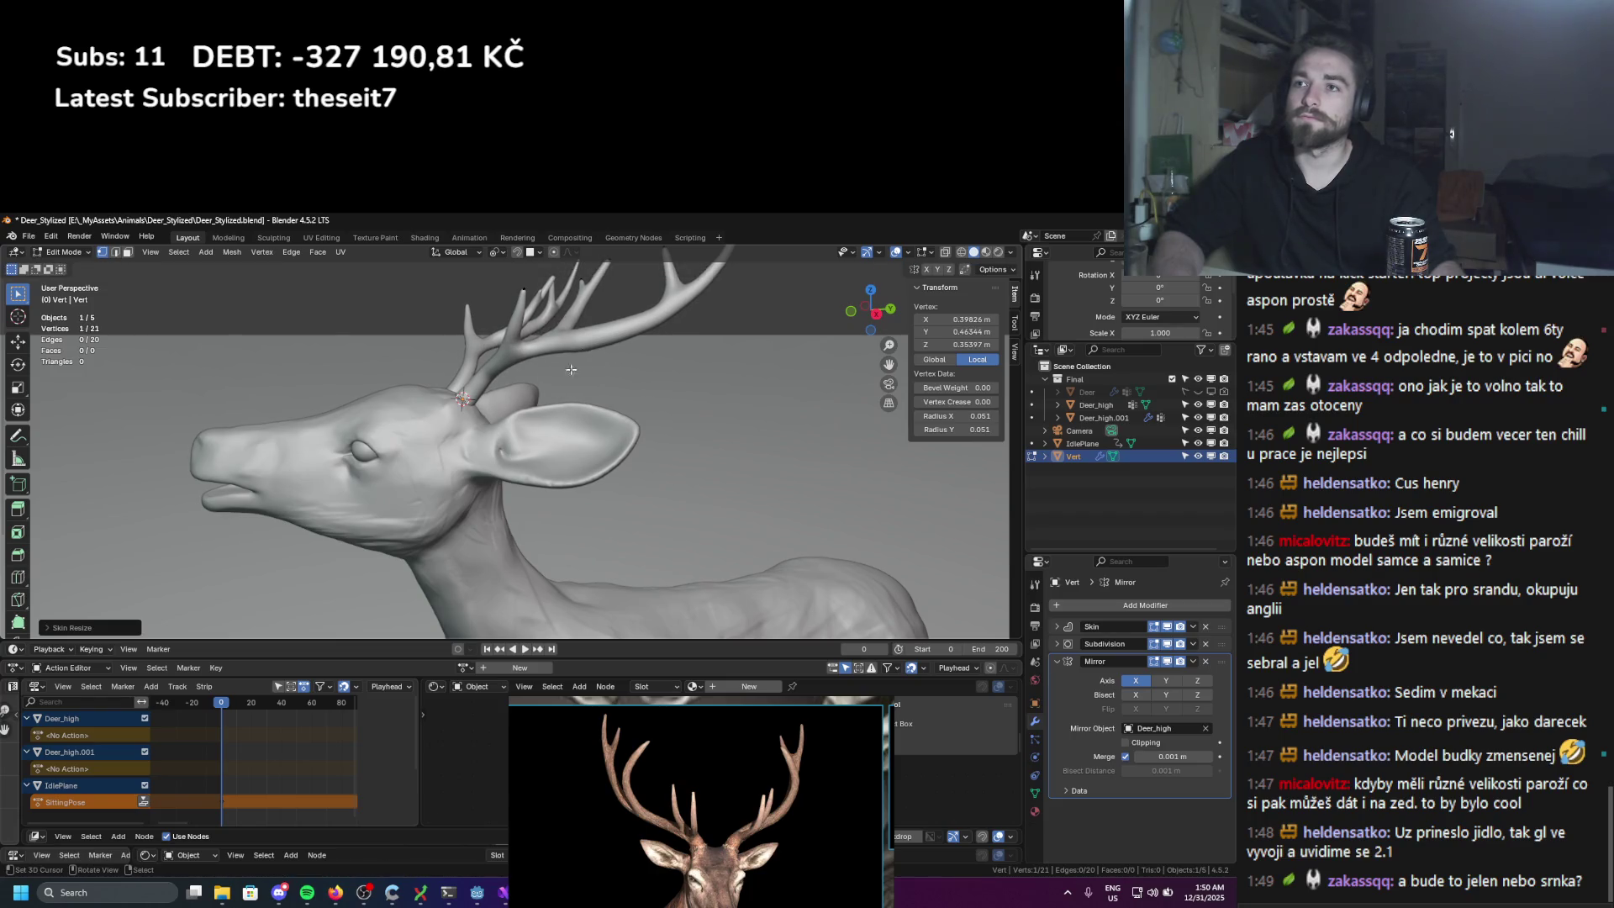
pyautogui.moveTo(609, 358); pyautogui.dragTo(566, 362, button='middle')
pyautogui.hotkey('ctrl', 'a')
pyautogui.click(616, 368)
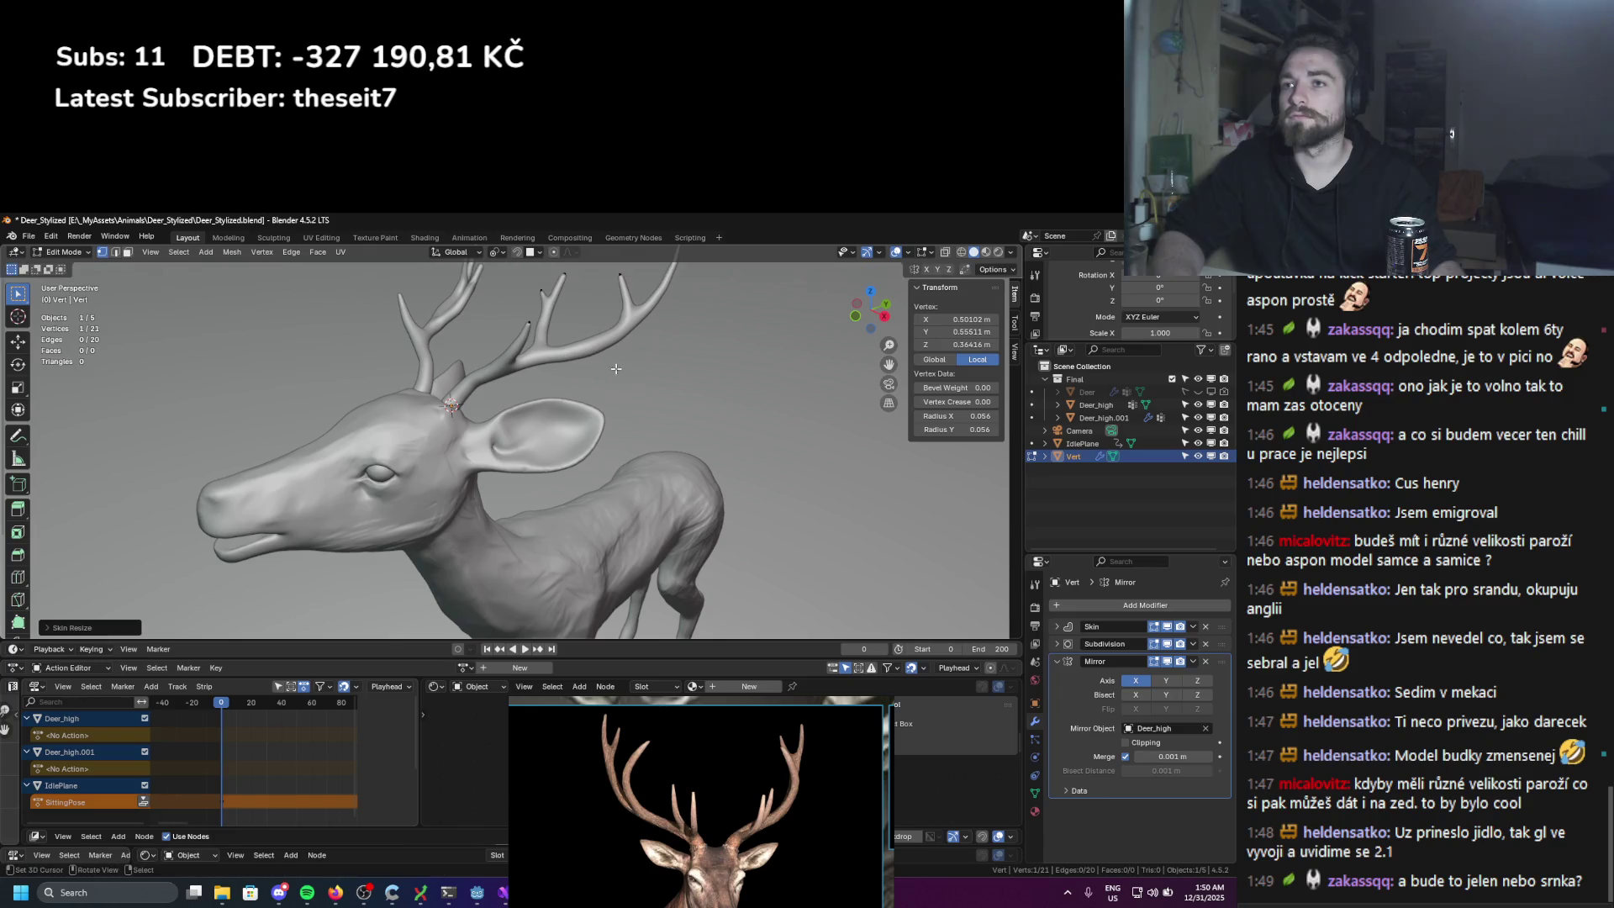
# Step: Leave Edit Mode, check the antlers, and select the IdlePlane object
pyautogui.press('Tab')
pyautogui.scroll(-4, 626, 356)
pyautogui.moveTo(625, 356)
pyautogui.mouseDown(button='middle')
pyautogui.moveTo(646, 360)
pyautogui.moveTo(525, 400)
pyautogui.moveTo(618, 426)
pyautogui.moveTo(537, 403)
pyautogui.mouseUp(button='middle')
pyautogui.click(619, 427)
# Step: Scale the antler object up to about 1.262
pyautogui.click(588, 346)
pyautogui.press('s')
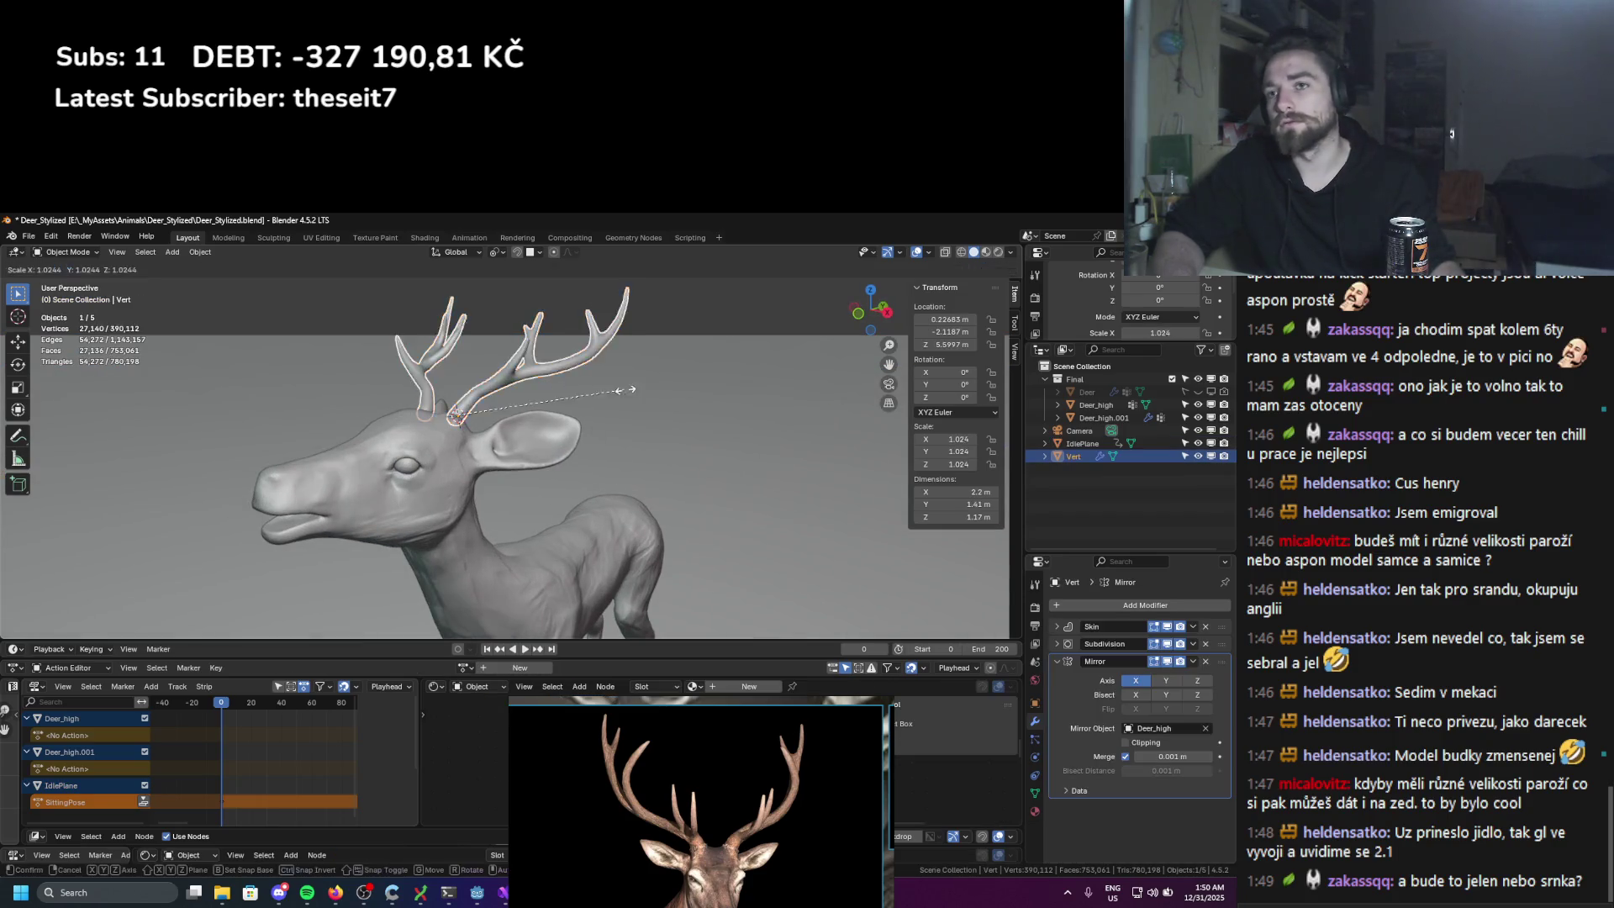
pyautogui.click(664, 383)
pyautogui.scroll(-4, 639, 404)
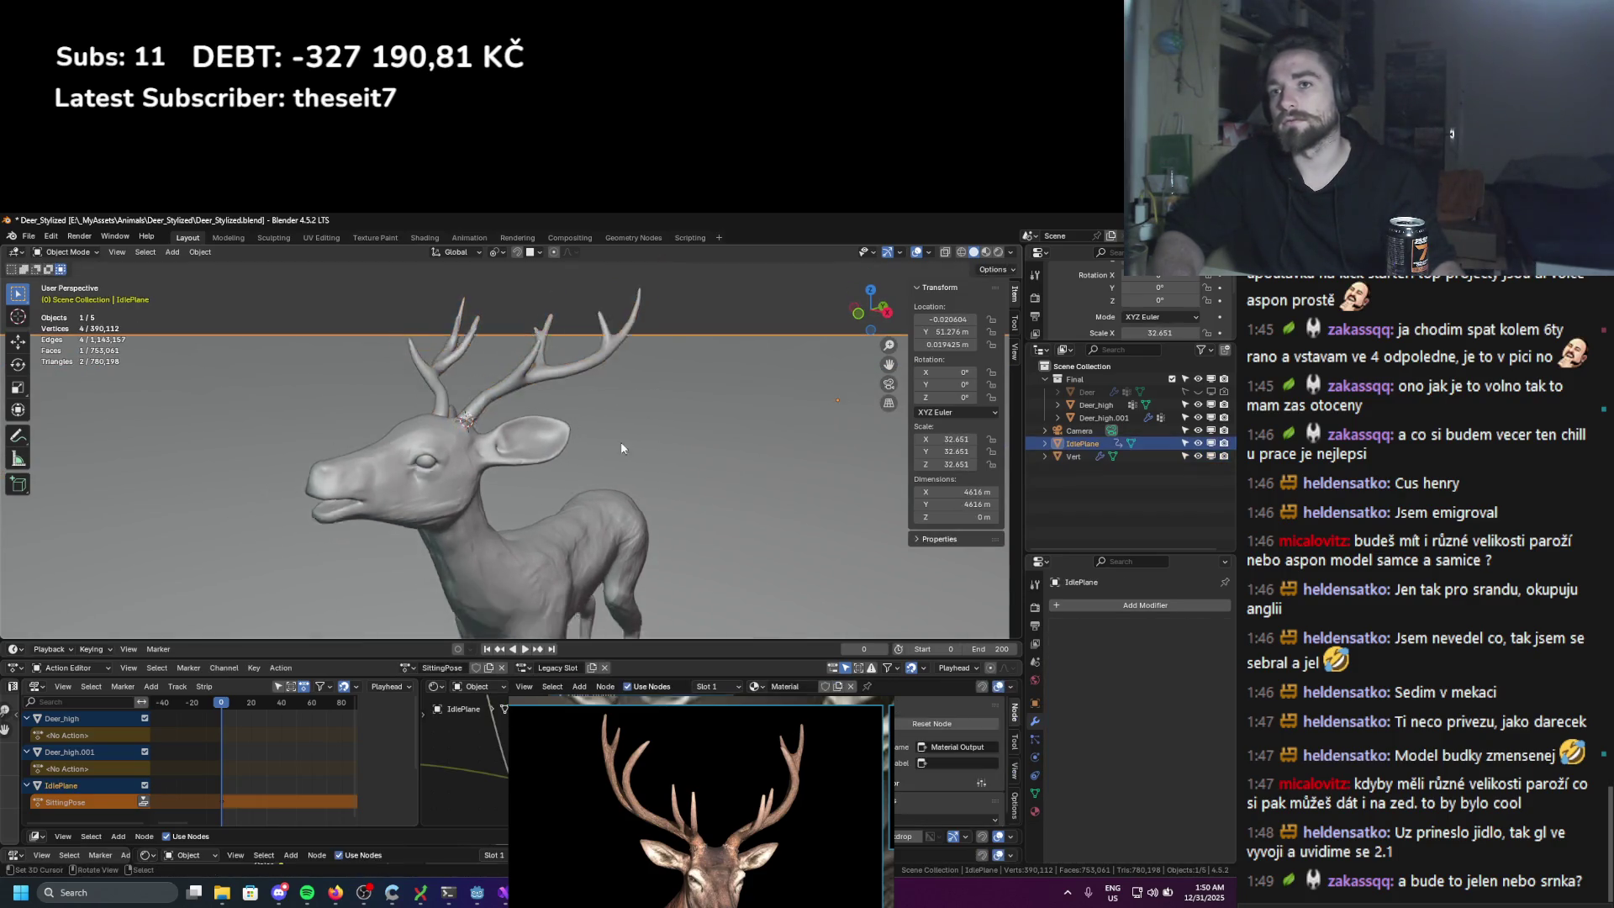
pyautogui.click(620, 441)
pyautogui.moveTo(620, 441)
pyautogui.mouseDown(button='middle')
pyautogui.moveTo(542, 452)
pyautogui.moveTo(526, 436)
pyautogui.moveTo(677, 446)
pyautogui.moveTo(682, 477)
pyautogui.moveTo(719, 469)
pyautogui.moveTo(627, 472)
pyautogui.moveTo(657, 455)
pyautogui.mouseUp(button='middle')
pyautogui.scroll(3, 719, 468)
pyautogui.scroll(3, 672, 471)
# Step: Reselect the antlers and rotate them on the deer's head
pyautogui.click(526, 339)
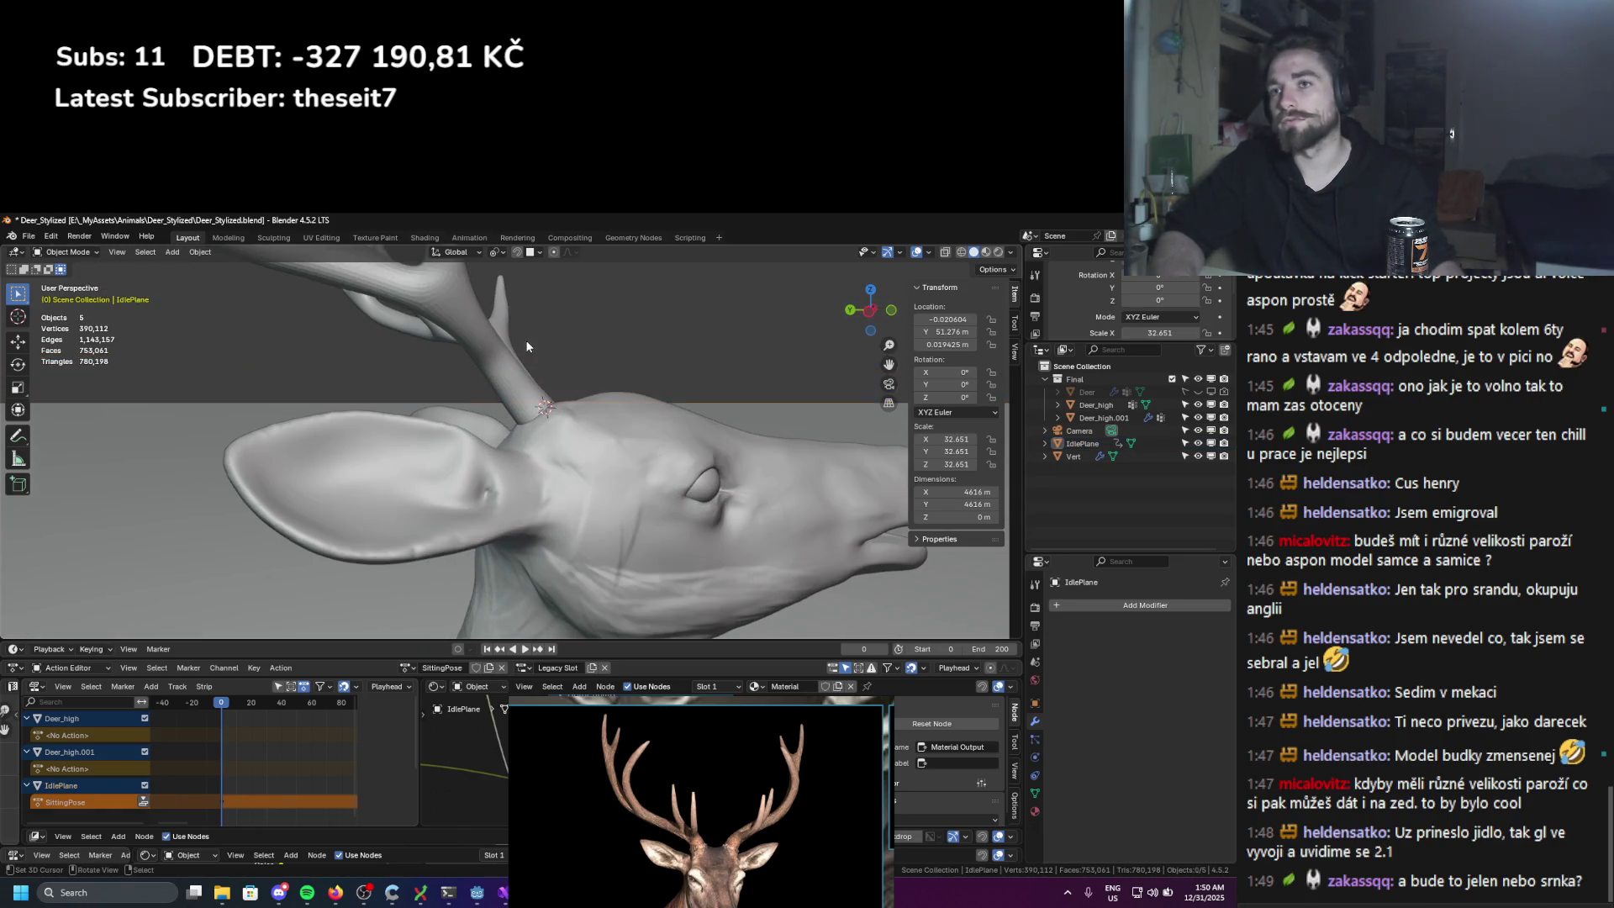
pyautogui.moveTo(526, 340); pyautogui.dragTo(513, 335, button='middle')
pyautogui.press('r')
pyautogui.click(672, 390)
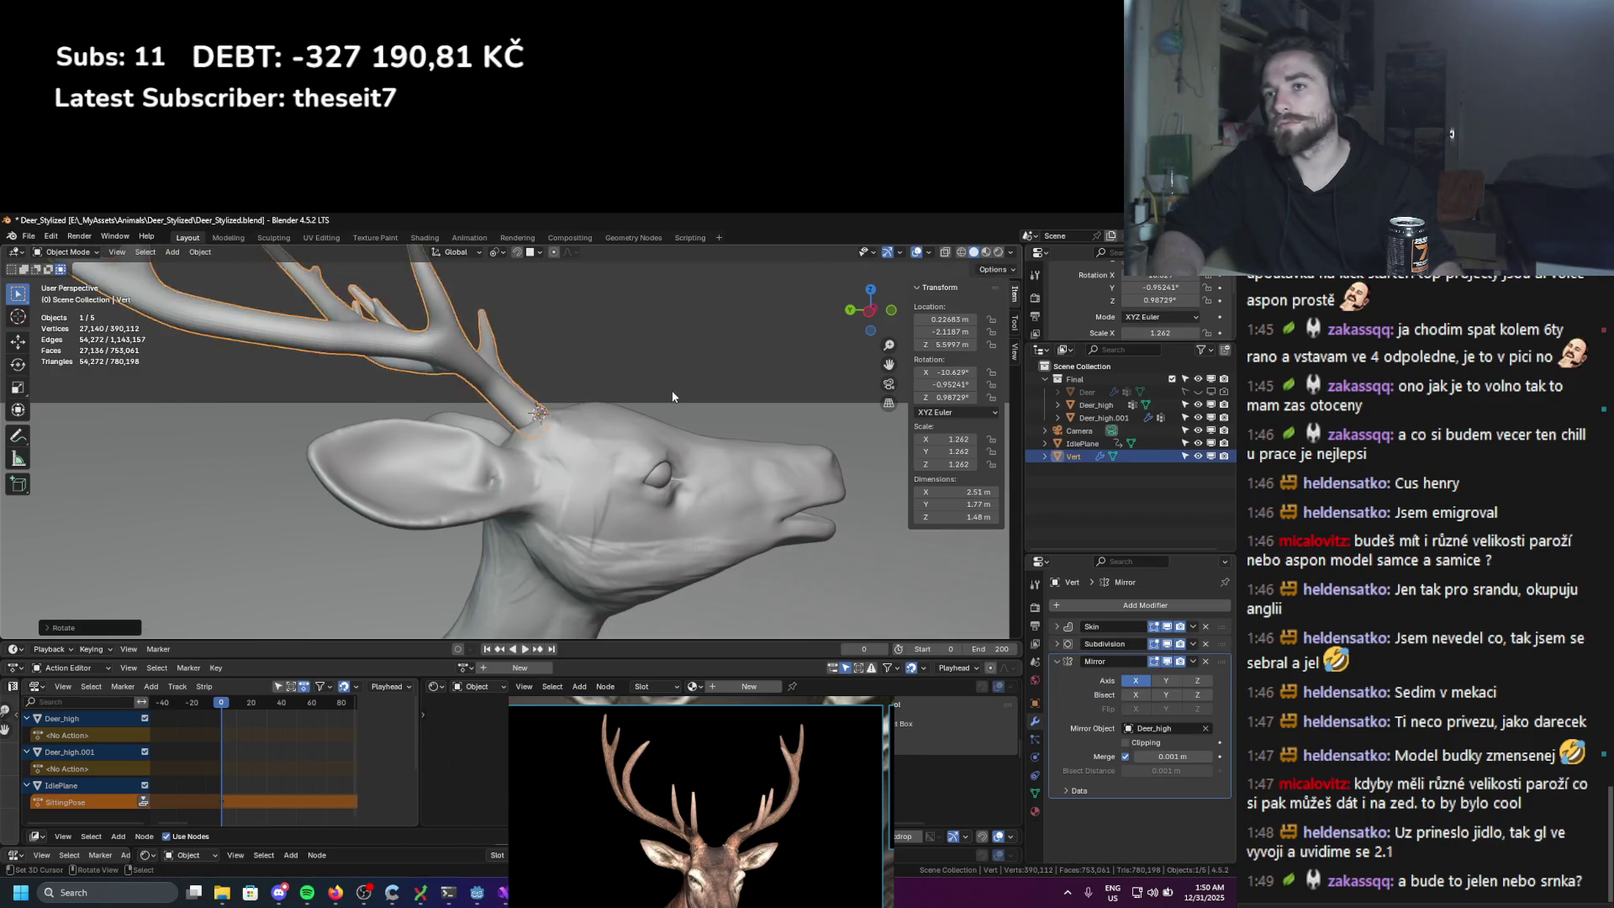
pyautogui.scroll(-5, 672, 390)
pyautogui.moveTo(672, 389)
pyautogui.mouseDown(button='middle')
pyautogui.moveTo(481, 521)
pyautogui.moveTo(371, 420)
pyautogui.mouseUp(button='middle')
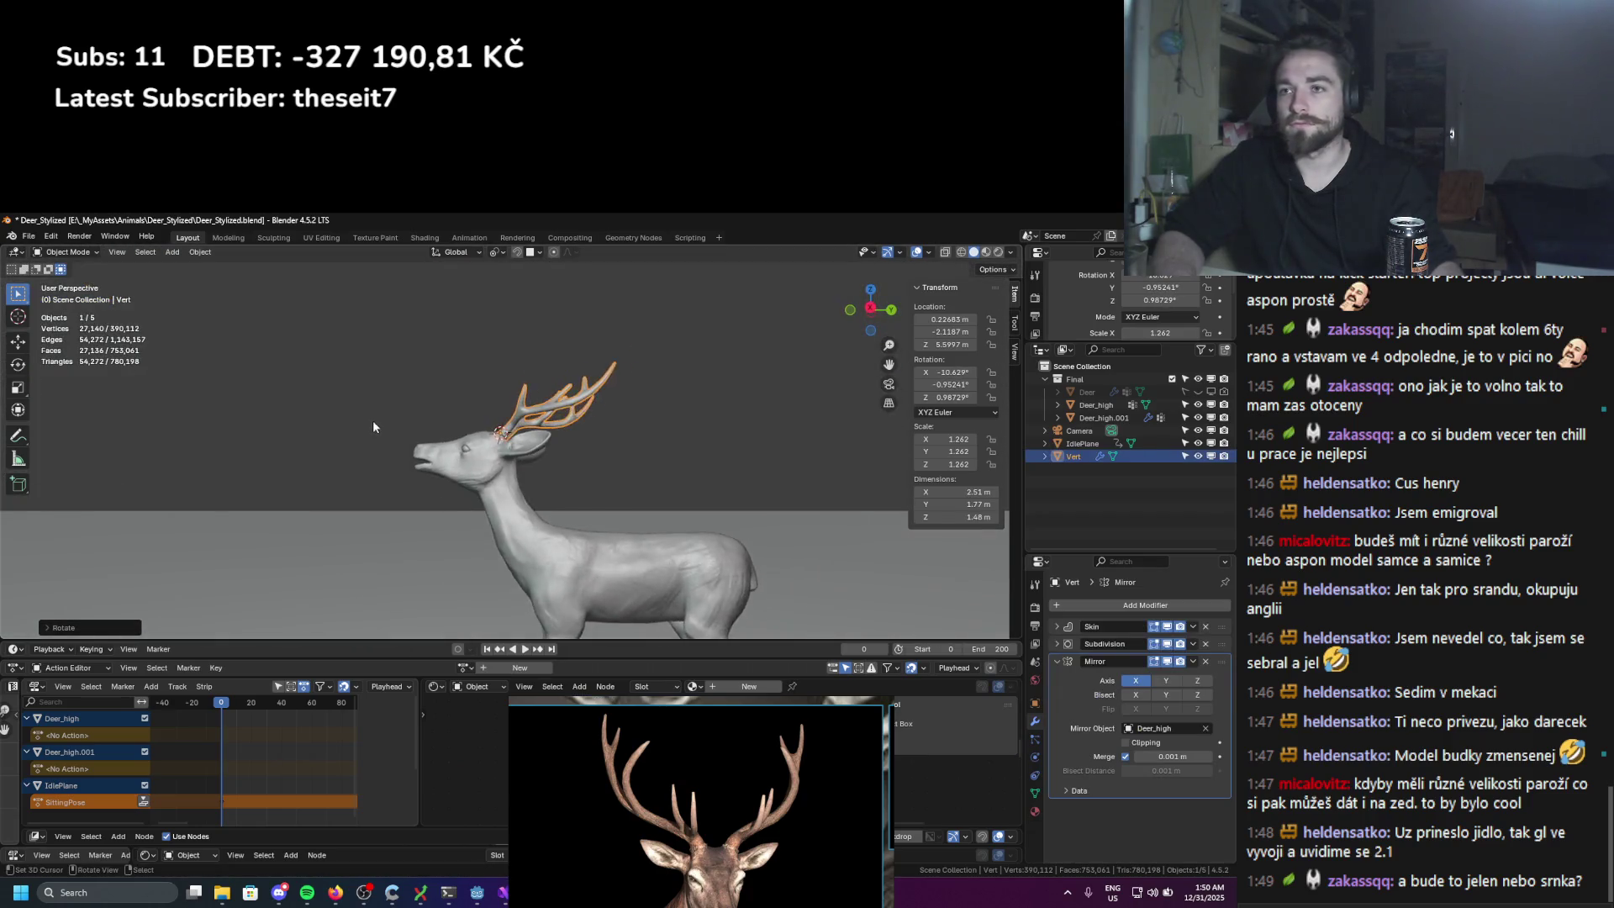
pyautogui.scroll(5, 528, 430)
pyautogui.moveTo(528, 430)
pyautogui.mouseDown(button='middle')
pyautogui.moveTo(731, 461)
pyautogui.moveTo(638, 462)
pyautogui.moveTo(621, 435)
pyautogui.moveTo(589, 470)
pyautogui.moveTo(631, 529)
pyautogui.moveTo(743, 516)
pyautogui.moveTo(750, 479)
pyautogui.moveTo(573, 459)
pyautogui.moveTo(639, 437)
pyautogui.moveTo(709, 506)
pyautogui.moveTo(726, 483)
pyautogui.moveTo(579, 481)
pyautogui.mouseUp(button='middle')
# Step: Rotate the antlers around the Z axis to a new angle
pyautogui.press('r')
pyautogui.press('z')
pyautogui.click(788, 463)
pyautogui.scroll(-2, 588, 471)
pyautogui.scroll(2, 750, 479)
pyautogui.press('r')
pyautogui.press('x')
pyautogui.press('z')
pyautogui.click(698, 470)
# Step: Tilt the antlers backward on the head
pyautogui.scroll(2, 580, 480)
pyautogui.press('r')
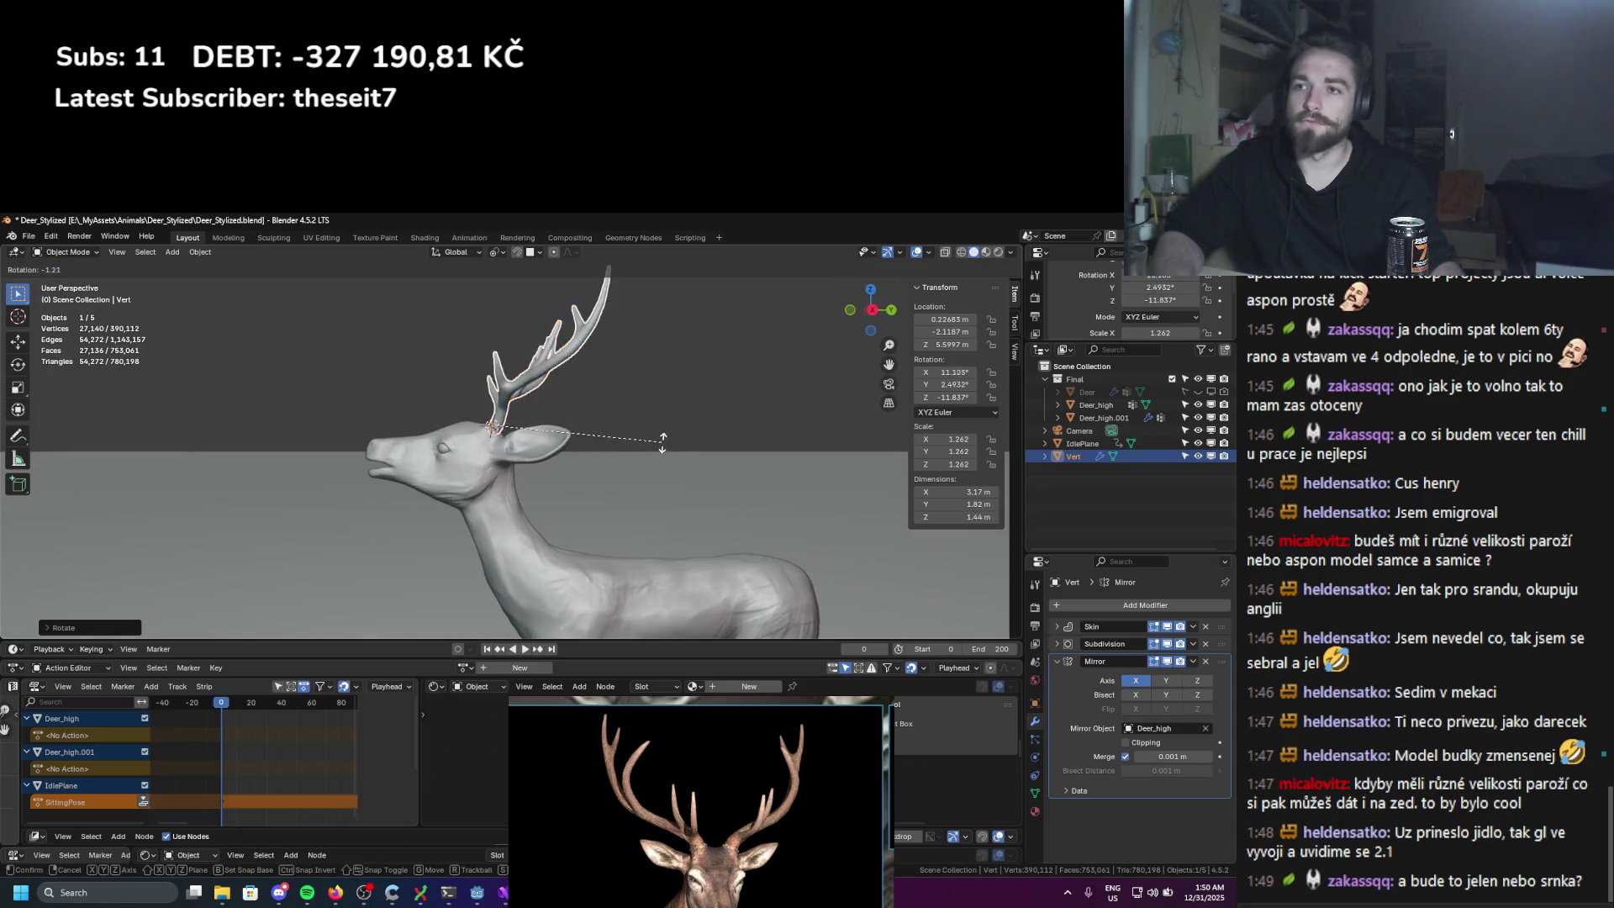
pyautogui.click(514, 452)
pyautogui.scroll(1, 514, 452)
pyautogui.scroll(-3, 514, 452)
# Step: Sculpt Deer_high with the Clay Strips brush at strength 0.370
pyautogui.click(427, 431)
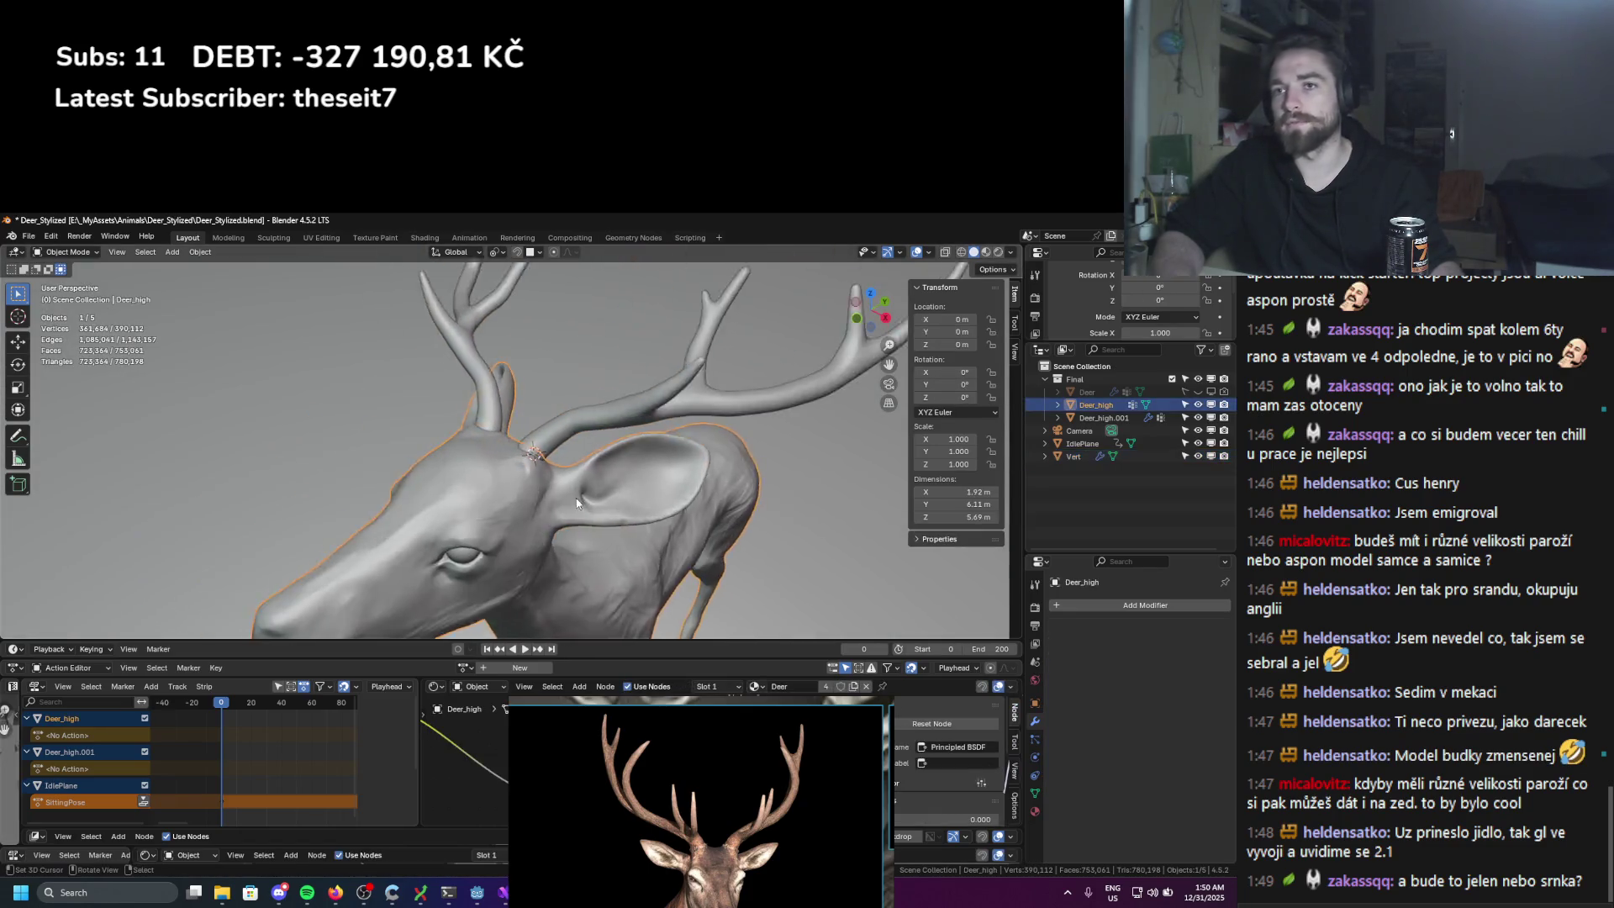
pyautogui.moveTo(427, 431); pyautogui.dragTo(253, 336, button='middle')
pyautogui.scroll(3, 253, 336)
pyautogui.click(68, 253)
pyautogui.click(67, 298)
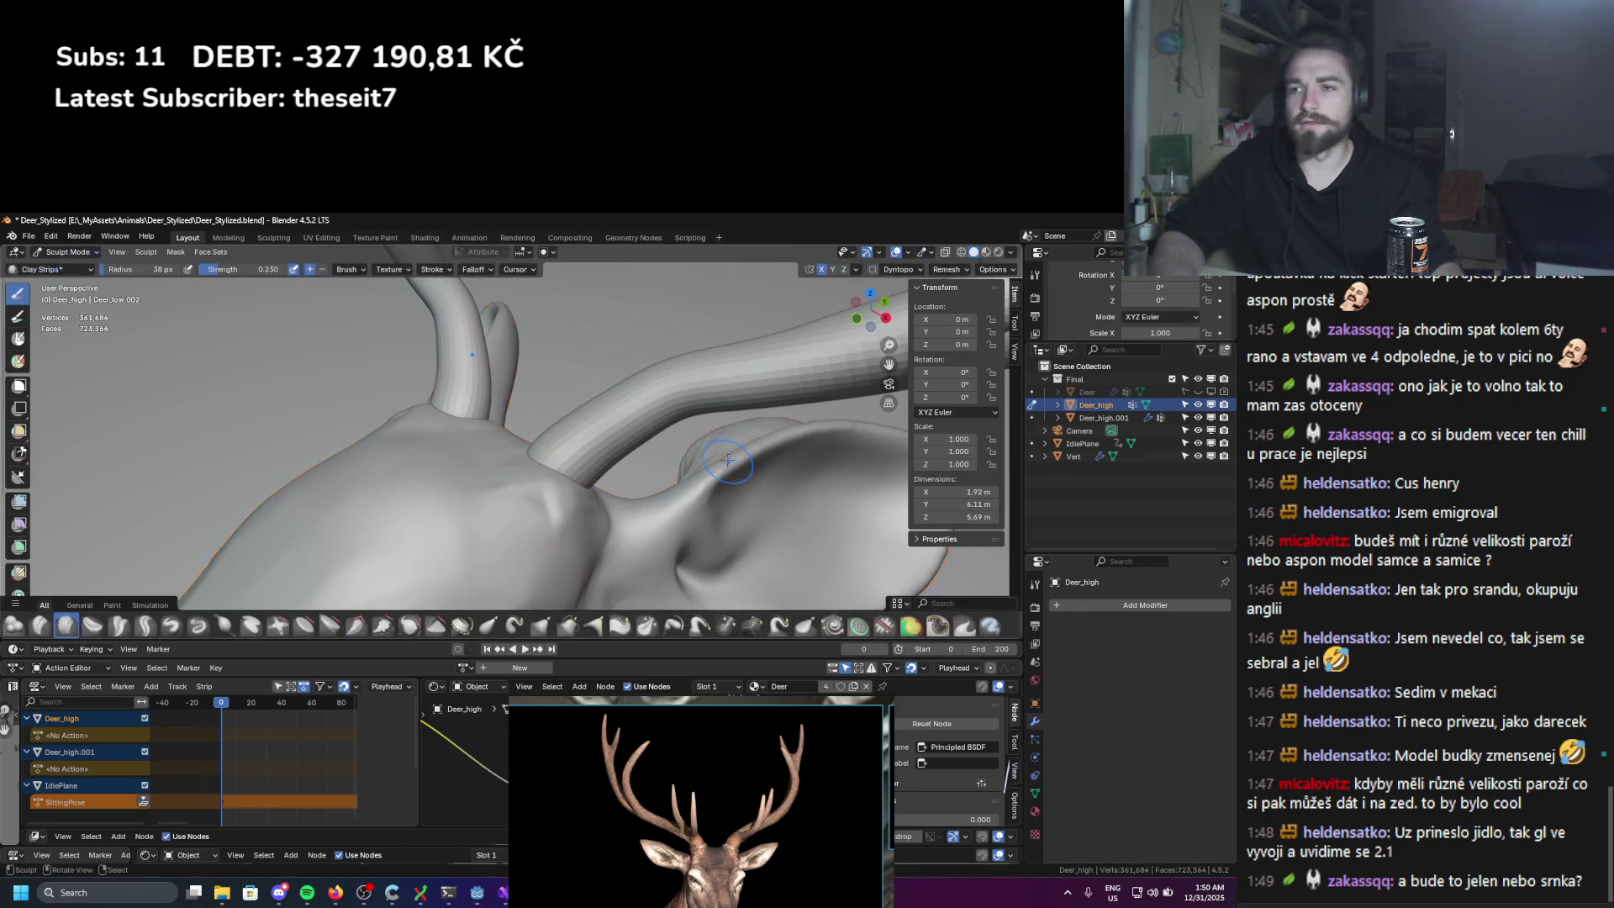
pyautogui.scroll(1, 409, 510)
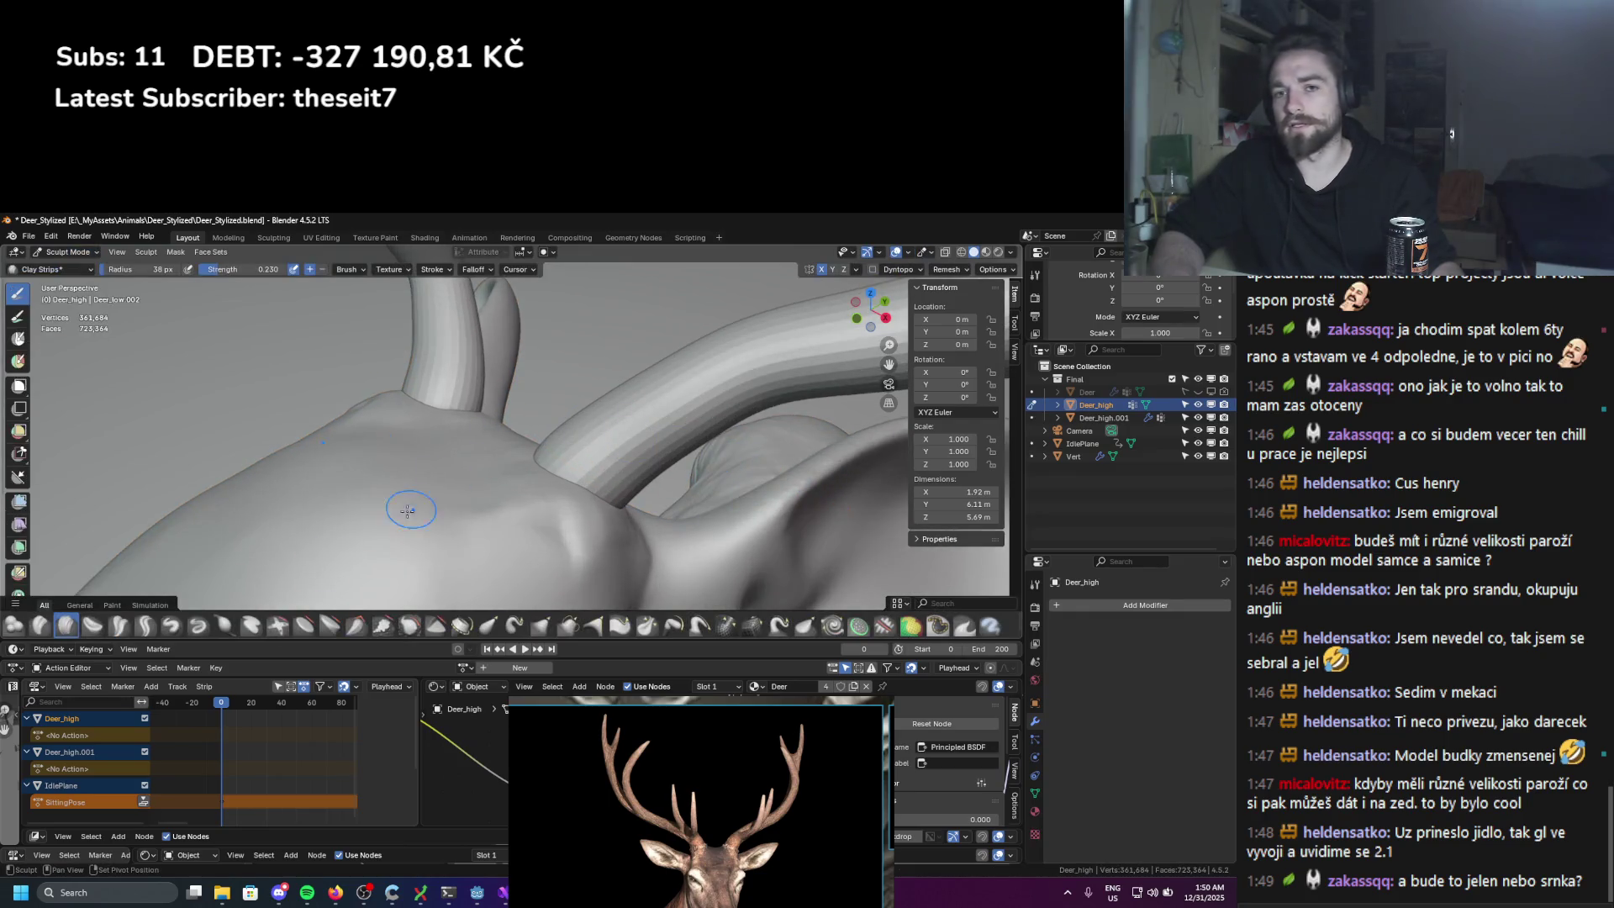
pyautogui.hotkey('shift', 'f')
pyautogui.moveTo(557, 467)
pyautogui.mouseDown(button='middle')
pyautogui.moveTo(580, 420)
pyautogui.moveTo(564, 492)
pyautogui.moveTo(499, 497)
pyautogui.moveTo(521, 521)
pyautogui.moveTo(542, 485)
pyautogui.mouseUp(button='middle')
pyautogui.click(570, 480)
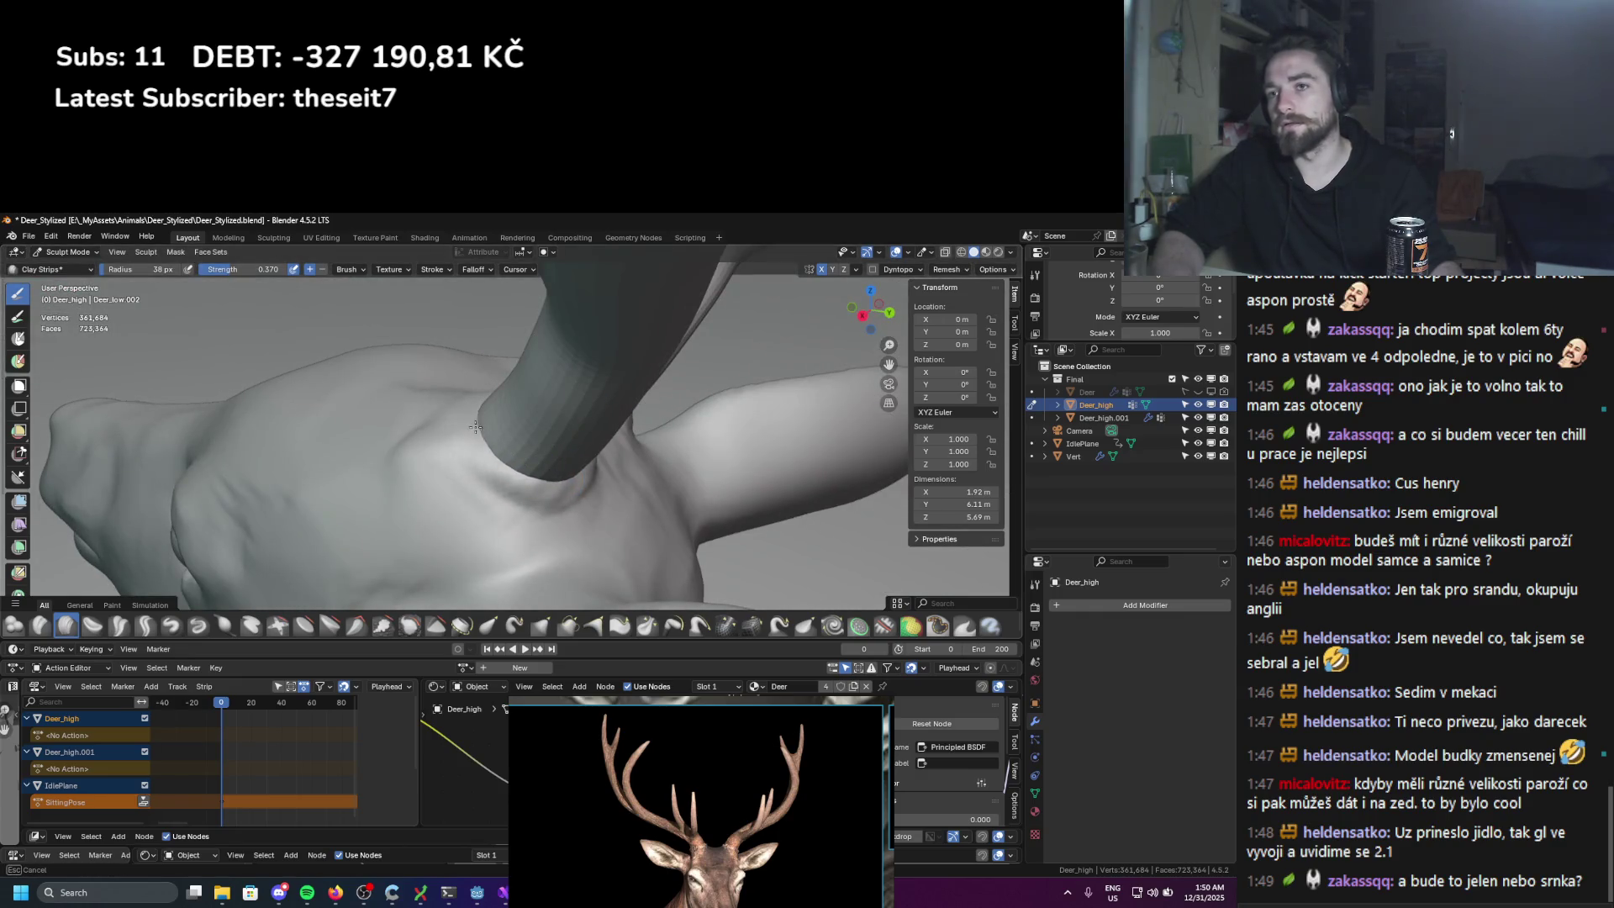
# Step: Build thick clay rings around both antler bases, then enlarge the brush
pyautogui.moveTo(454, 415)
pyautogui.mouseDown(button='middle')
pyautogui.moveTo(547, 443)
pyautogui.moveTo(525, 414)
pyautogui.moveTo(545, 418)
pyautogui.moveTo(527, 421)
pyautogui.moveTo(530, 441)
pyautogui.moveTo(514, 434)
pyautogui.moveTo(515, 479)
pyautogui.moveTo(447, 456)
pyautogui.moveTo(456, 418)
pyautogui.mouseUp(button='middle')
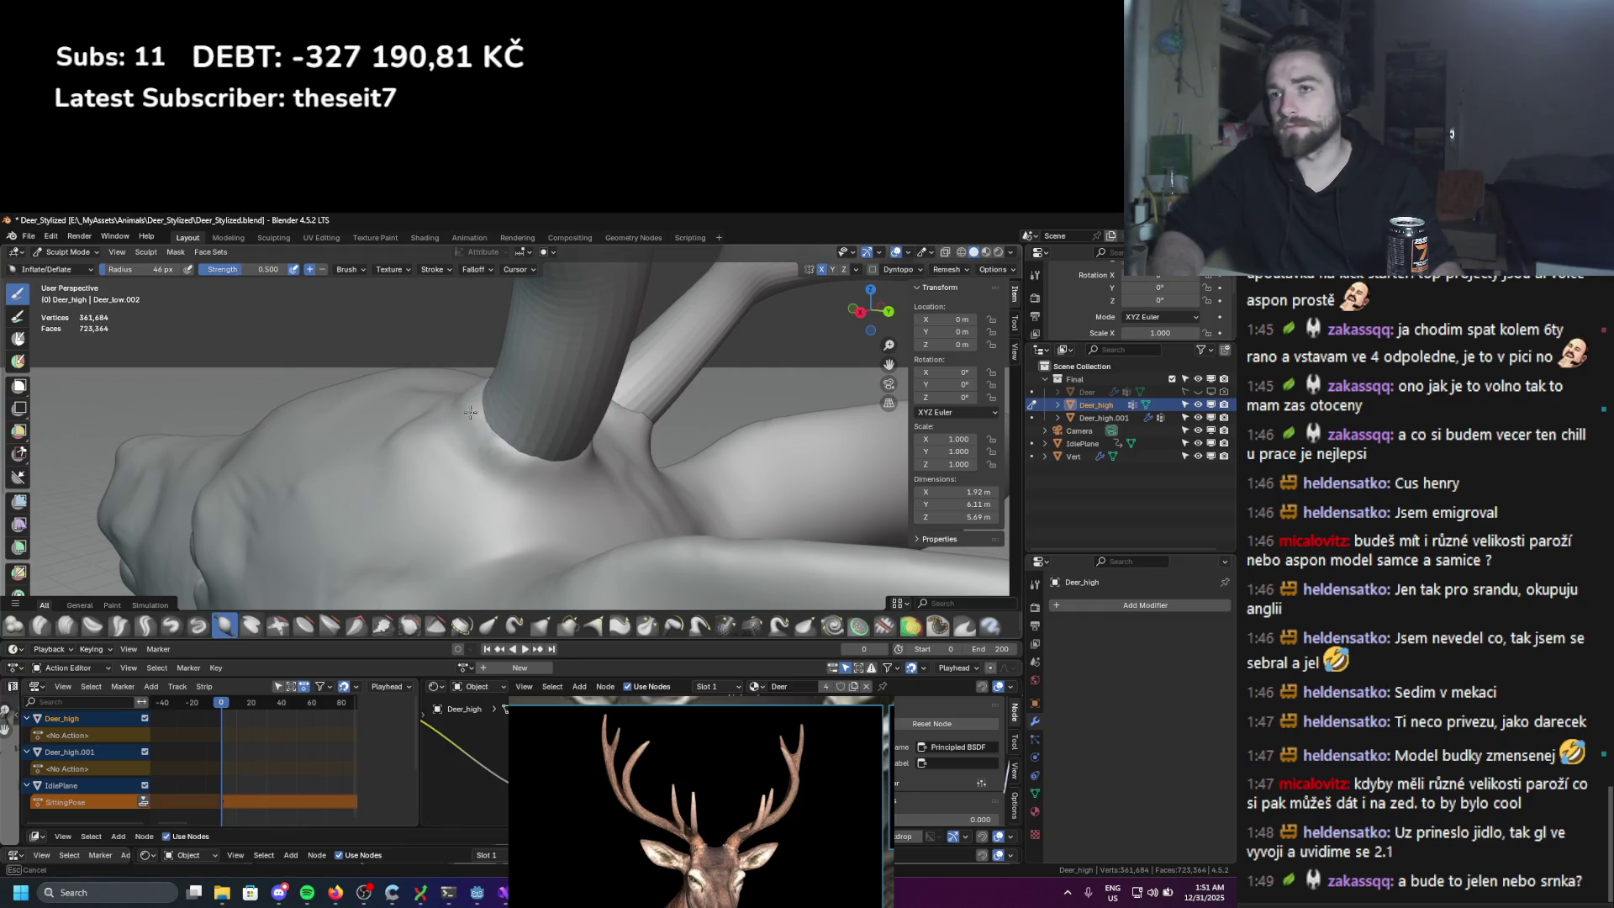
pyautogui.moveTo(602, 418); pyautogui.dragTo(566, 411, button='middle')
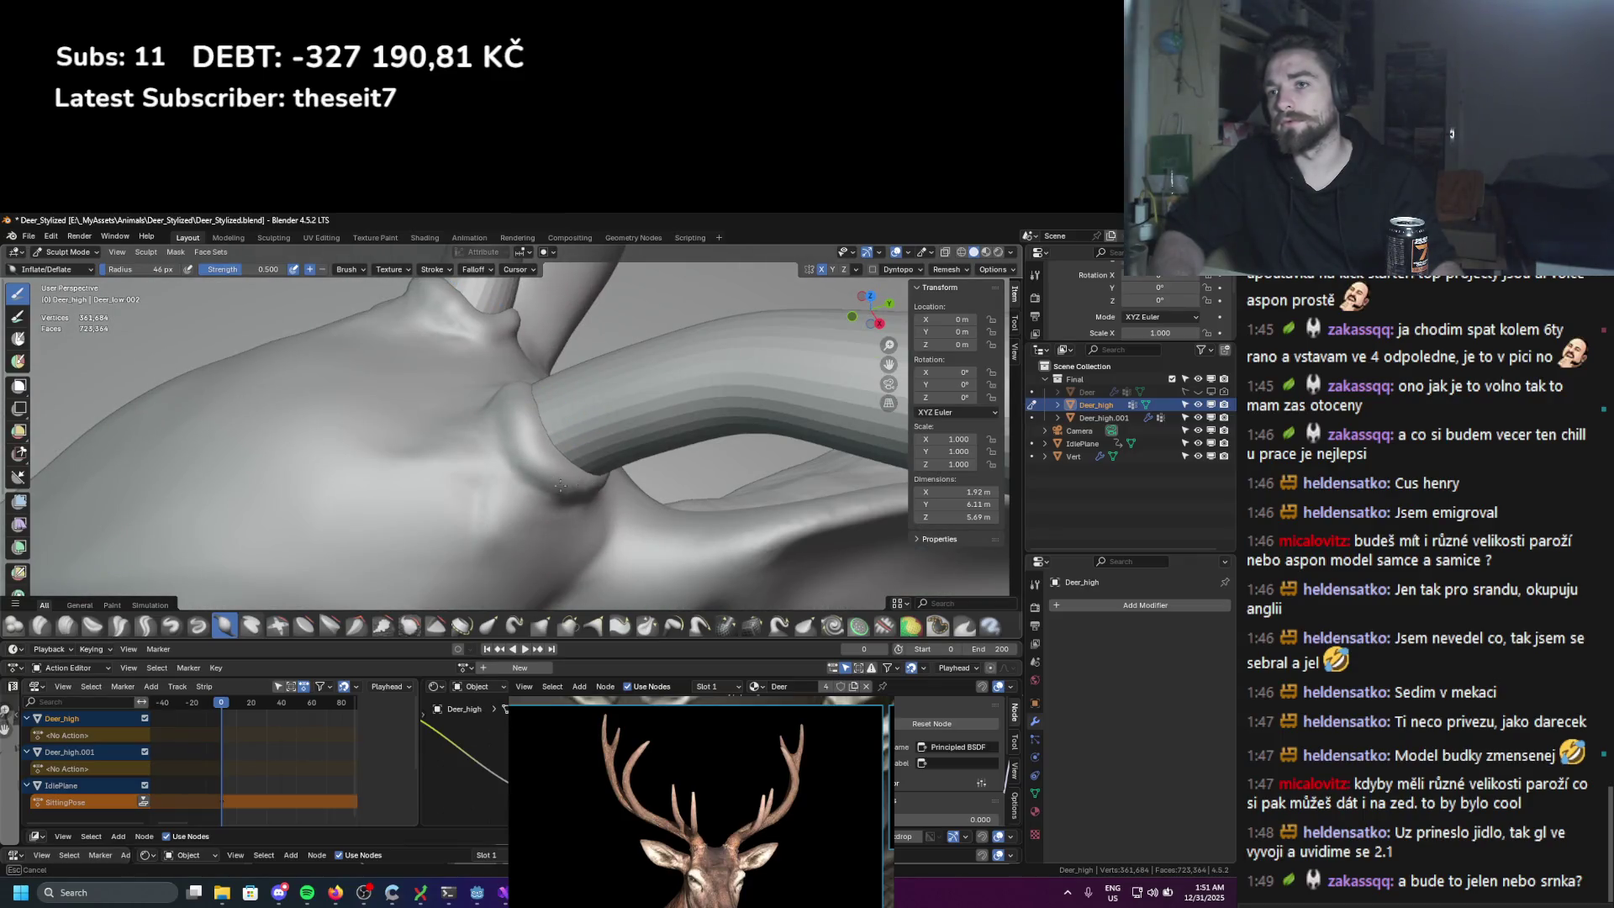
pyautogui.moveTo(553, 485); pyautogui.dragTo(412, 442, button='middle')
pyautogui.moveTo(184, 549); pyautogui.dragTo(463, 424, button='middle')
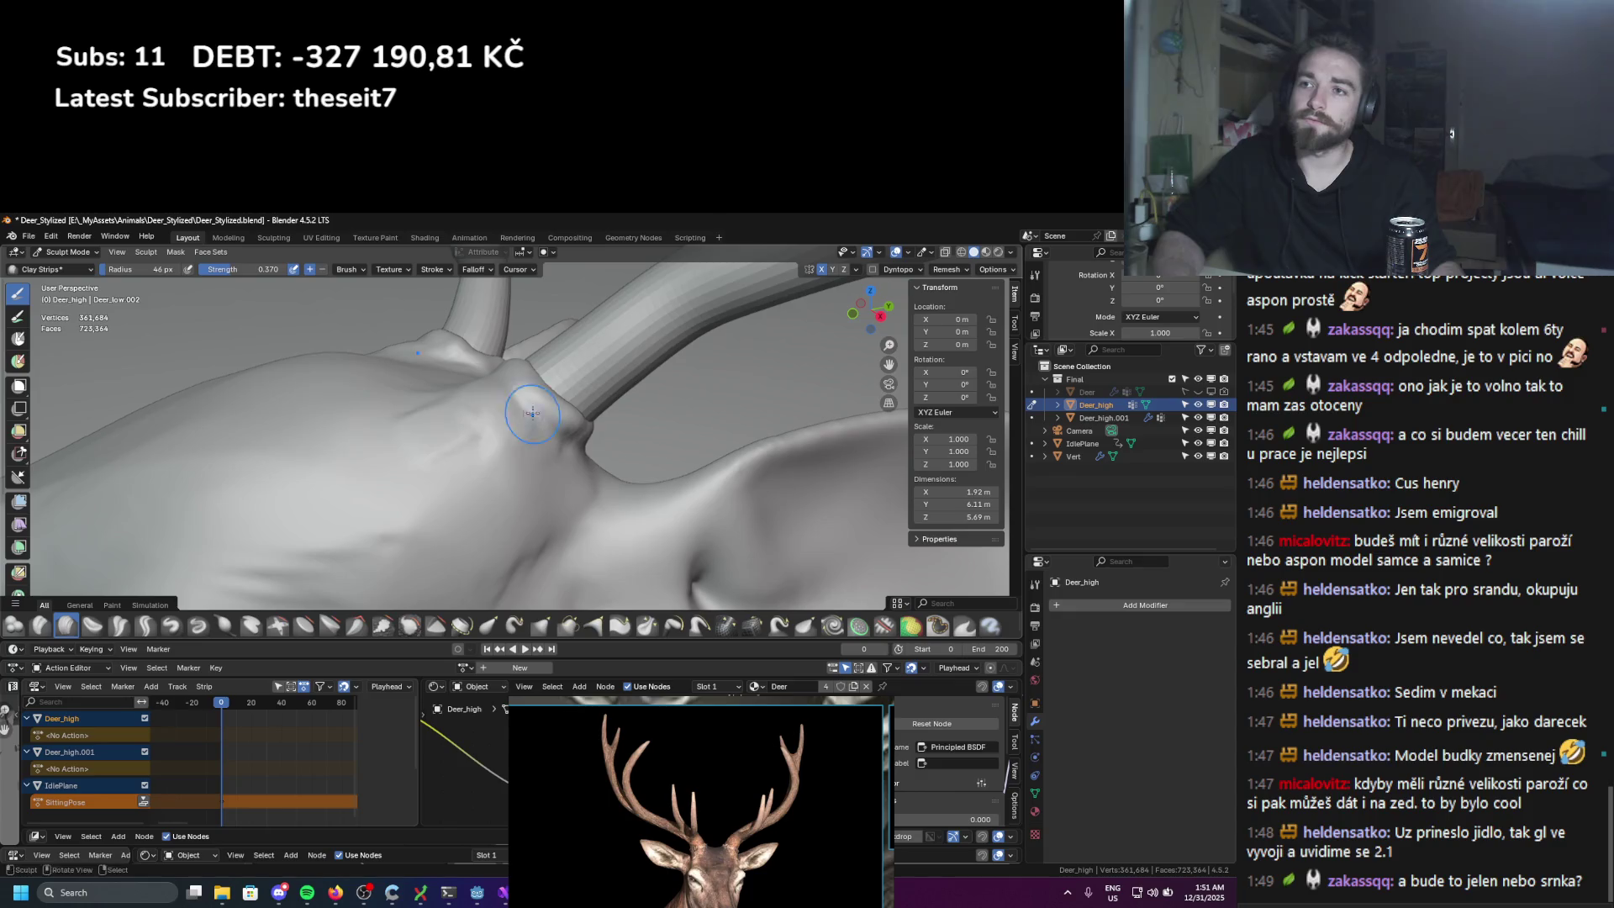
pyautogui.moveTo(578, 466)
pyautogui.mouseDown(button='middle')
pyautogui.moveTo(471, 446)
pyautogui.moveTo(696, 430)
pyautogui.mouseUp(button='middle')
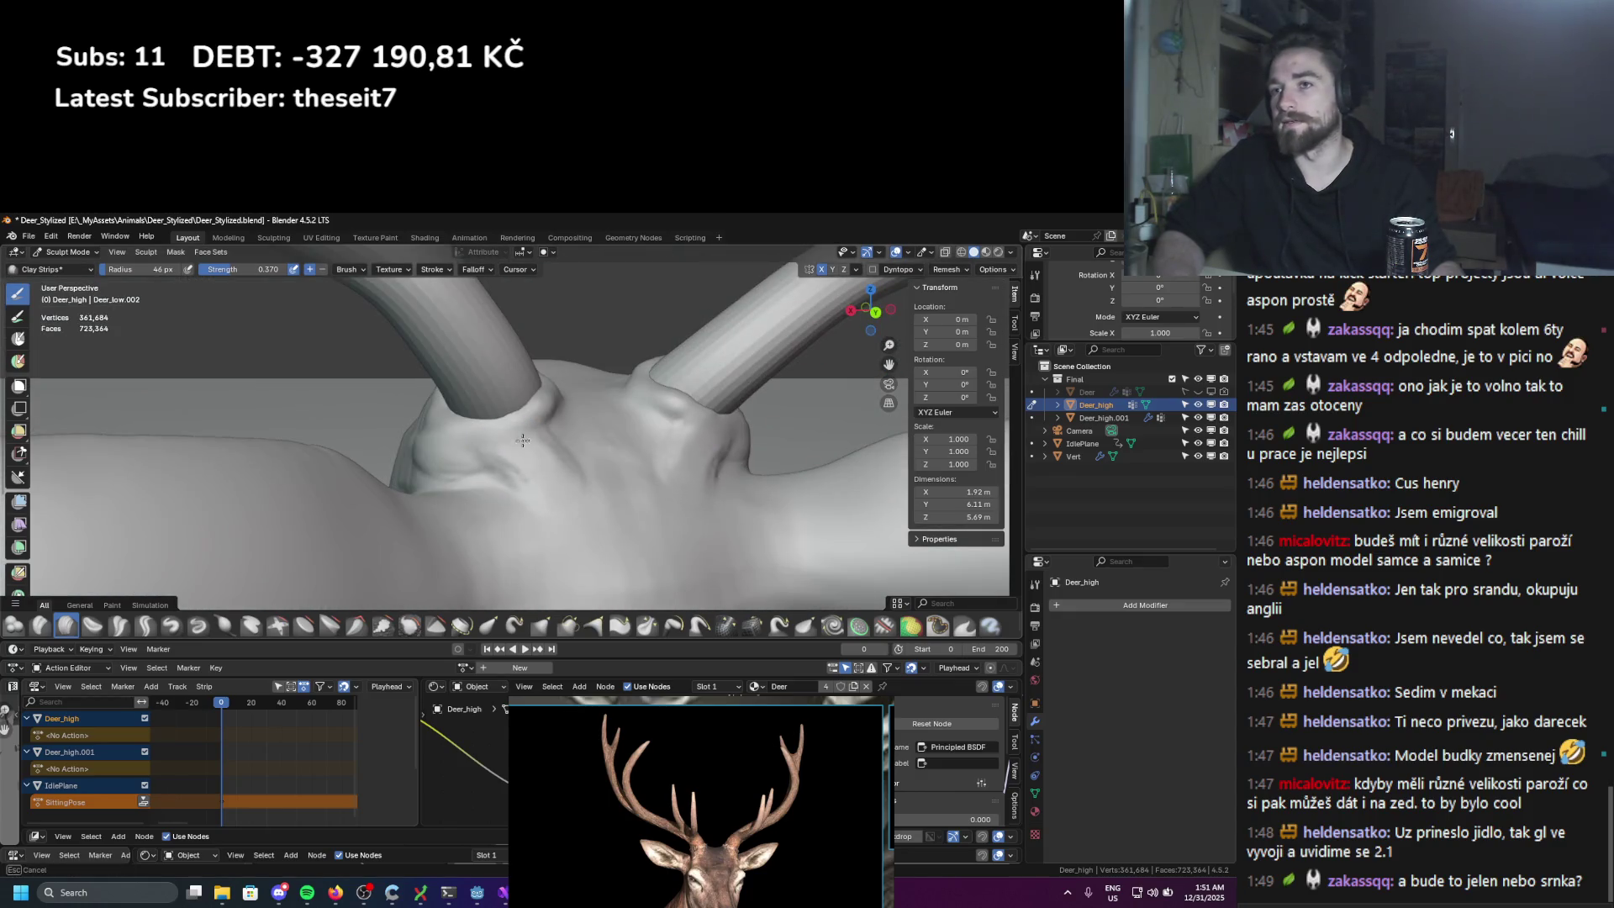
pyautogui.moveTo(615, 402); pyautogui.dragTo(517, 391, button='middle')
pyautogui.press('f')
pyautogui.click(513, 393)
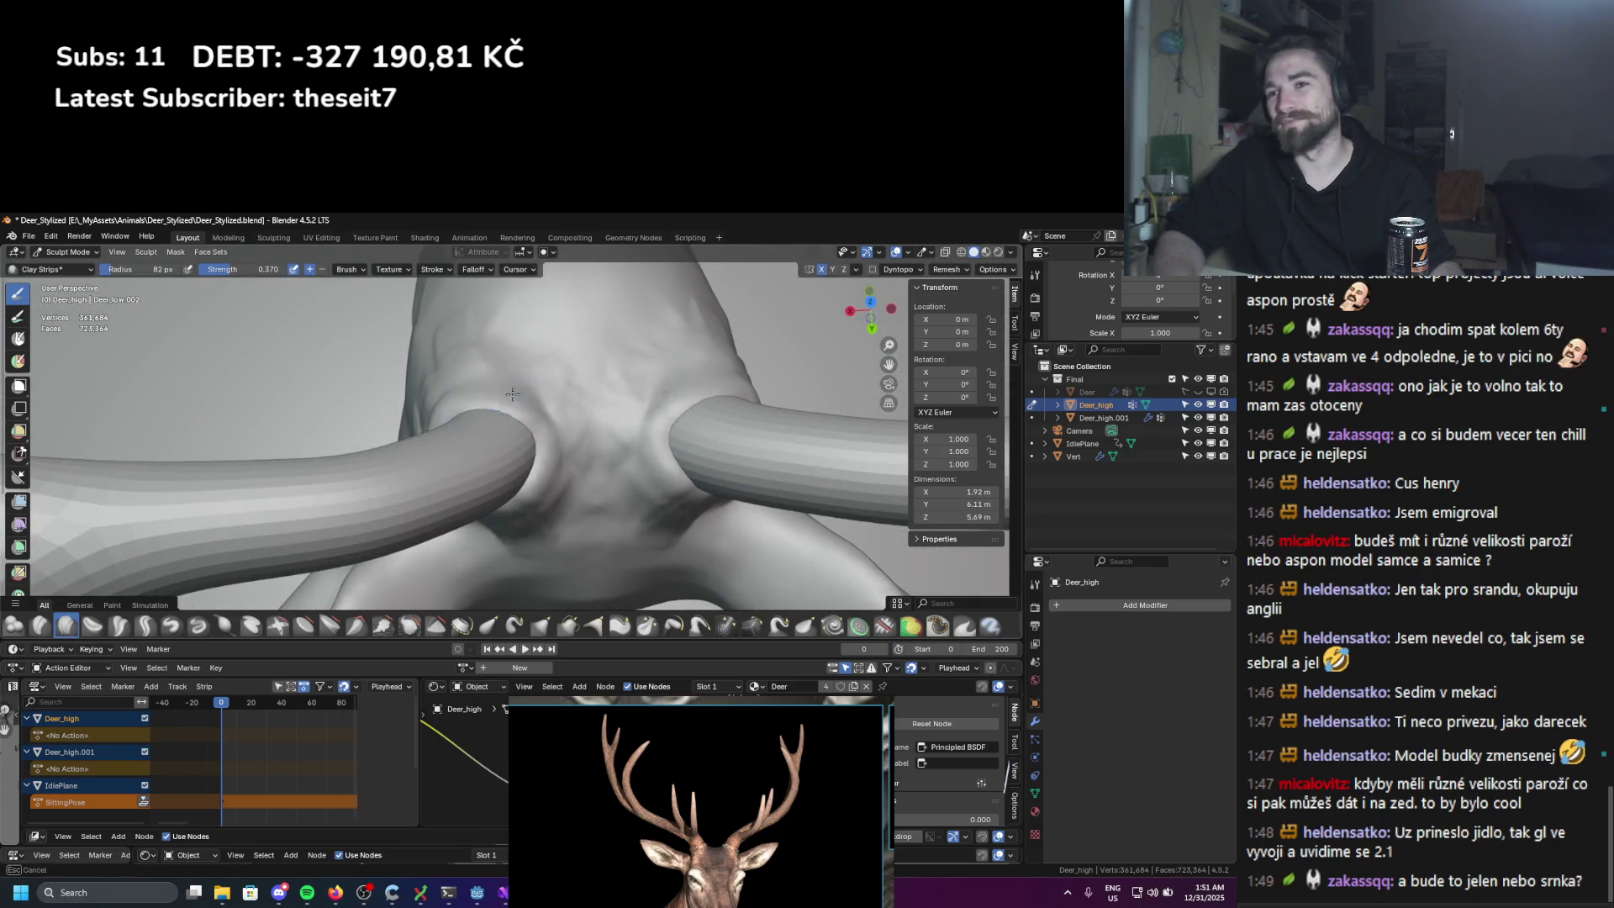
# Step: Blend the raised clay around the antler bases into the skull
pyautogui.moveTo(502, 524)
pyautogui.mouseDown(button='middle')
pyautogui.moveTo(572, 454)
pyautogui.moveTo(539, 380)
pyautogui.mouseUp(button='middle')
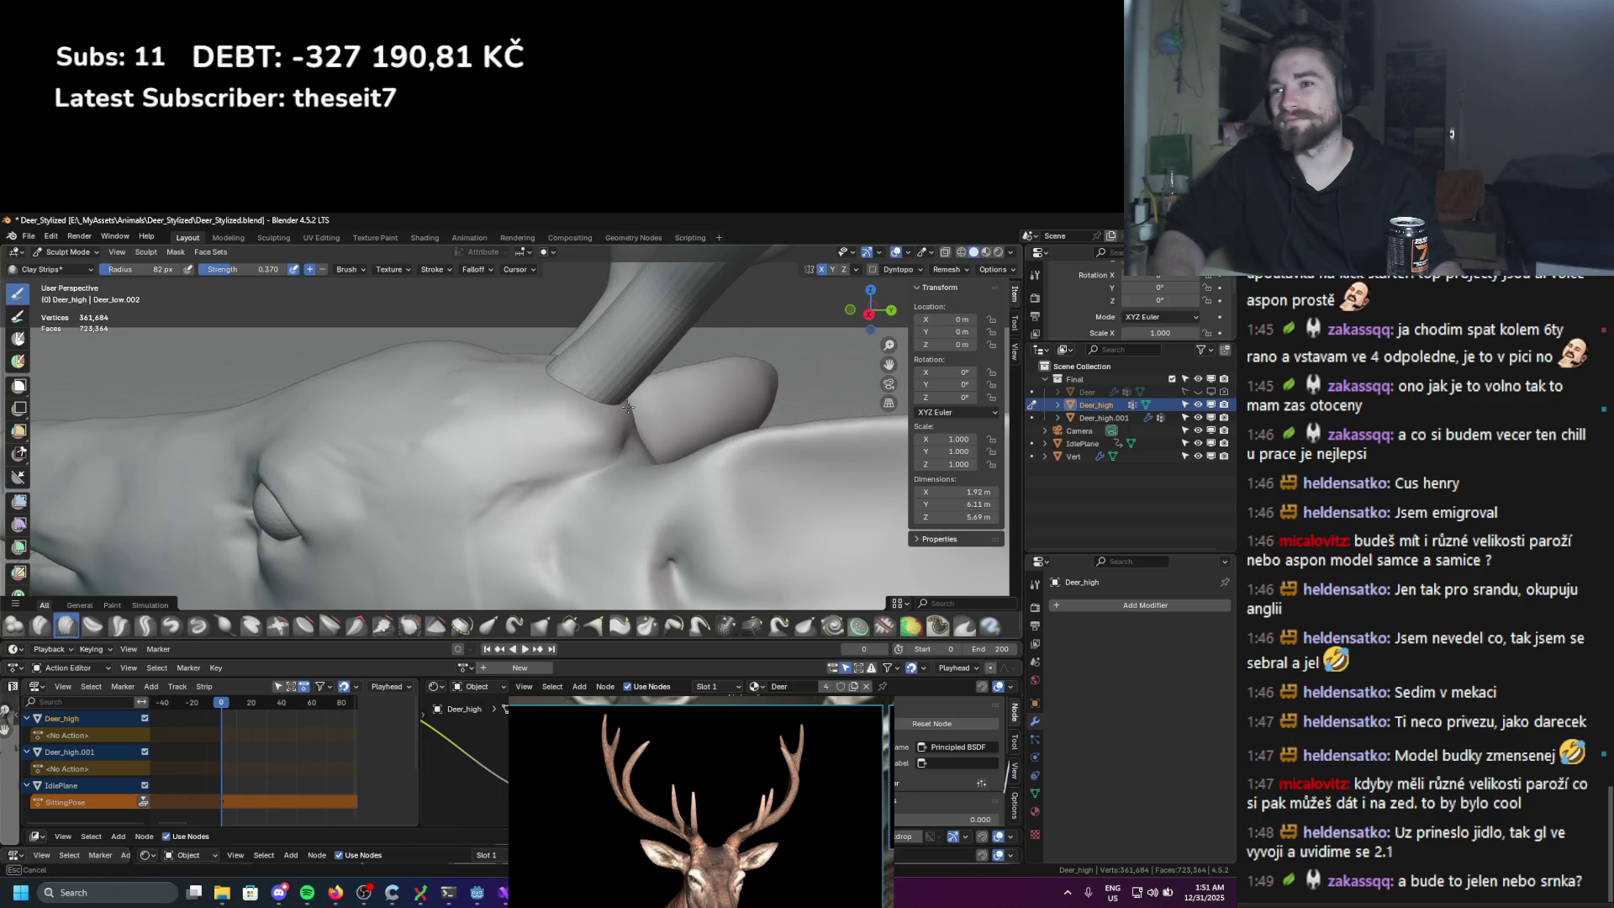
pyautogui.moveTo(542, 423)
pyautogui.keyDown('ctrl'); pyautogui.mouseDown(button='middle')
pyautogui.moveTo(491, 394)
pyautogui.moveTo(432, 488)
pyautogui.mouseUp(button='middle'); pyautogui.keyUp('ctrl')
pyautogui.scroll(5, 491, 394)
pyautogui.moveTo(336, 504)
pyautogui.mouseDown(button='middle')
pyautogui.moveTo(409, 437)
pyautogui.moveTo(460, 434)
pyautogui.mouseUp(button='middle')
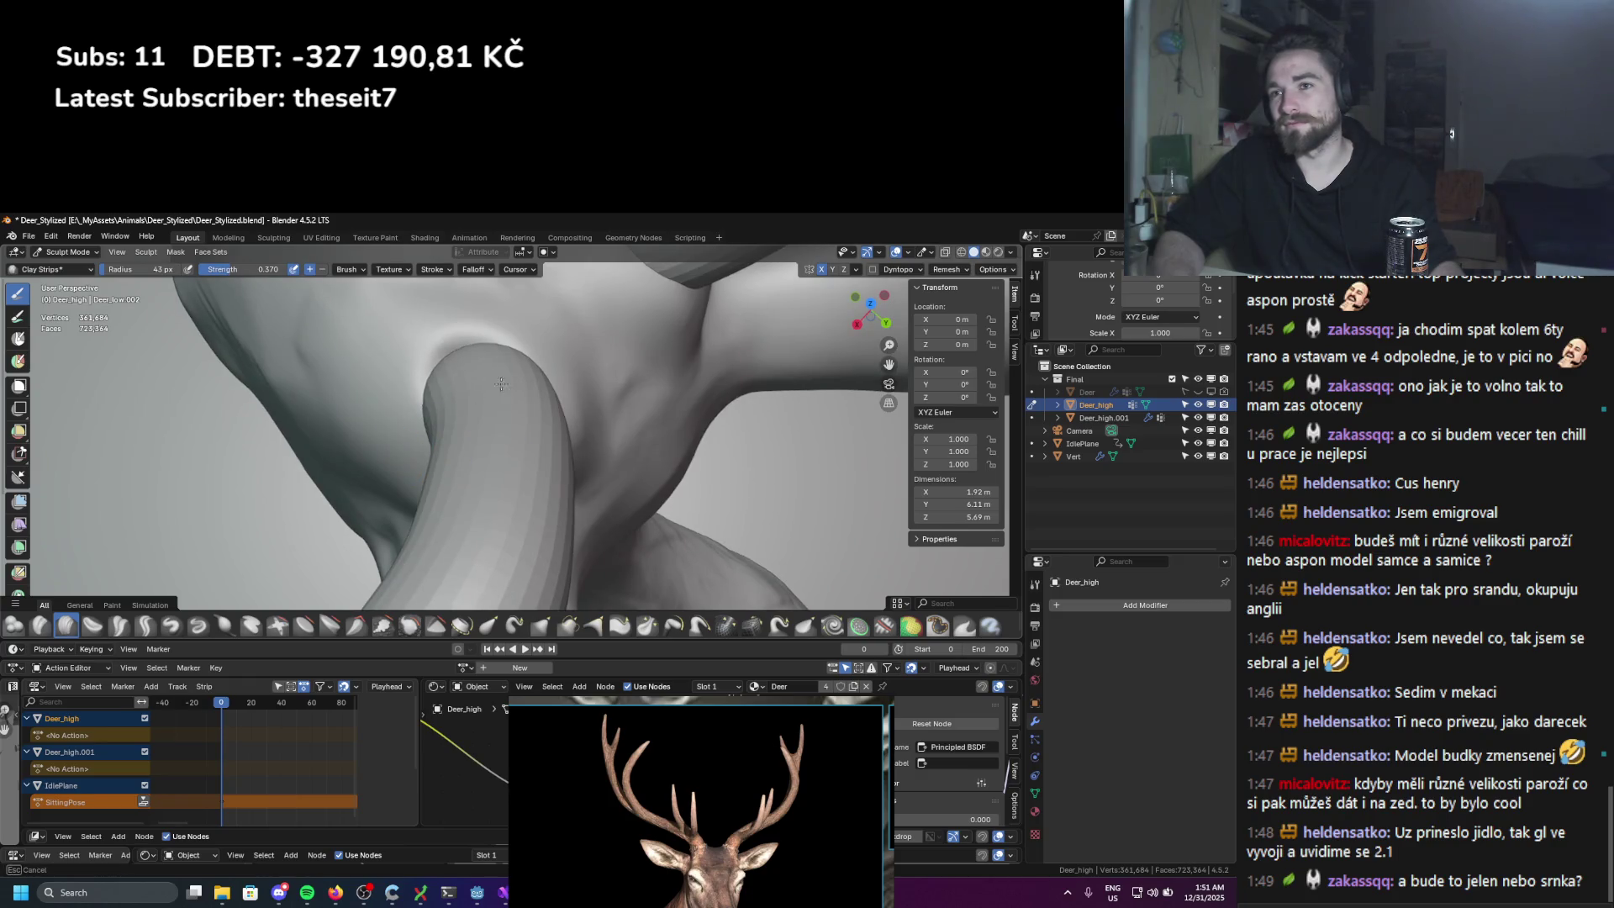
pyautogui.moveTo(490, 374); pyautogui.dragTo(446, 416, button='middle')
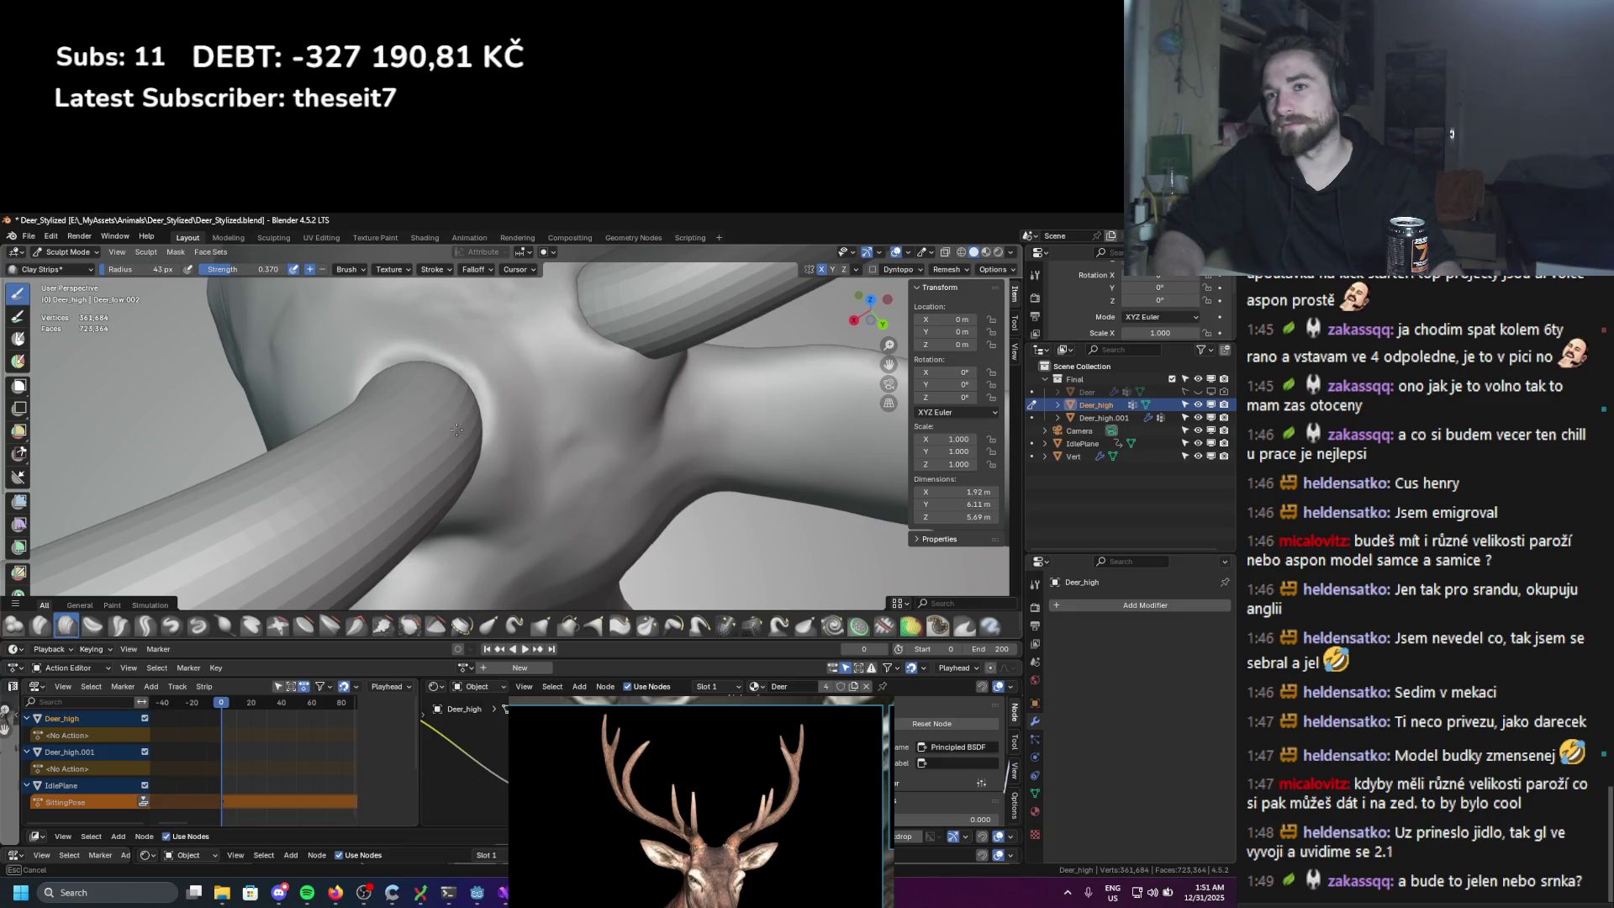
pyautogui.moveTo(449, 434)
pyautogui.mouseDown(button='middle')
pyautogui.moveTo(431, 503)
pyautogui.moveTo(493, 475)
pyautogui.moveTo(484, 463)
pyautogui.moveTo(443, 495)
pyautogui.mouseUp(button='middle')
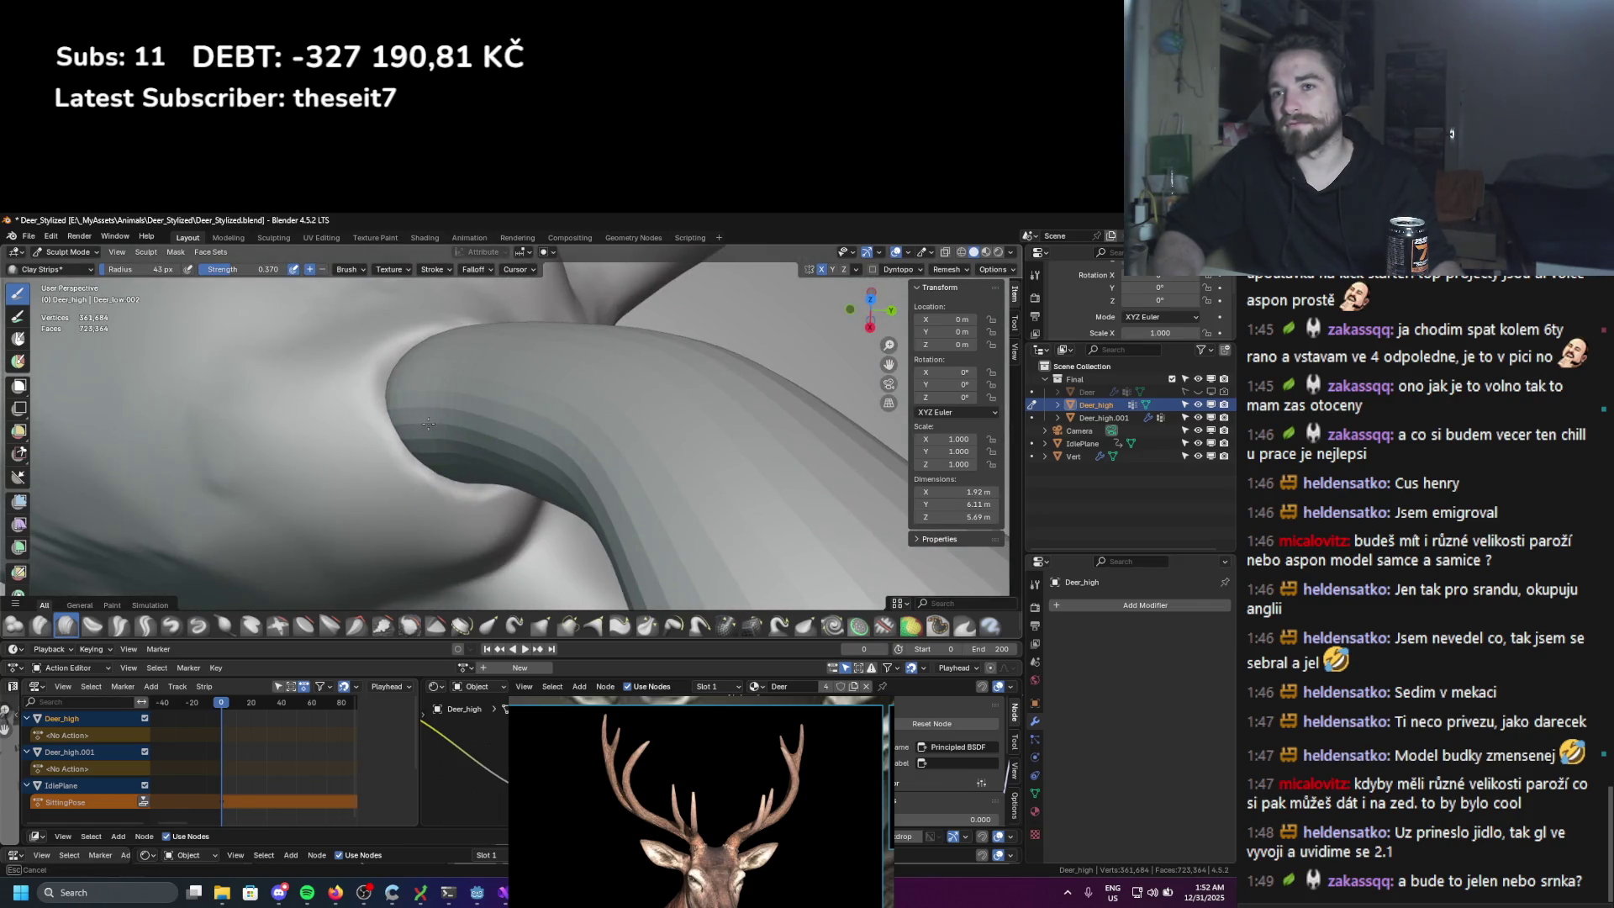
pyautogui.moveTo(411, 387)
pyautogui.mouseDown(button='middle')
pyautogui.moveTo(374, 425)
pyautogui.moveTo(412, 349)
pyautogui.moveTo(354, 313)
pyautogui.mouseUp(button='middle')
pyautogui.moveTo(433, 379)
pyautogui.mouseDown(button='middle')
pyautogui.moveTo(395, 387)
pyautogui.moveTo(493, 438)
pyautogui.mouseUp(button='middle')
pyautogui.moveTo(420, 500); pyautogui.dragTo(544, 476, button='middle')
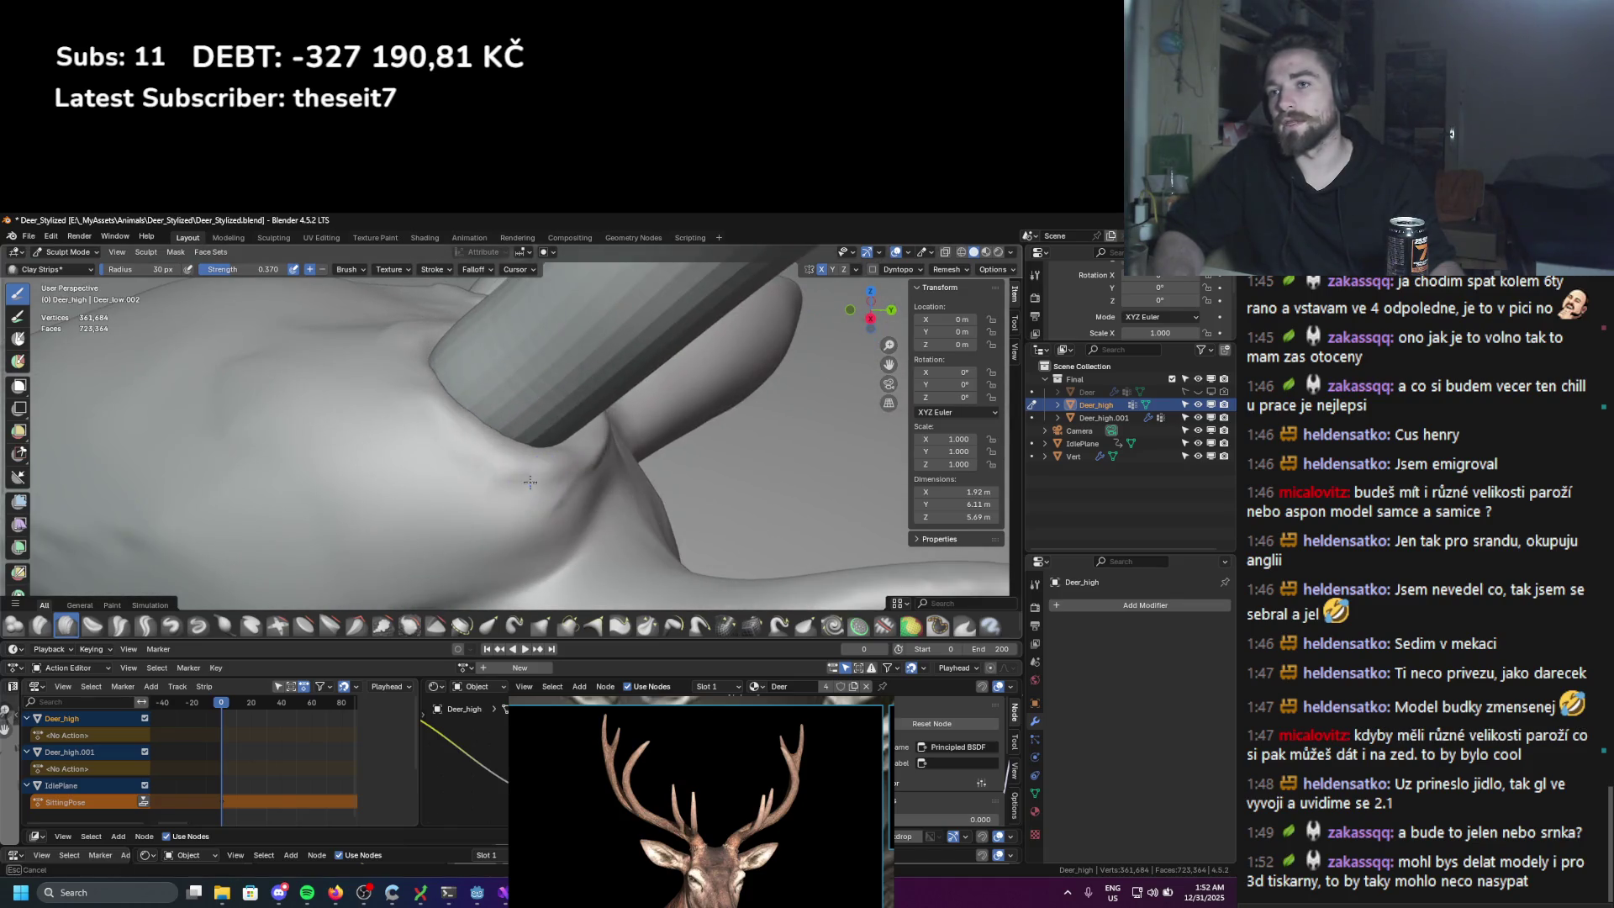
pyautogui.moveTo(469, 542)
pyautogui.mouseDown(button='middle')
pyautogui.moveTo(402, 453)
pyautogui.moveTo(399, 470)
pyautogui.mouseUp(button='middle')
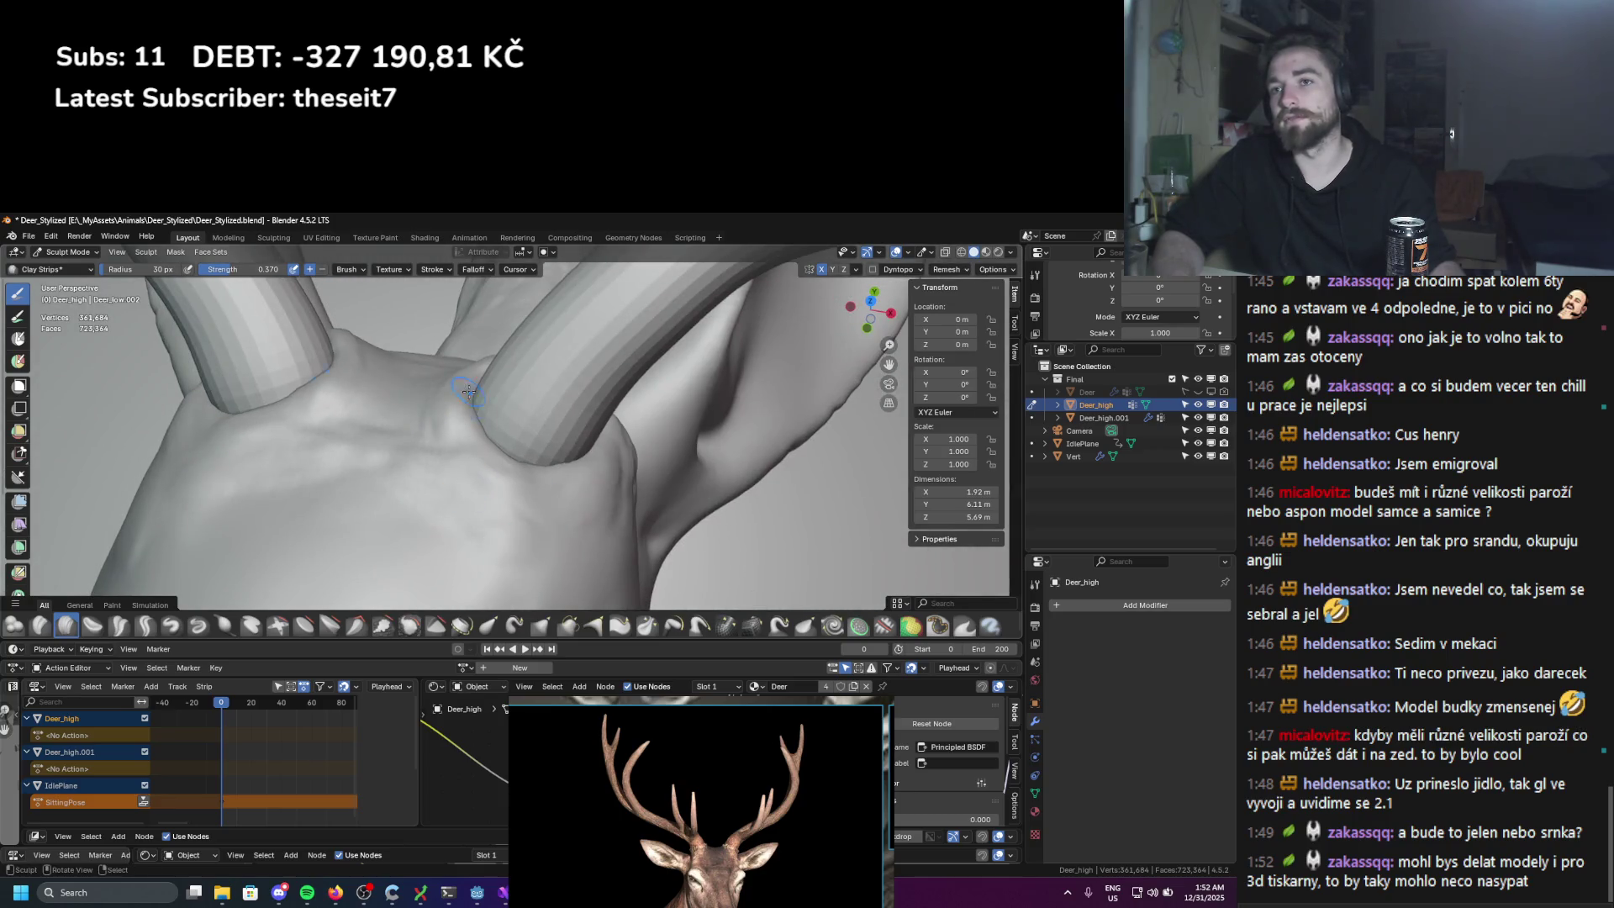
pyautogui.moveTo(490, 376); pyautogui.dragTo(515, 453, button='middle')
# Step: Set the Clay Strips brush radius to 43 px
pyautogui.press('f')
pyautogui.click(515, 453)
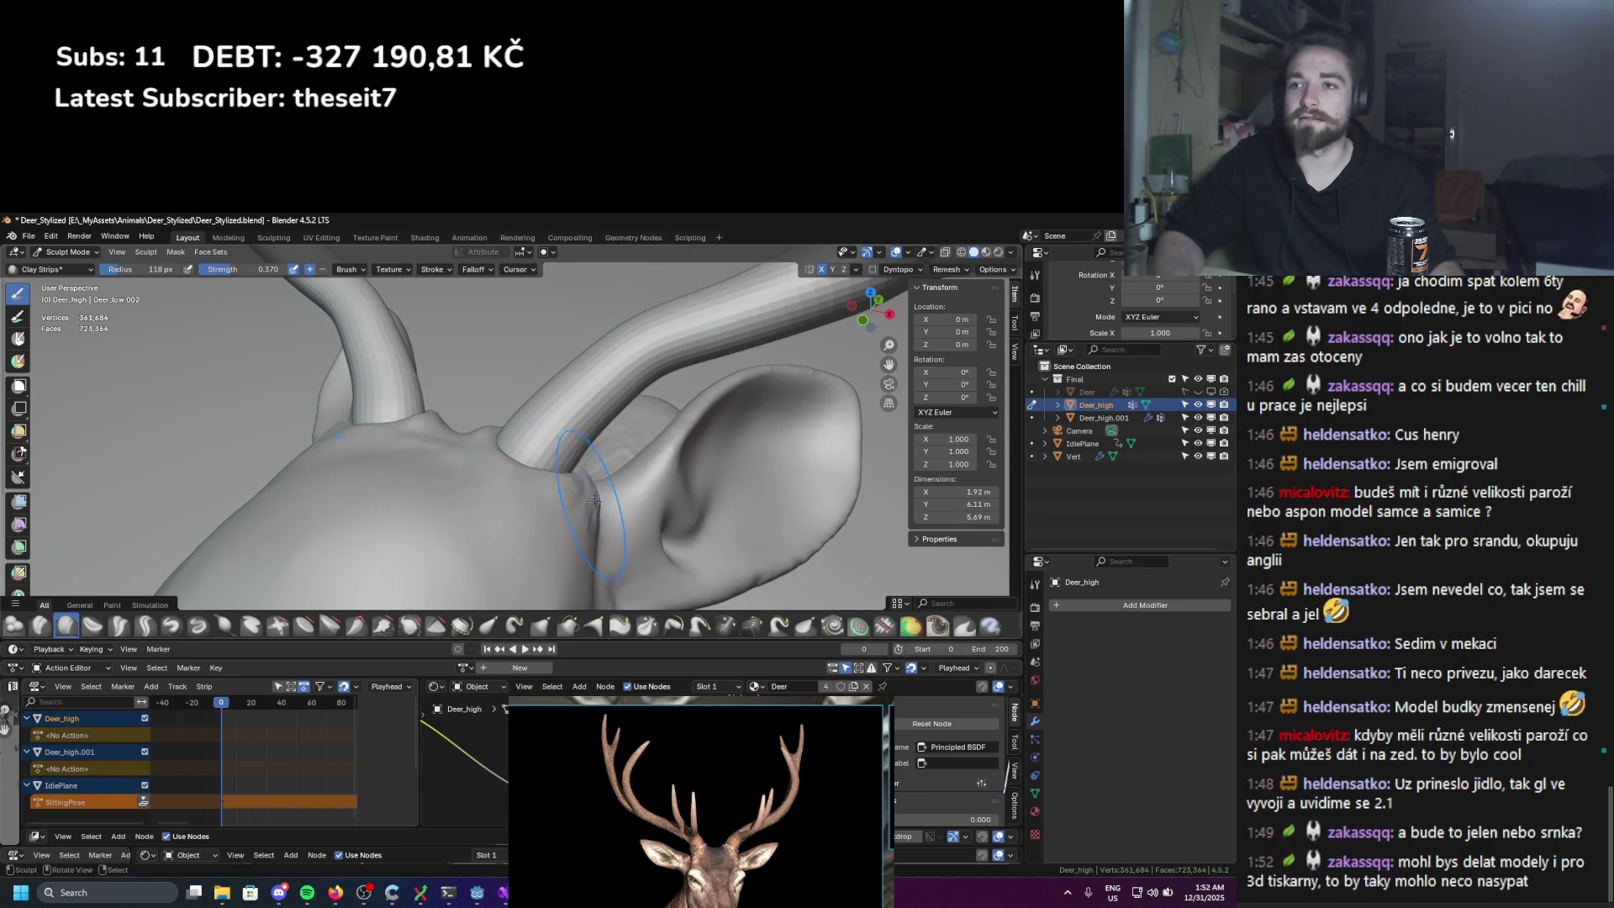
pyautogui.moveTo(594, 498); pyautogui.dragTo(570, 456, button='middle')
pyautogui.press('f')
pyautogui.click(581, 487)
pyautogui.moveTo(468, 520); pyautogui.dragTo(521, 471, button='middle')
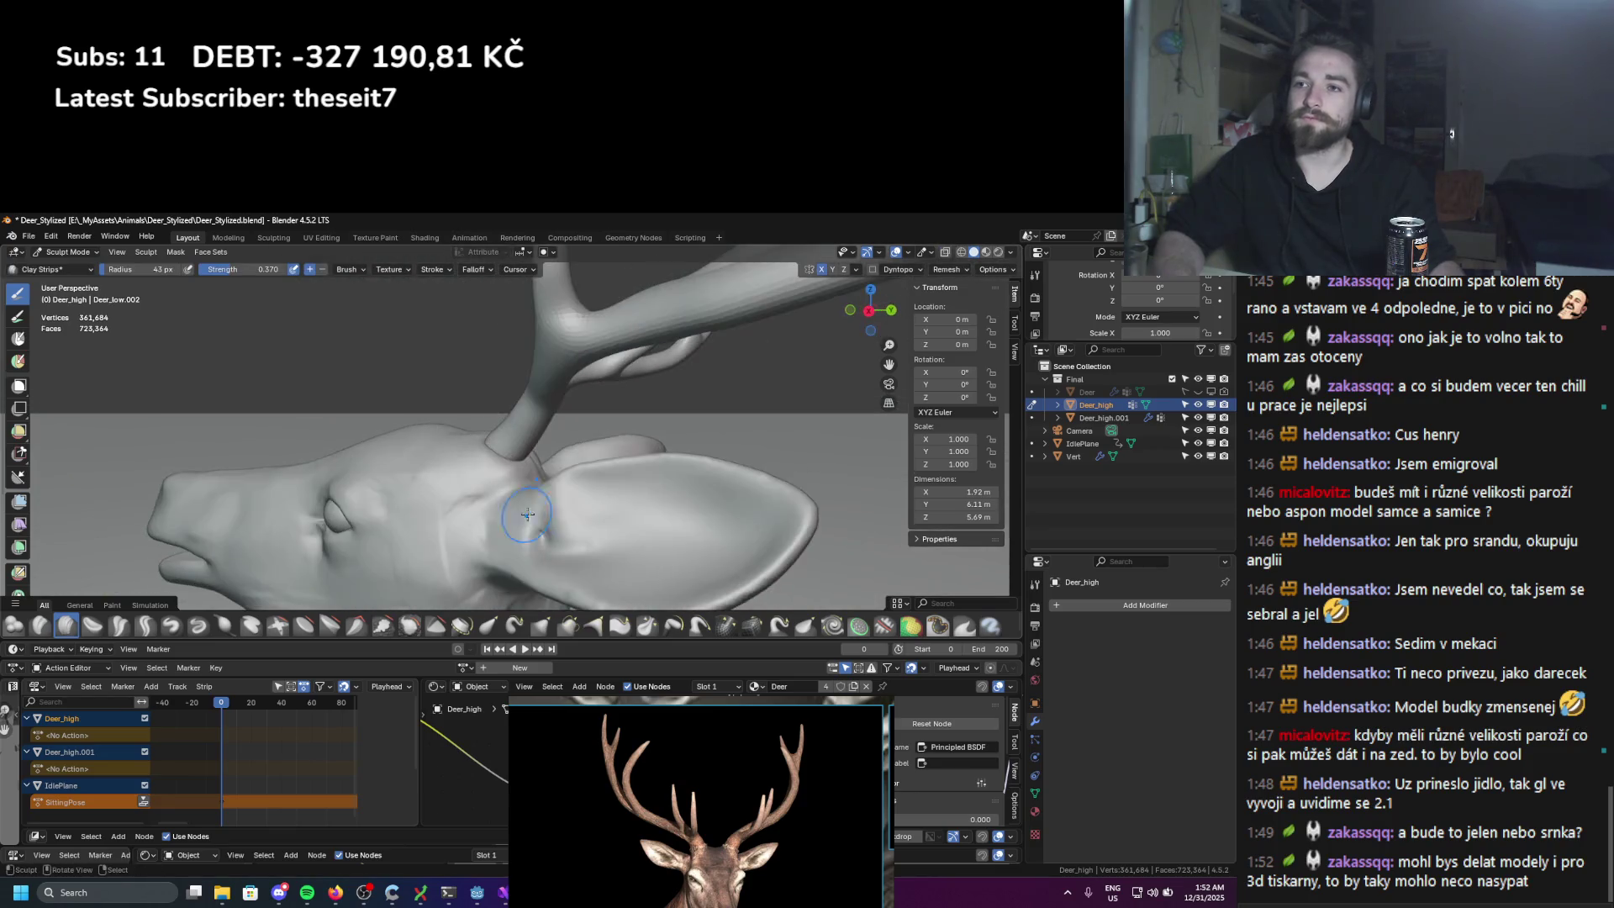
# Step: Sculpt creases into the skin at the ear base and upper neck
pyautogui.scroll(-4, 521, 471)
pyautogui.scroll(-4, 545, 440)
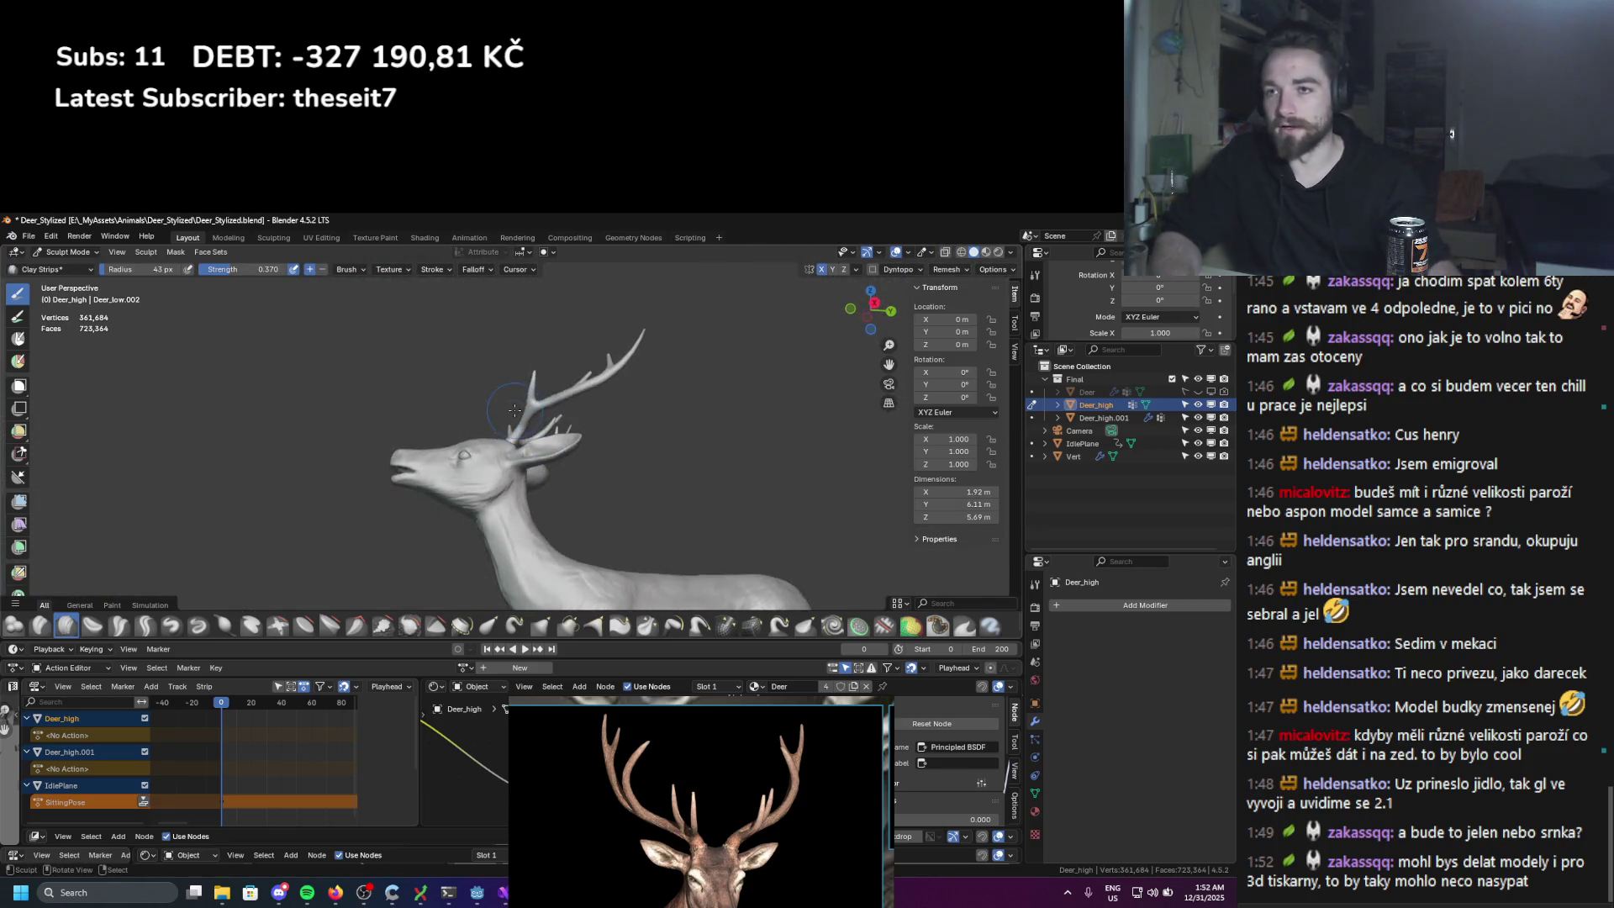
pyautogui.scroll(6, 504, 433)
pyautogui.moveTo(496, 431)
pyautogui.mouseDown(button='middle')
pyautogui.moveTo(479, 426)
pyautogui.moveTo(493, 448)
pyautogui.mouseUp(button='middle')
pyautogui.scroll(4, 484, 430)
pyautogui.scroll(2, 494, 448)
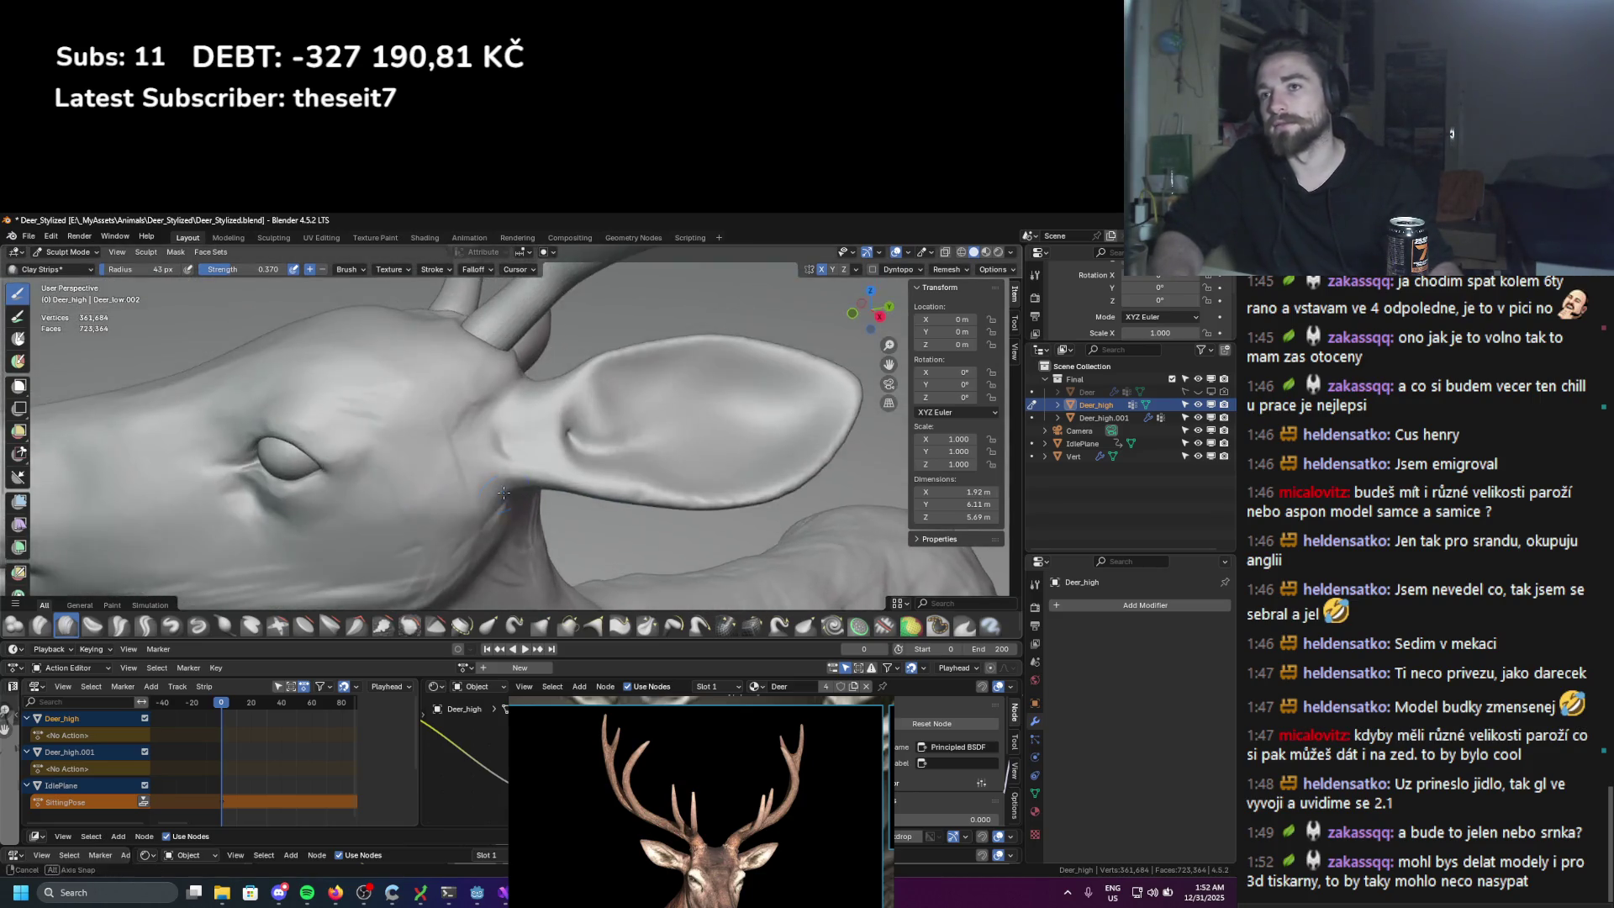
pyautogui.scroll(4, 542, 365)
pyautogui.moveTo(556, 337); pyautogui.dragTo(579, 361)
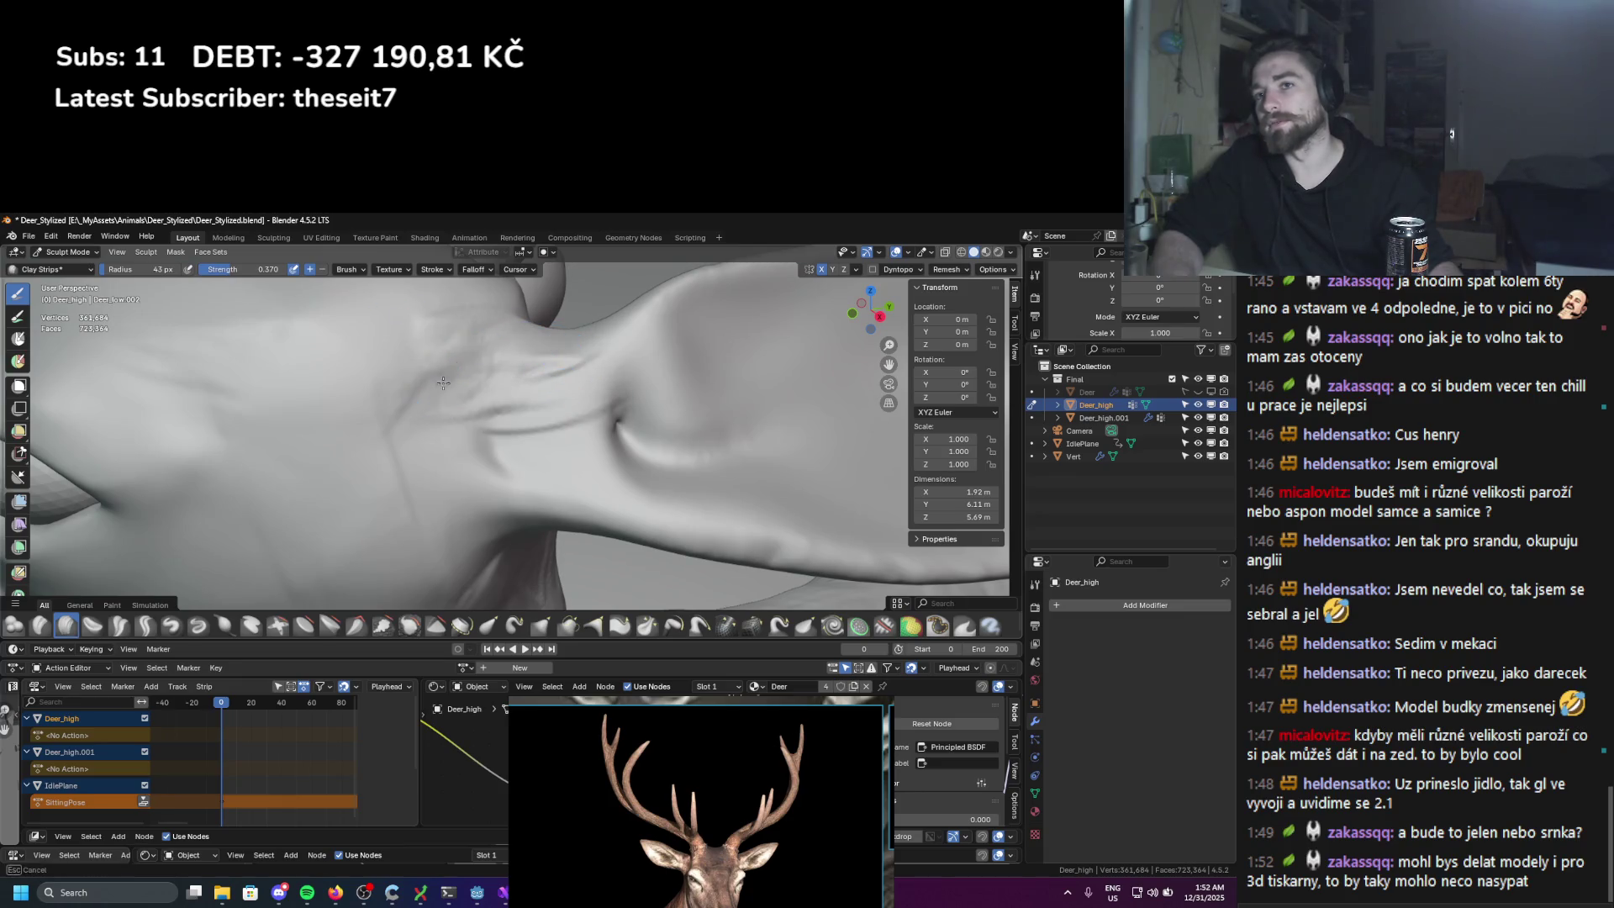
pyautogui.scroll(-5, 394, 490)
pyautogui.moveTo(394, 490)
pyautogui.mouseDown(button='middle')
pyautogui.moveTo(386, 349)
pyautogui.moveTo(472, 429)
pyautogui.mouseUp(button='middle')
# Step: Enlarge the brush to 83 px and view the whole deer from the front
pyautogui.press('f')
pyautogui.click(357, 454)
pyautogui.scroll(-5, 473, 513)
pyautogui.moveTo(473, 512)
pyautogui.mouseDown(button='middle')
pyautogui.moveTo(536, 487)
pyautogui.moveTo(492, 514)
pyautogui.mouseUp(button='middle')
pyautogui.scroll(4, 488, 518)
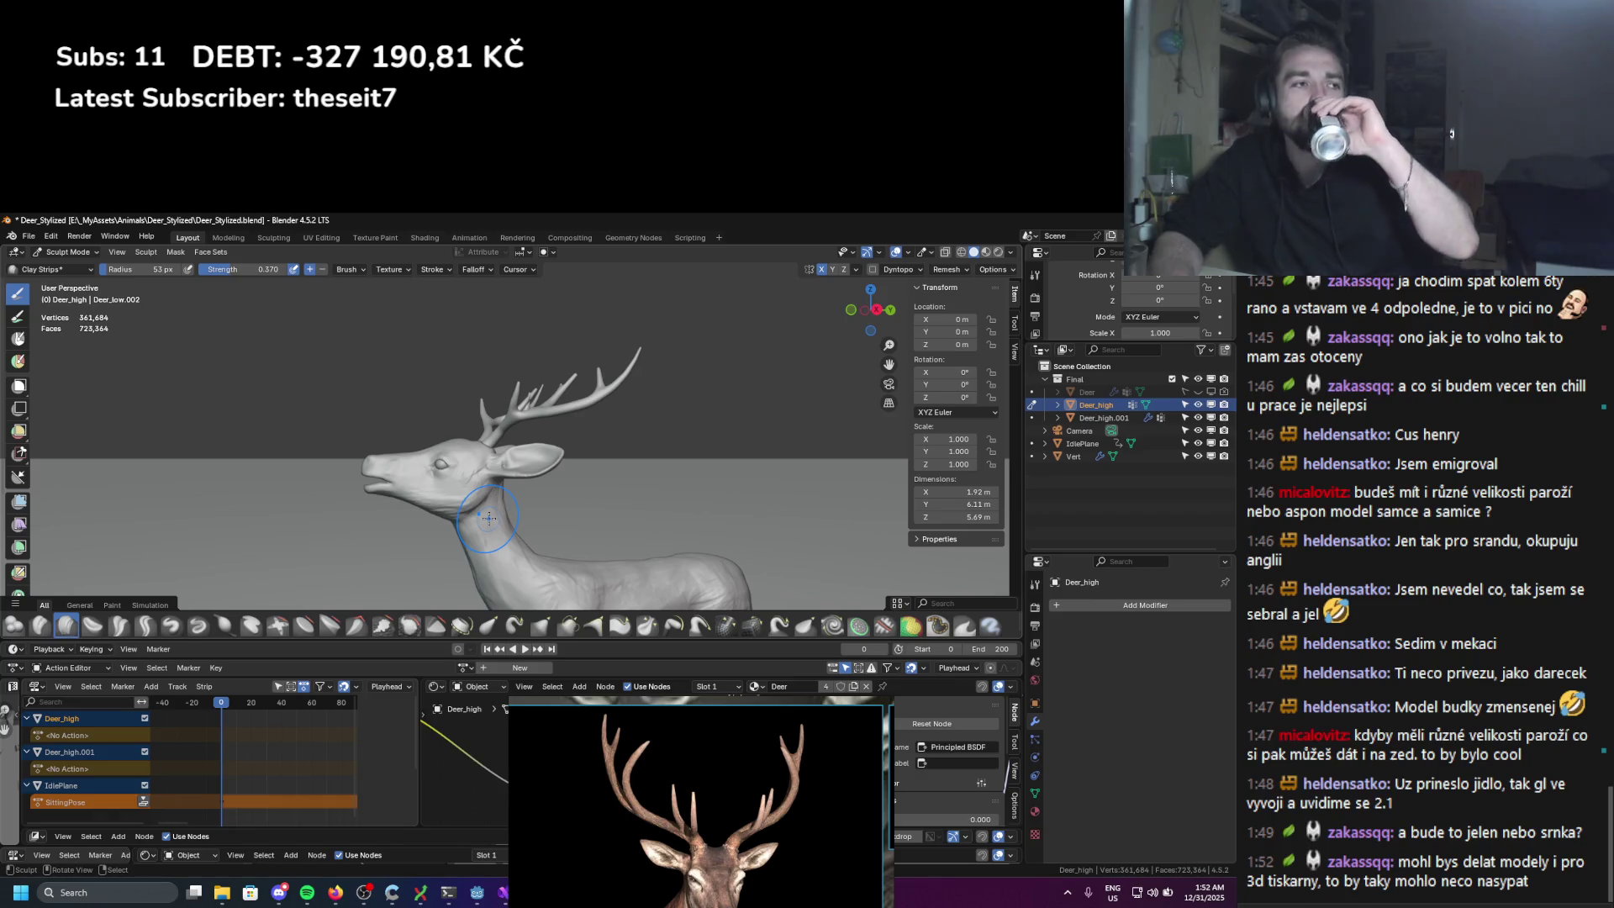
pyautogui.moveTo(489, 518)
pyautogui.mouseDown(button='middle')
pyautogui.moveTo(630, 496)
pyautogui.moveTo(601, 490)
pyautogui.moveTo(580, 537)
pyautogui.mouseUp(button='middle')
pyautogui.scroll(4, 593, 487)
# Step: Leave sculpting and enter Edit Mode on the Vert antler object
pyautogui.click(67, 251)
pyautogui.click(67, 302)
pyautogui.click(501, 439)
pyautogui.press('Tab')
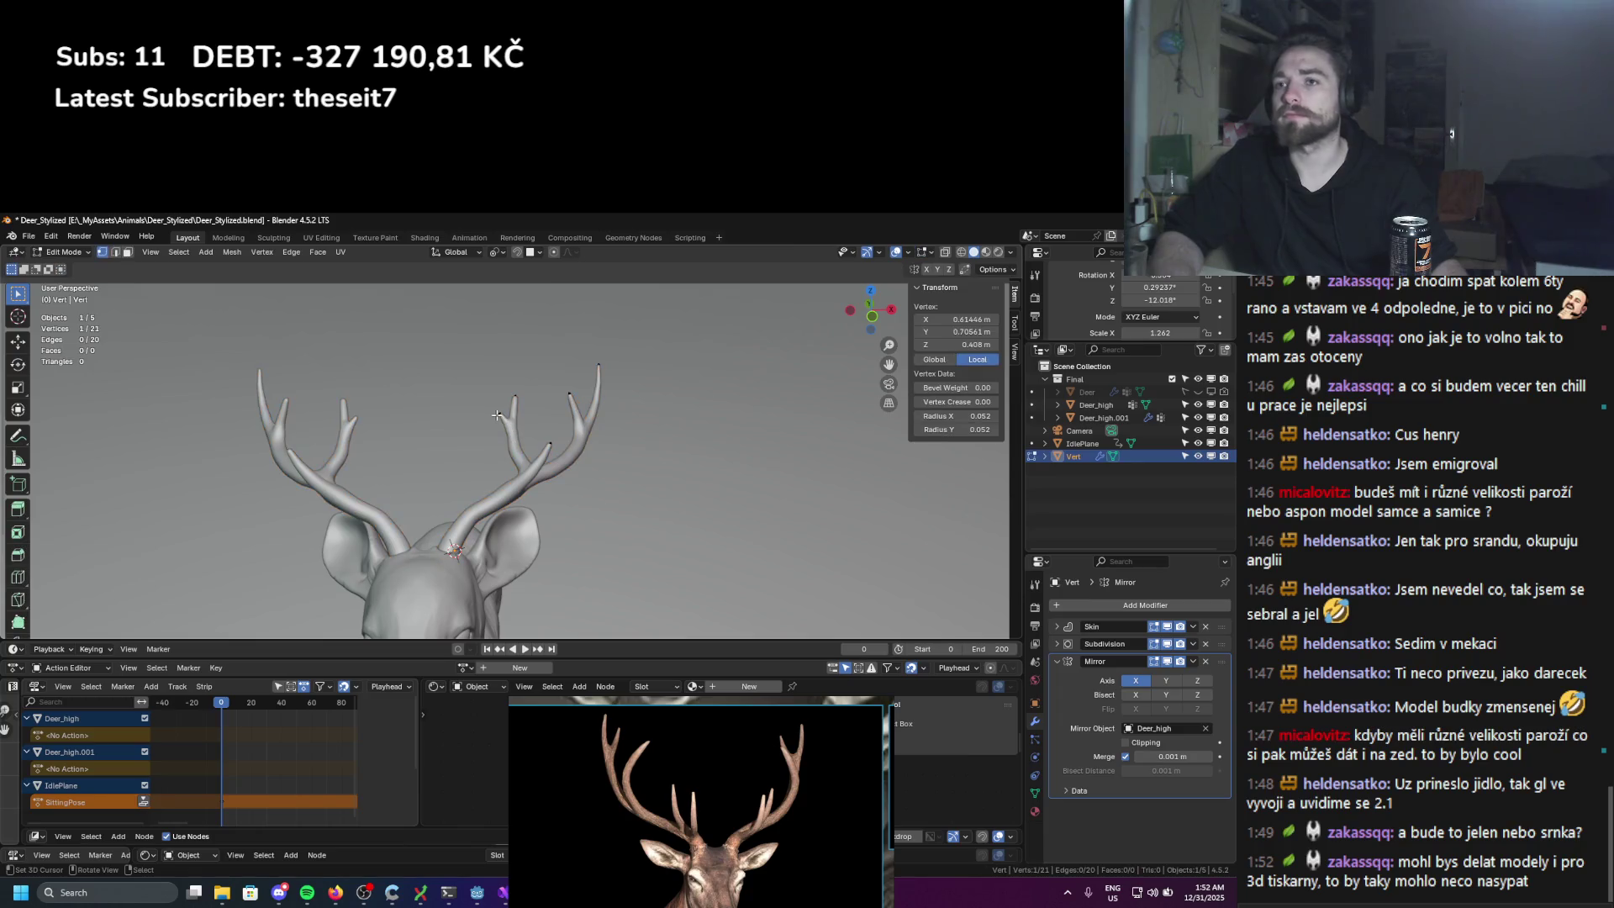
pyautogui.moveTo(498, 416); pyautogui.dragTo(538, 406, button='middle')
# Step: Move an antler tip vertex and thin its skin radius to 0.013
pyautogui.press('g')
pyautogui.click(571, 392)
pyautogui.press('s')
pyautogui.moveTo(555, 386)
pyautogui.mouseDown(button='middle')
pyautogui.moveTo(626, 456)
pyautogui.moveTo(488, 458)
pyautogui.moveTo(588, 454)
pyautogui.mouseUp(button='middle')
pyautogui.click(619, 458)
pyautogui.hotkey('ctrl', 'a')
pyautogui.click(571, 430)
# Step: Add a vertex on the antler beam and extrude a new thin-tipped tine
pyautogui.hotkey('ctrl', 'r')
pyautogui.click(639, 453)
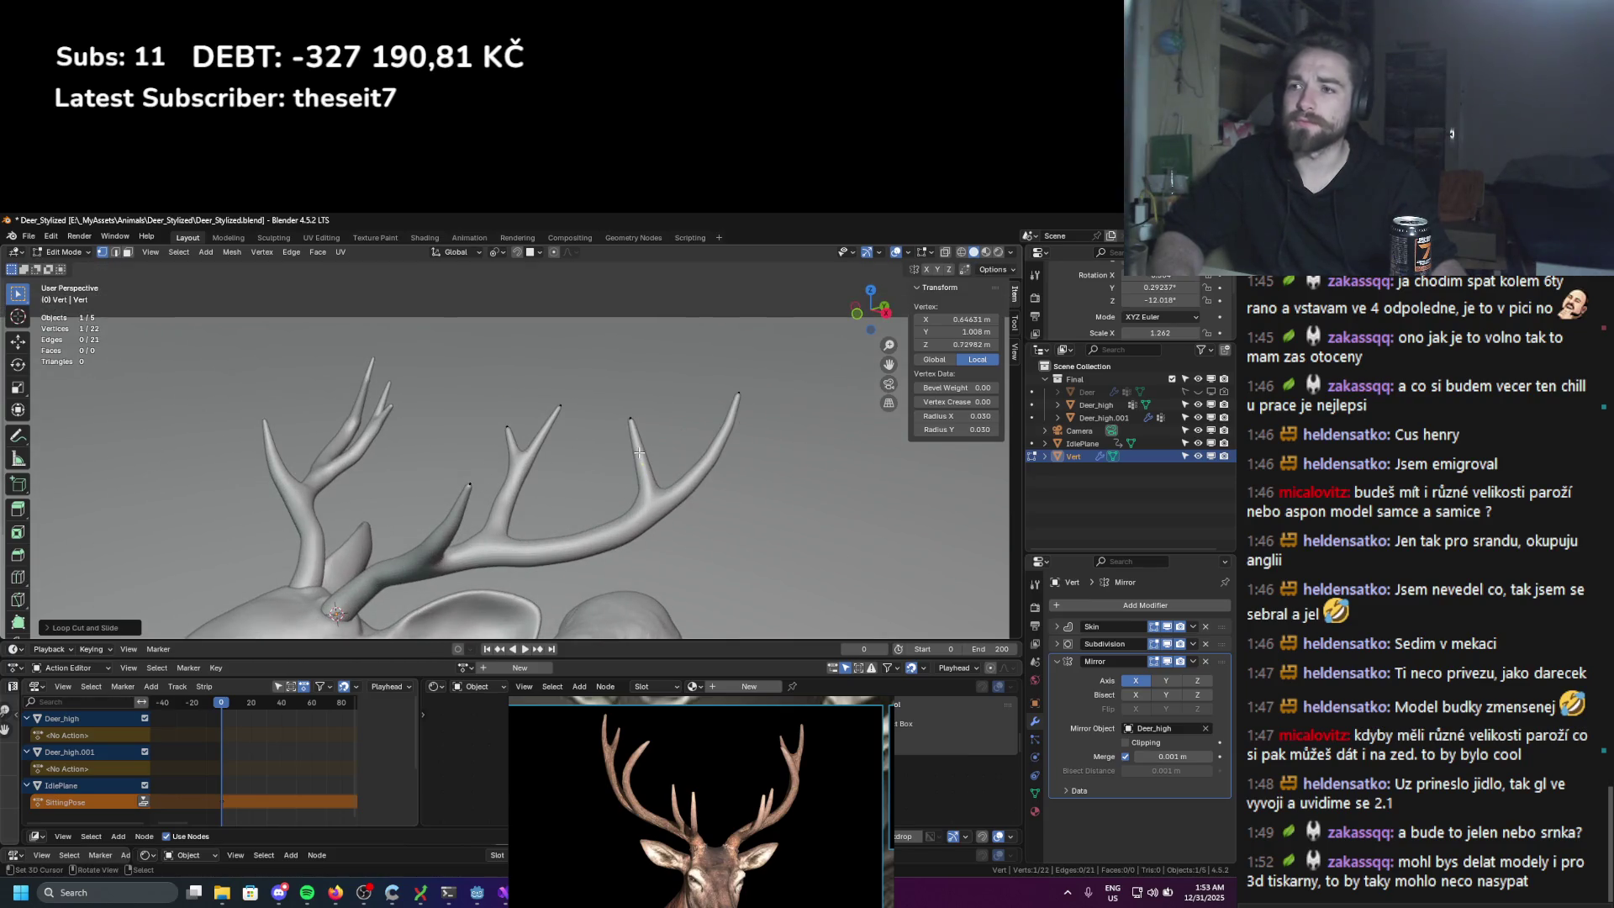
pyautogui.press('e')
pyautogui.click(660, 441)
pyautogui.hotkey('ctrl', 'a')
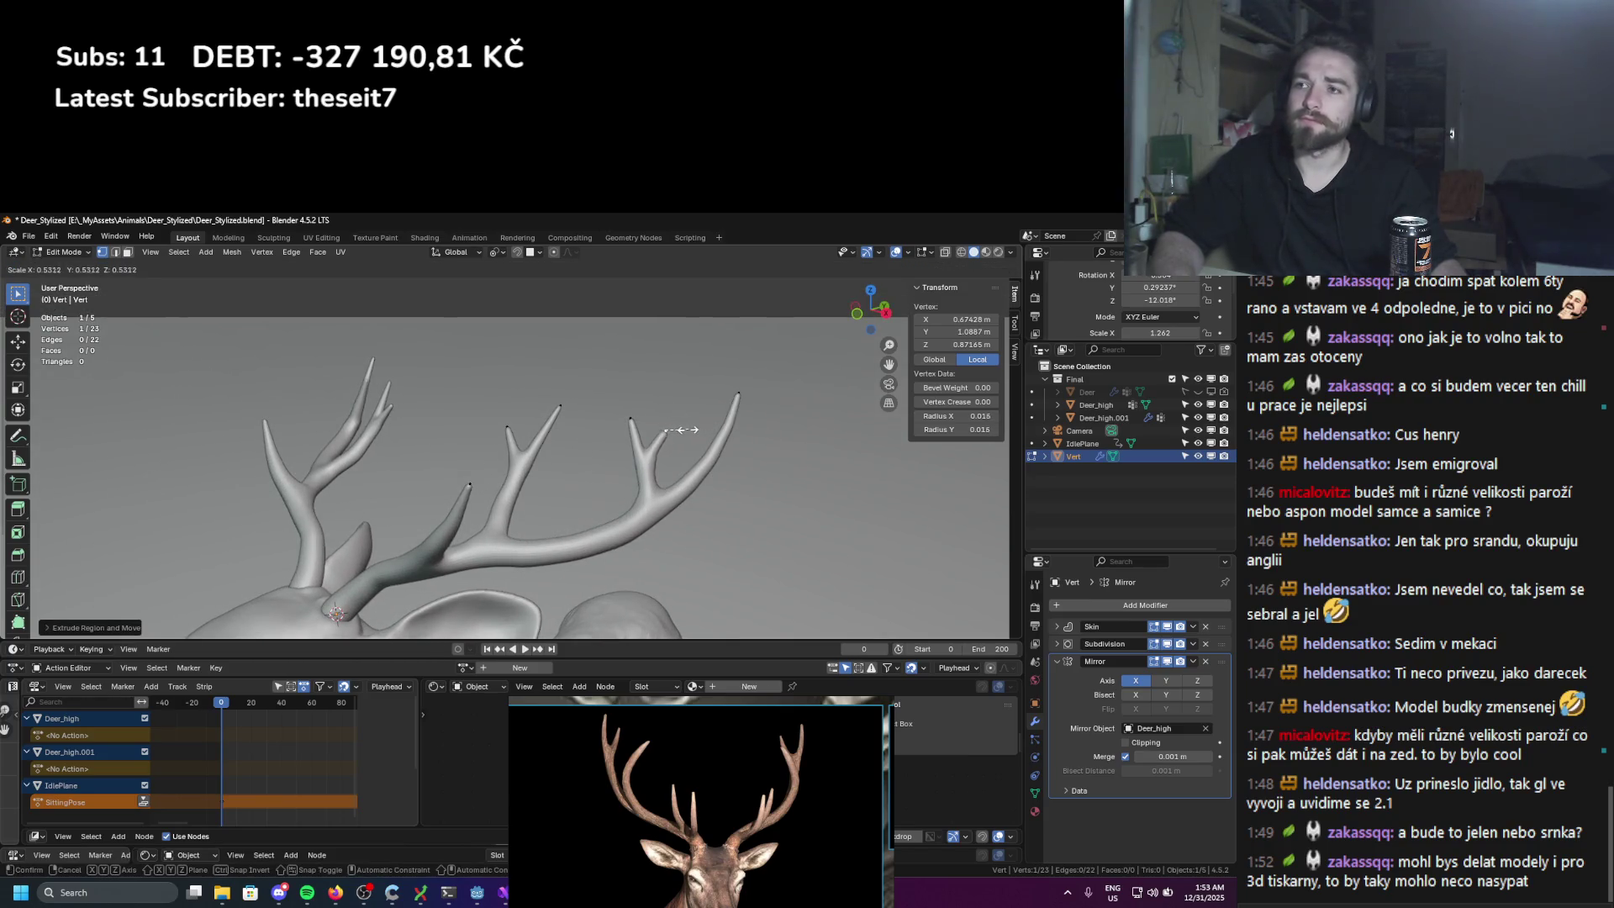
pyautogui.click(667, 430)
pyautogui.press('g')
pyautogui.click(664, 433)
# Step: Review the antlers from a higher view and return to Object Mode
pyautogui.moveTo(664, 433); pyautogui.dragTo(529, 495, button='middle')
pyautogui.scroll(-6, 584, 482)
pyautogui.scroll(4, 528, 495)
pyautogui.scroll(-3, 529, 495)
pyautogui.scroll(4, 558, 397)
pyautogui.moveTo(557, 396)
pyautogui.mouseDown(button='middle')
pyautogui.moveTo(547, 425)
pyautogui.moveTo(562, 414)
pyautogui.mouseUp(button='middle')
pyautogui.scroll(-4, 562, 414)
pyautogui.press('Tab')
pyautogui.scroll(2, 475, 426)
pyautogui.scroll(-2, 553, 440)
pyautogui.scroll(4, 553, 441)
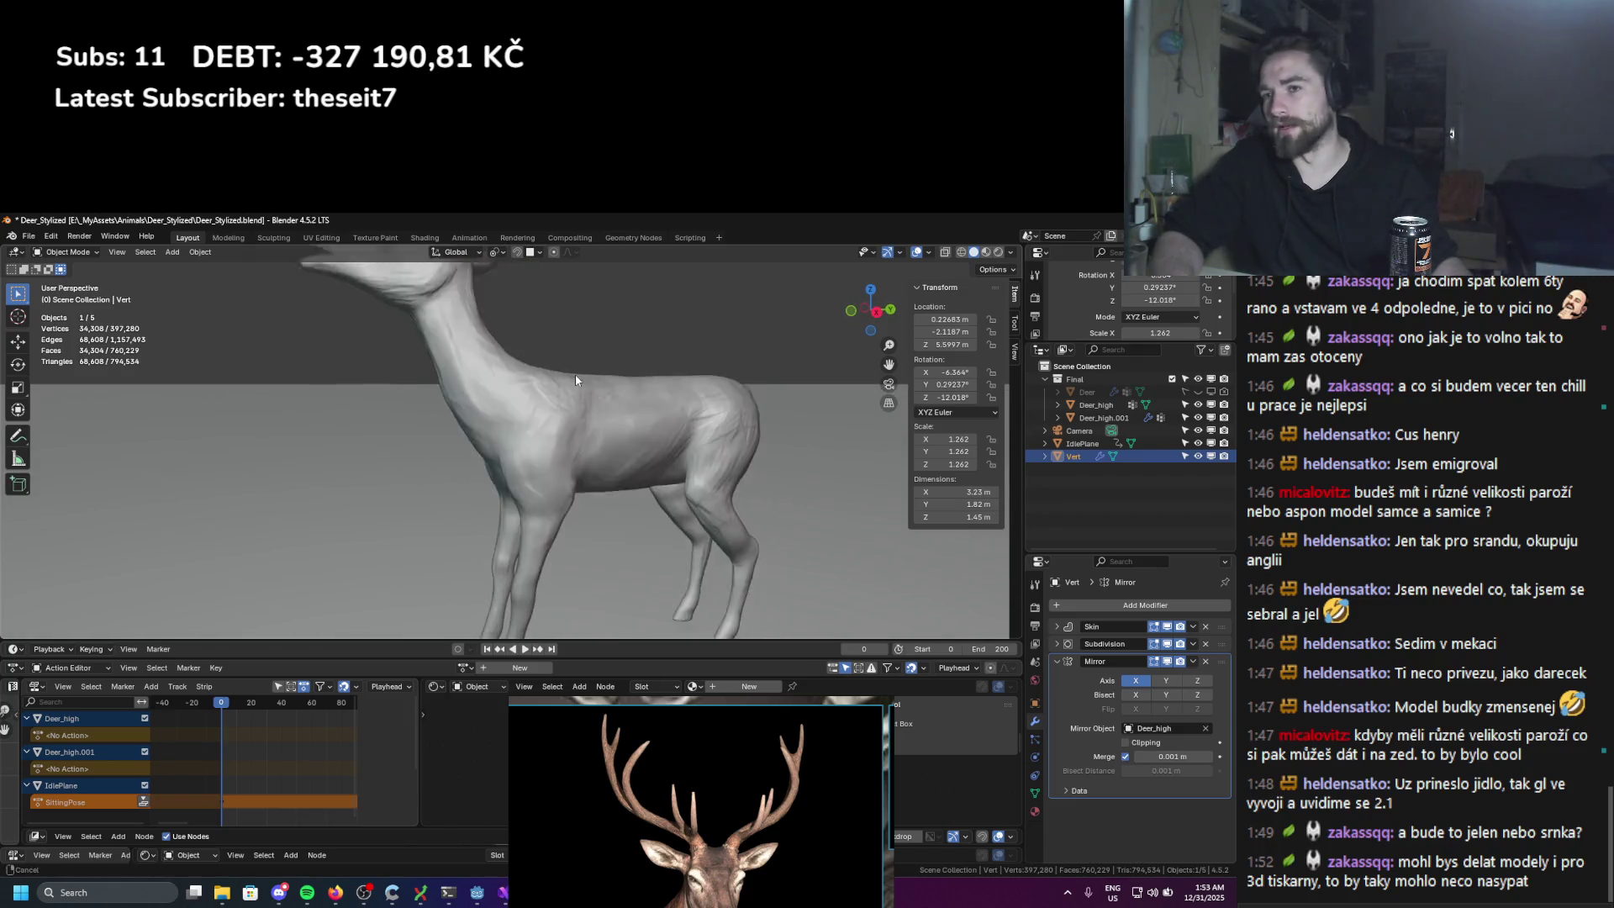
# Step: Rotate the antlers slightly to about −6.26°, −3.63° and −8.82°
pyautogui.scroll(2, 519, 390)
pyautogui.scroll(-4, 470, 452)
pyautogui.scroll(3, 468, 400)
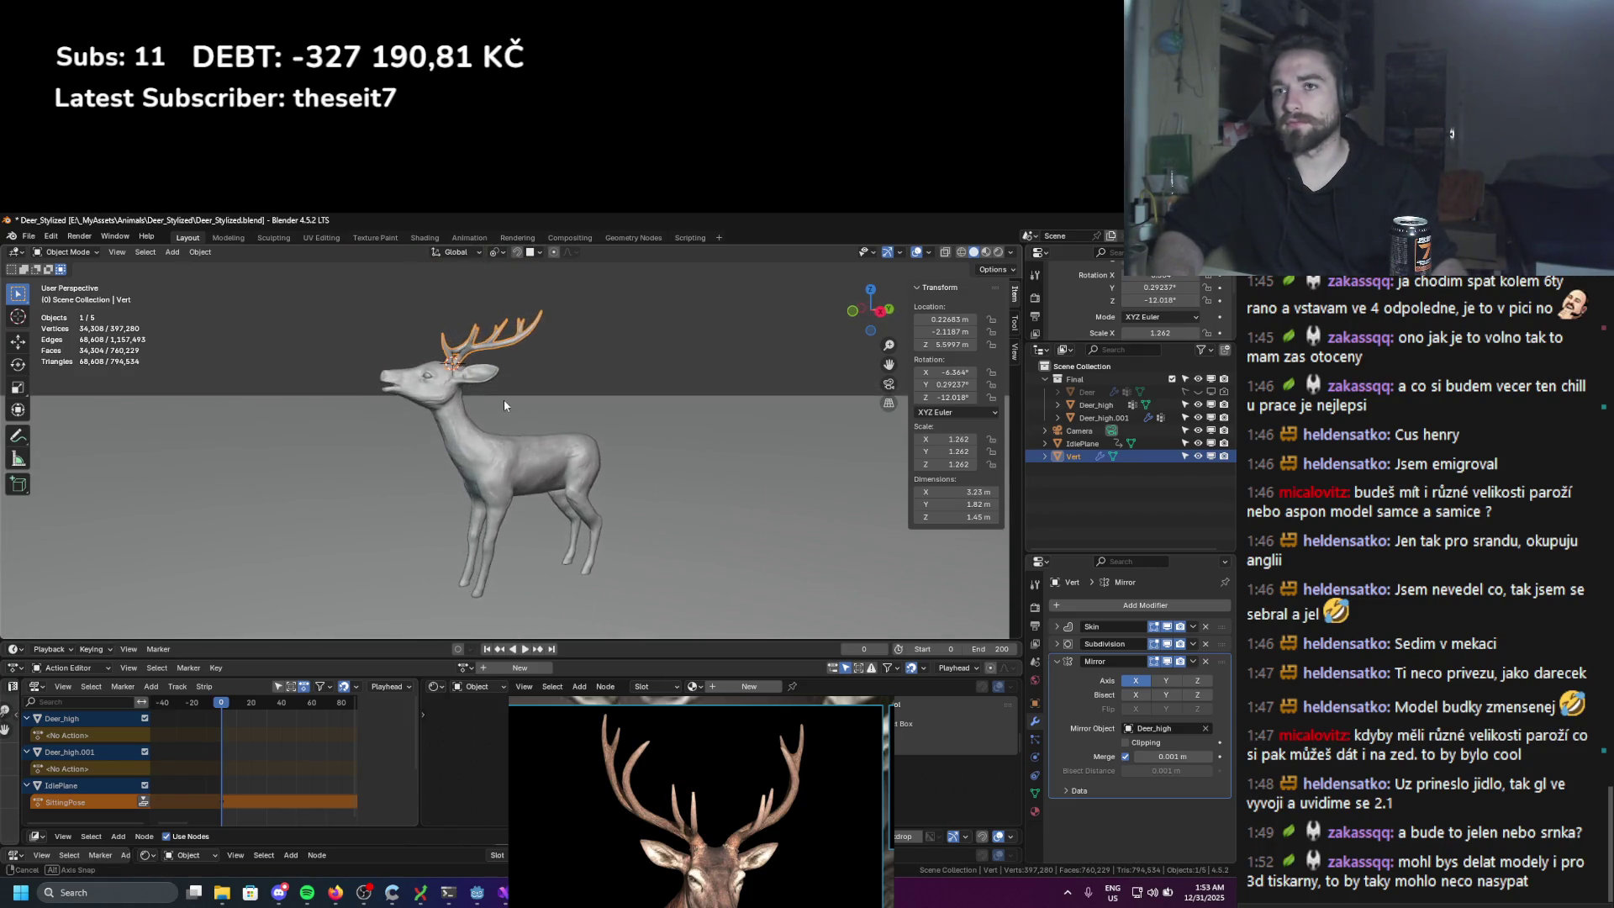
pyautogui.moveTo(499, 406); pyautogui.dragTo(443, 397, button='middle')
pyautogui.moveTo(486, 400); pyautogui.dragTo(543, 385, button='middle')
pyautogui.scroll(2, 554, 384)
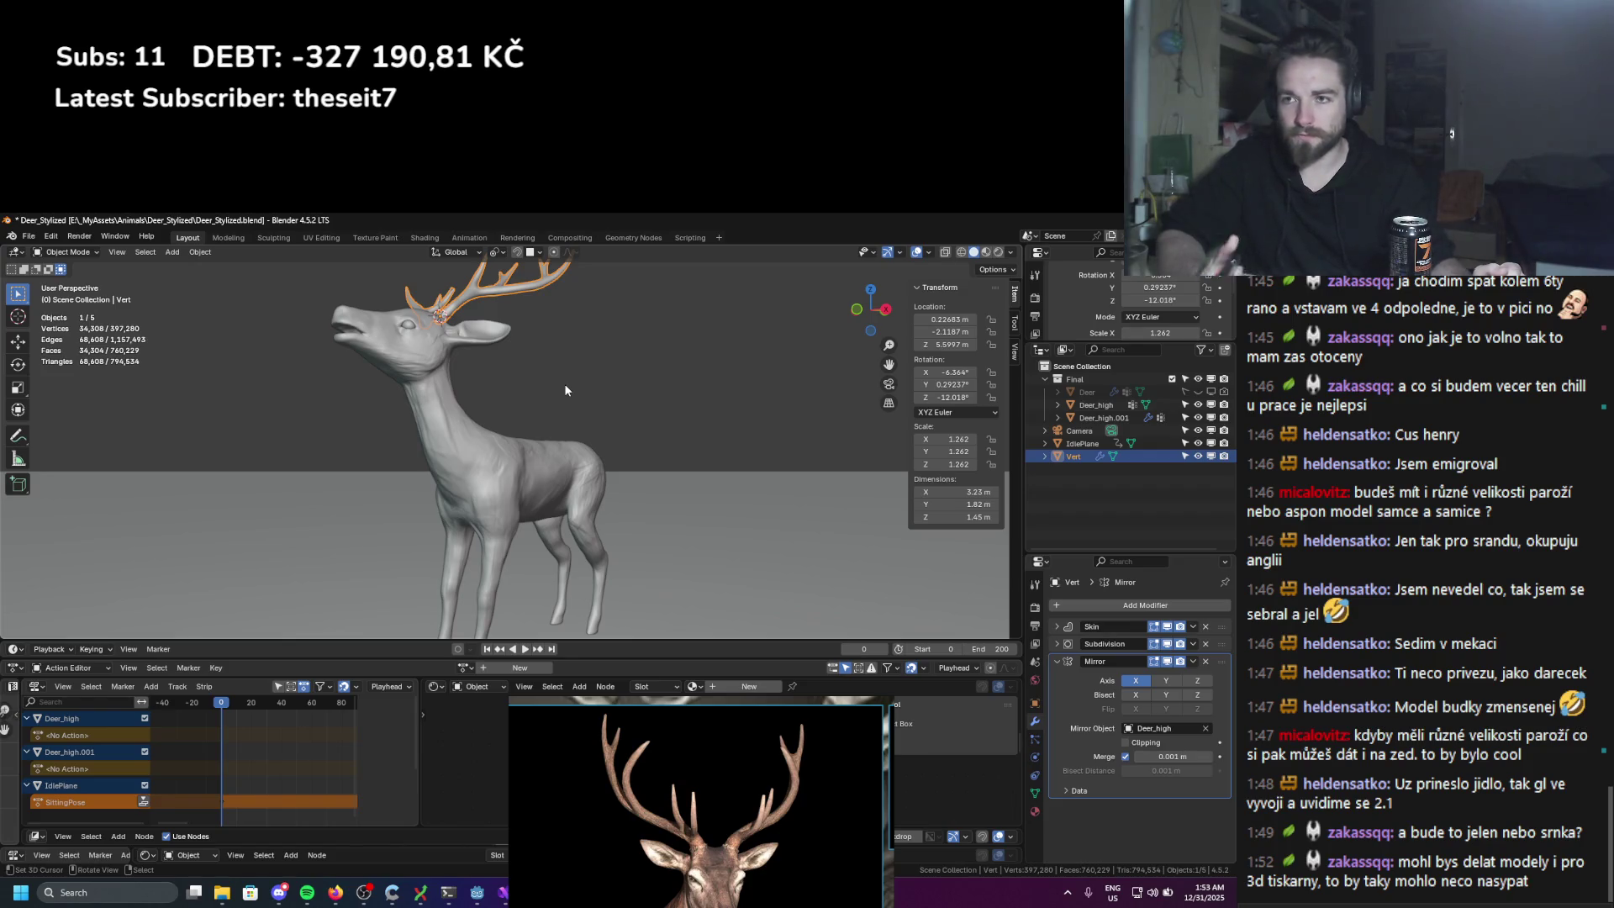
pyautogui.moveTo(538, 498)
pyautogui.mouseDown(button='middle')
pyautogui.moveTo(573, 464)
pyautogui.moveTo(597, 325)
pyautogui.moveTo(618, 370)
pyautogui.moveTo(537, 376)
pyautogui.moveTo(622, 326)
pyautogui.moveTo(543, 316)
pyautogui.moveTo(527, 343)
pyautogui.moveTo(605, 481)
pyautogui.moveTo(583, 503)
pyautogui.moveTo(437, 439)
pyautogui.mouseUp(button='middle')
pyautogui.press('r')
pyautogui.click(608, 352)
# Step: Select the deer body mesh Deer_high
pyautogui.scroll(2, 543, 316)
pyautogui.scroll(2, 527, 343)
pyautogui.scroll(2, 508, 456)
pyautogui.click(508, 456)
pyautogui.scroll(2, 508, 456)
pyautogui.scroll(2, 437, 439)
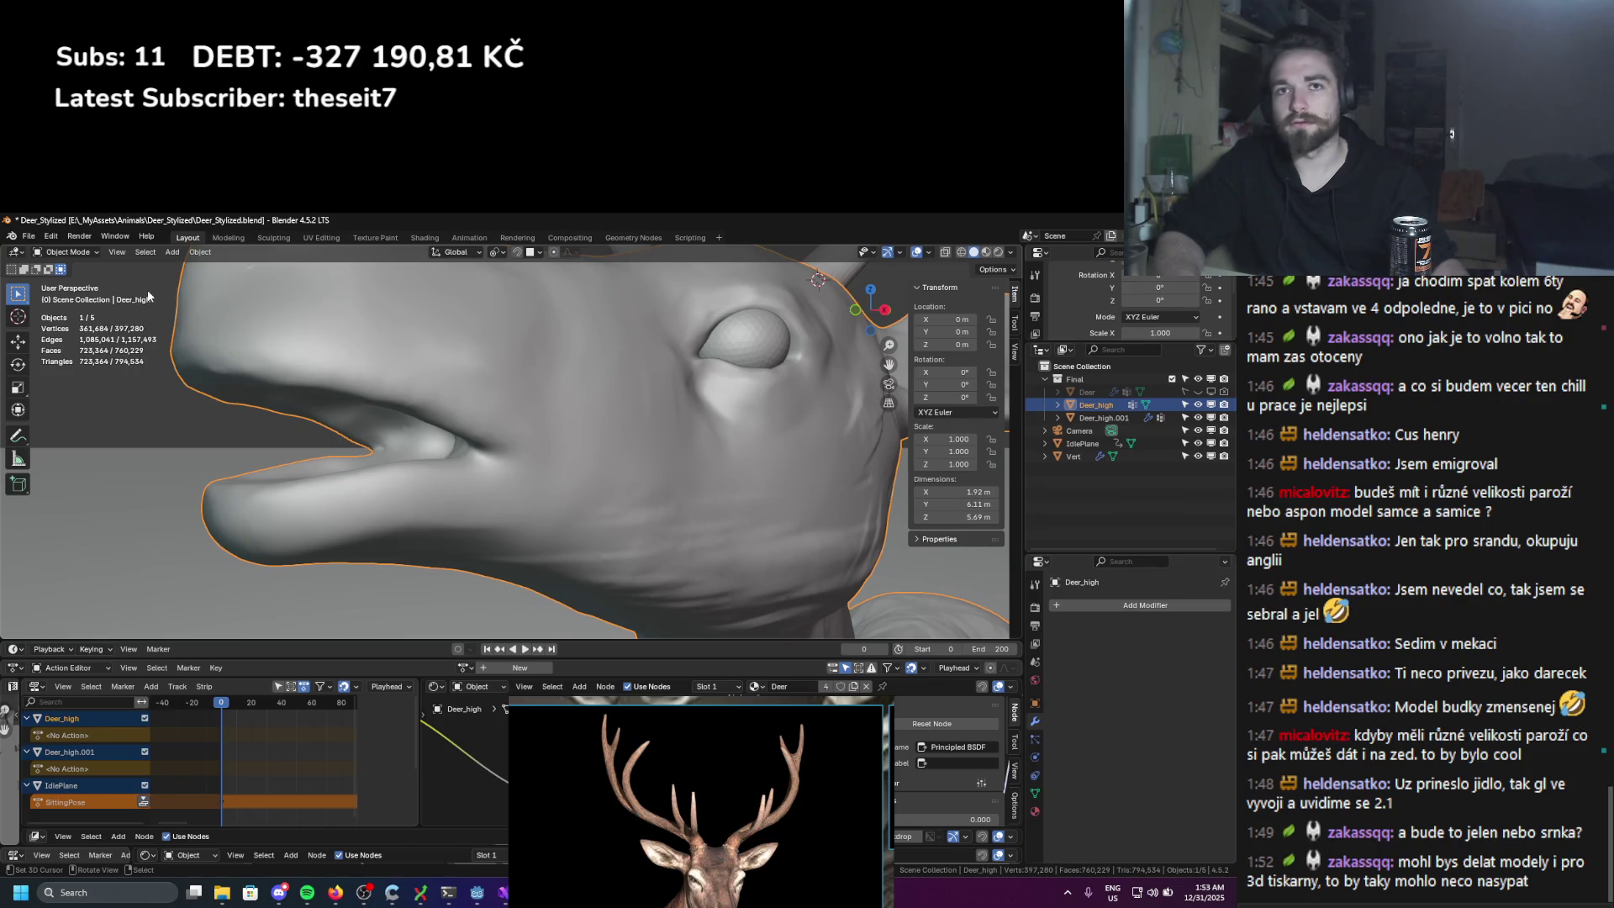
# Step: Switch the deer body into Sculpt Mode and move in close to the mesh
pyautogui.click(67, 252)
pyautogui.click(82, 294)
pyautogui.moveTo(378, 437); pyautogui.dragTo(438, 449, button='middle')
pyautogui.scroll(3, 434, 451)
pyautogui.scroll(-5, 433, 451)
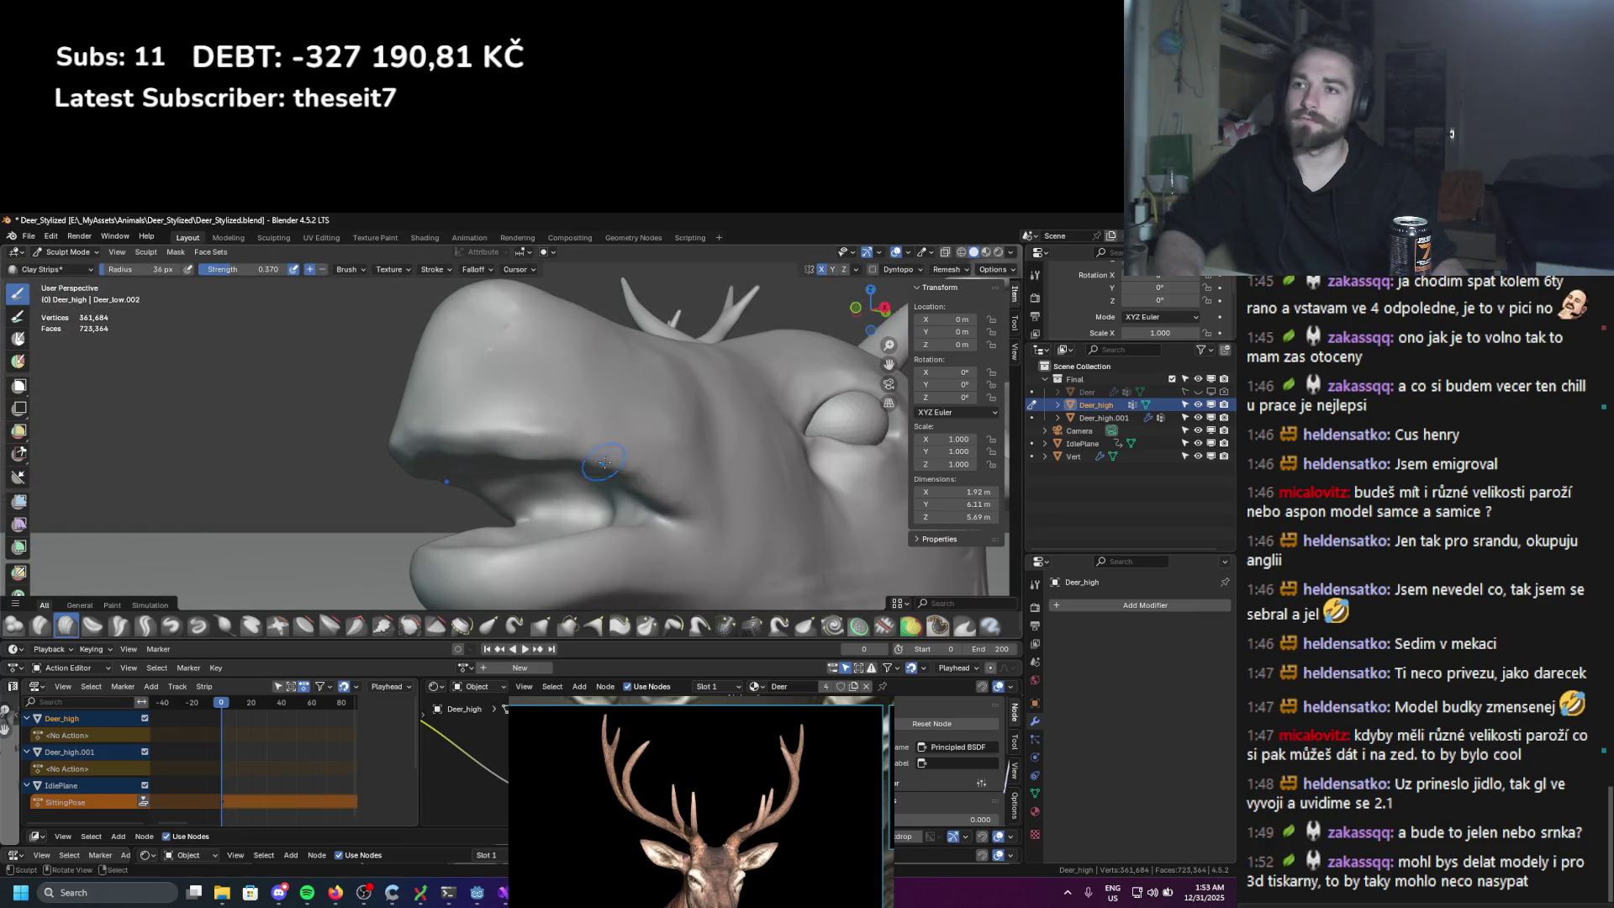
# Step: Set the Clay Strips brush radius to 101 px
pyautogui.press('f')
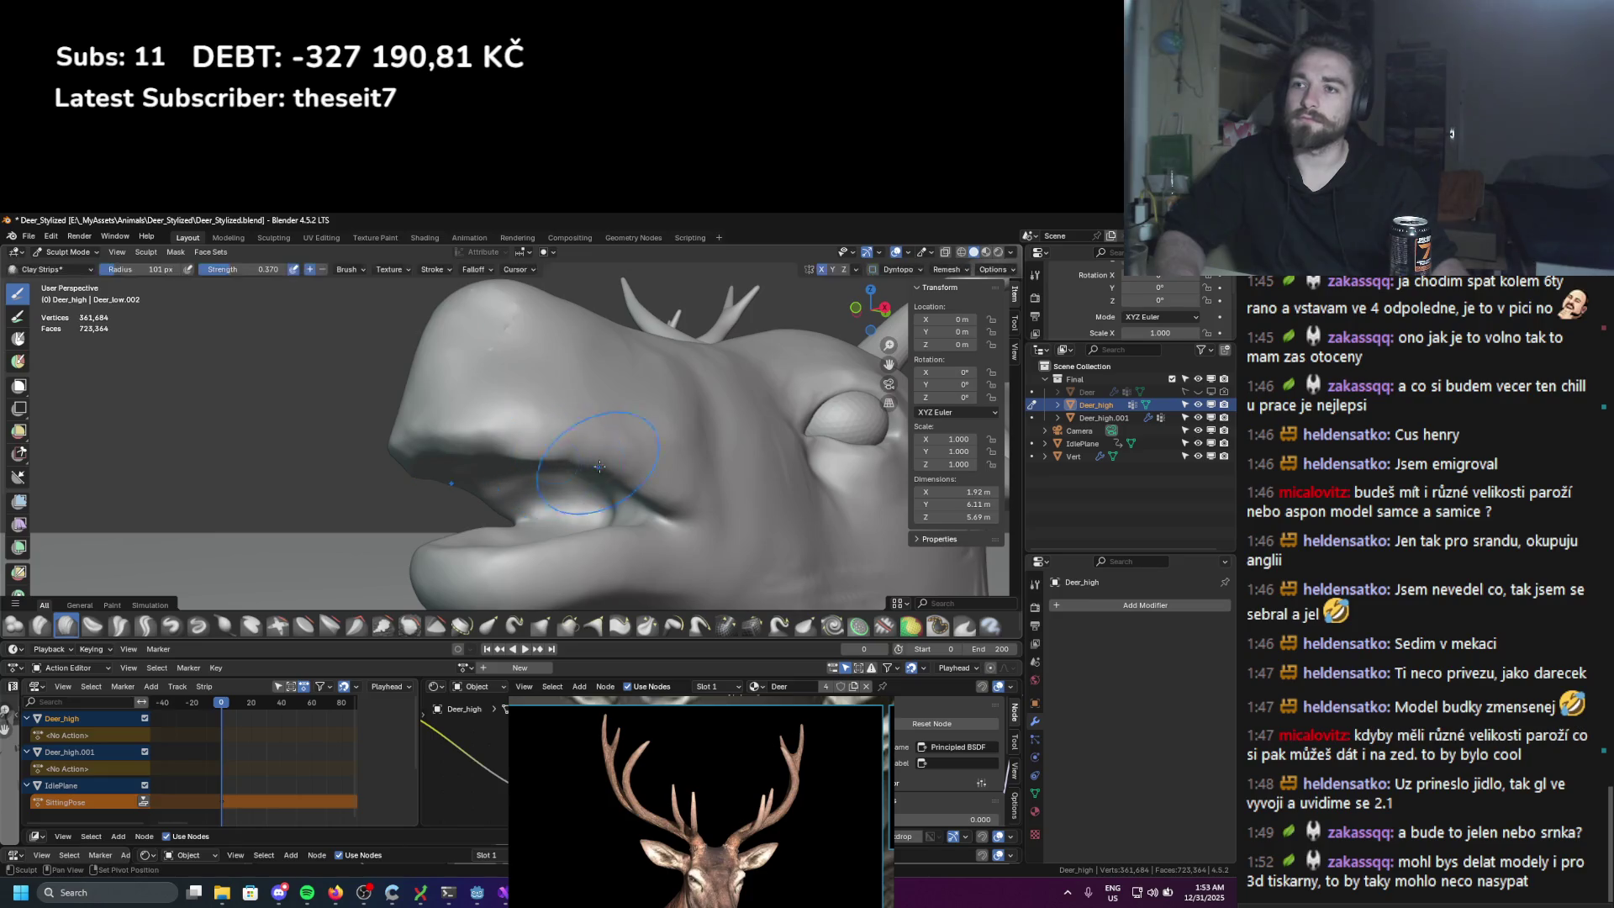
pyautogui.click(520, 447)
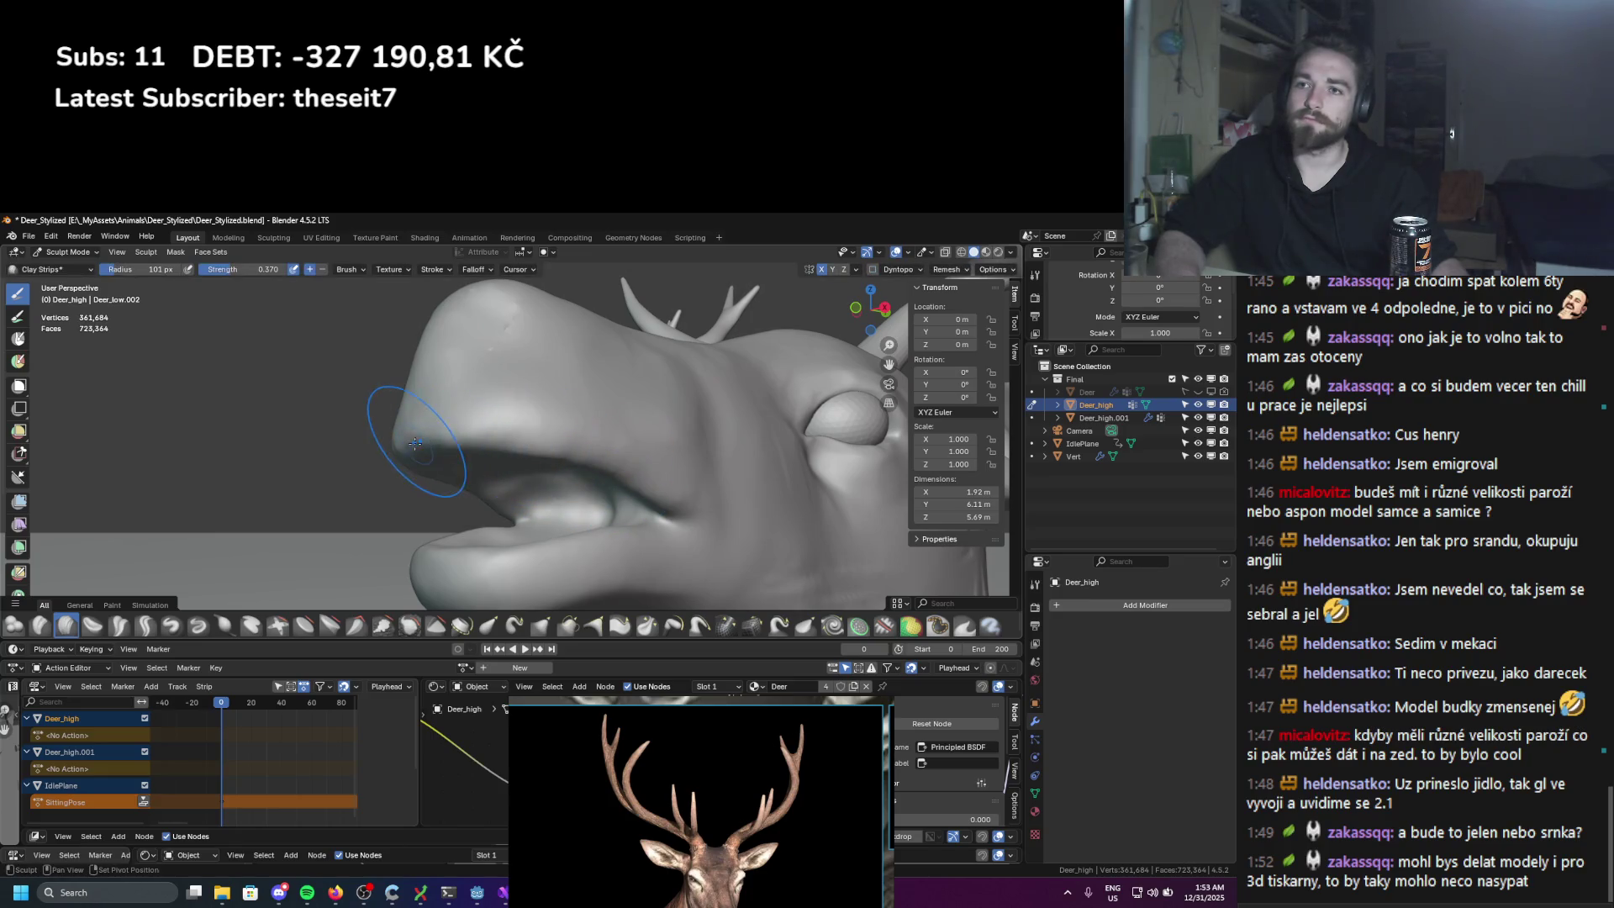
pyautogui.scroll(-10, 581, 466)
pyautogui.moveTo(576, 461); pyautogui.dragTo(546, 432, button='middle')
pyautogui.scroll(8, 548, 445)
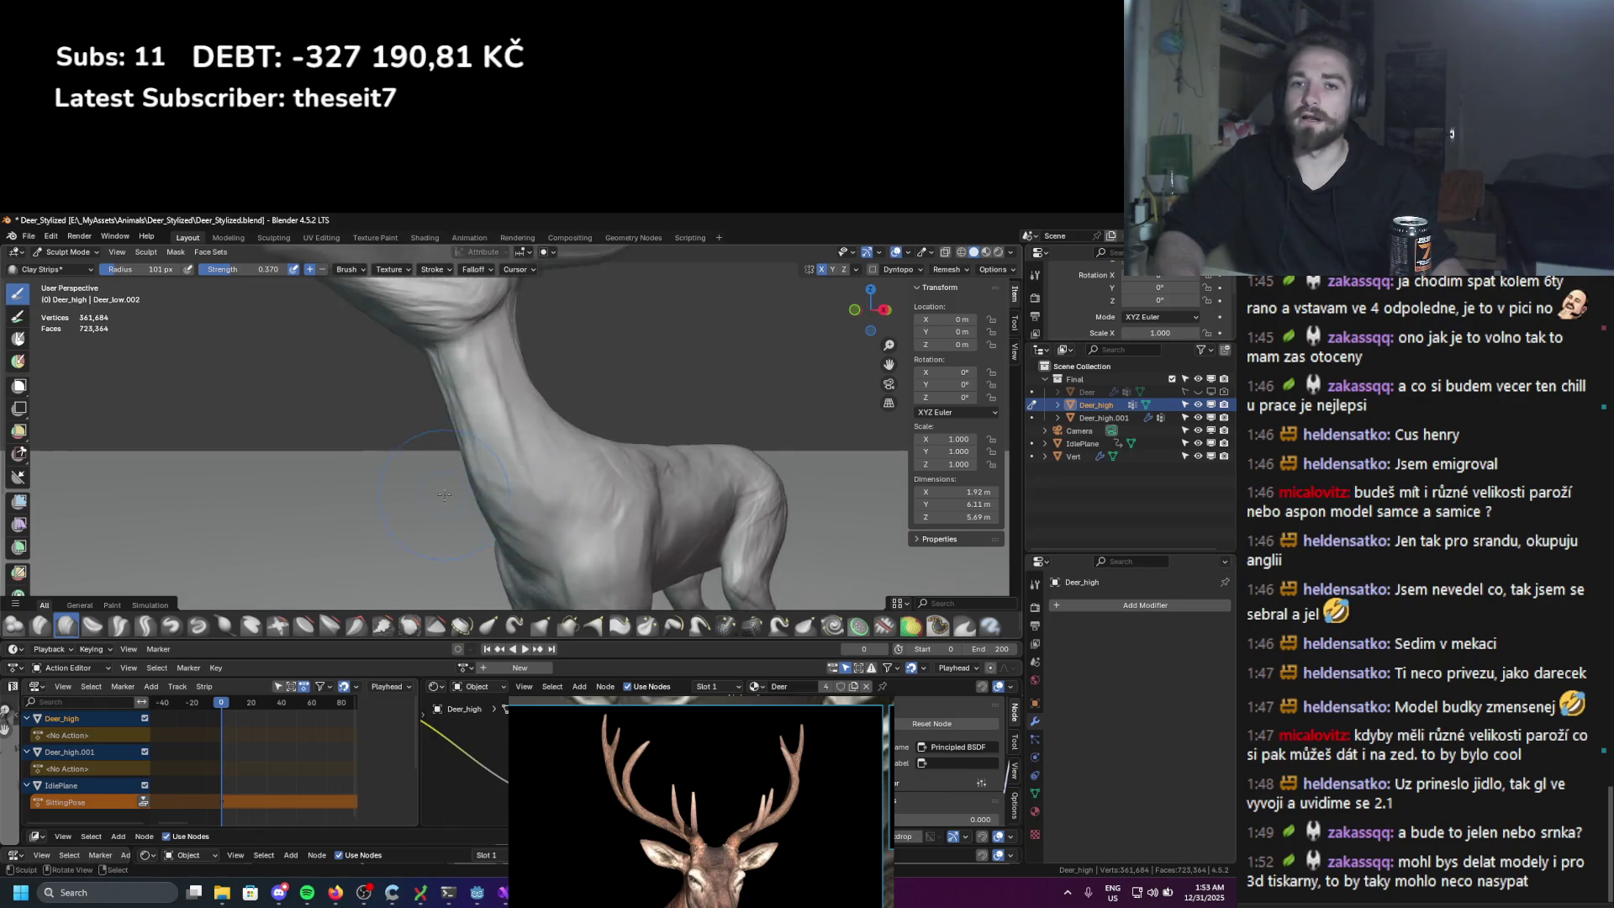
# Step: Shrink the brush to 34 px and sculpt a strip down the lower neck and chest
pyautogui.press('f')
pyautogui.press('[')
pyautogui.press('[')
pyautogui.moveTo(491, 434)
pyautogui.mouseDown(button='middle')
pyautogui.moveTo(508, 447)
pyautogui.moveTo(555, 420)
pyautogui.mouseUp(button='middle')
pyautogui.click(520, 454)
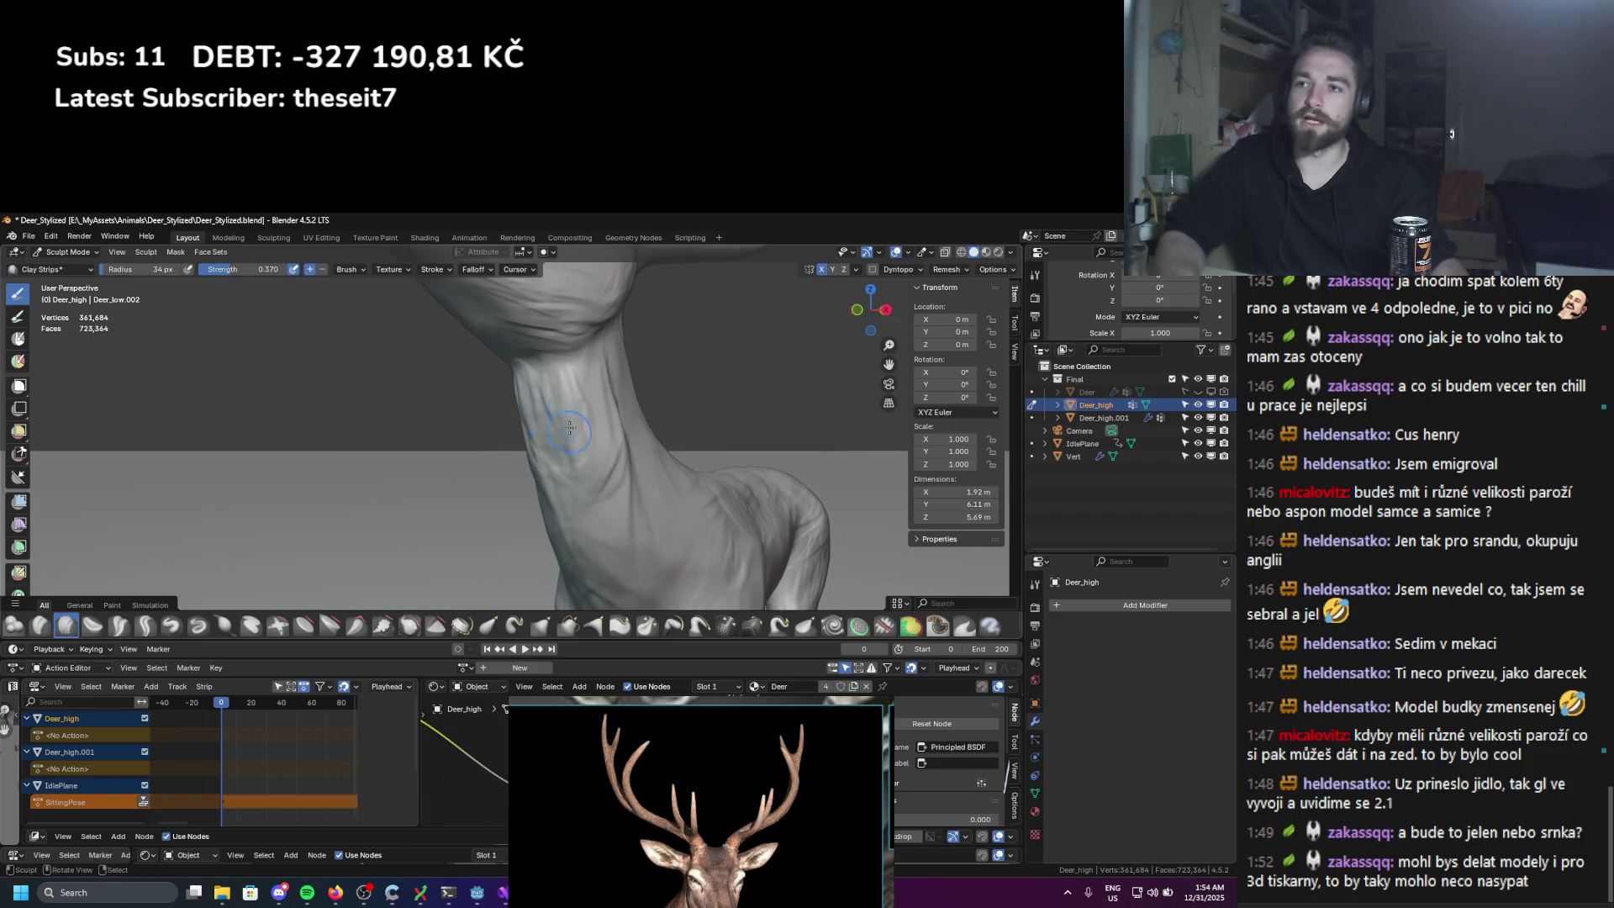
pyautogui.moveTo(555, 514); pyautogui.dragTo(553, 527, button='middle')
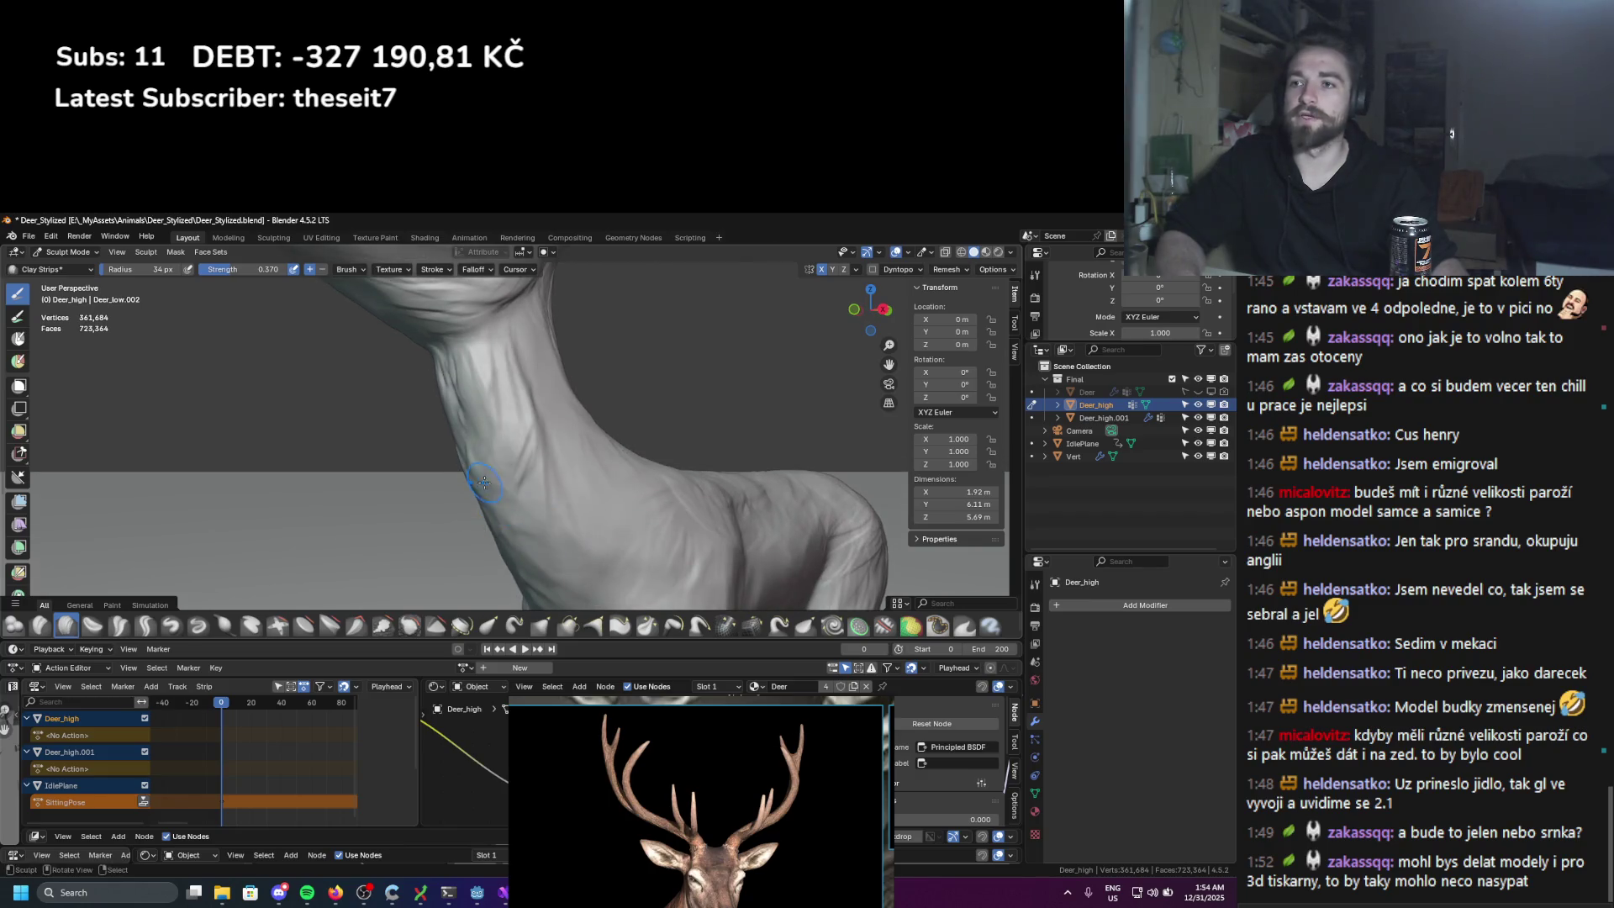
pyautogui.moveTo(509, 532); pyautogui.dragTo(597, 575)
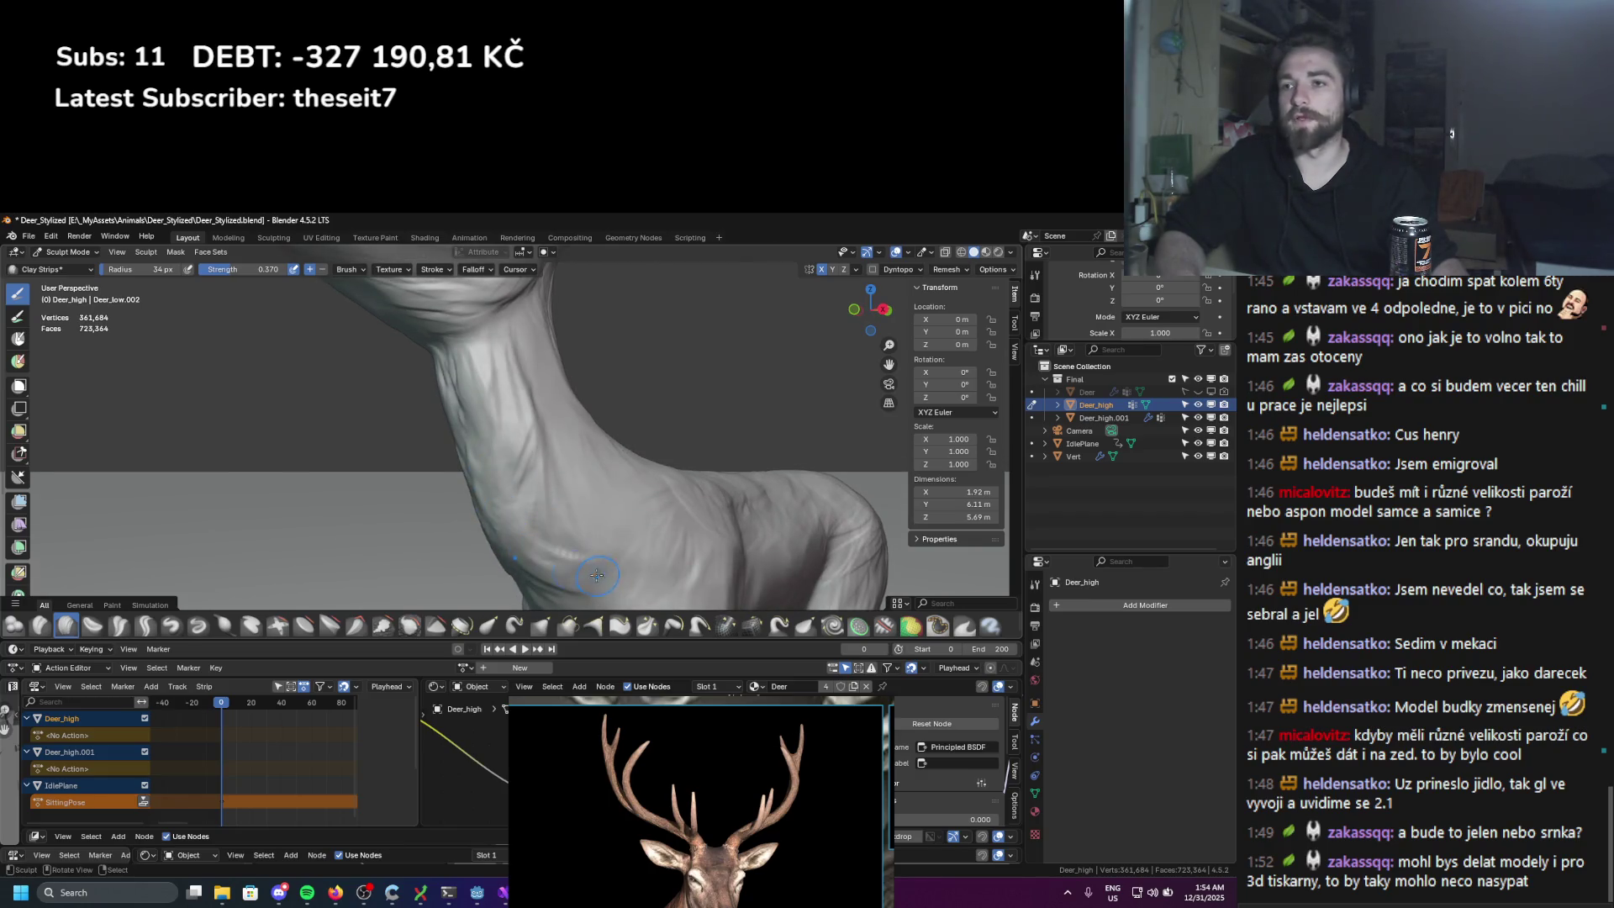
# Step: Lay a thin 14 px clay strip along the neck, then a 35 px strip
pyautogui.press('f')
pyautogui.click(563, 561)
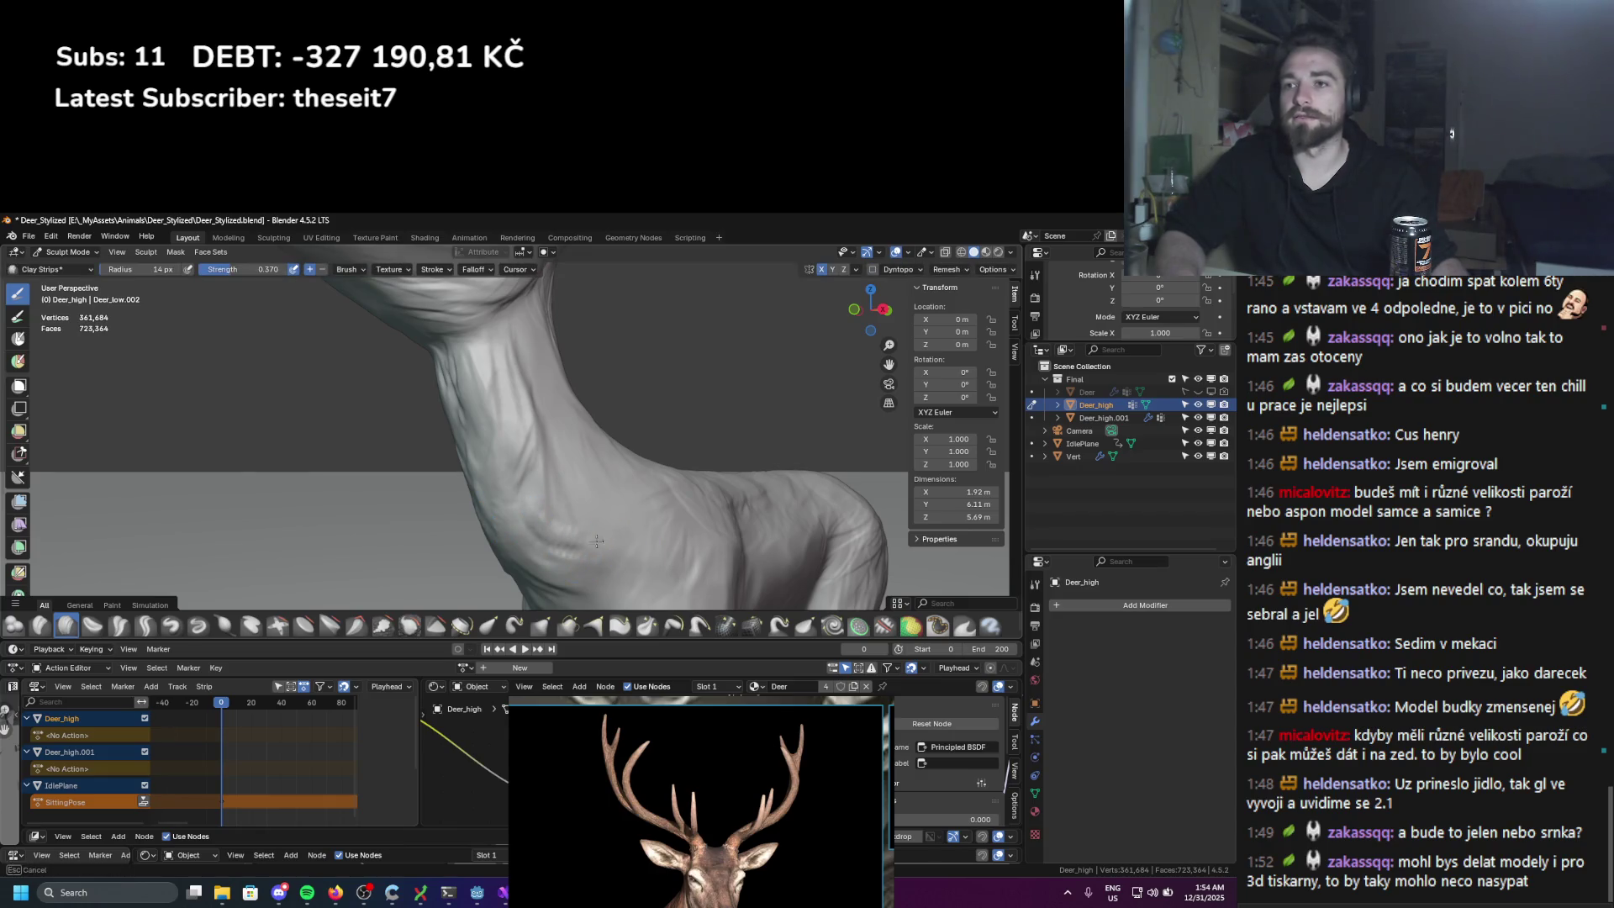
pyautogui.moveTo(557, 519)
pyautogui.mouseDown()
pyautogui.moveTo(588, 502)
pyautogui.moveTo(551, 490)
pyautogui.mouseUp()
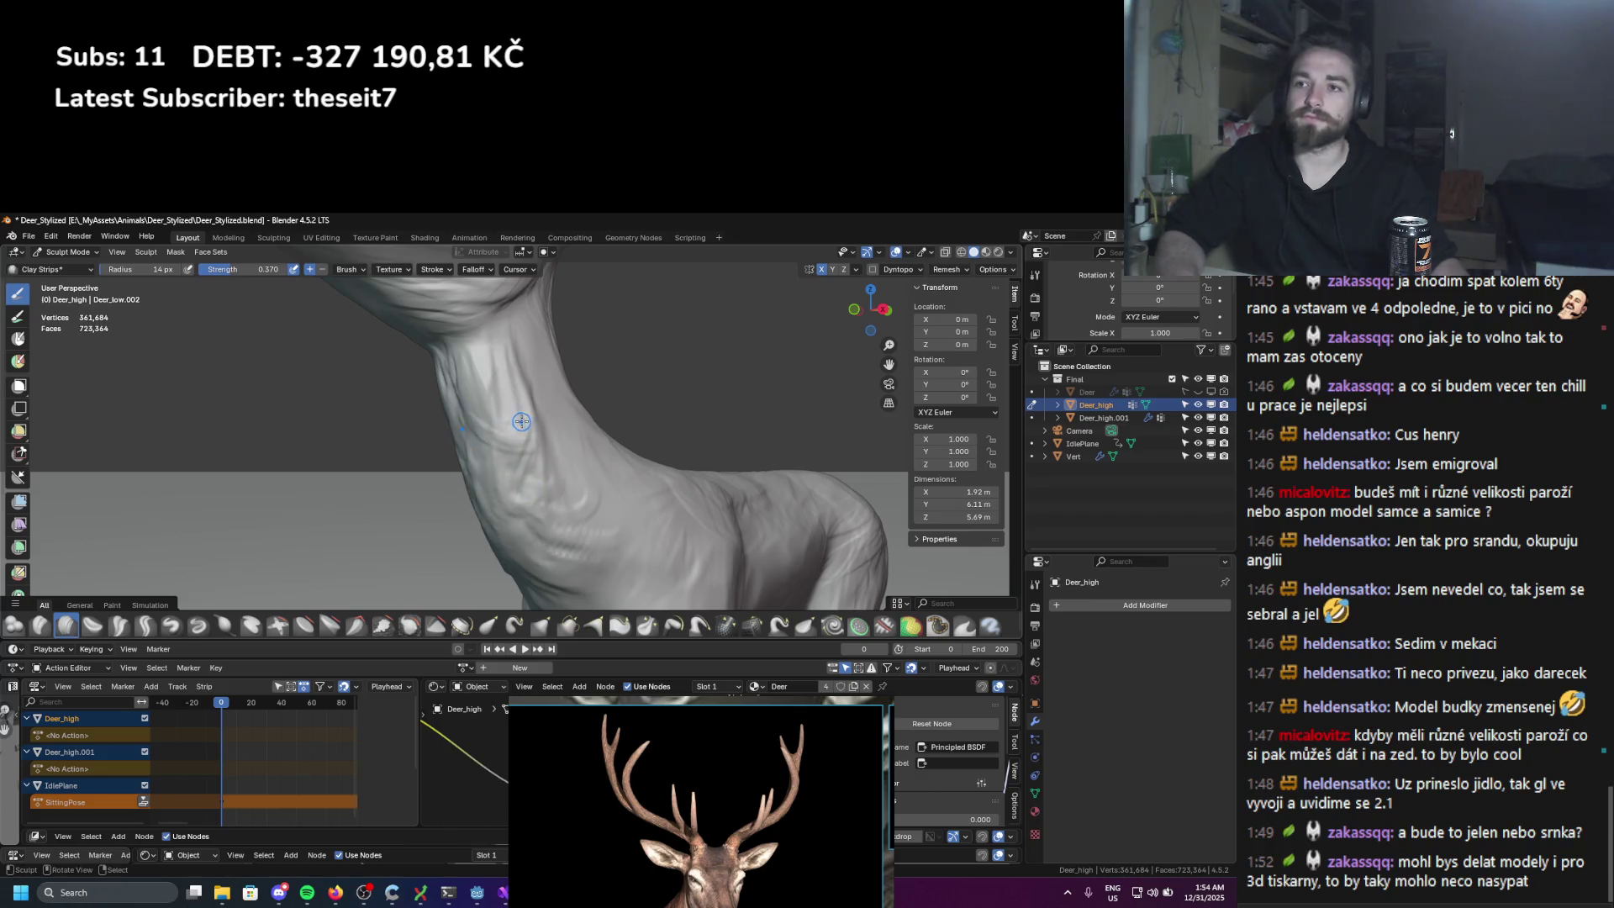
pyautogui.press('f')
pyautogui.click(432, 328)
pyautogui.moveTo(425, 336)
pyautogui.mouseDown()
pyautogui.moveTo(462, 438)
pyautogui.moveTo(458, 361)
pyautogui.moveTo(412, 324)
pyautogui.moveTo(439, 366)
pyautogui.mouseUp()
# Step: Add another clay strip along the neck with a 21–23 px brush
pyautogui.press('f')
pyautogui.click(445, 367)
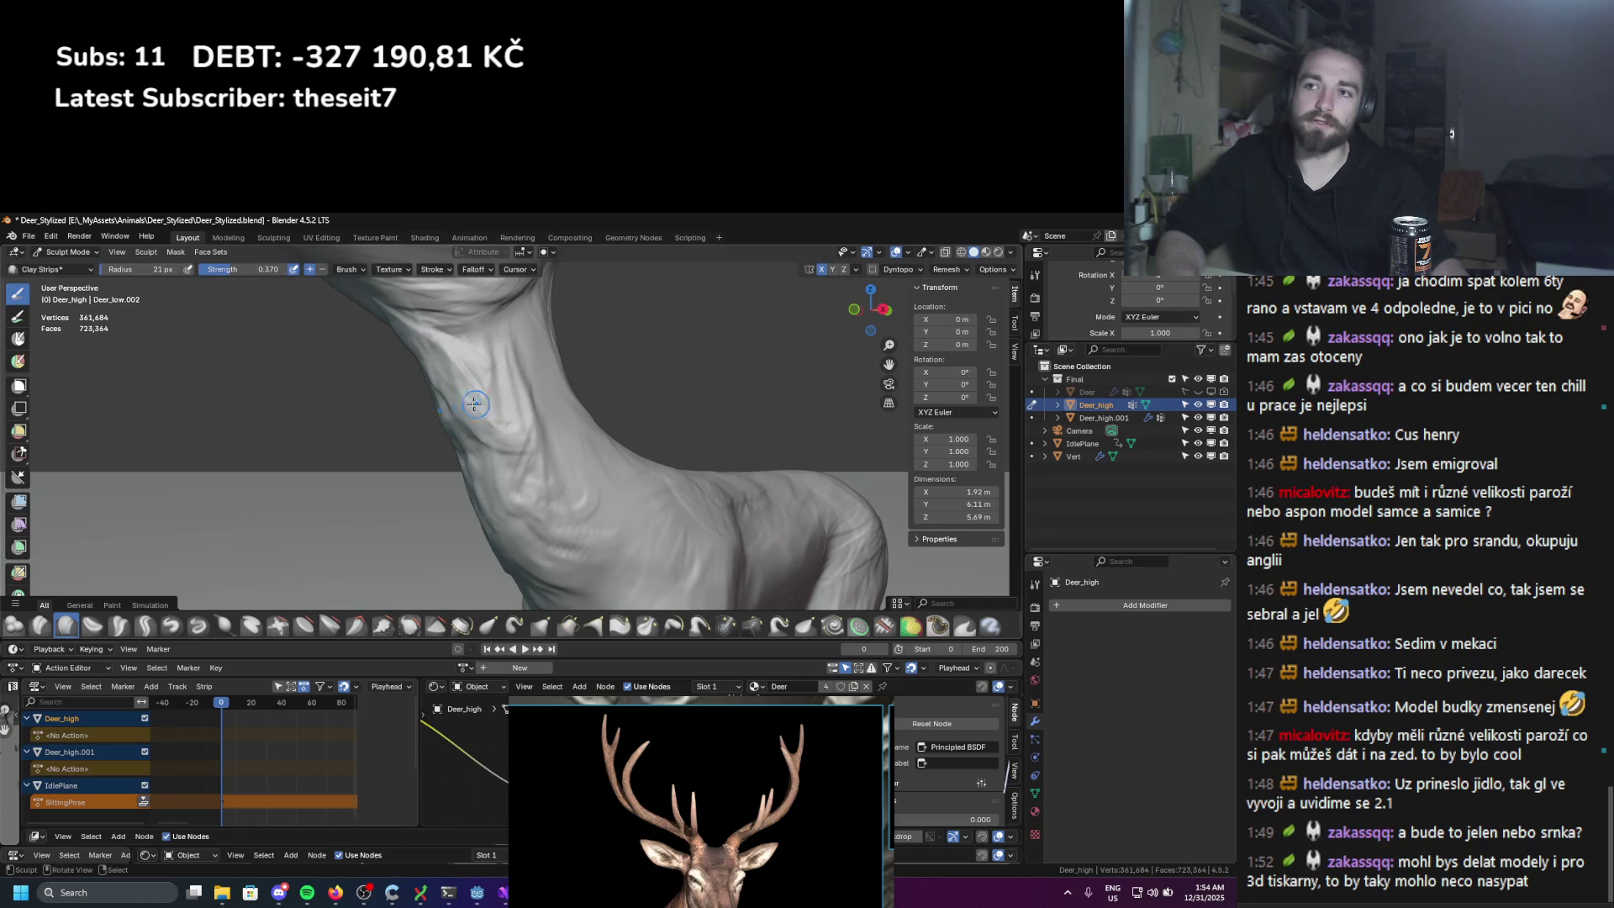
pyautogui.moveTo(487, 416); pyautogui.dragTo(555, 434, button='middle')
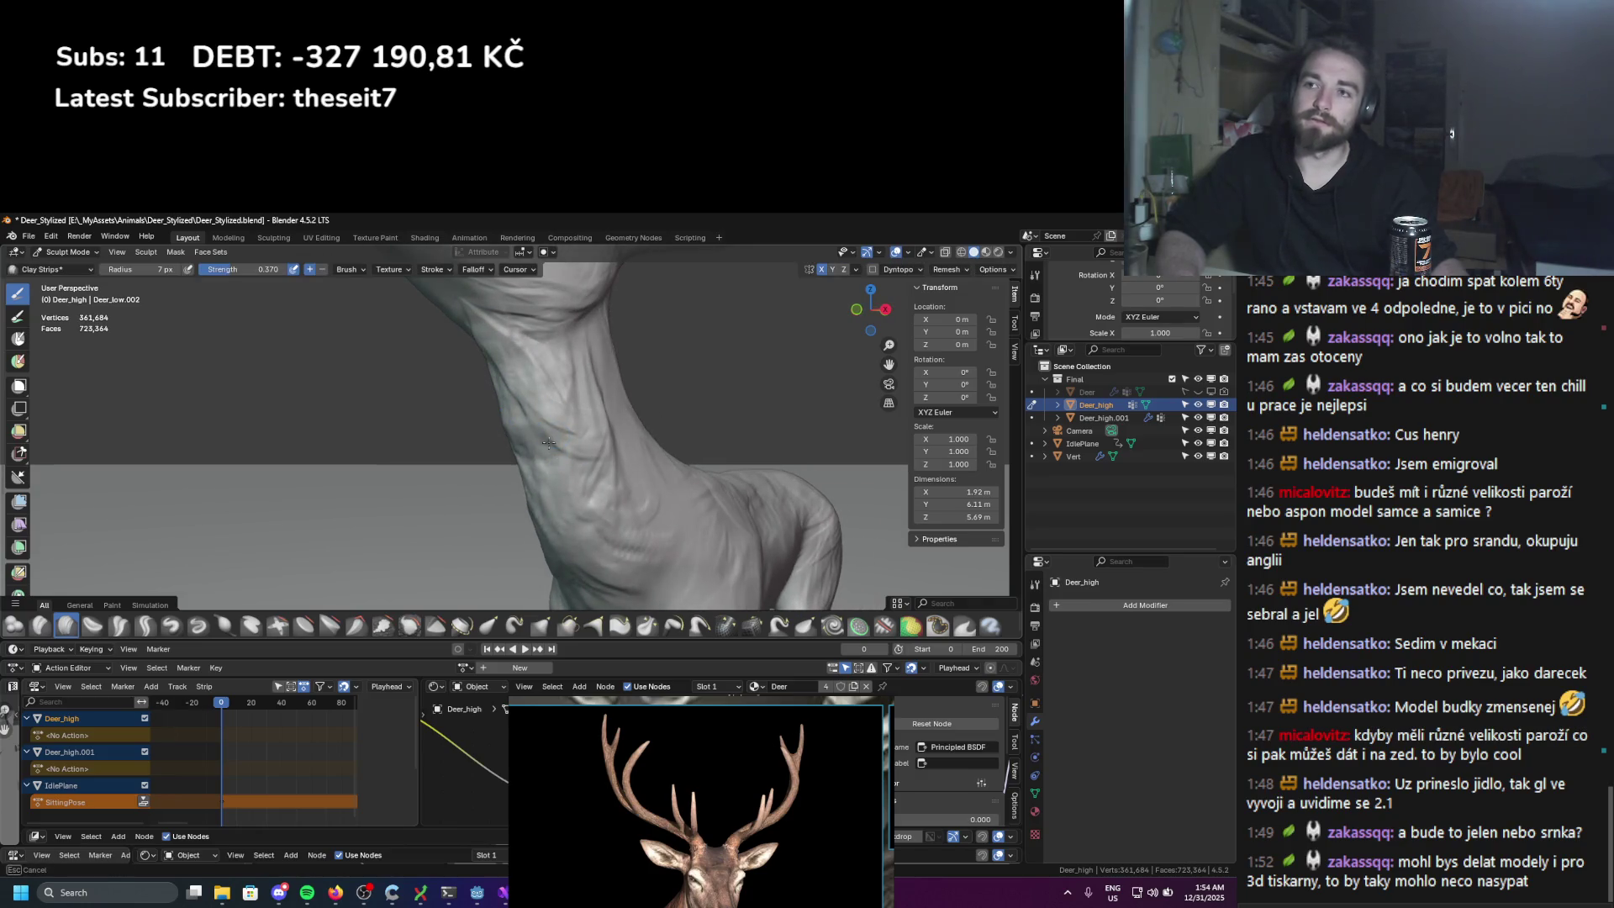
pyautogui.click(542, 453)
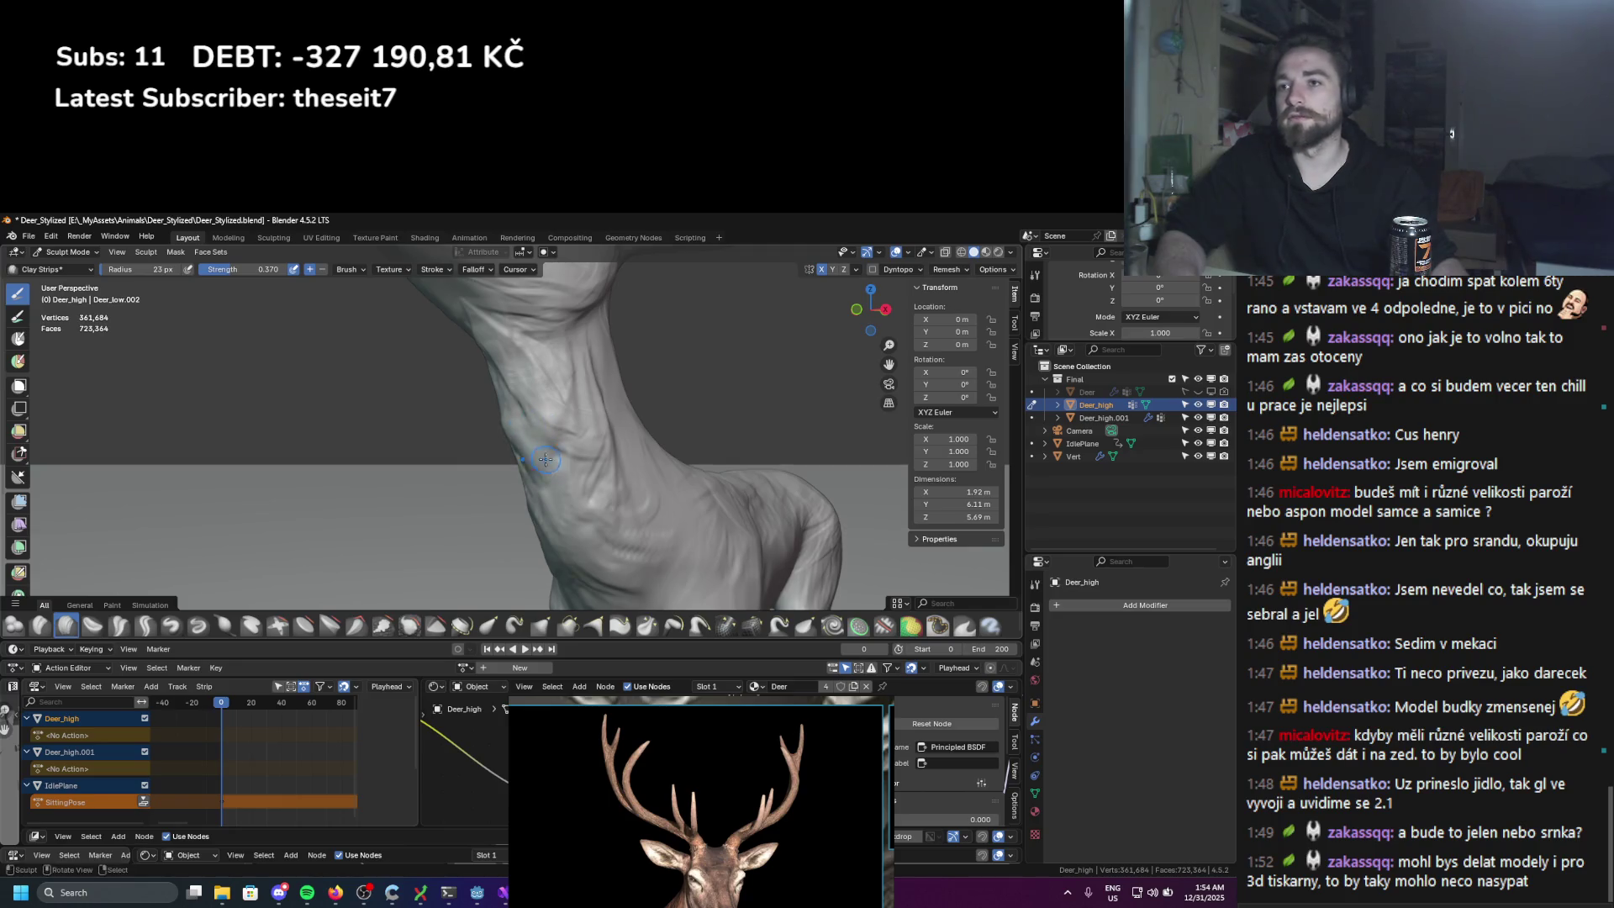
pyautogui.moveTo(570, 459); pyautogui.dragTo(543, 508)
# Step: Enlarge the brush to 70 px and build up a broad strip on the neck
pyautogui.moveTo(659, 531)
pyautogui.mouseDown(button='middle')
pyautogui.moveTo(571, 530)
pyautogui.moveTo(592, 527)
pyautogui.mouseUp(button='middle')
pyautogui.scroll(-3, 533, 376)
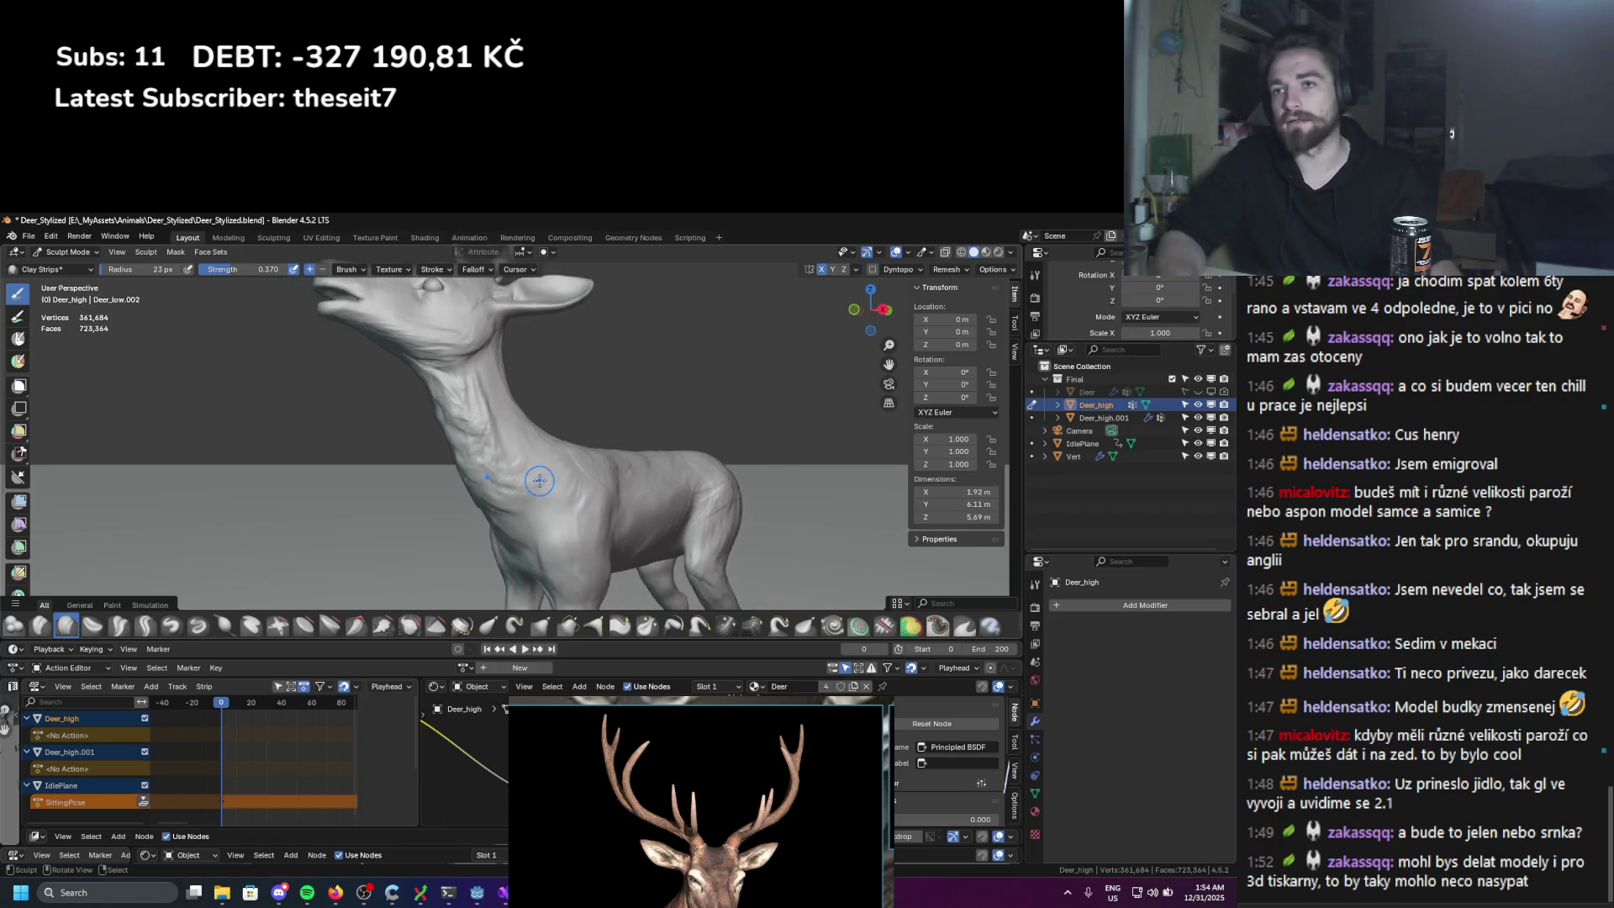
pyautogui.scroll(6, 538, 386)
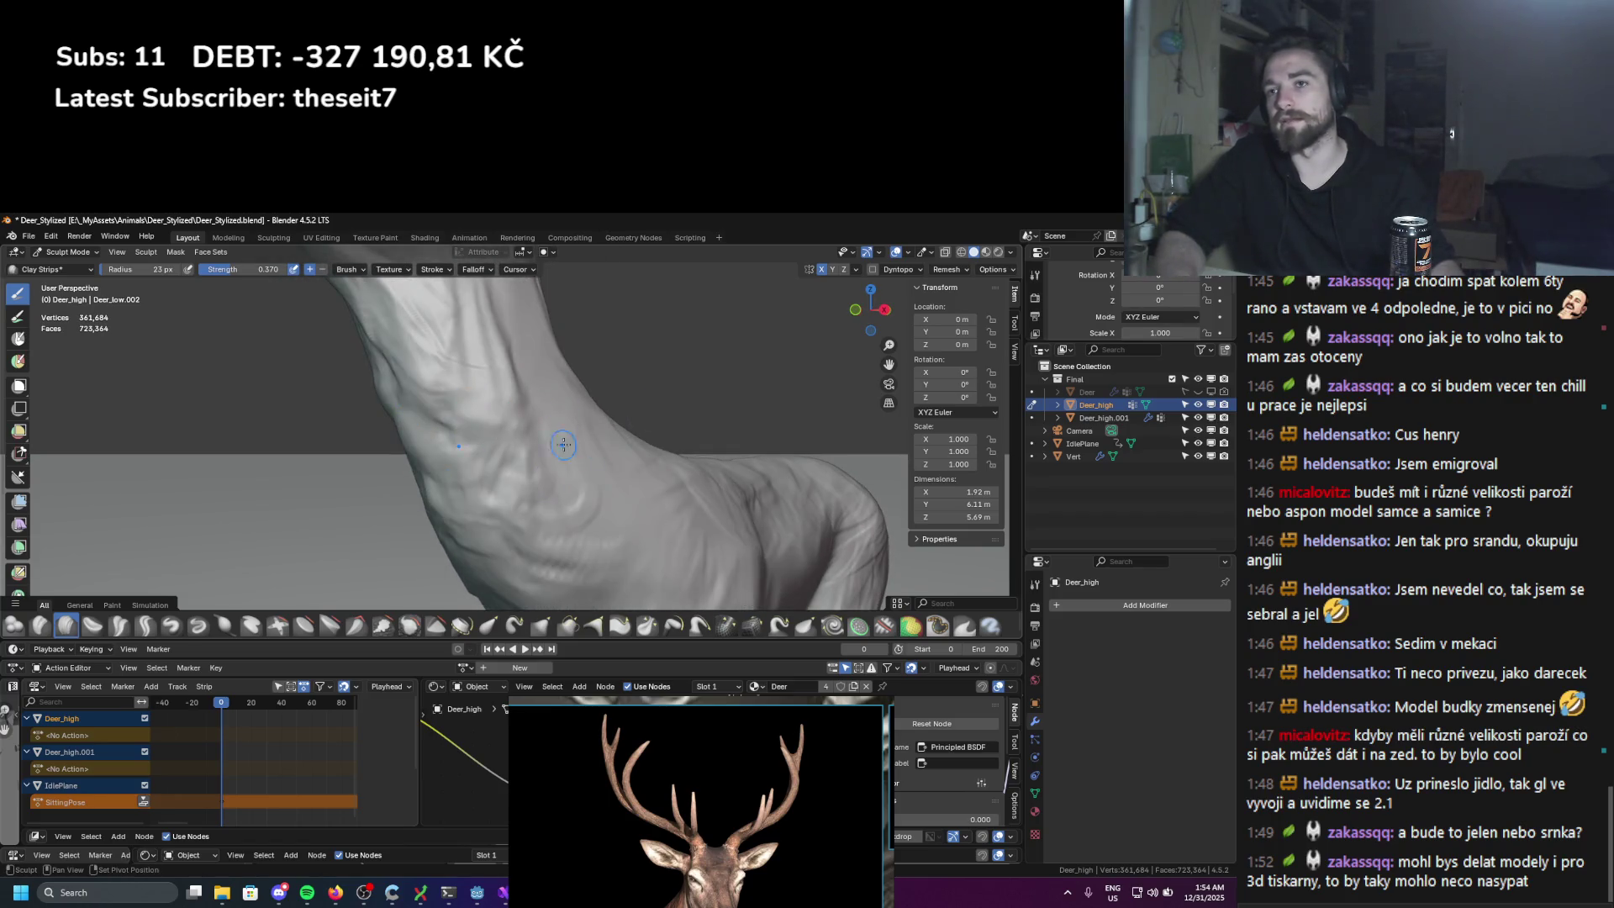
pyautogui.scroll(-5, 563, 445)
pyautogui.scroll(3, 461, 425)
pyautogui.press(']')
pyautogui.press(']')
pyautogui.press(']')
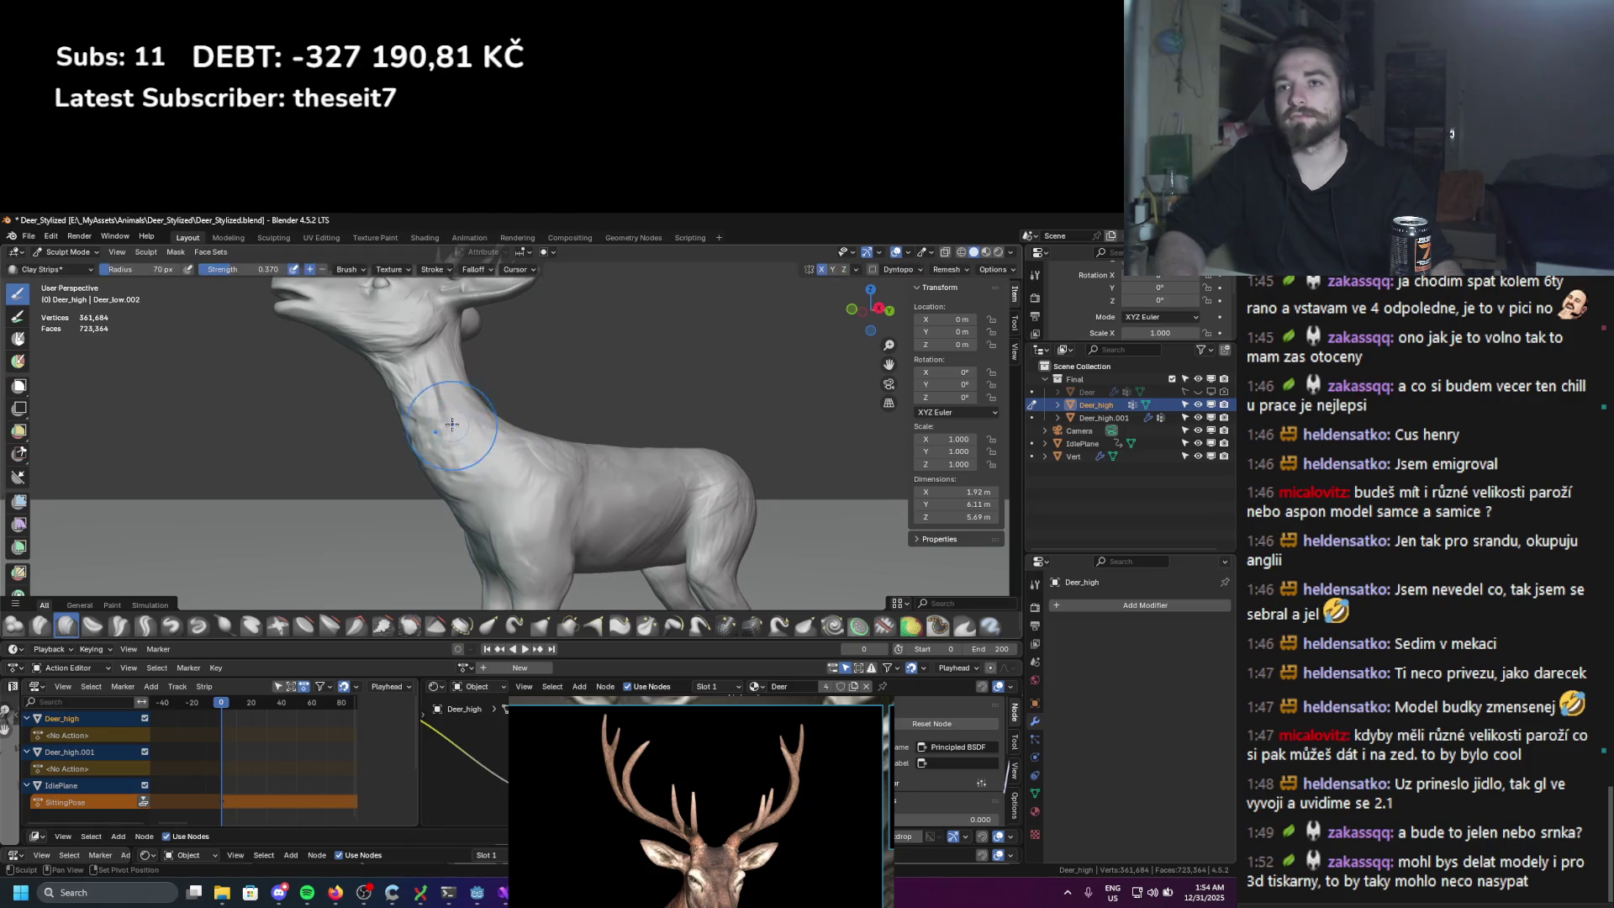
pyautogui.moveTo(430, 416); pyautogui.dragTo(459, 461)
pyautogui.scroll(-2, 431, 394)
pyautogui.scroll(5, 446, 399)
# Step: Set the brush to 39 px and ridge the front of the neck with clay strips
pyautogui.press('f')
pyautogui.click(454, 405)
pyautogui.moveTo(454, 405); pyautogui.dragTo(454, 415, button='middle')
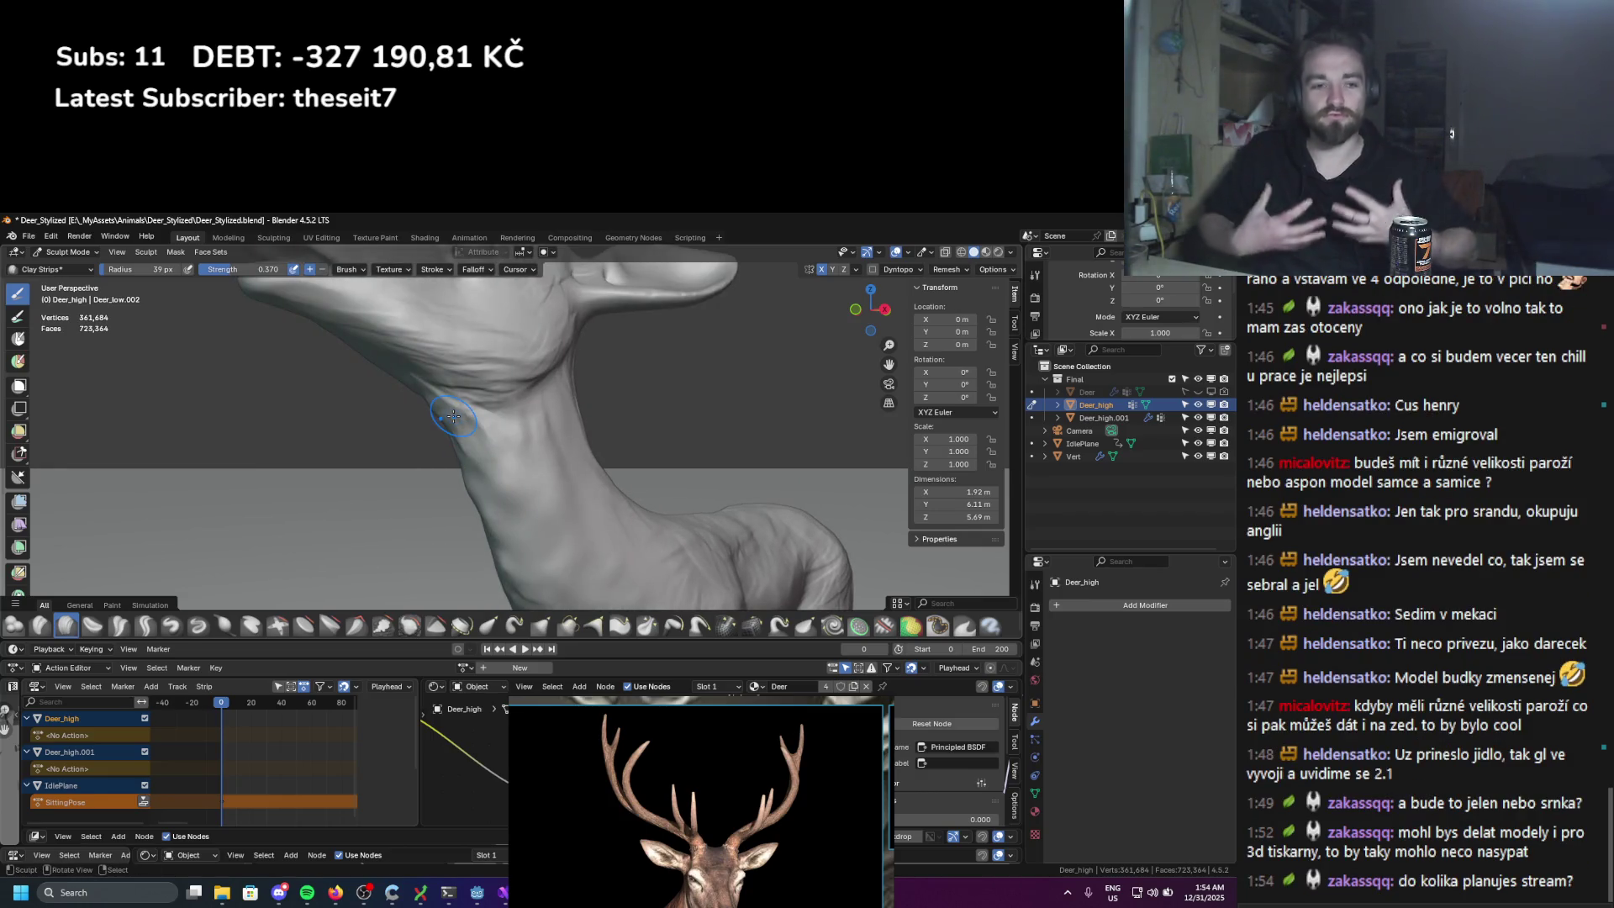
pyautogui.scroll(-2, 453, 415)
pyautogui.moveTo(454, 415)
pyautogui.mouseDown(button='middle')
pyautogui.moveTo(466, 430)
pyautogui.moveTo(420, 416)
pyautogui.mouseUp(button='middle')
pyautogui.scroll(-2, 421, 416)
pyautogui.scroll(4, 405, 411)
pyautogui.moveTo(450, 474)
pyautogui.mouseDown()
pyautogui.moveTo(487, 563)
pyautogui.moveTo(462, 501)
pyautogui.moveTo(492, 486)
pyautogui.moveTo(517, 504)
pyautogui.mouseUp()
# Step: Pull back to a wider view and pan the reference board to the deer busts
pyautogui.scroll(-3, 517, 504)
pyautogui.moveTo(517, 505)
pyautogui.mouseDown(button='middle')
pyautogui.moveTo(579, 517)
pyautogui.moveTo(673, 454)
pyautogui.mouseUp(button='middle')
pyautogui.scroll(1, 580, 517)
pyautogui.scroll(4, 673, 453)
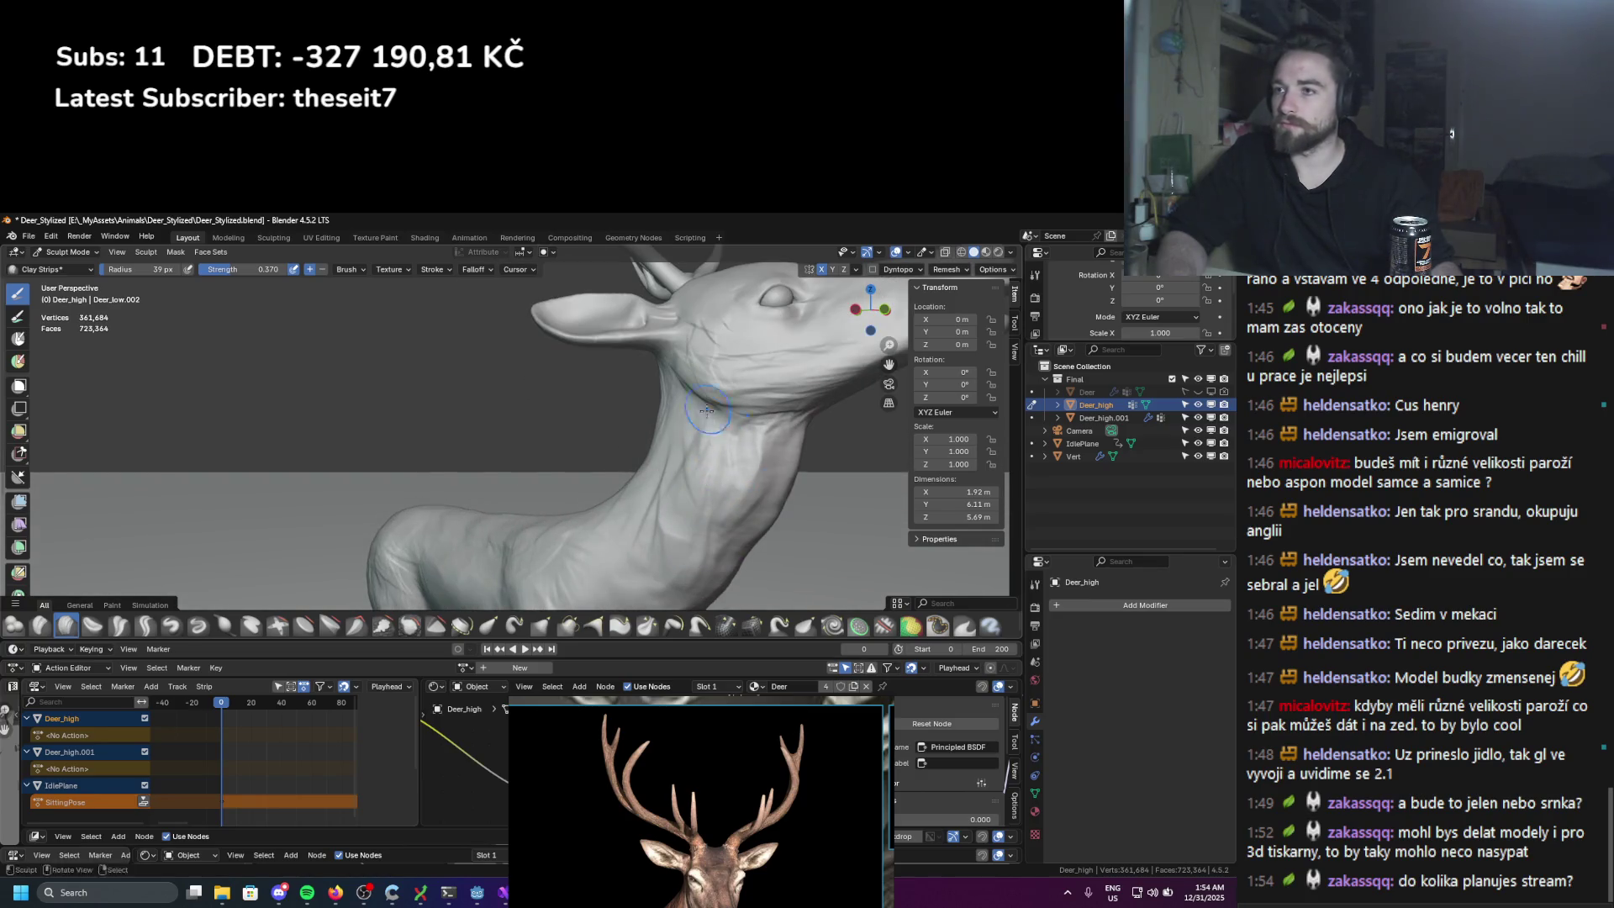
pyautogui.moveTo(759, 452); pyautogui.dragTo(649, 519, button='middle')
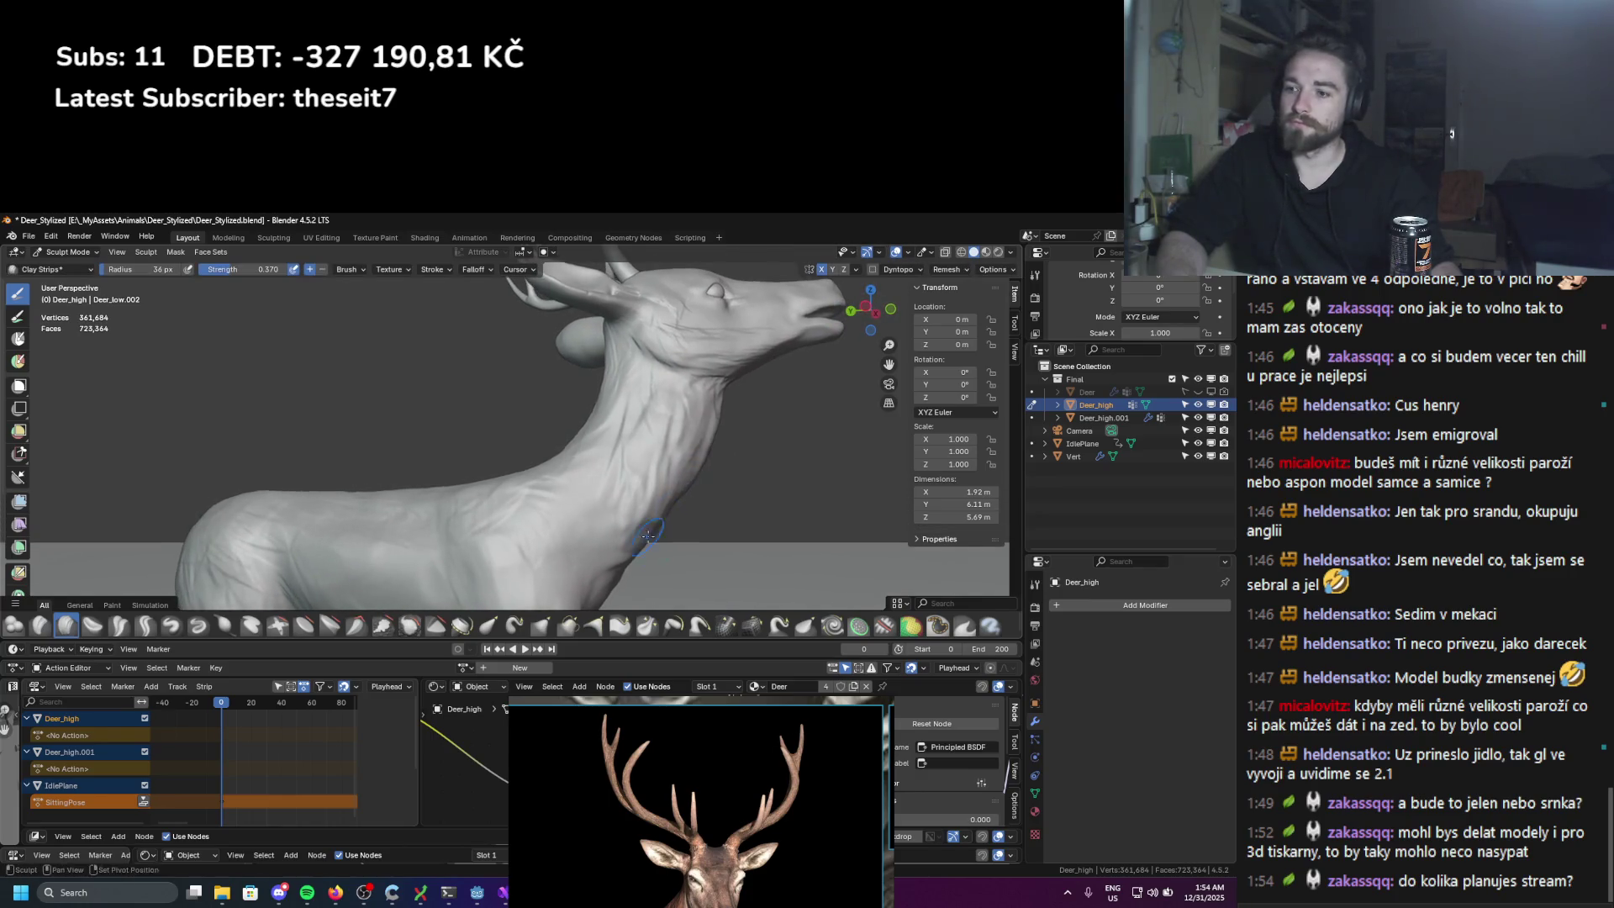
pyautogui.scroll(-5, 672, 798)
pyautogui.moveTo(664, 816)
pyautogui.mouseDown(button='middle')
pyautogui.moveTo(650, 835)
pyautogui.moveTo(608, 778)
pyautogui.mouseUp(button='middle')
pyautogui.scroll(4, 688, 830)
pyautogui.moveTo(710, 835); pyautogui.dragTo(669, 770, button='middle')
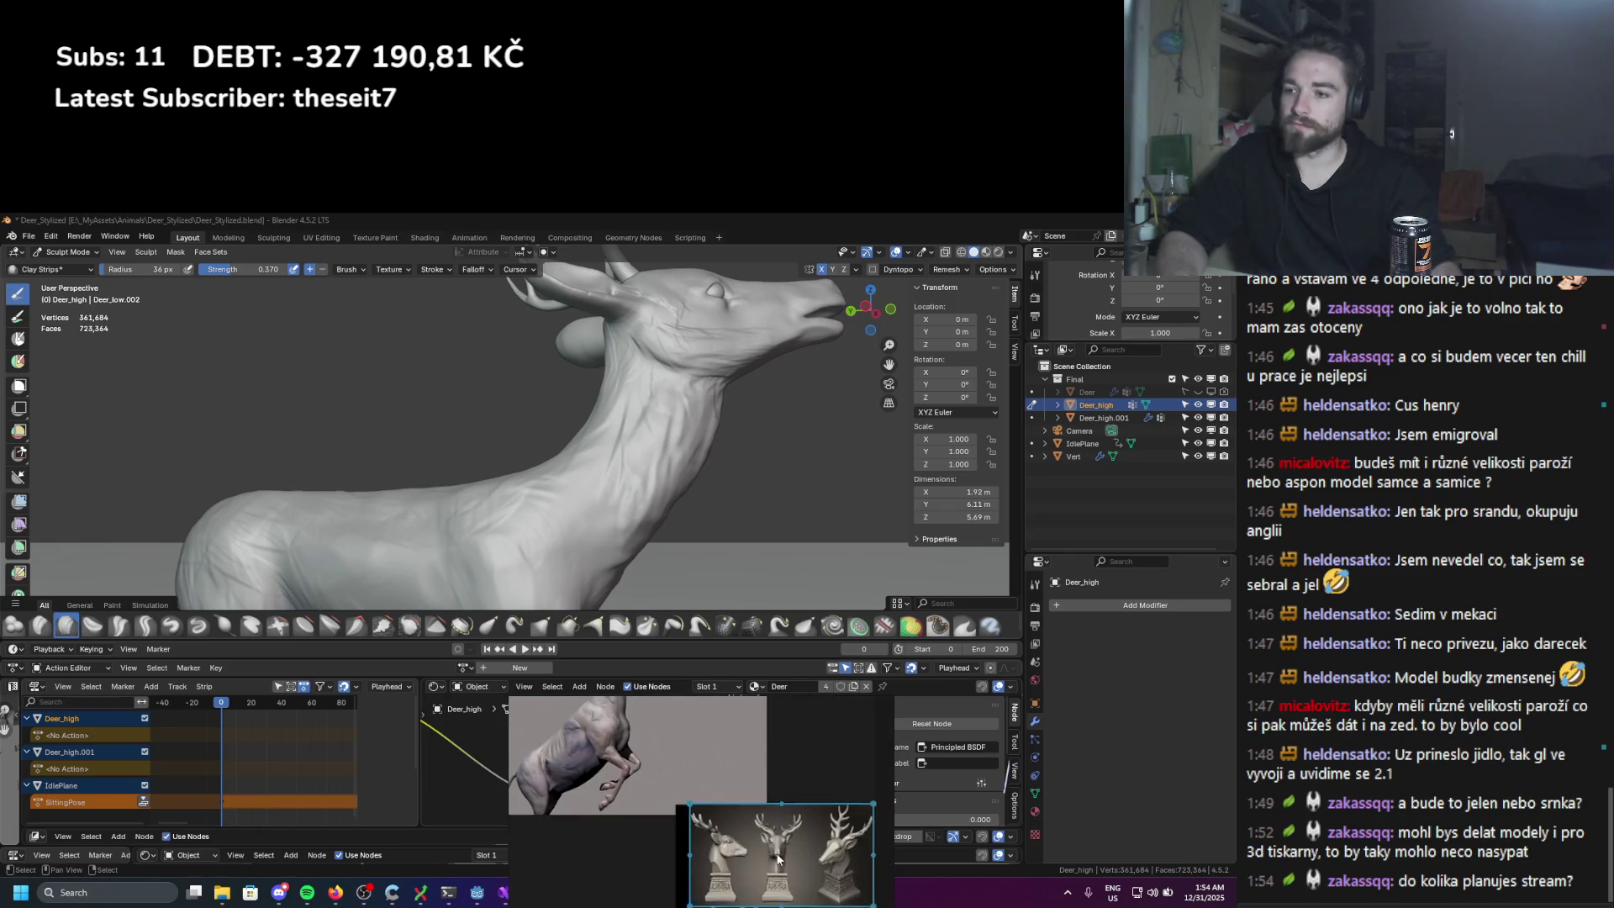
# Step: Reposition the reference board view
pyautogui.moveTo(756, 874); pyautogui.dragTo(673, 840)
pyautogui.scroll(-3, 542, 548)
pyautogui.scroll(2, 542, 548)
pyautogui.scroll(5, 542, 547)
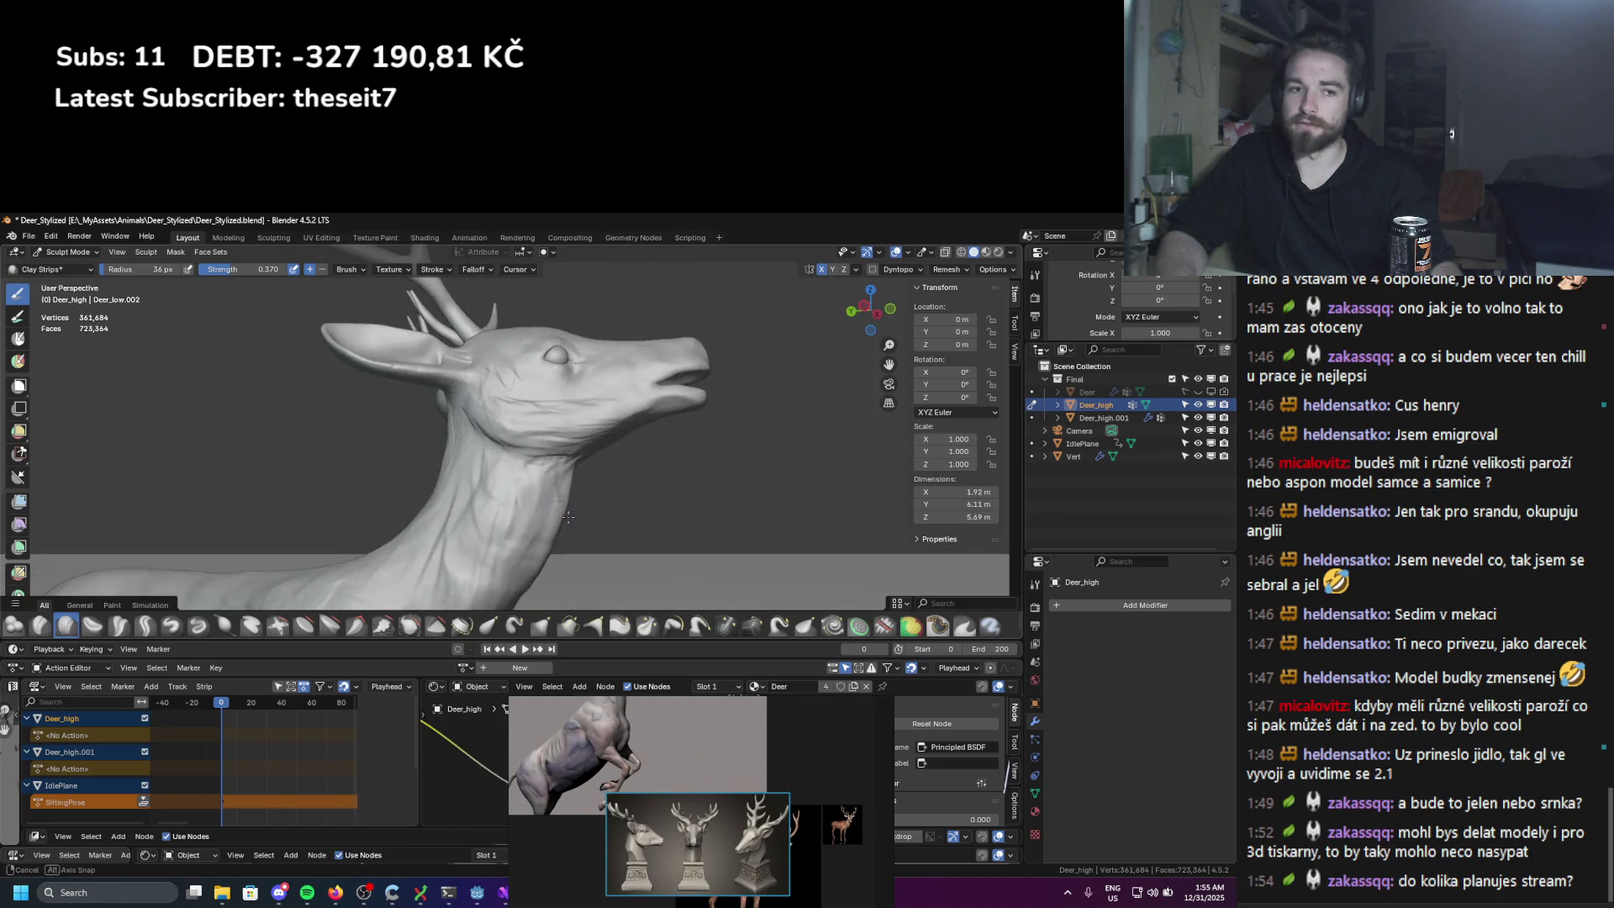
# Step: Switch to the Grab brush and set its radius to 89 px
pyautogui.click(541, 624)
pyautogui.moveTo(529, 580)
pyautogui.mouseDown(button='middle')
pyautogui.moveTo(512, 471)
pyautogui.moveTo(469, 476)
pyautogui.mouseUp(button='middle')
pyautogui.moveTo(469, 476)
pyautogui.mouseDown()
pyautogui.moveTo(486, 494)
pyautogui.moveTo(504, 466)
pyautogui.moveTo(458, 529)
pyautogui.moveTo(512, 449)
pyautogui.mouseUp()
pyautogui.press('f')
pyautogui.click(496, 492)
pyautogui.press('f')
pyautogui.click(473, 523)
pyautogui.moveTo(434, 557)
pyautogui.mouseDown(button='middle')
pyautogui.moveTo(549, 533)
pyautogui.moveTo(522, 542)
pyautogui.moveTo(527, 516)
pyautogui.moveTo(431, 453)
pyautogui.mouseUp(button='middle')
# Step: Return to Clay Strips at 21 px and add a strip to the neck
pyautogui.click(67, 624)
pyautogui.keyDown('ctrl'); pyautogui.moveTo(554, 589); pyautogui.dragTo(553, 558, button='middle'); pyautogui.keyUp('ctrl')
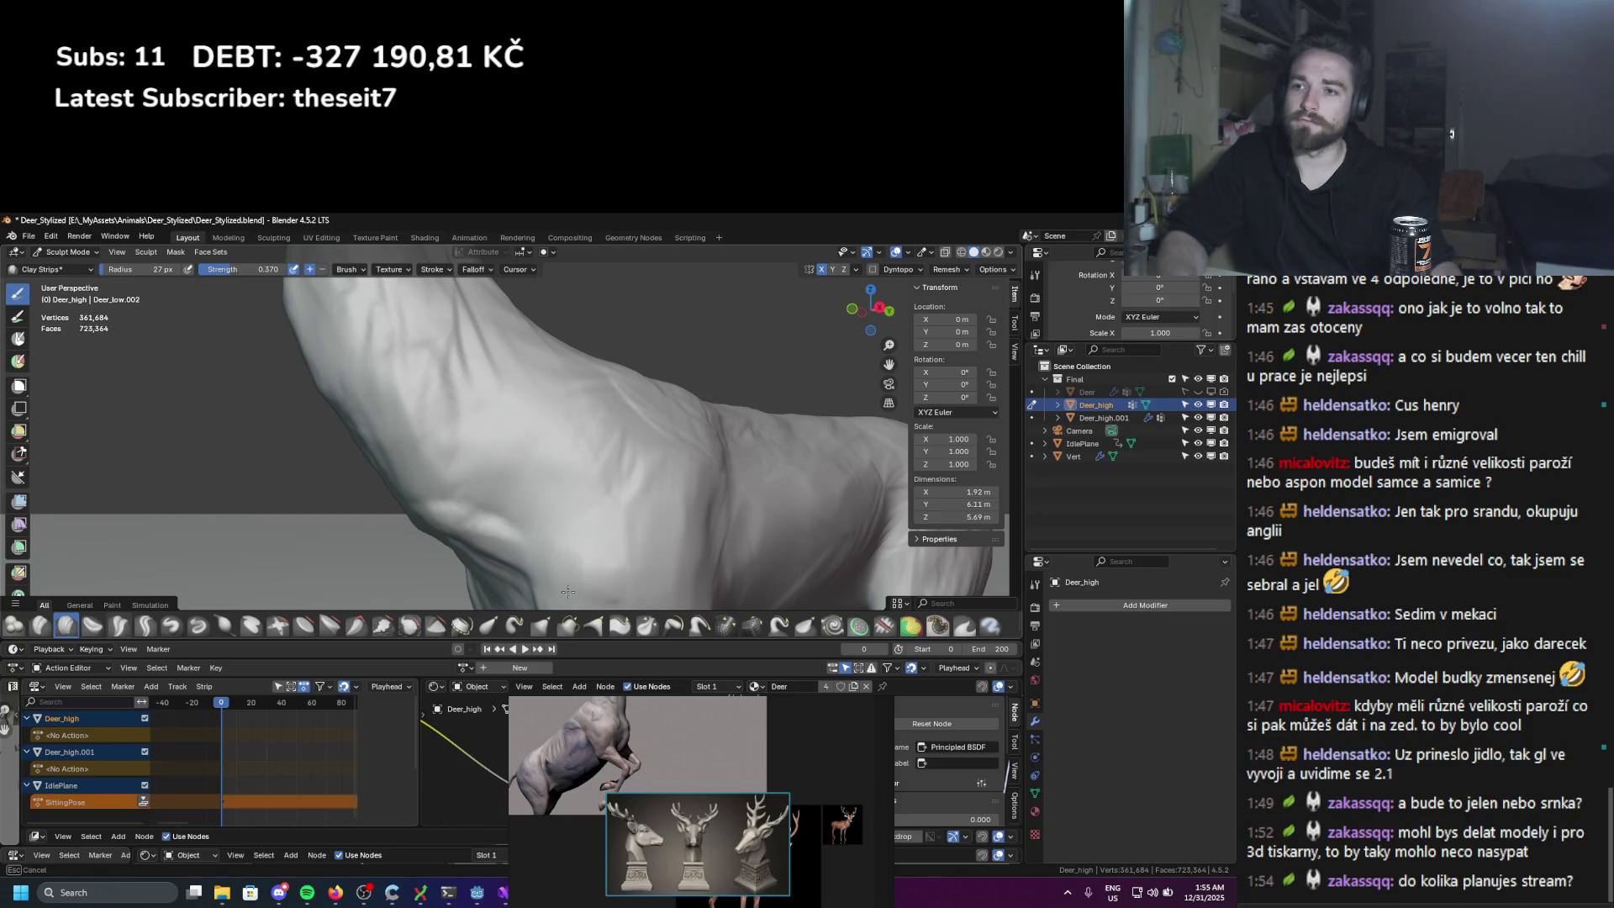
pyautogui.moveTo(514, 545); pyautogui.dragTo(461, 523, button='middle')
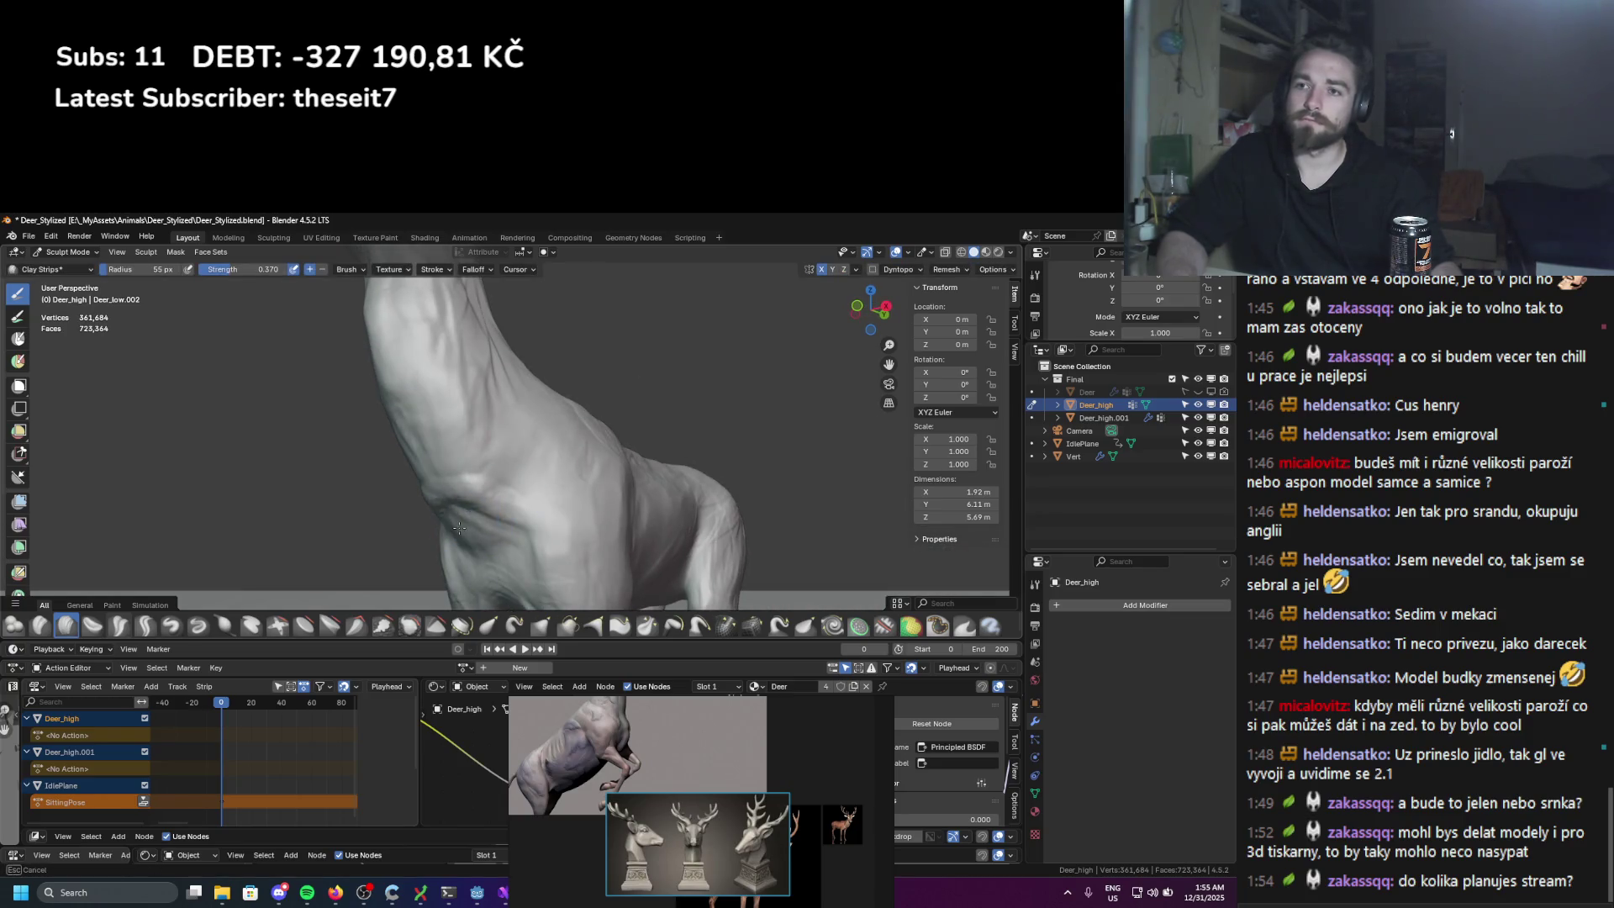
pyautogui.moveTo(473, 422); pyautogui.dragTo(474, 454, button='middle')
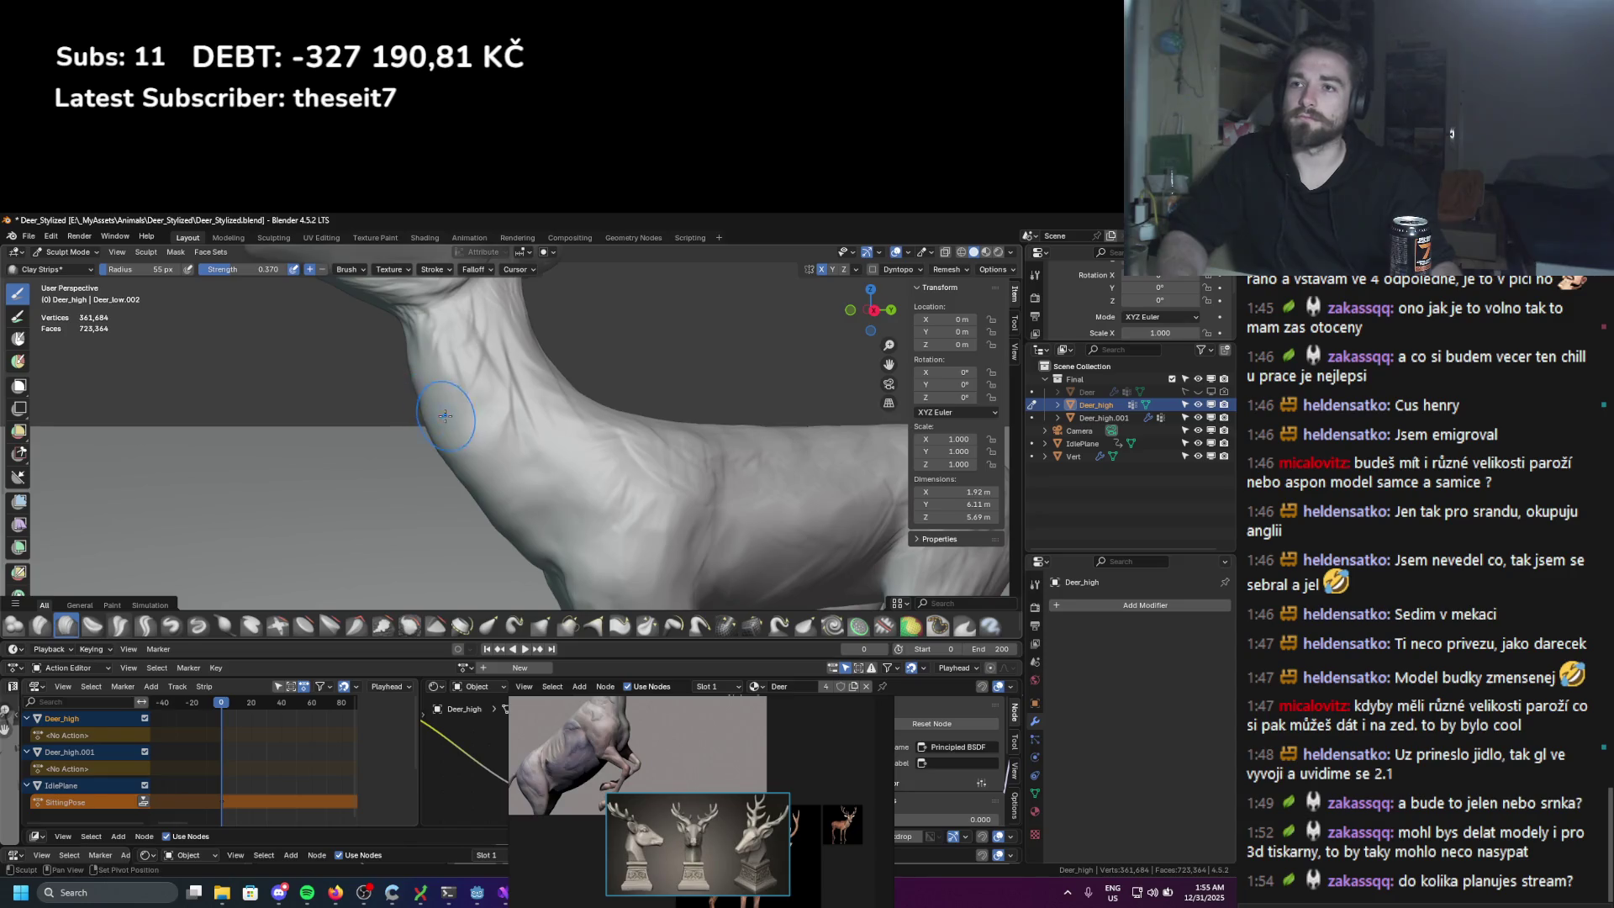
pyautogui.scroll(-5, 437, 395)
pyautogui.scroll(3, 470, 403)
pyautogui.scroll(-2, 492, 406)
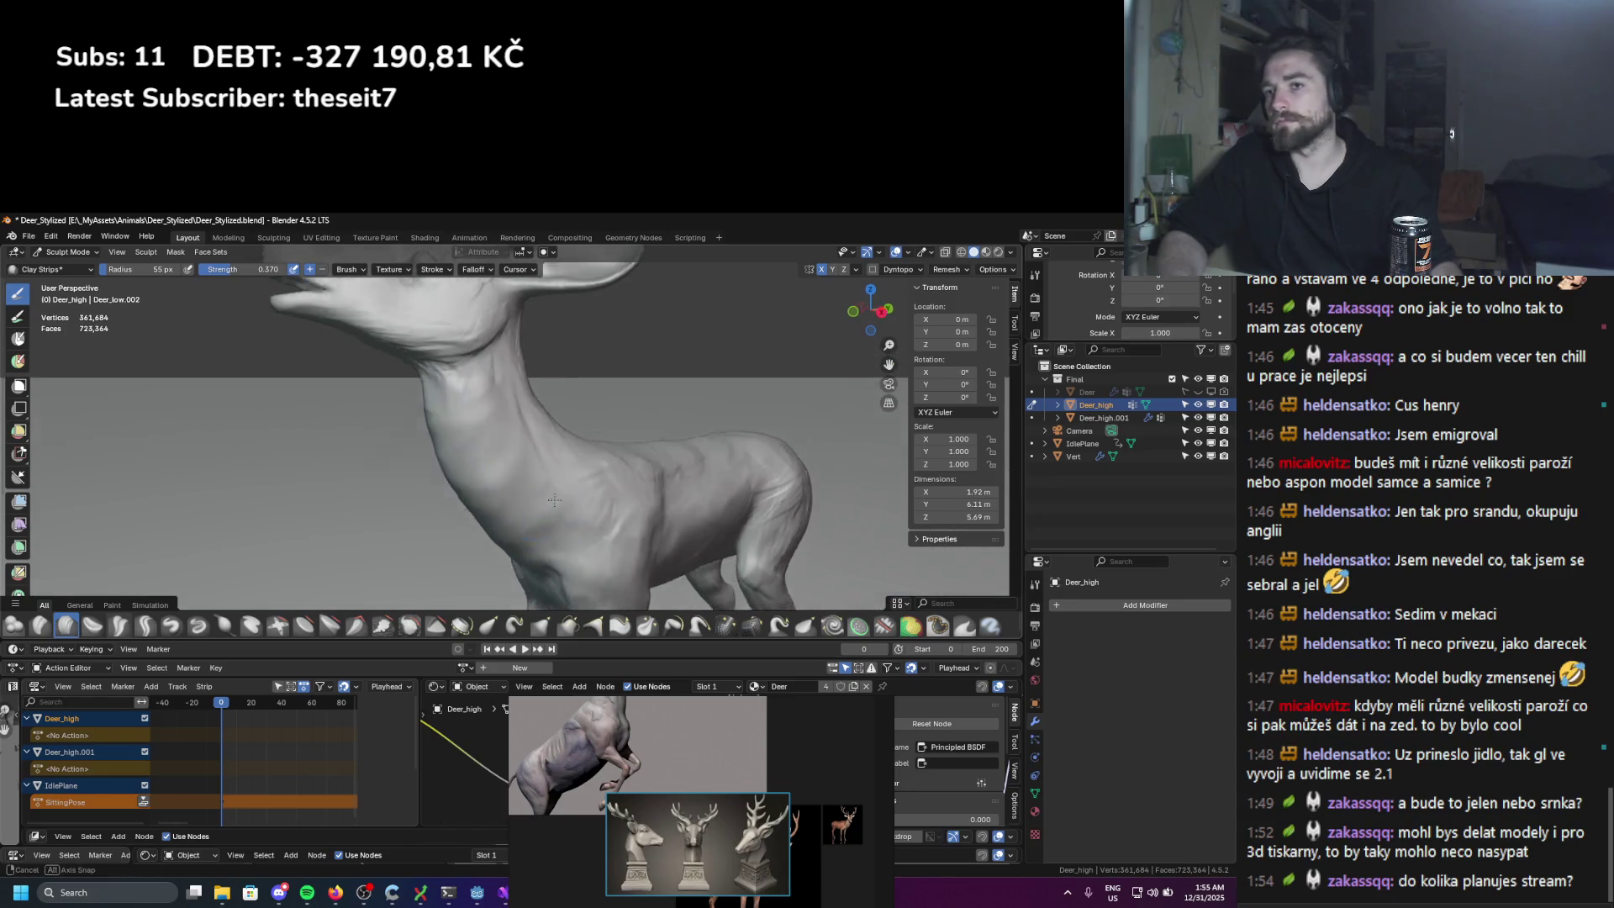
pyautogui.scroll(4, 462, 416)
pyautogui.press('[')
pyautogui.press('[')
pyautogui.press('[')
pyautogui.moveTo(417, 448); pyautogui.dragTo(444, 506)
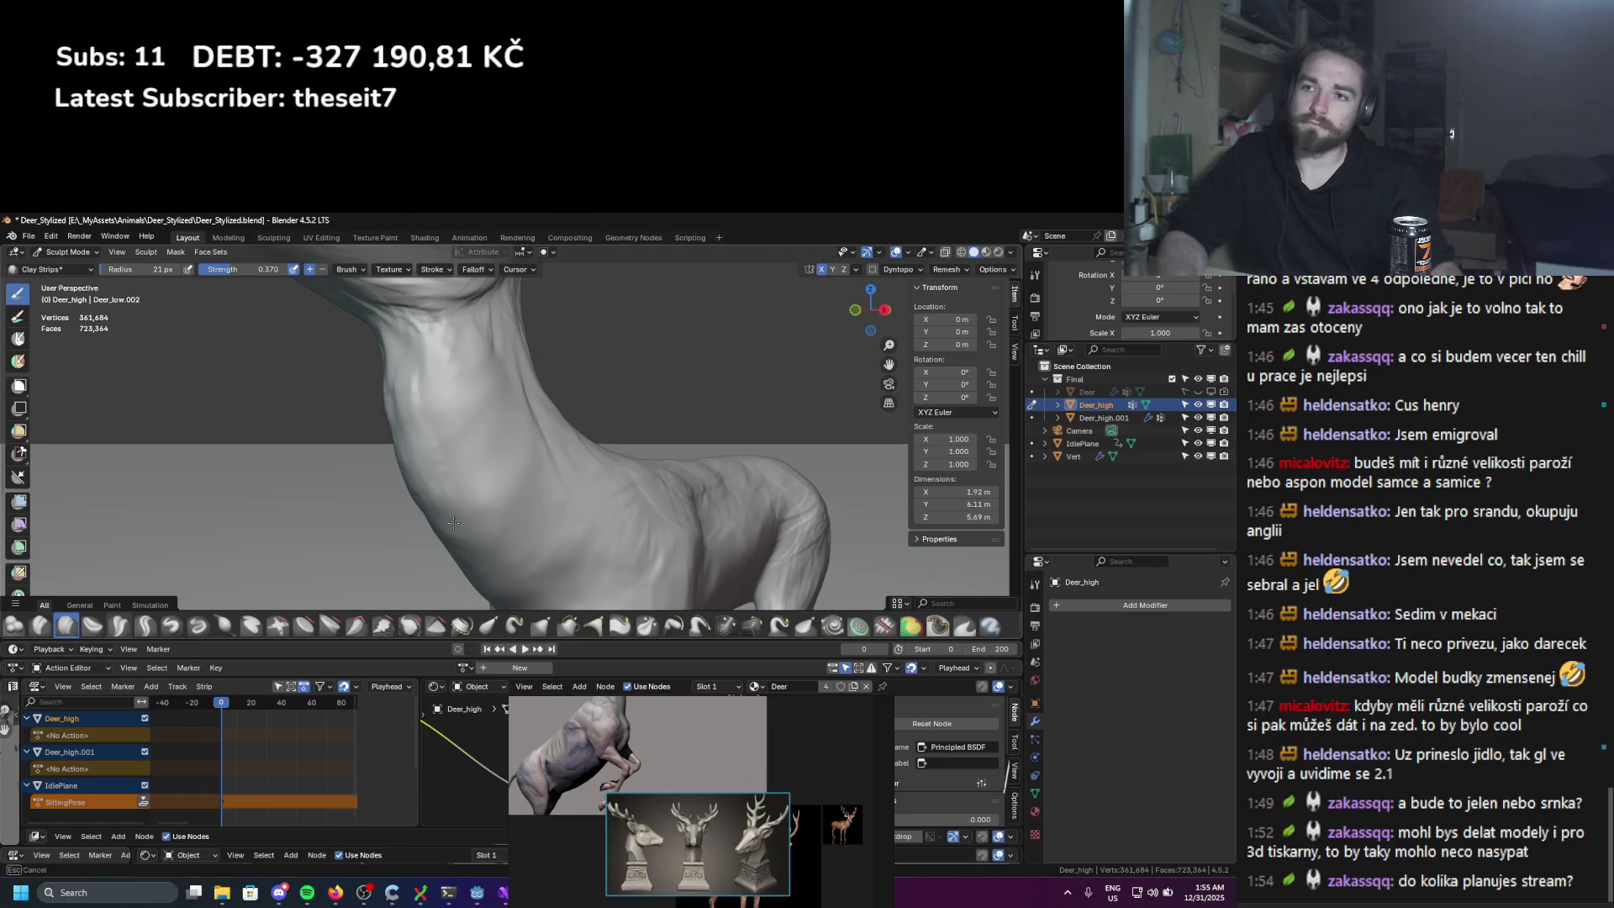
# Step: Shrink the brush further and build up a finer clay strip on the neck
pyautogui.moveTo(551, 464); pyautogui.dragTo(434, 422, button='middle')
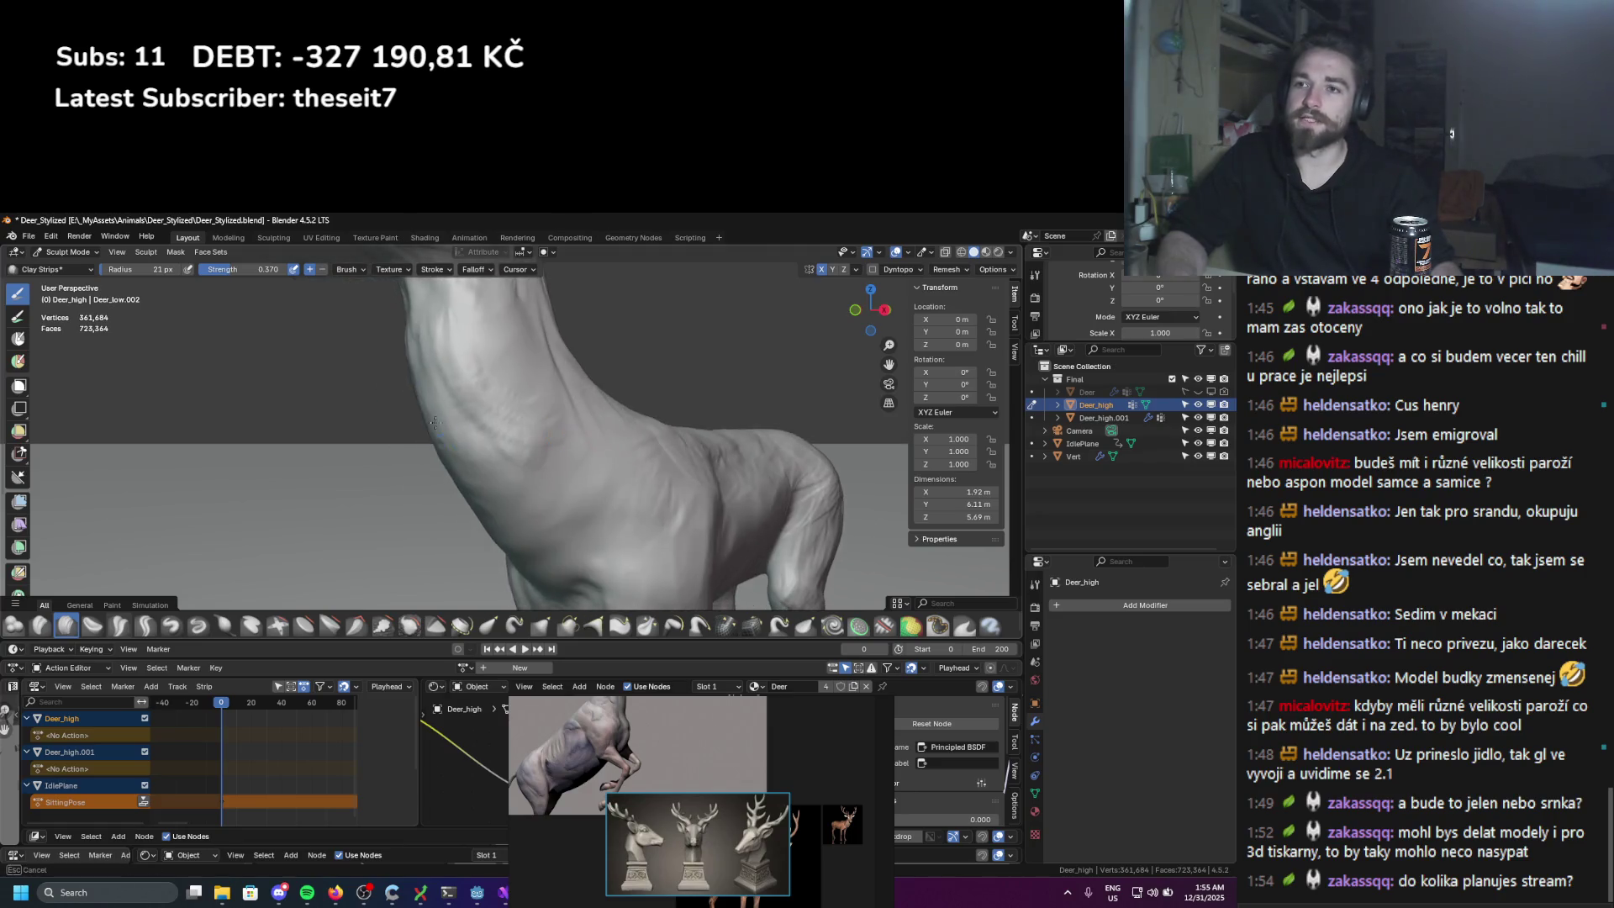
pyautogui.moveTo(558, 522); pyautogui.dragTo(503, 504, button='middle')
pyautogui.press('[')
pyautogui.press('[')
pyautogui.press('[')
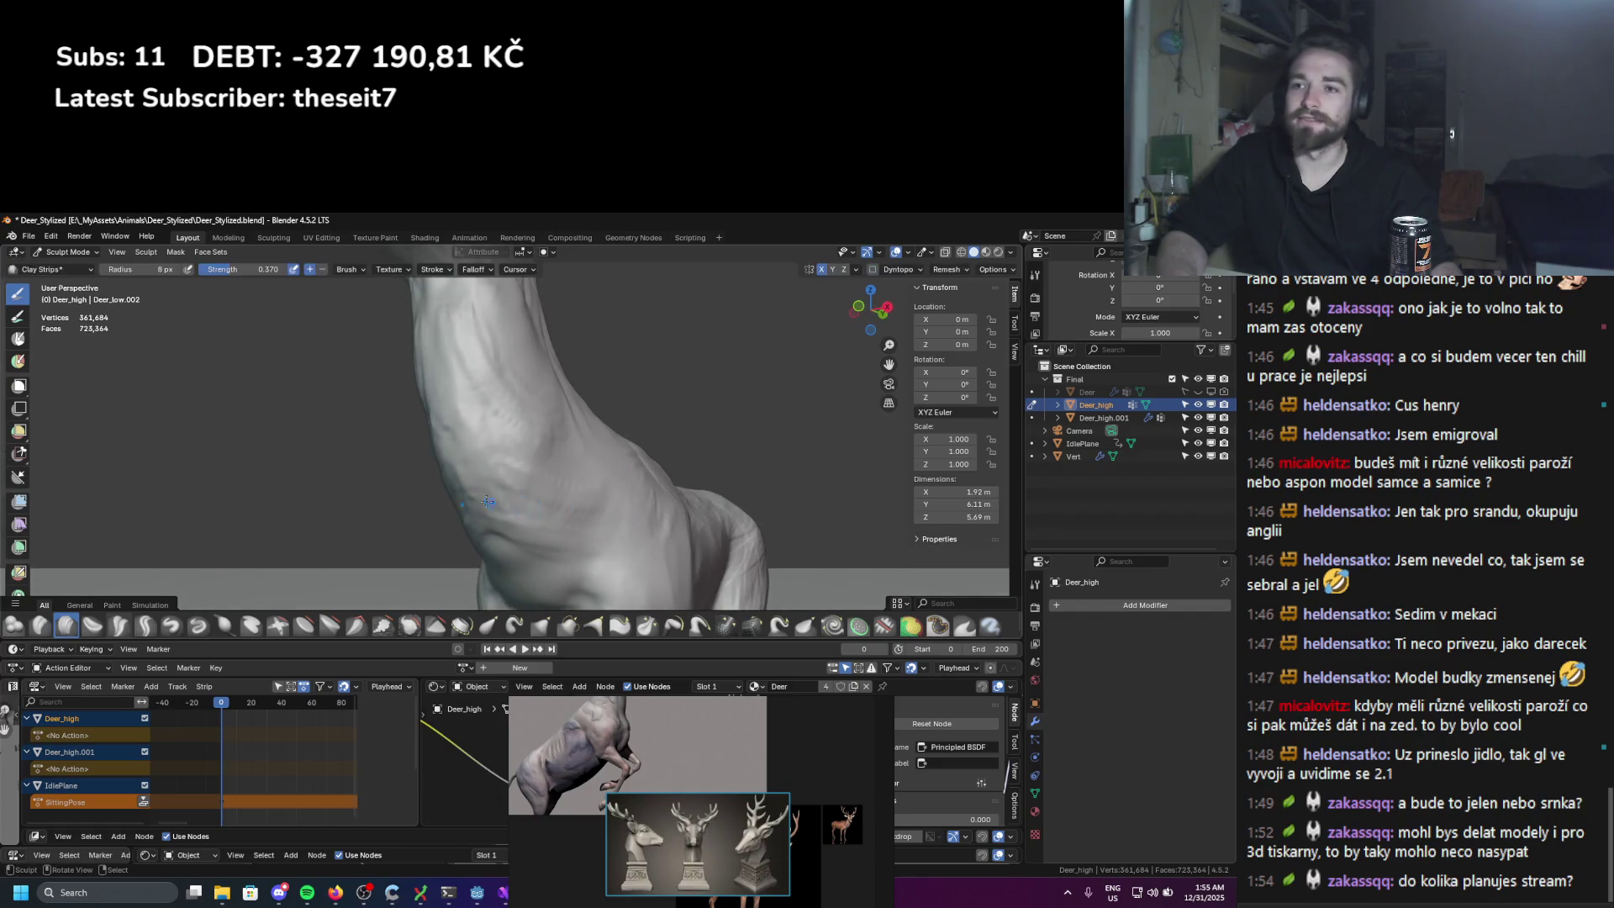
pyautogui.moveTo(520, 571); pyautogui.dragTo(544, 562)
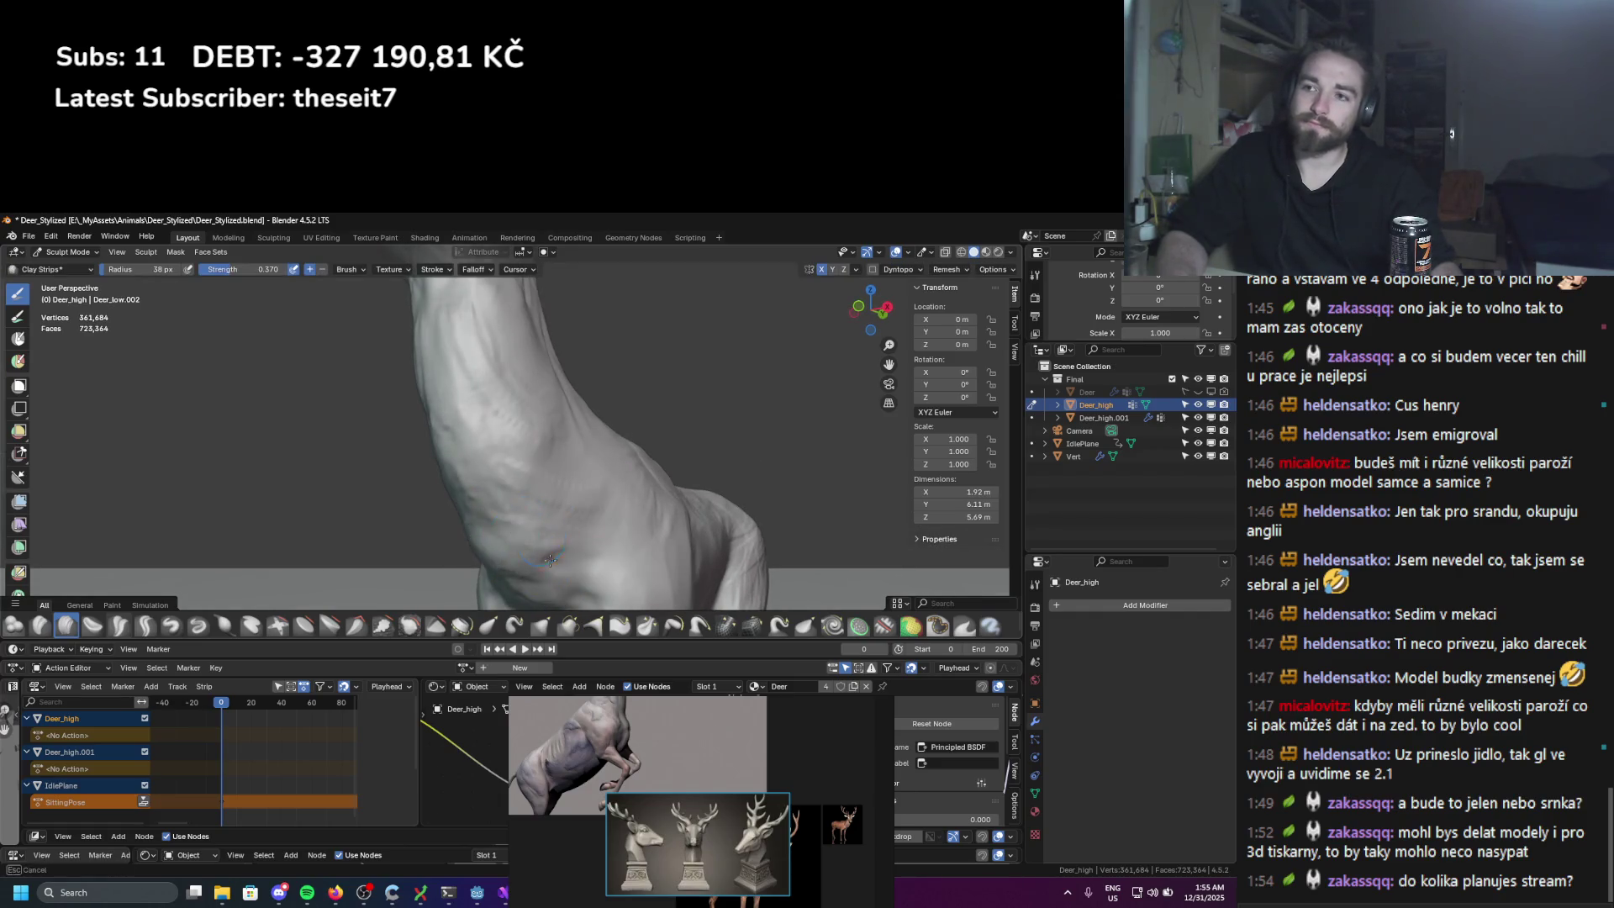
# Step: Set the Clay Strips radius to 26 px and return to a close view of the neck
pyautogui.scroll(-5, 490, 469)
pyautogui.moveTo(490, 469)
pyautogui.mouseDown(button='middle')
pyautogui.moveTo(597, 508)
pyautogui.moveTo(529, 525)
pyautogui.mouseUp(button='middle')
pyautogui.scroll(6, 529, 525)
pyautogui.press('f')
pyautogui.click(510, 510)
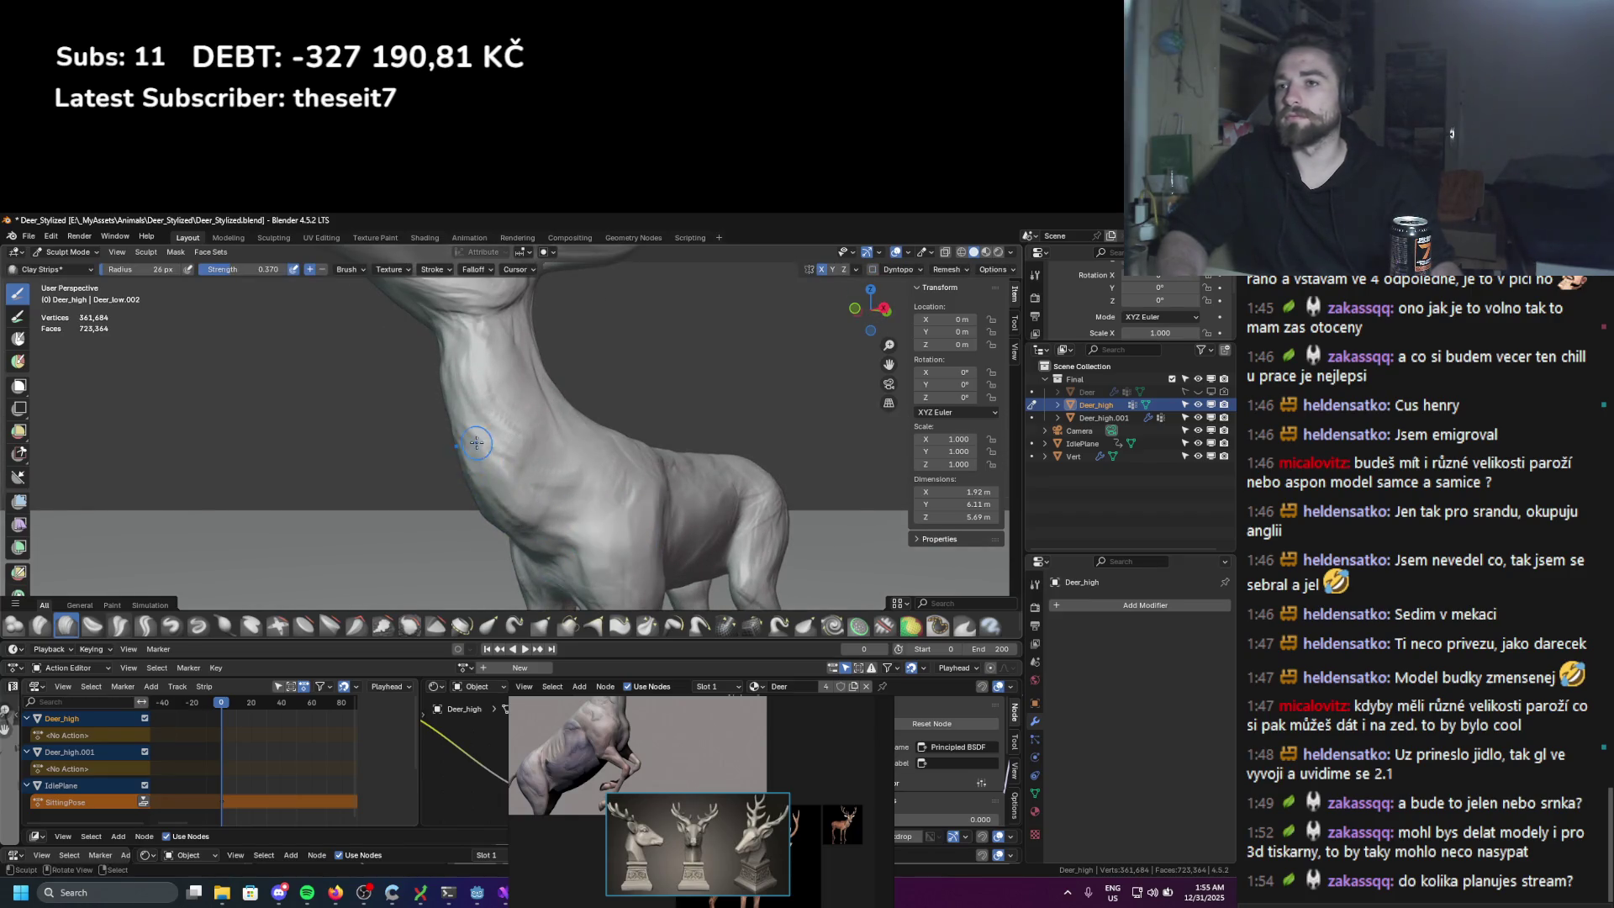
pyautogui.scroll(-5, 504, 429)
pyautogui.scroll(5, 505, 429)
pyautogui.moveTo(504, 429)
pyautogui.mouseDown(button='middle')
pyautogui.moveTo(553, 428)
pyautogui.moveTo(530, 403)
pyautogui.moveTo(478, 413)
pyautogui.mouseUp(button='middle')
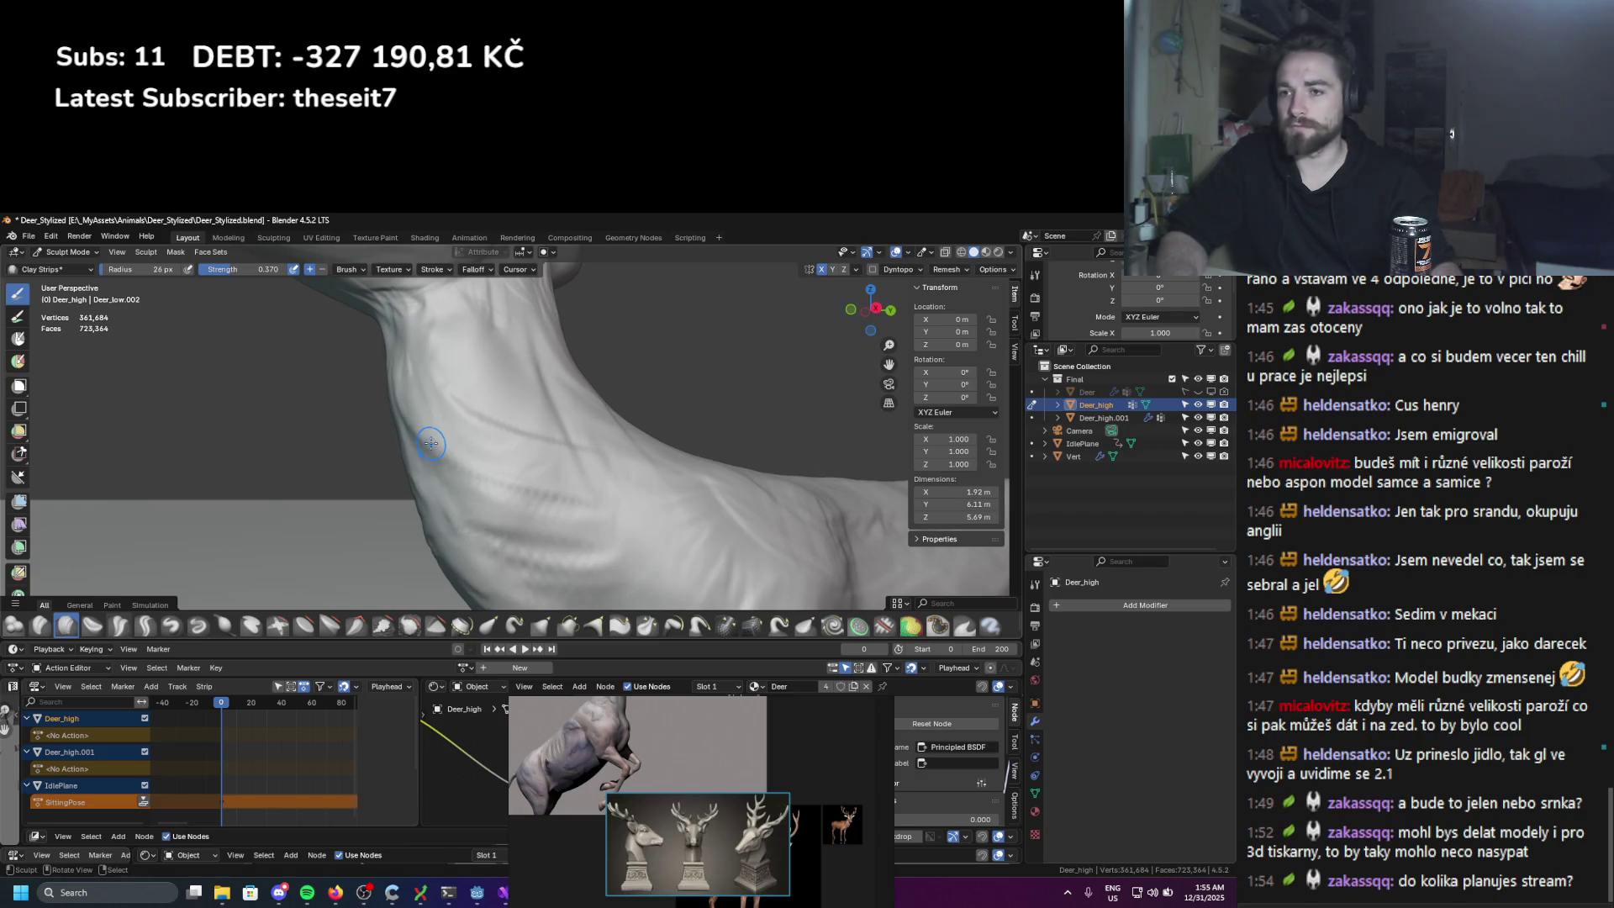
# Step: Switch to Relax Pinch at 40 px and orbit around the neck and head
pyautogui.click(735, 627)
pyautogui.press('f')
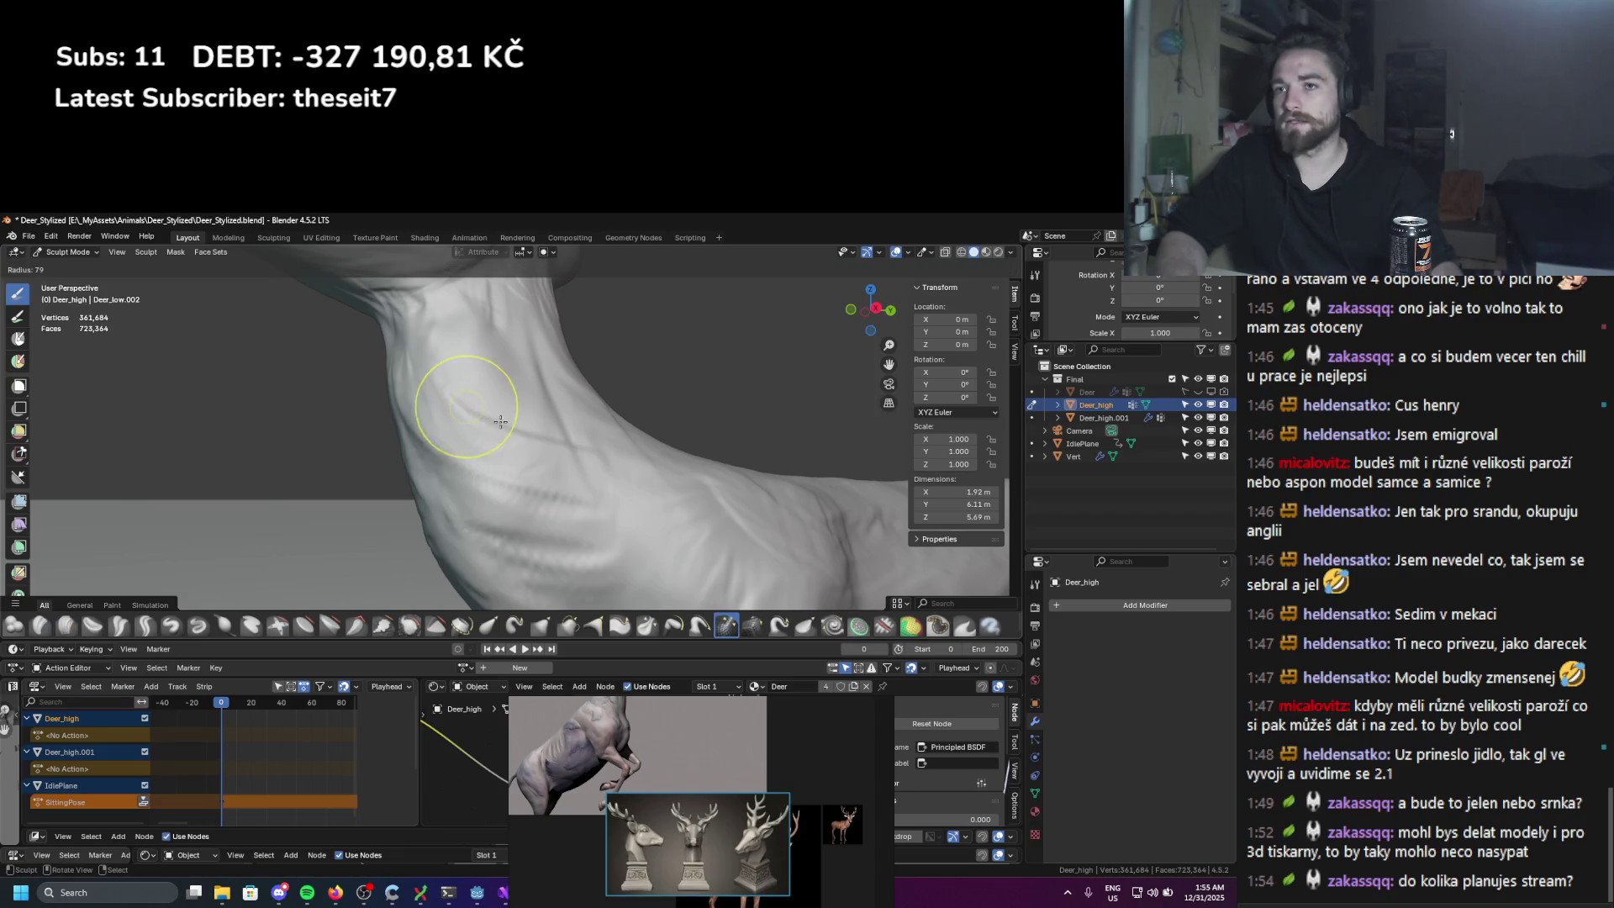
pyautogui.click(526, 536)
pyautogui.moveTo(588, 569)
pyautogui.mouseDown(button='middle')
pyautogui.moveTo(620, 506)
pyautogui.moveTo(494, 453)
pyautogui.moveTo(594, 522)
pyautogui.moveTo(449, 384)
pyautogui.mouseUp(button='middle')
pyautogui.moveTo(517, 441); pyautogui.dragTo(470, 426, button='middle')
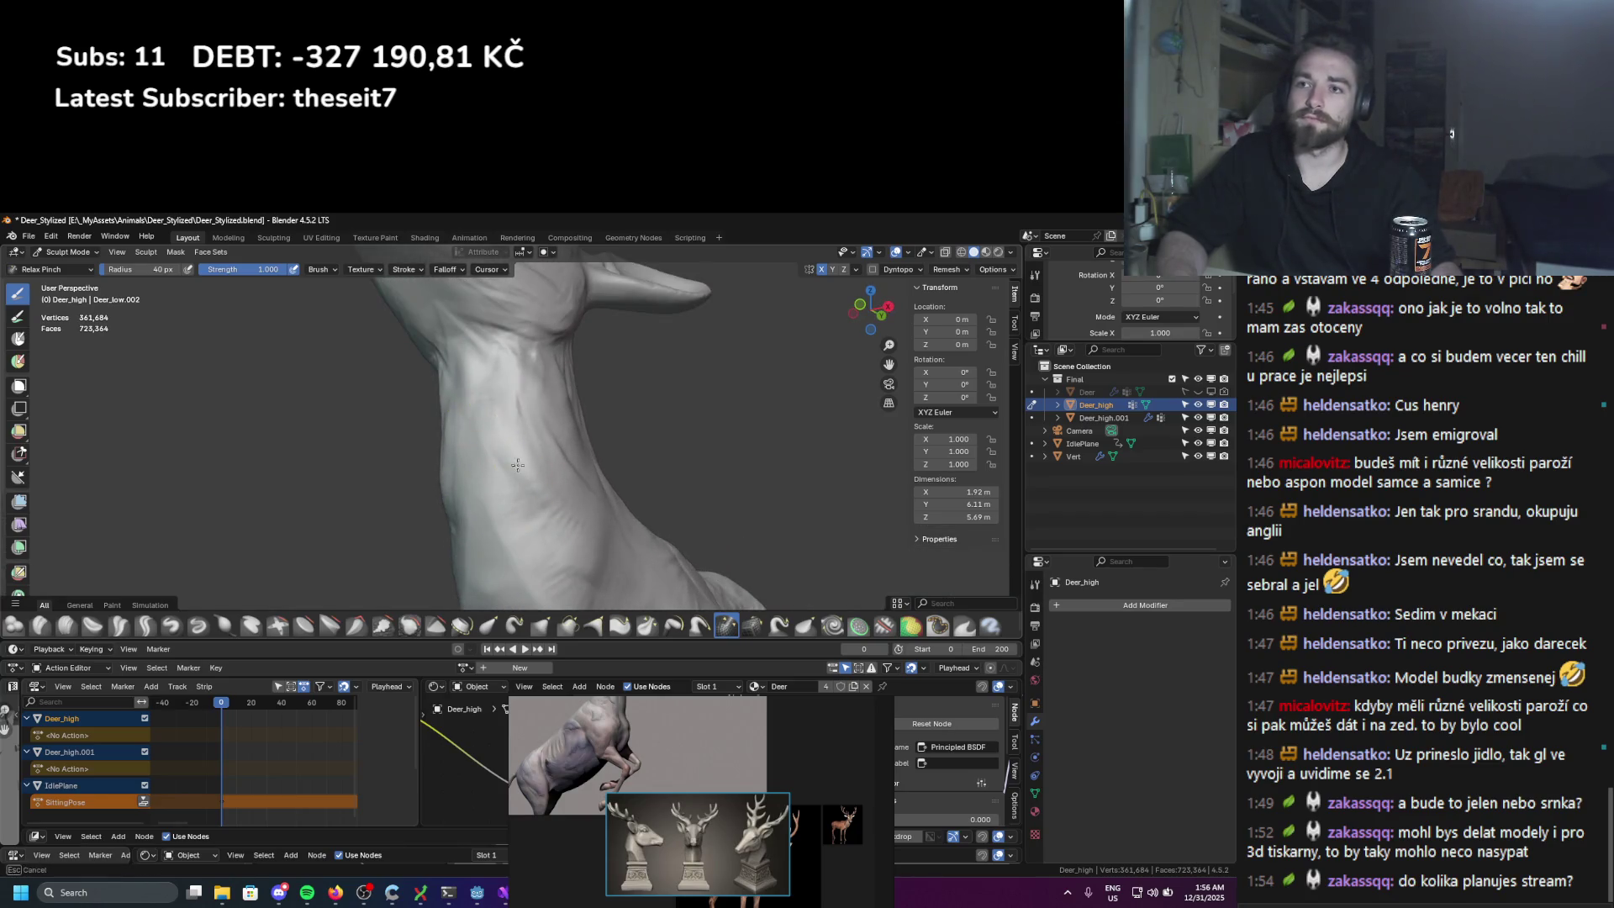
pyautogui.moveTo(465, 372)
pyautogui.mouseDown(button='middle')
pyautogui.moveTo(507, 422)
pyautogui.moveTo(522, 479)
pyautogui.moveTo(611, 525)
pyautogui.mouseUp(button='middle')
pyautogui.moveTo(367, 380); pyautogui.dragTo(480, 466, button='middle')
pyautogui.moveTo(431, 414)
pyautogui.mouseDown(button='middle')
pyautogui.moveTo(630, 389)
pyautogui.moveTo(621, 496)
pyautogui.moveTo(534, 490)
pyautogui.moveTo(499, 449)
pyautogui.mouseUp(button='middle')
# Step: Pan across the body and foreleg back to the neck, then pick the Grab brush
pyautogui.scroll(-5, 659, 499)
pyautogui.scroll(3, 497, 440)
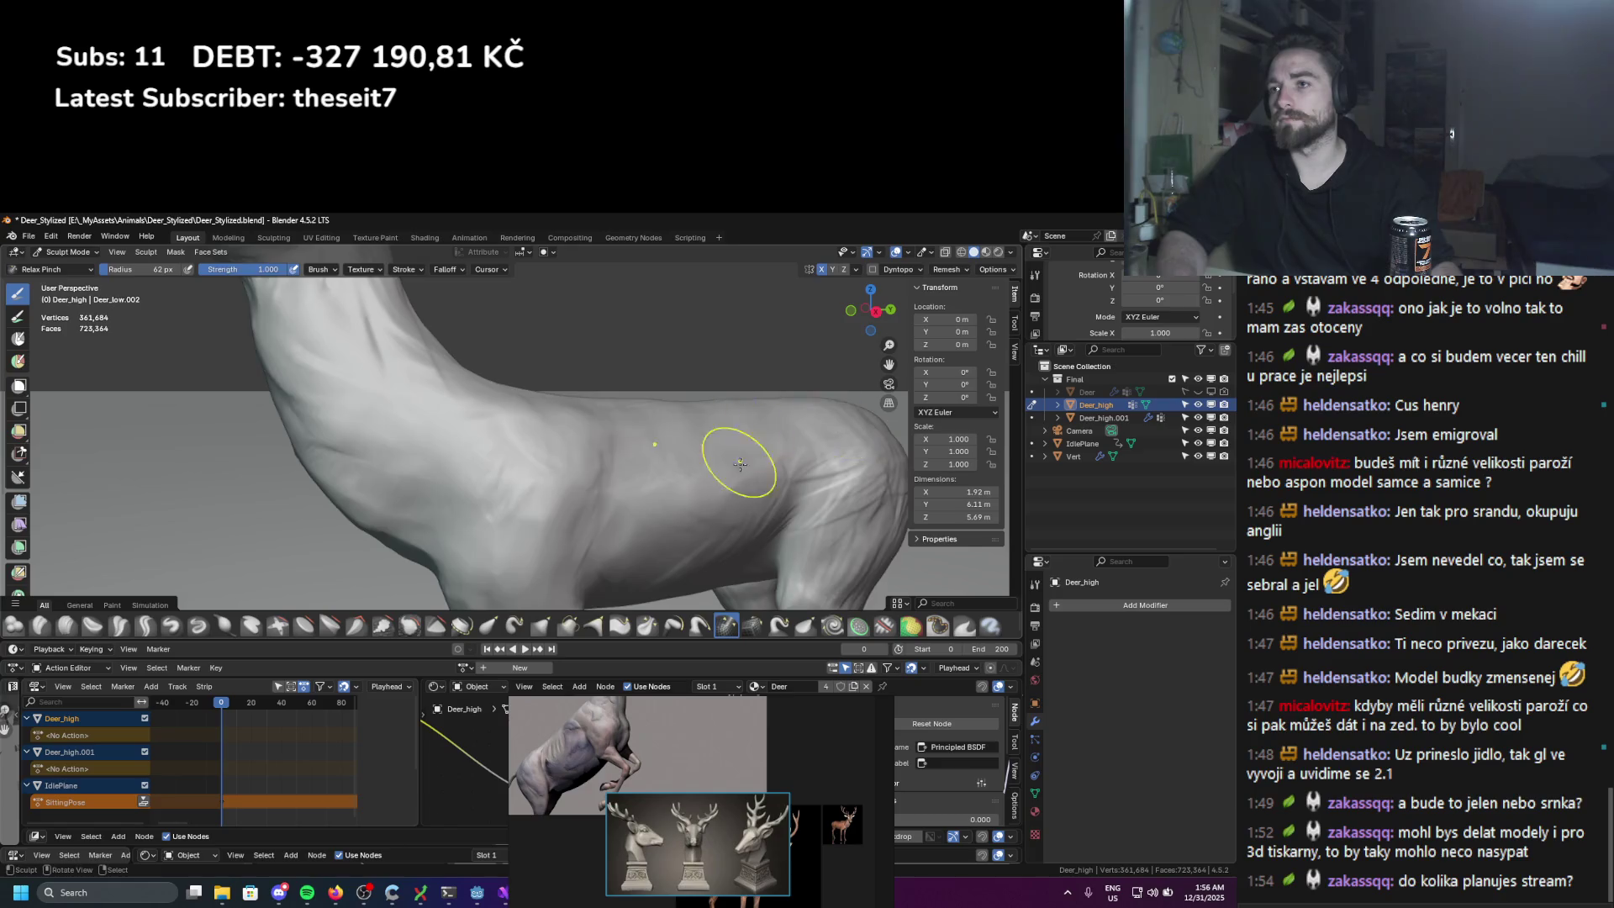
pyautogui.scroll(3, 733, 446)
pyautogui.keyDown('shift'); pyautogui.moveTo(733, 446); pyautogui.dragTo(730, 449, button='middle'); pyautogui.keyUp('shift')
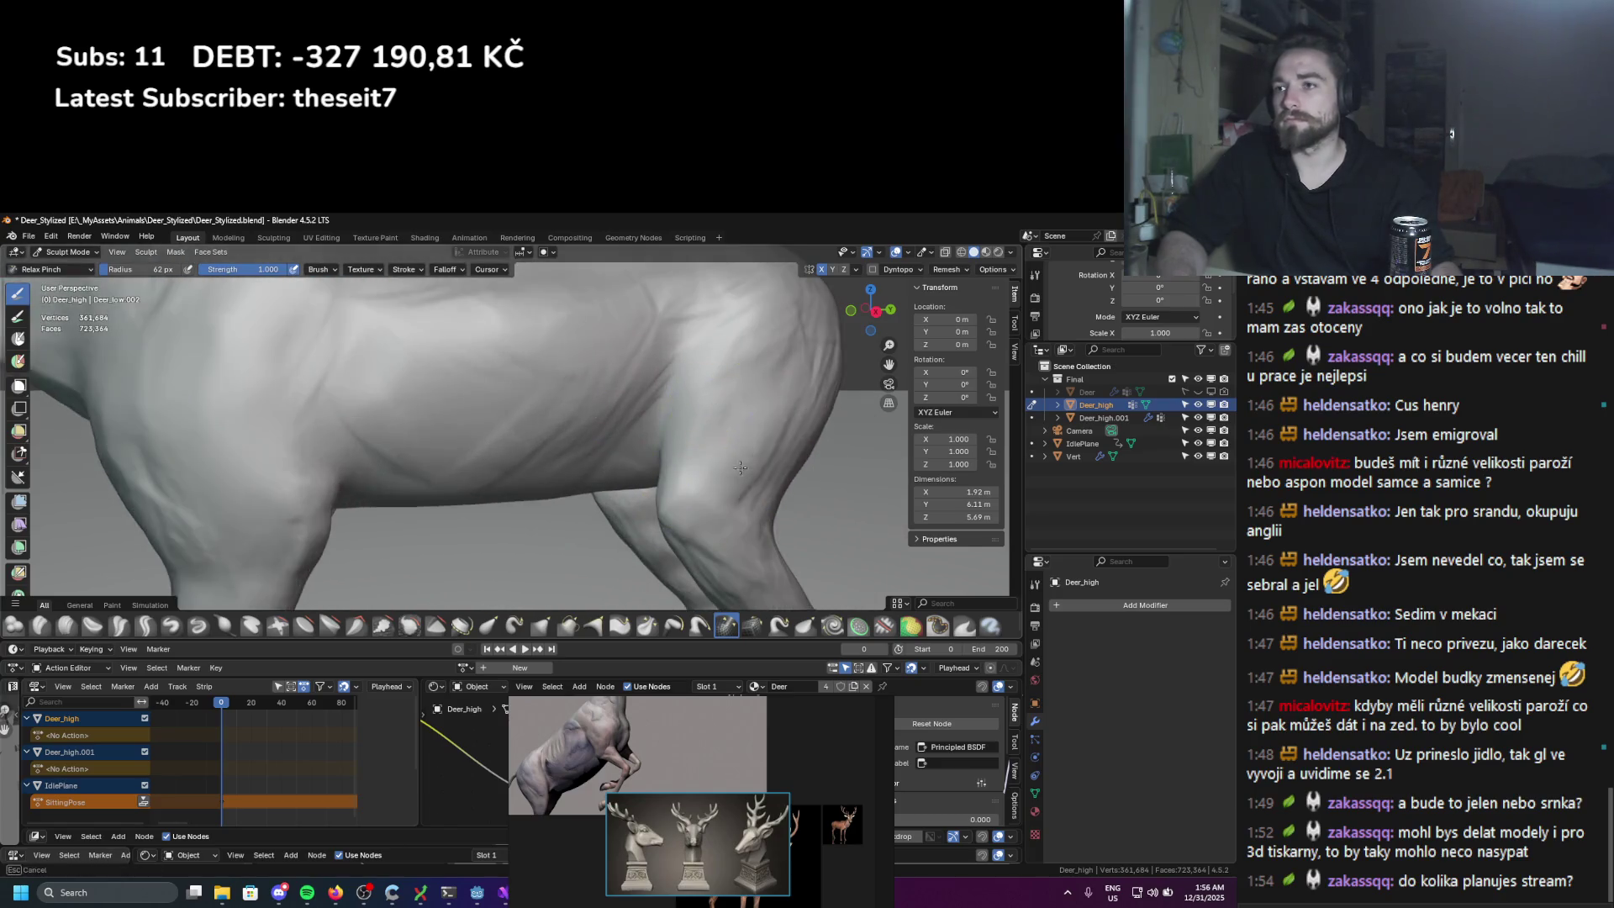
pyautogui.keyDown('shift'); pyautogui.moveTo(736, 537); pyautogui.dragTo(592, 518, button='middle'); pyautogui.keyUp('shift')
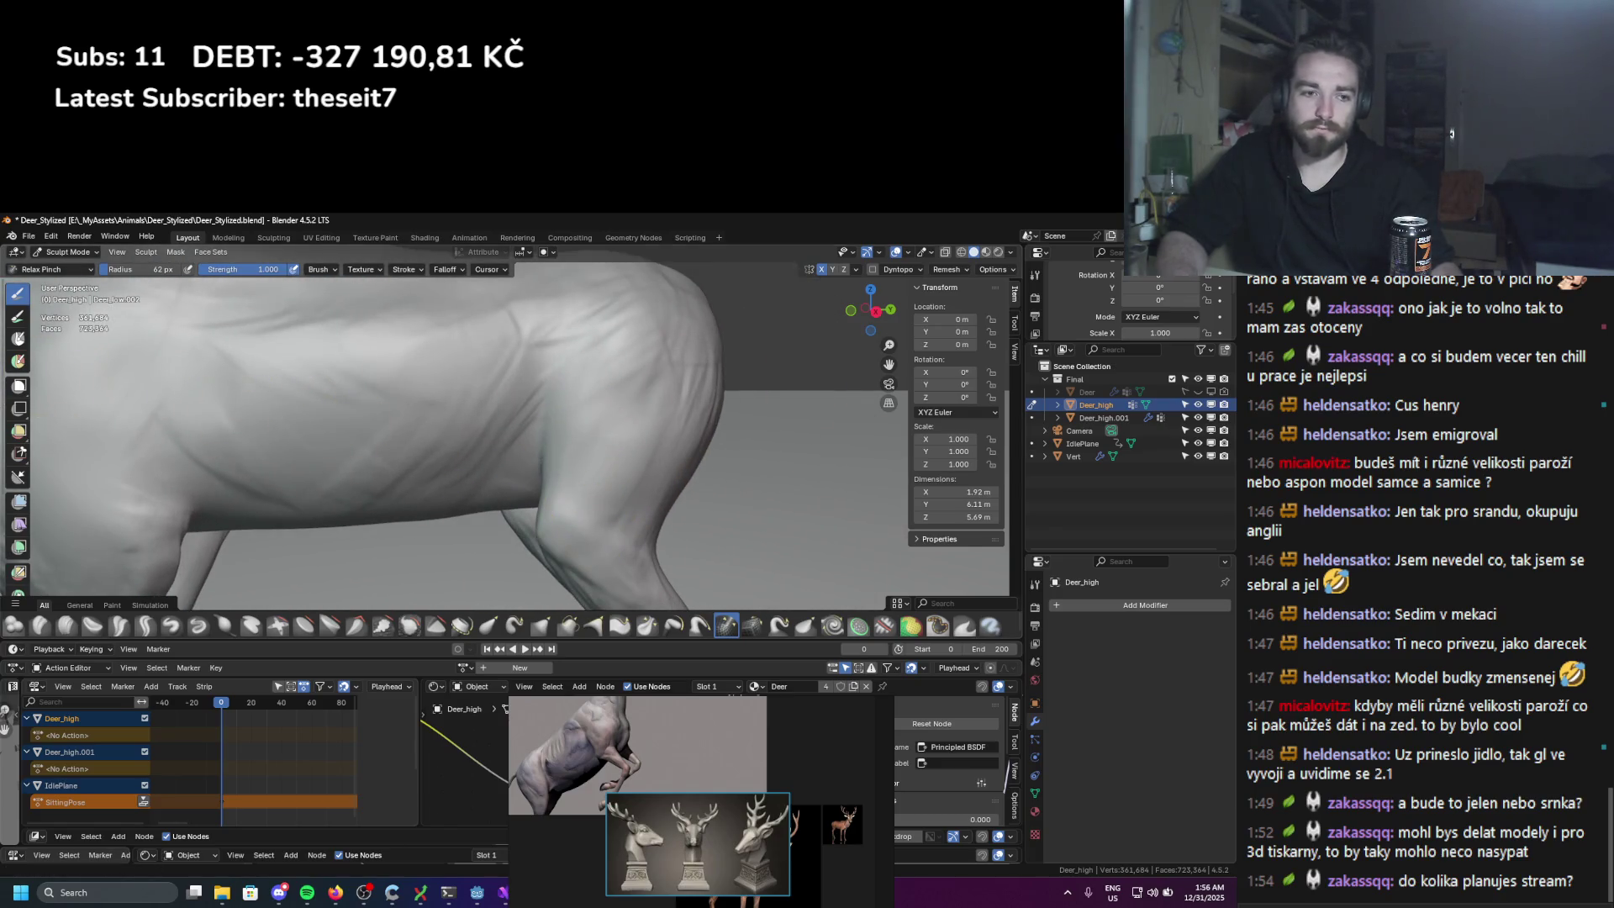
pyautogui.moveTo(76, 449)
pyautogui.keyDown('shift'); pyautogui.mouseDown(button='middle')
pyautogui.moveTo(294, 504)
pyautogui.moveTo(421, 558)
pyautogui.moveTo(438, 520)
pyautogui.mouseUp(button='middle'); pyautogui.keyUp('shift')
pyautogui.scroll(-8, 438, 520)
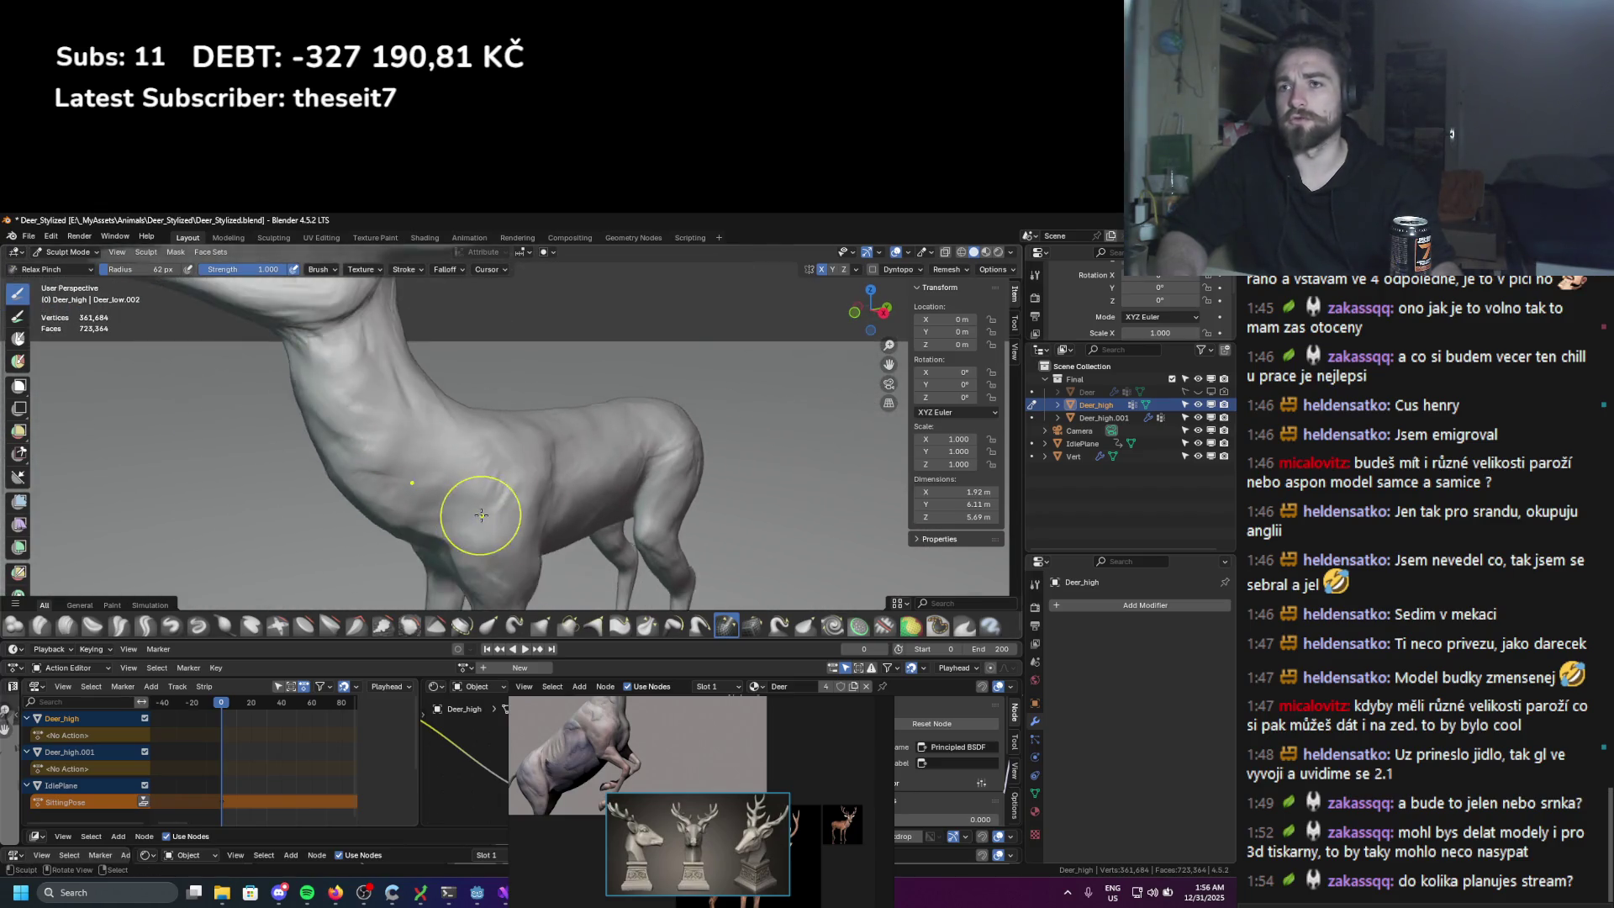
pyautogui.scroll(2, 446, 561)
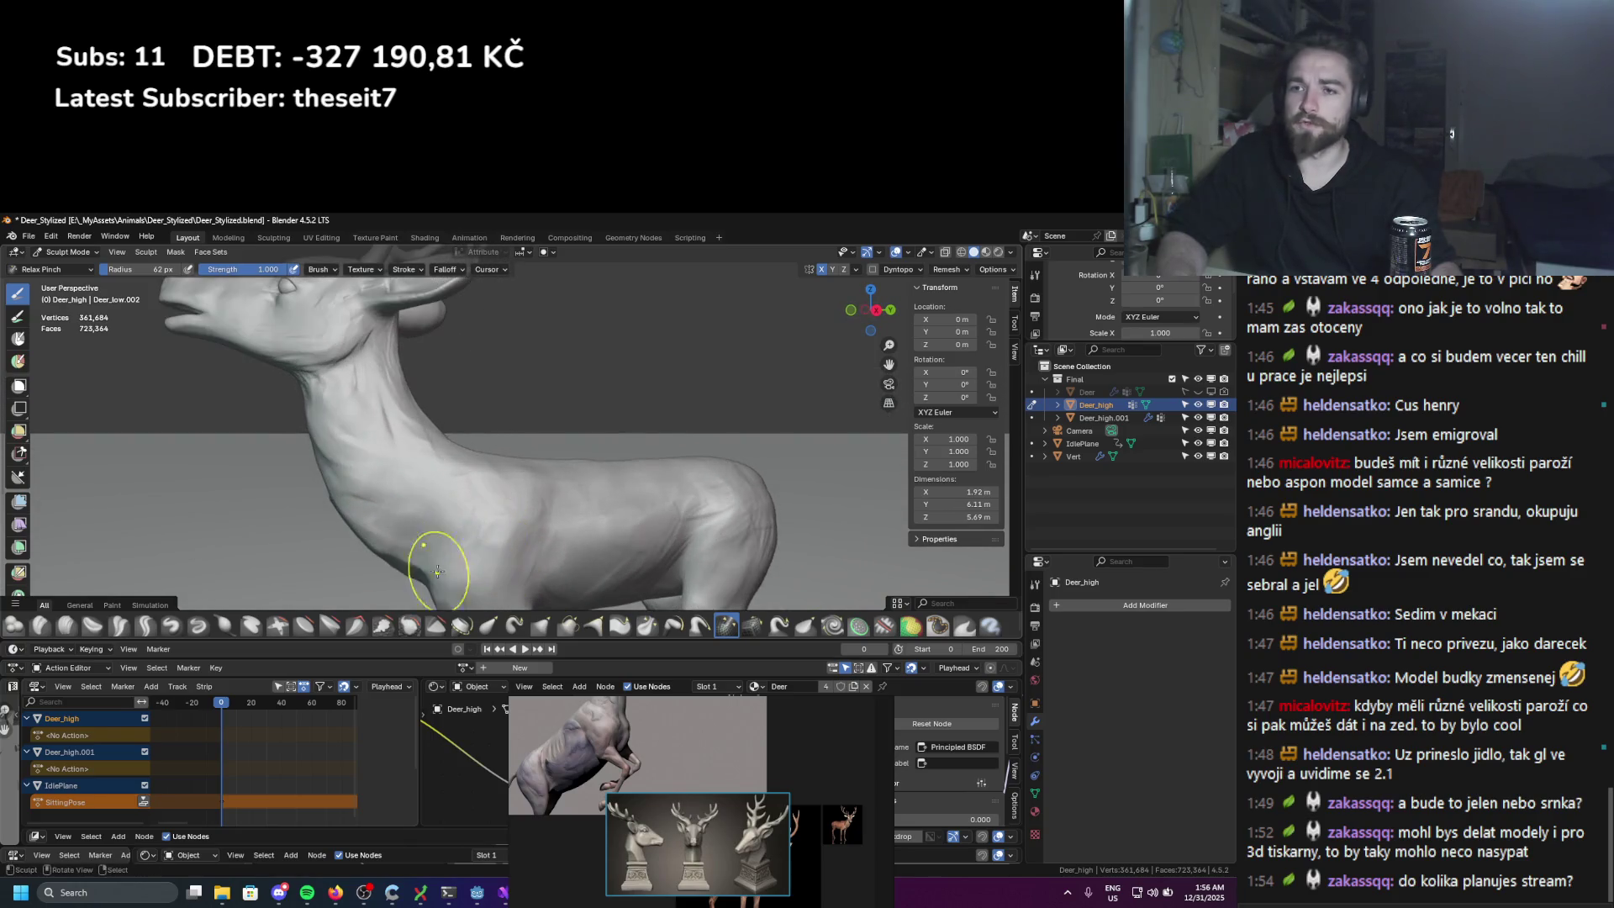
pyautogui.click(542, 625)
pyautogui.scroll(-3, 471, 427)
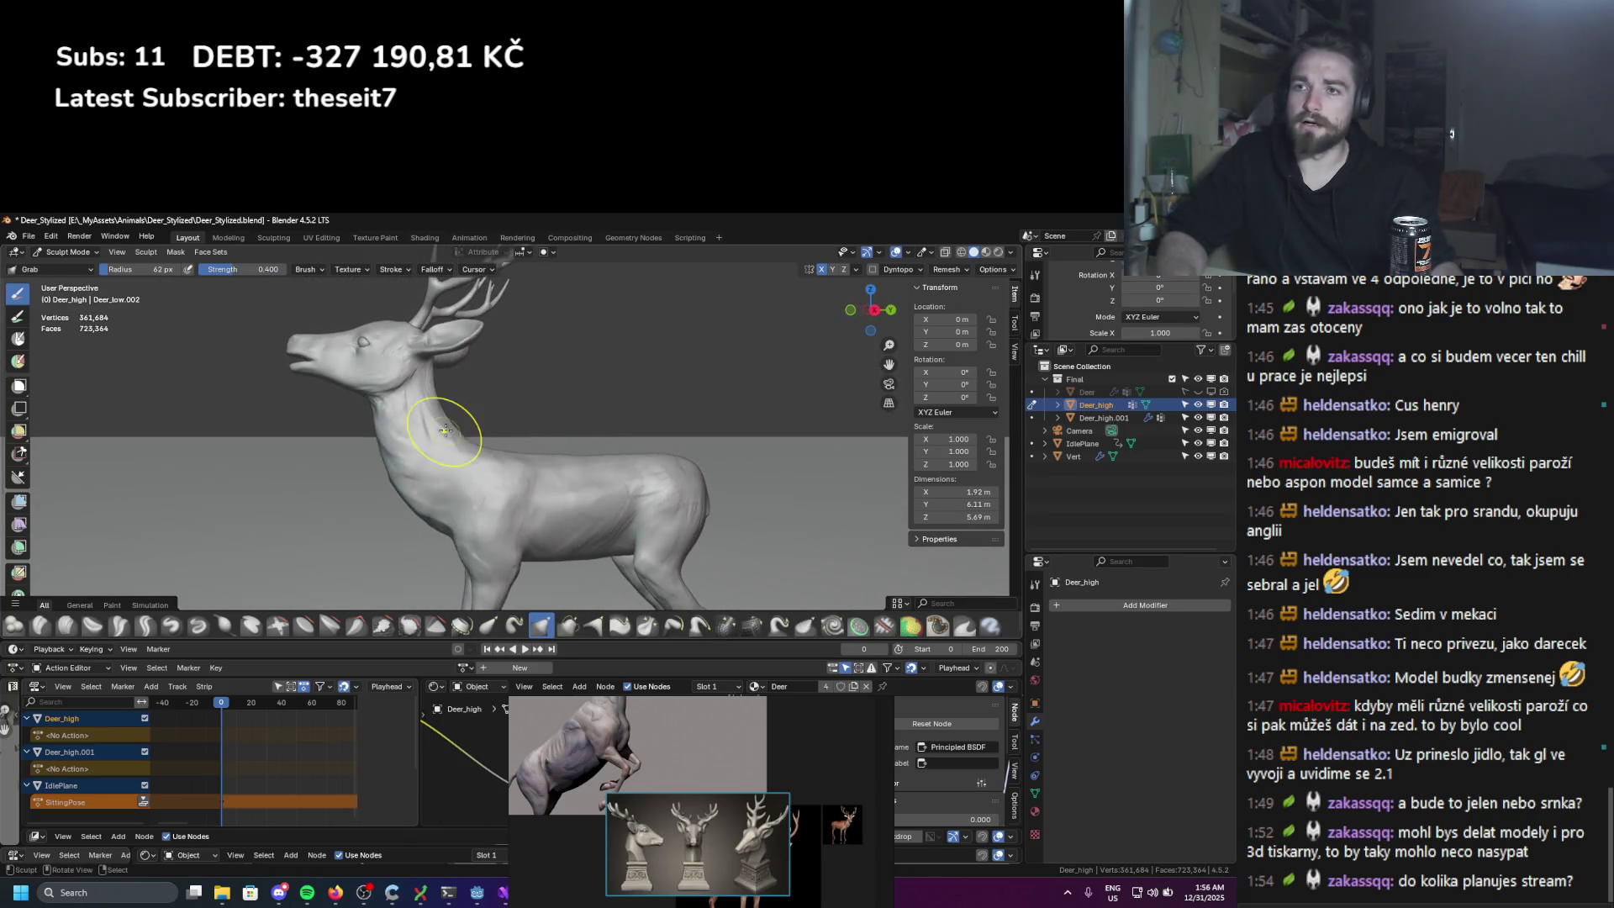
# Step: Enlarge the deer in view and size the Grab brush to 147, then 64, then 58 px
pyautogui.press('f')
pyautogui.click(438, 451)
pyautogui.moveTo(442, 449); pyautogui.dragTo(396, 428, button='middle')
pyautogui.press('f')
pyautogui.click(338, 409)
pyautogui.press('f')
pyautogui.click(420, 397)
# Step: Orbit around the deer, zoom in, and set the Grab brush radius to 90 px
pyautogui.moveTo(456, 389); pyautogui.dragTo(398, 479, button='middle')
pyautogui.scroll(2, 399, 479)
pyautogui.press('f')
pyautogui.click(339, 482)
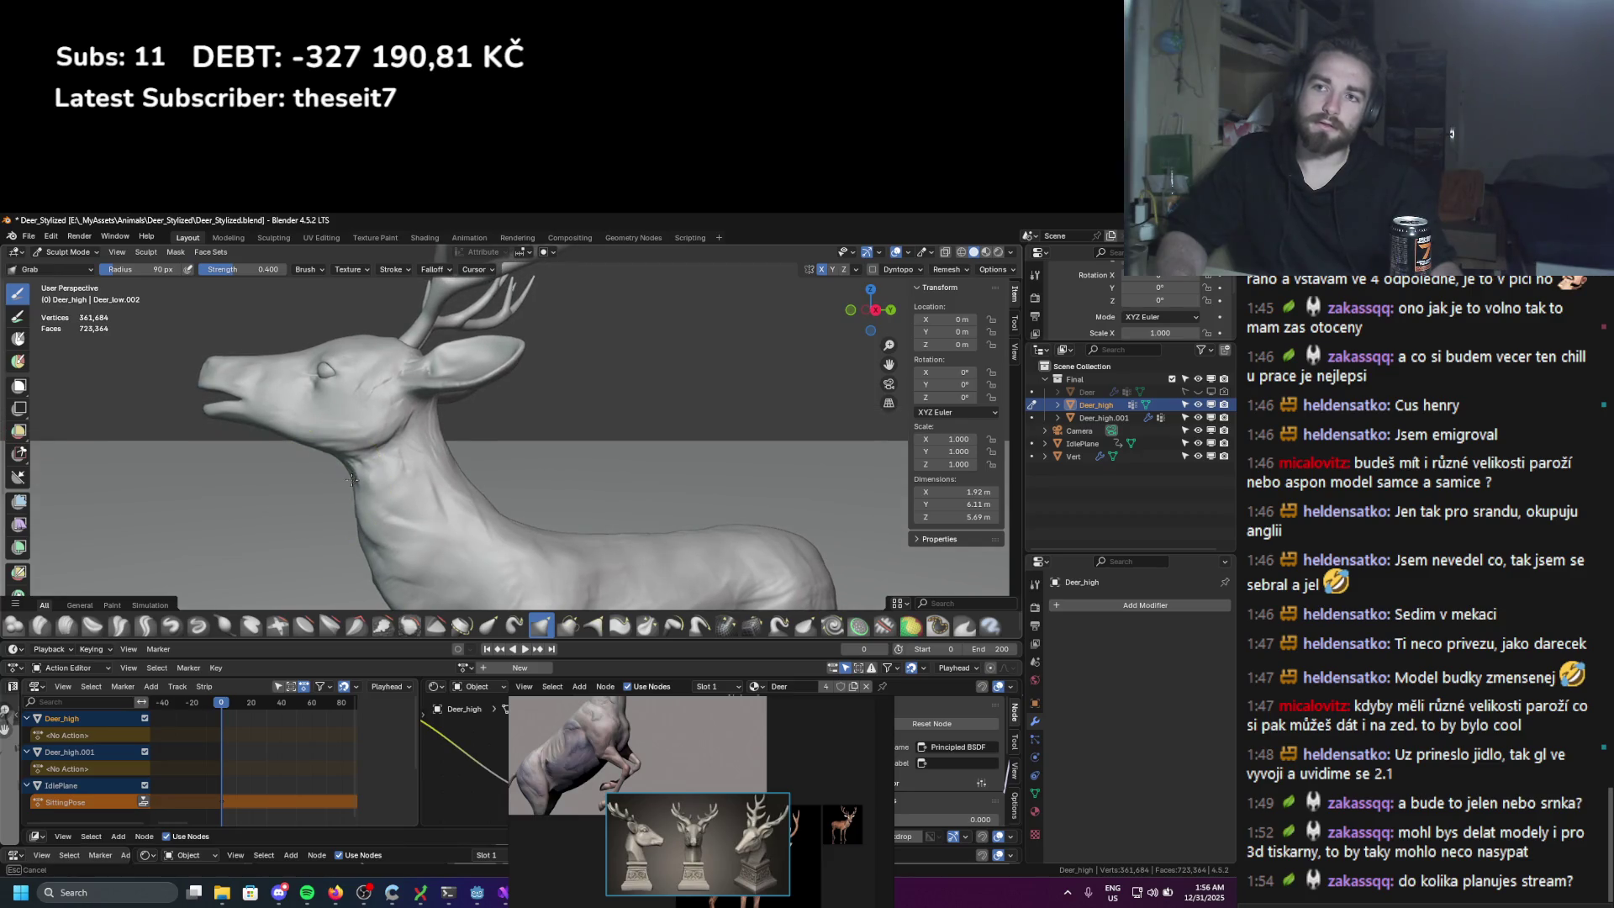
# Step: View the neck from a low front-left angle and resize the brush to 130, then 47 px
pyautogui.scroll(-3, 361, 367)
pyautogui.moveTo(361, 367)
pyautogui.mouseDown(button='middle')
pyautogui.moveTo(491, 519)
pyautogui.moveTo(437, 500)
pyautogui.mouseUp(button='middle')
pyautogui.scroll(3, 437, 442)
pyautogui.press('f')
pyautogui.click(472, 467)
pyautogui.press('f')
pyautogui.click(440, 485)
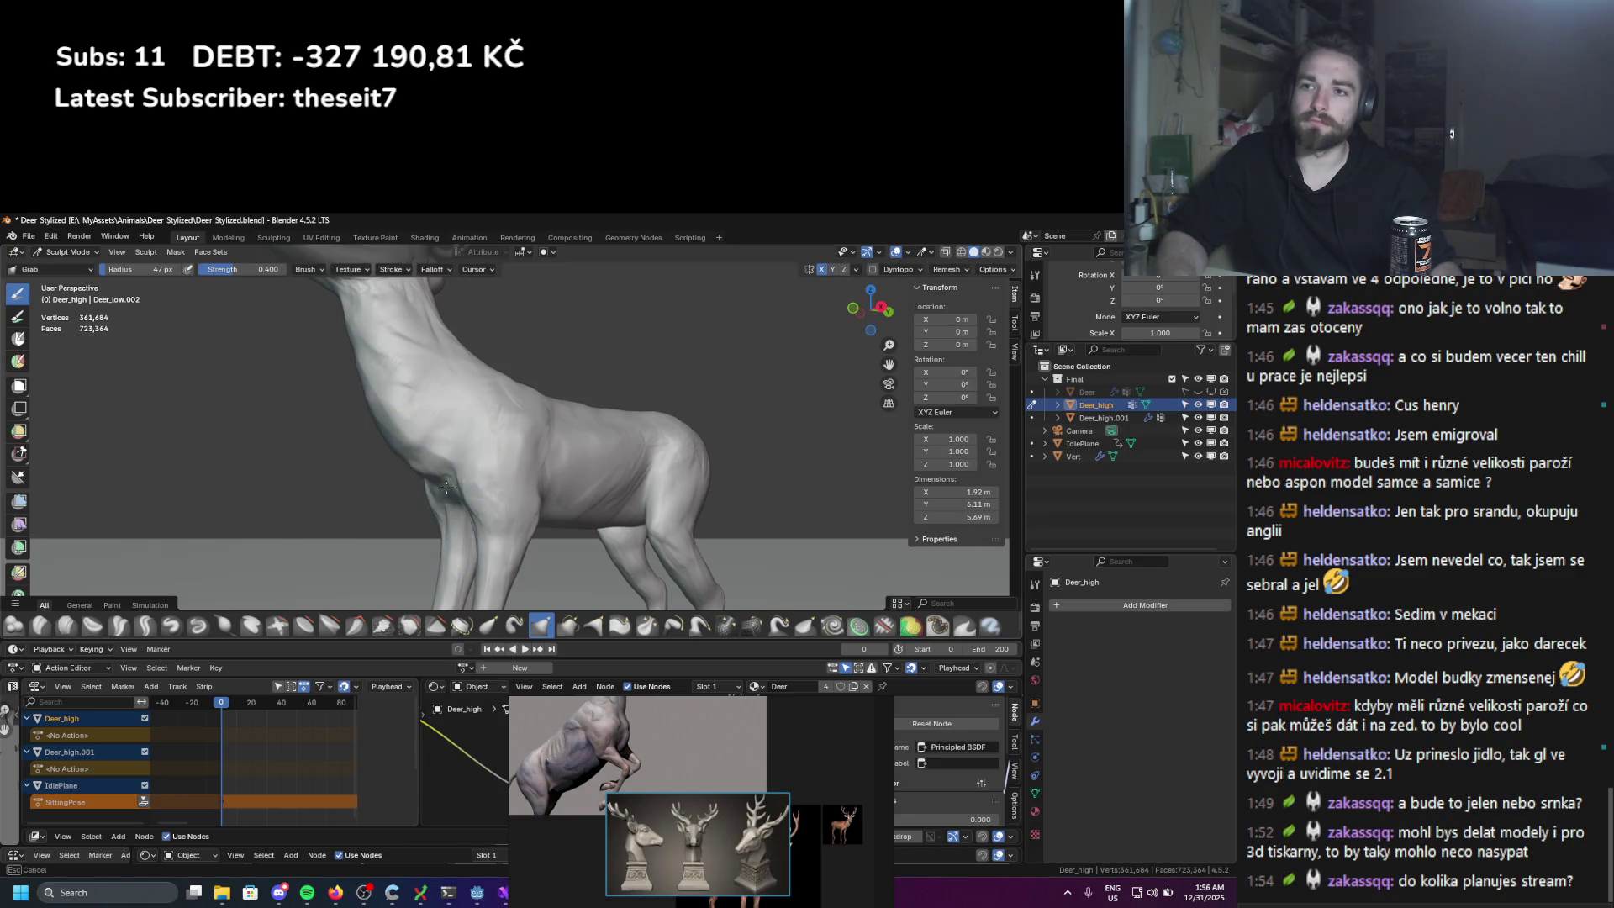
# Step: Shrink the brush and bring the neck into a front three-quarter view
pyautogui.scroll(-8, 444, 486)
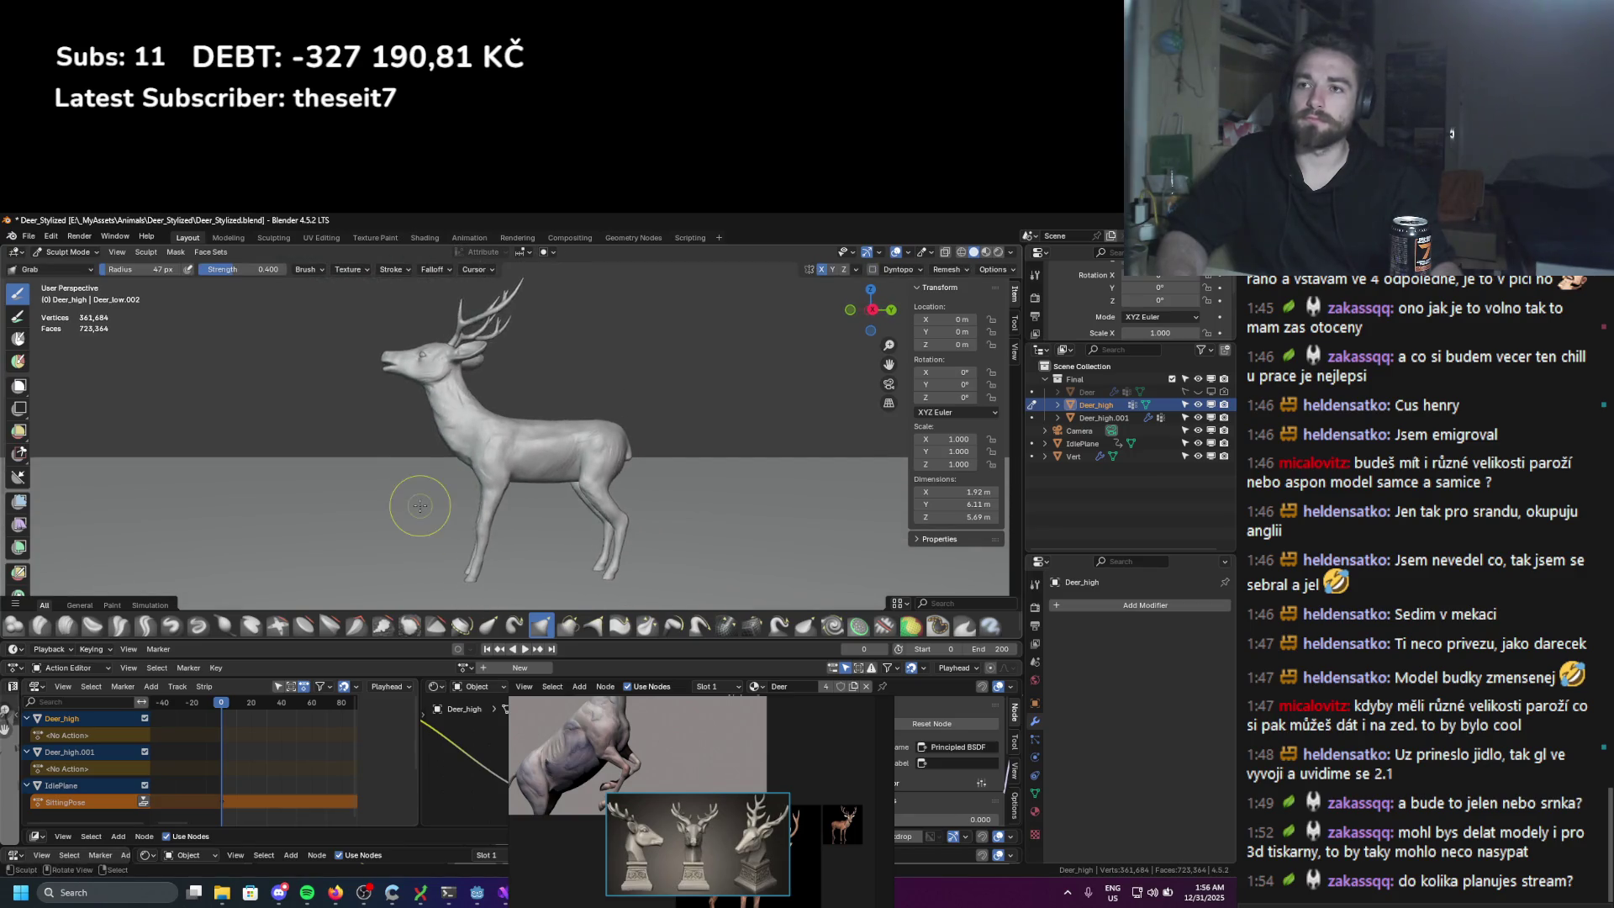
pyautogui.moveTo(406, 513)
pyautogui.mouseDown(button='middle')
pyautogui.moveTo(418, 485)
pyautogui.moveTo(538, 463)
pyautogui.moveTo(463, 486)
pyautogui.moveTo(490, 456)
pyautogui.moveTo(128, 443)
pyautogui.moveTo(404, 450)
pyautogui.mouseUp(button='middle')
pyautogui.scroll(6, 504, 433)
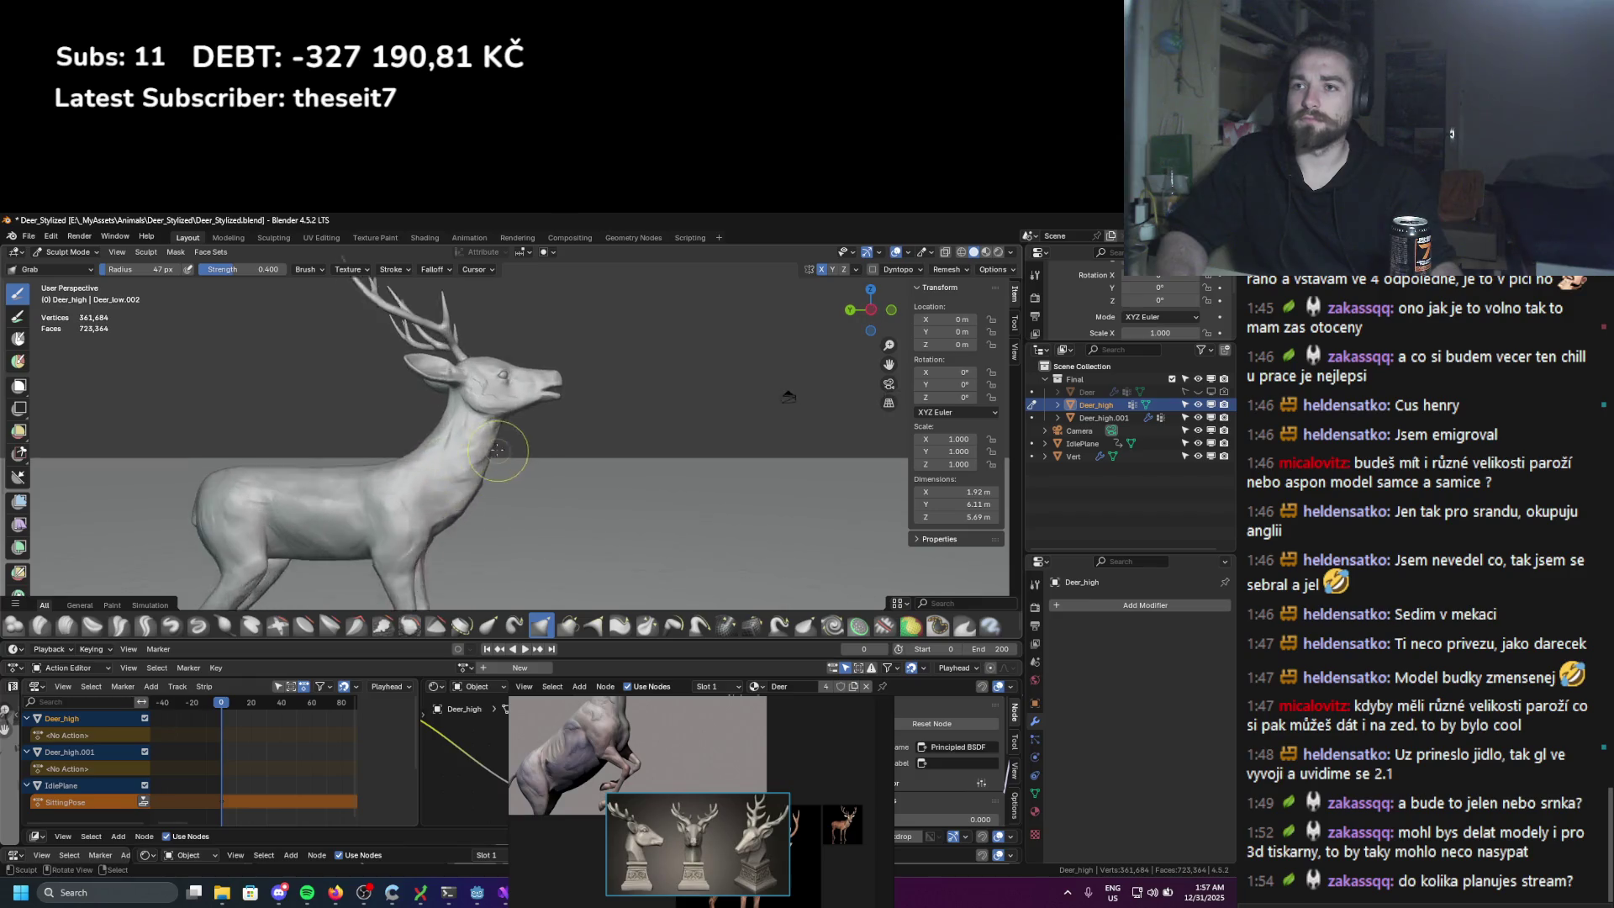
pyautogui.press('f')
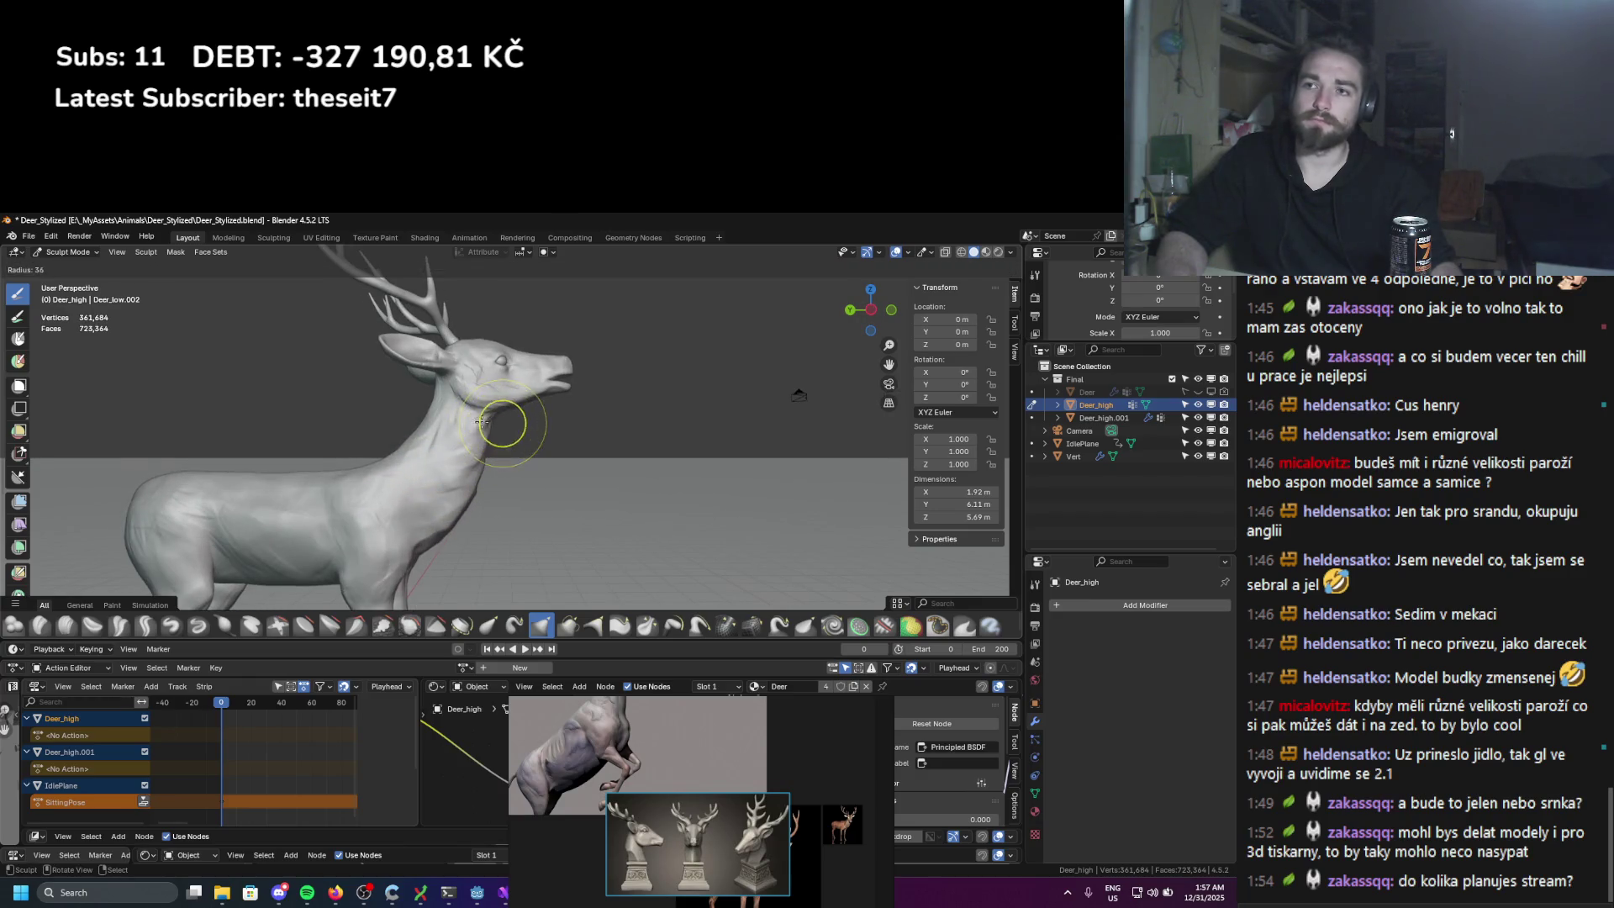
pyautogui.moveTo(508, 451)
pyautogui.mouseDown(button='middle')
pyautogui.moveTo(505, 396)
pyautogui.moveTo(545, 443)
pyautogui.moveTo(471, 392)
pyautogui.moveTo(438, 420)
pyautogui.moveTo(443, 448)
pyautogui.moveTo(498, 464)
pyautogui.moveTo(429, 476)
pyautogui.moveTo(479, 470)
pyautogui.moveTo(547, 386)
pyautogui.mouseUp(button='middle')
pyautogui.scroll(2, 487, 406)
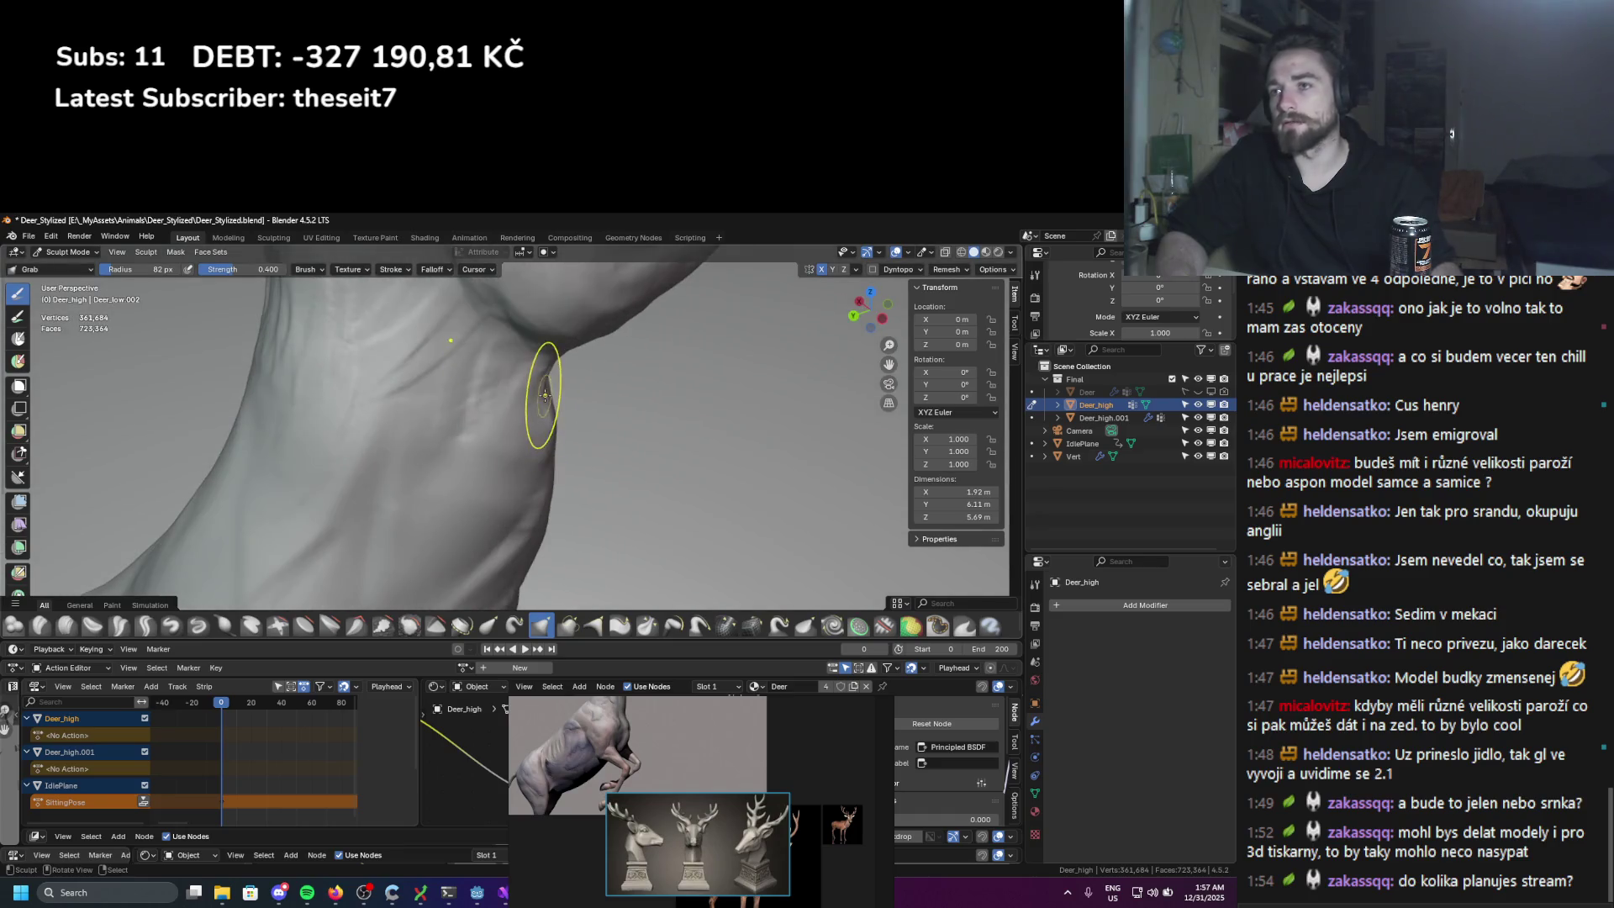
# Step: Dismiss the system calendar panel, orbit to the neck, and set the brush radius to 21 px
pyautogui.click(1190, 893)
pyautogui.moveTo(470, 421); pyautogui.dragTo(502, 391, button='middle')
pyautogui.press('f')
pyautogui.click(502, 390)
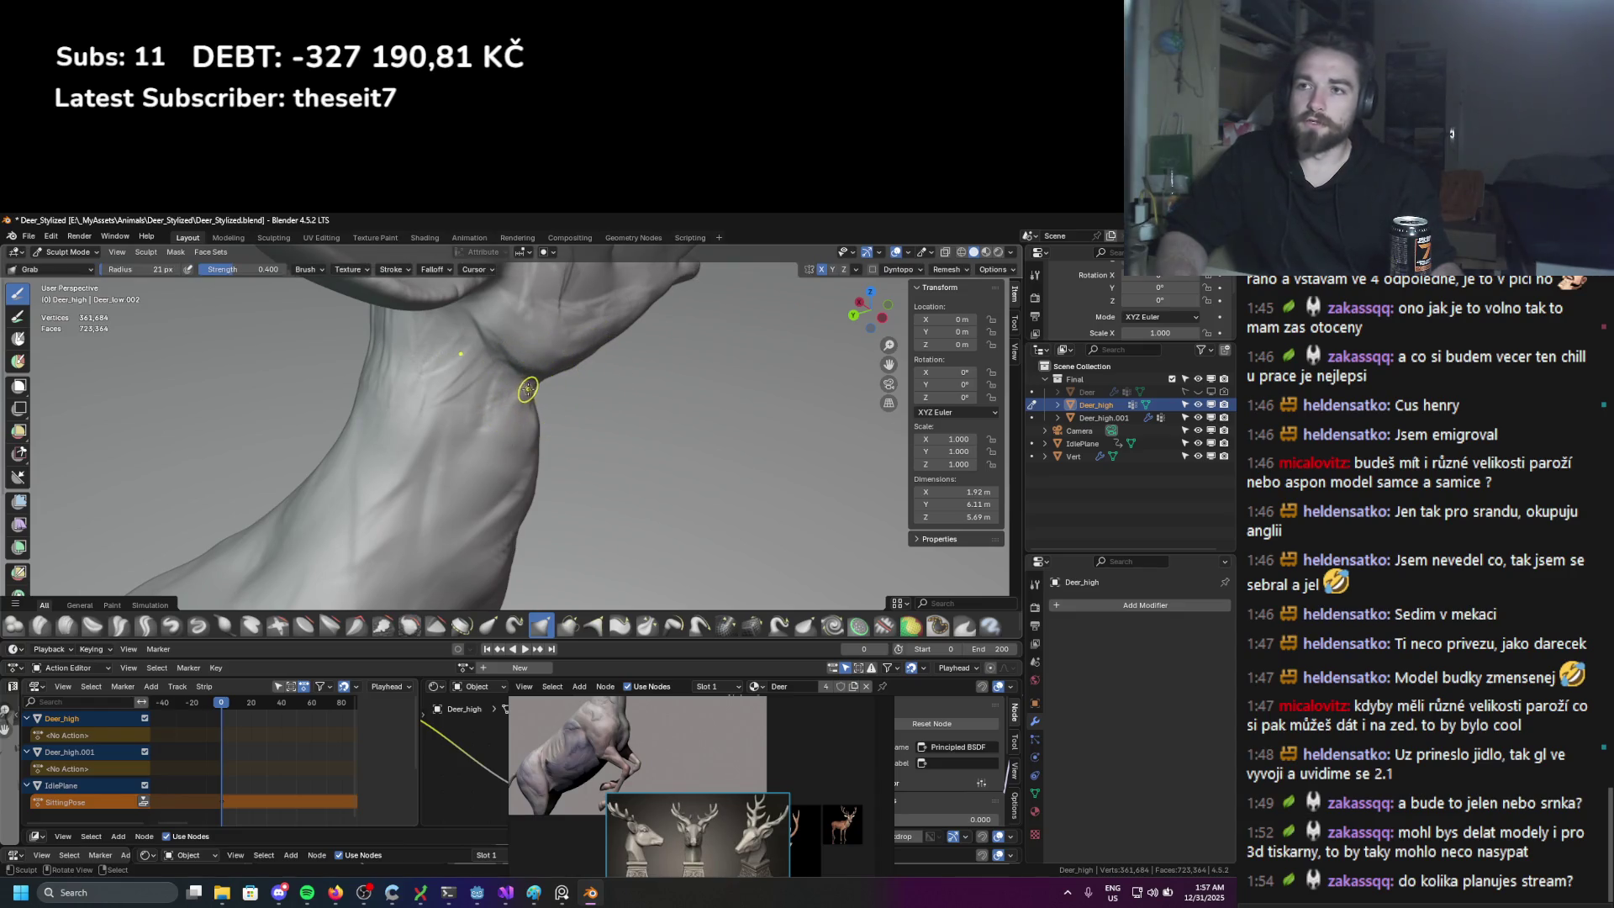
# Step: From a front view, set the Grab brush radius to 77 px and move to a closer three-quarter view
pyautogui.moveTo(619, 408)
pyautogui.mouseDown(button='middle')
pyautogui.moveTo(370, 367)
pyautogui.moveTo(505, 426)
pyautogui.moveTo(536, 460)
pyautogui.mouseUp(button='middle')
pyautogui.press('f')
pyautogui.click(539, 430)
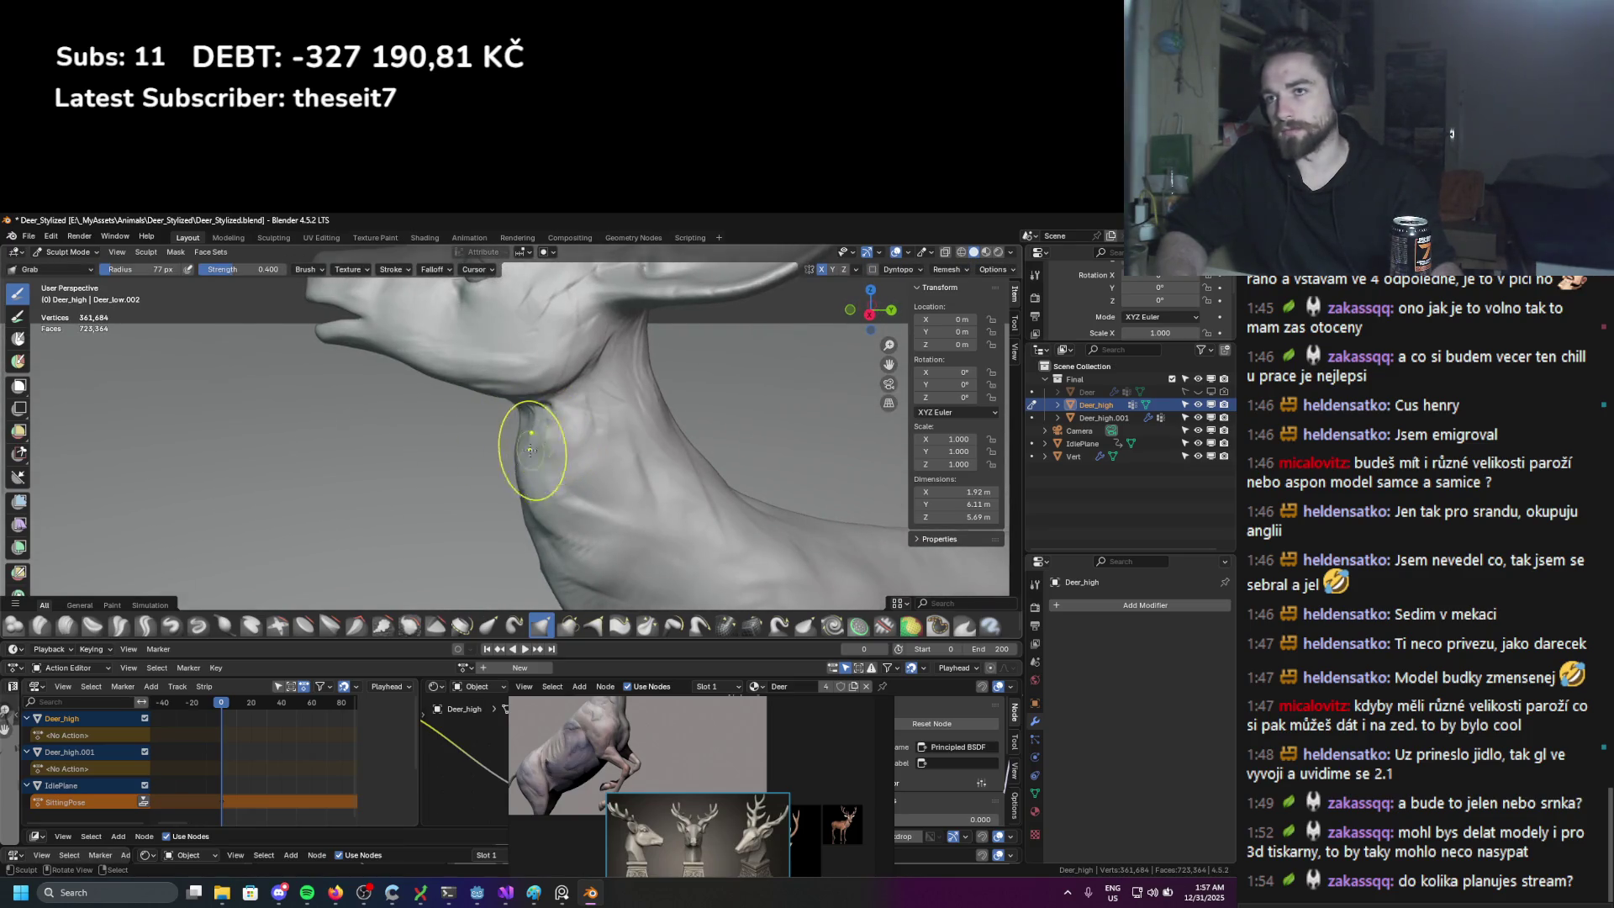
pyautogui.scroll(-6, 523, 457)
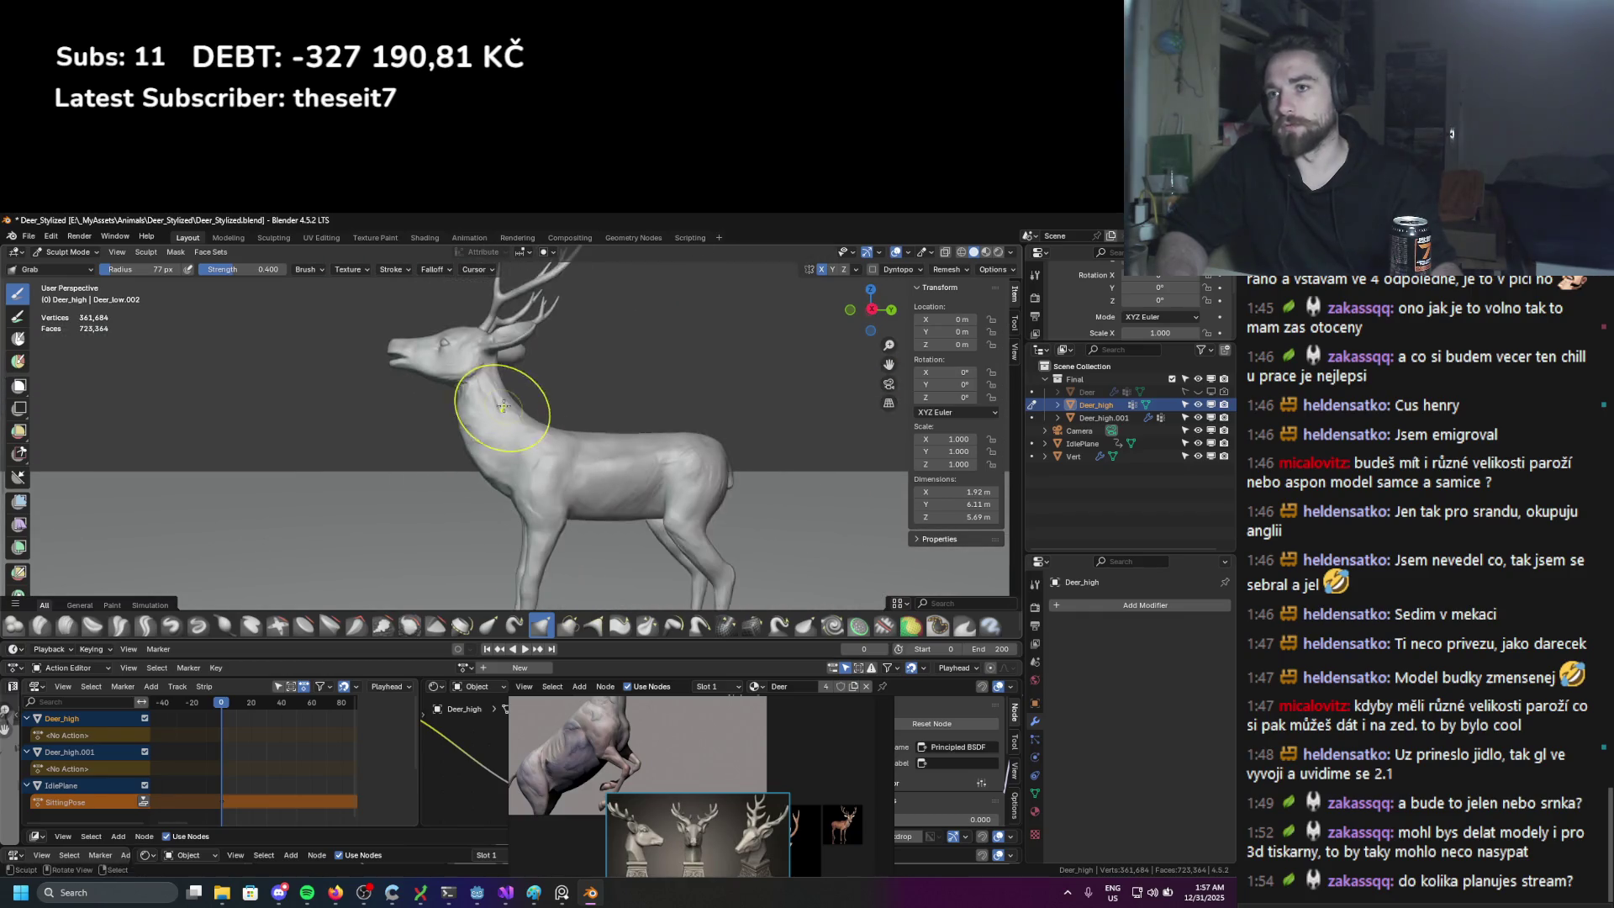
pyautogui.moveTo(465, 434); pyautogui.dragTo(512, 437, button='middle')
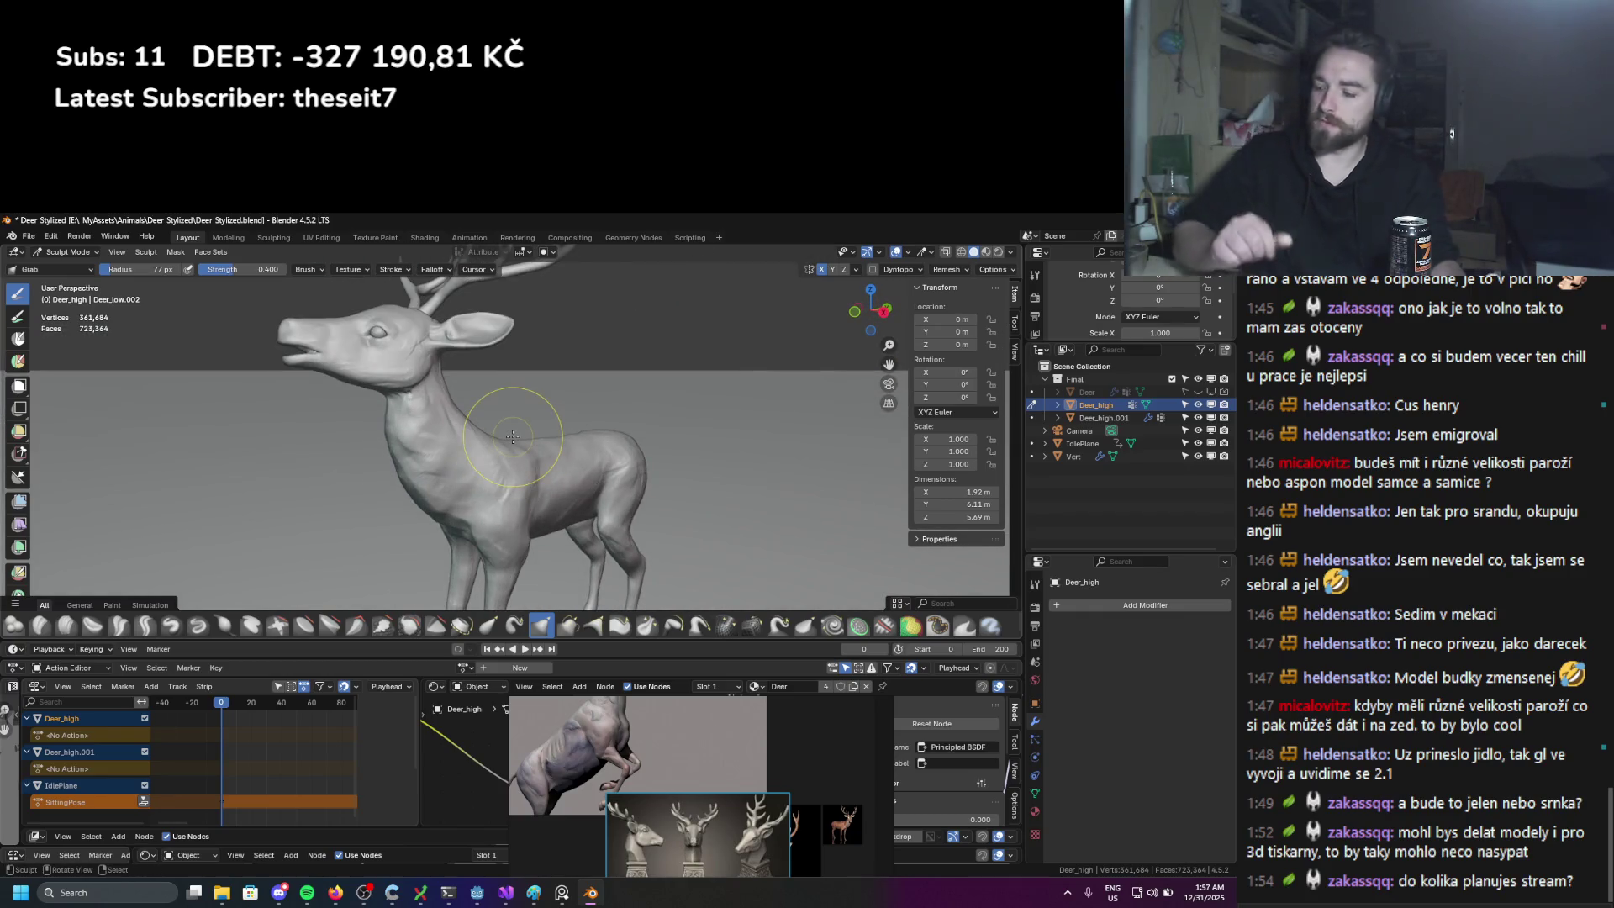
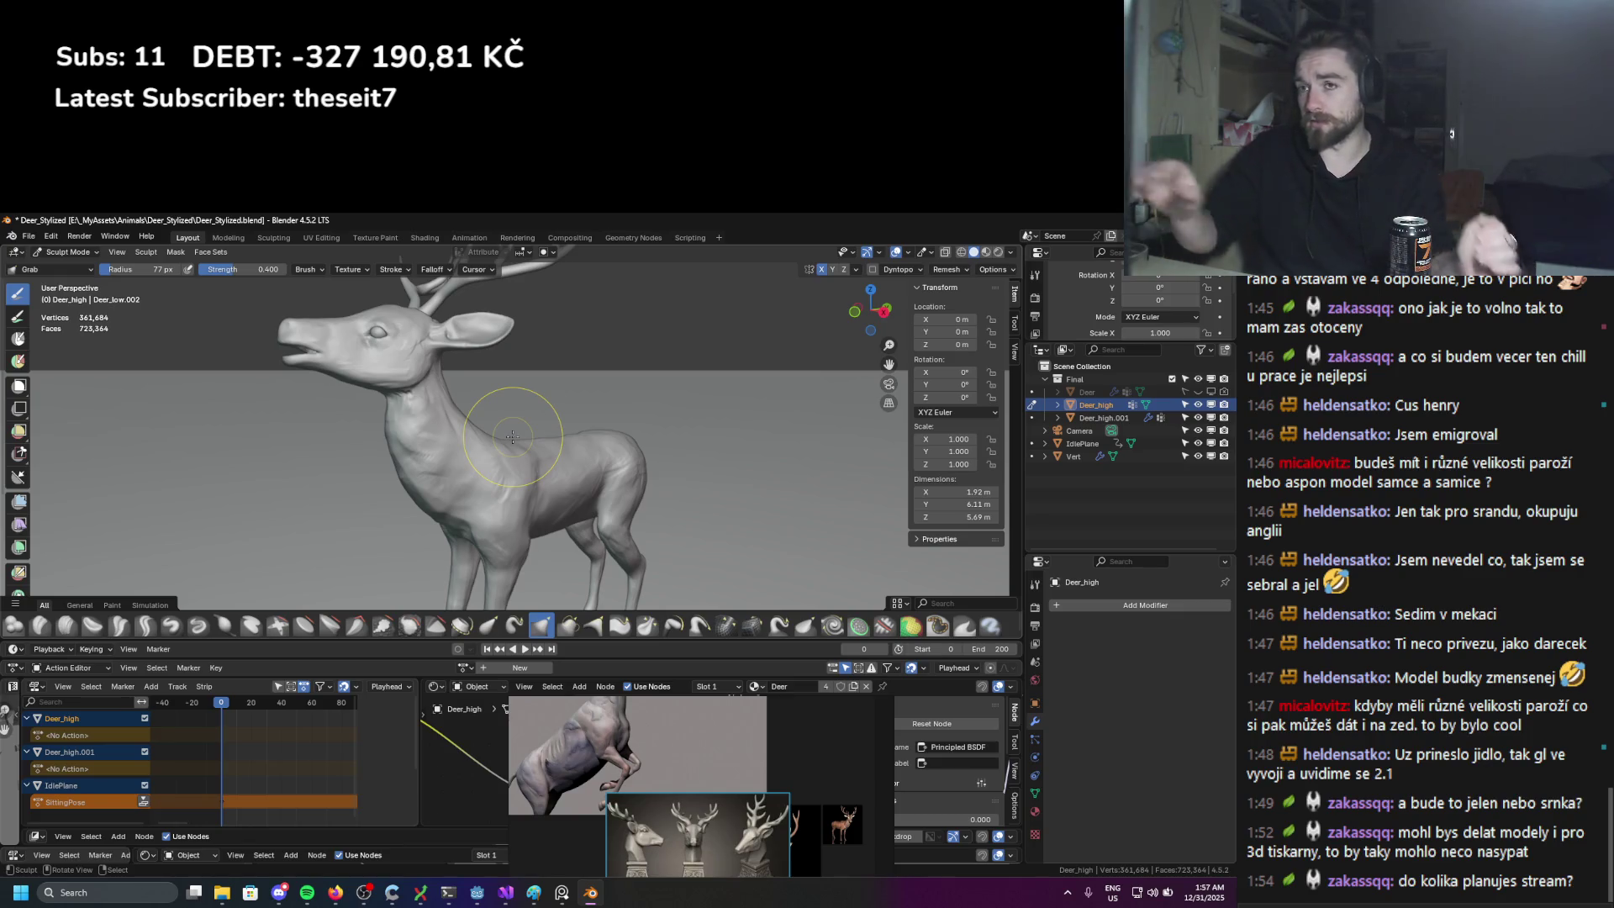
# Step: Orbit to a side view of the deer and set the brush radius to 44 px
pyautogui.moveTo(527, 440)
pyautogui.mouseDown(button='middle')
pyautogui.moveTo(504, 383)
pyautogui.moveTo(451, 407)
pyautogui.moveTo(499, 407)
pyautogui.mouseUp(button='middle')
pyautogui.scroll(5, 499, 407)
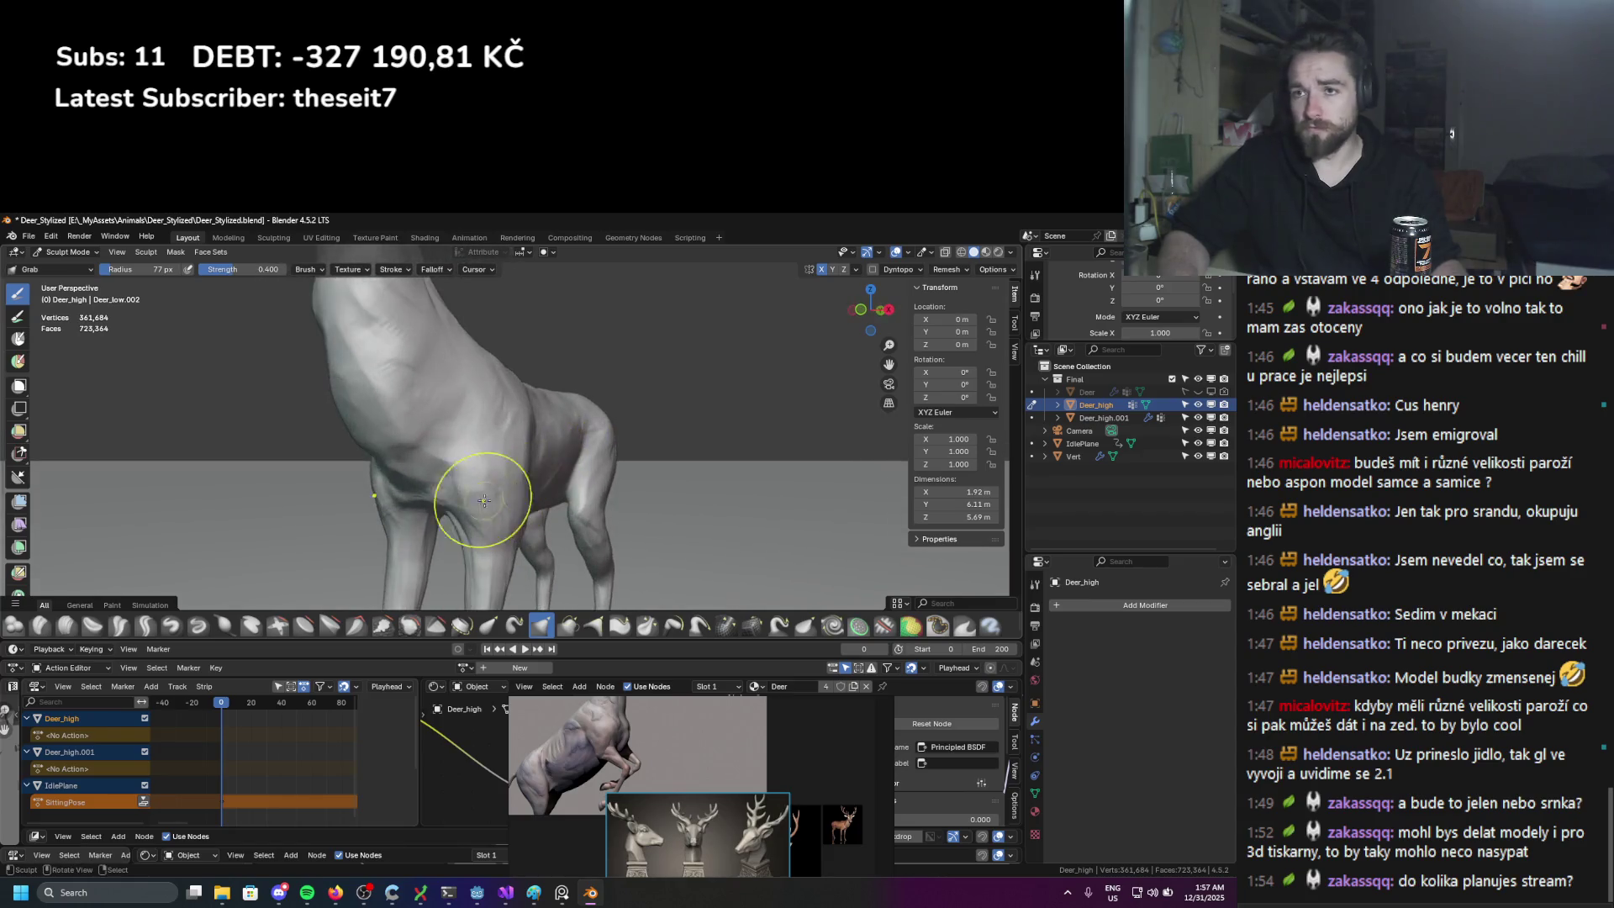
pyautogui.press('f')
pyautogui.click(432, 506)
pyautogui.moveTo(446, 487)
pyautogui.mouseDown(button='middle')
pyautogui.moveTo(446, 515)
pyautogui.moveTo(512, 504)
pyautogui.moveTo(72, 451)
pyautogui.mouseUp(button='middle')
pyautogui.scroll(4, 447, 516)
pyautogui.scroll(2, 451, 540)
# Step: Switch to Clay Strips at 27 px, stroke down the neck, then bring up the browser
pyautogui.click(66, 626)
pyautogui.press('f')
pyautogui.click(490, 503)
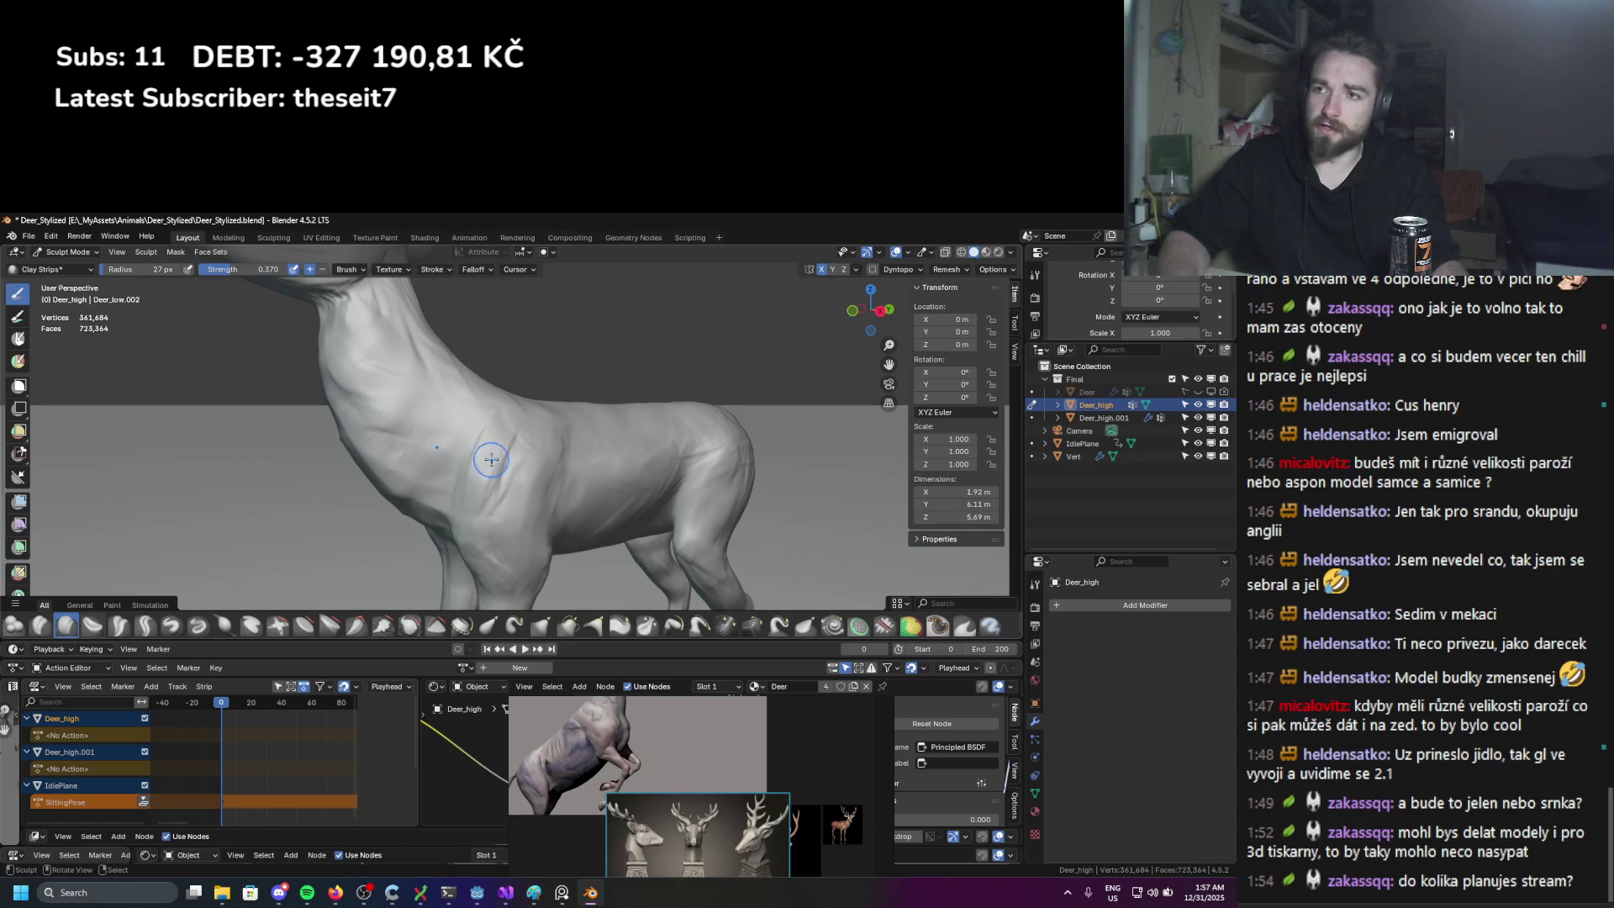
pyautogui.moveTo(490, 458); pyautogui.dragTo(493, 423, button='middle')
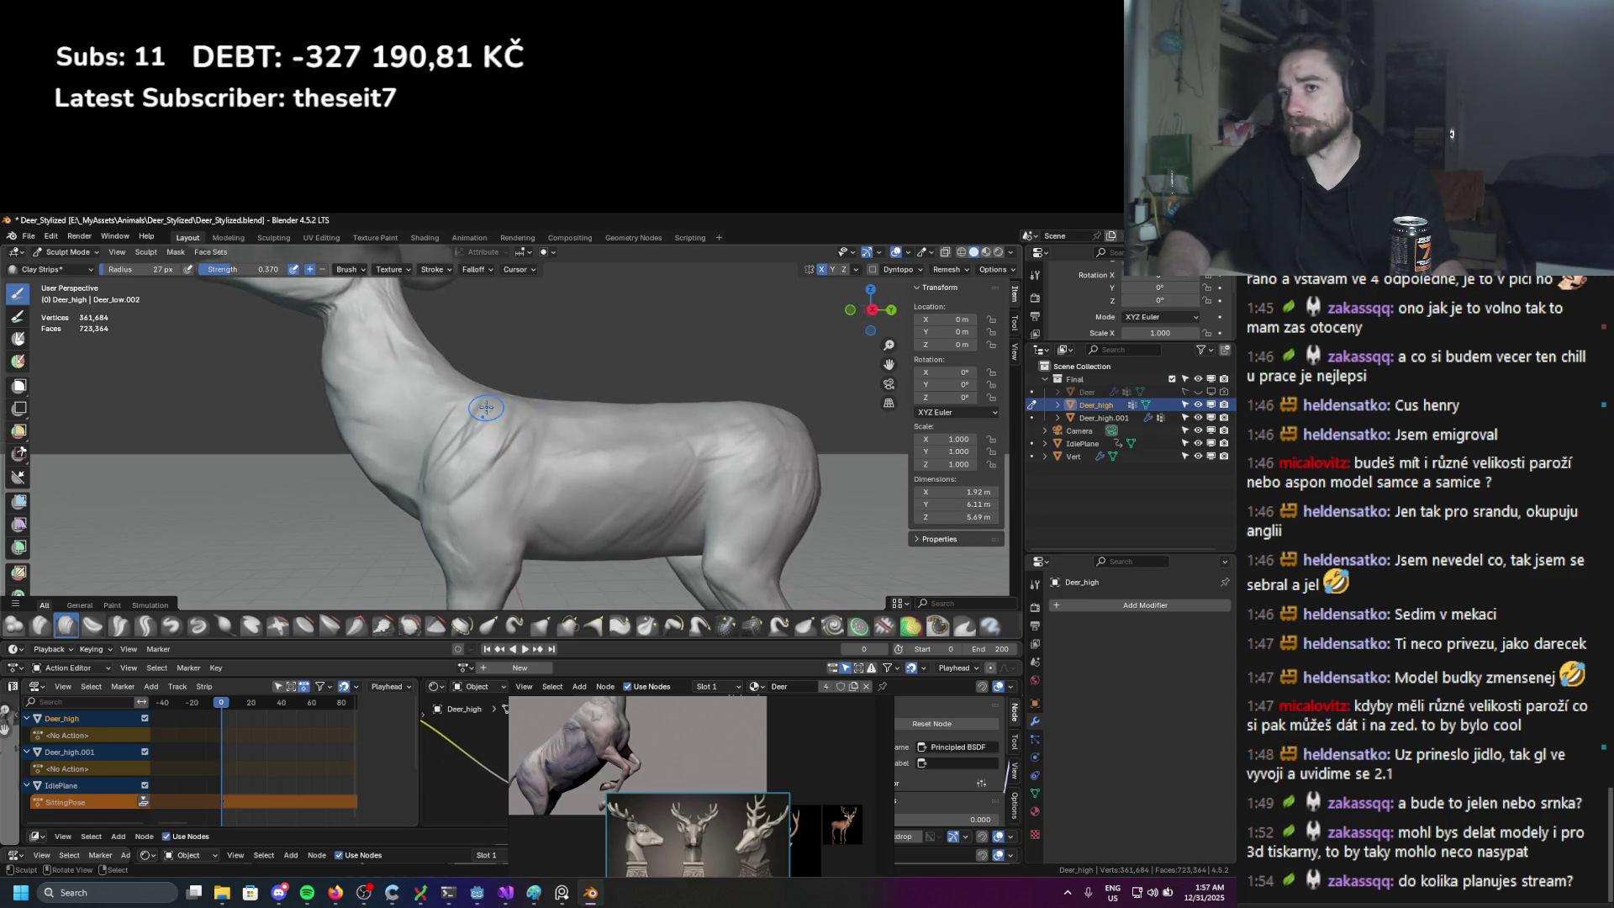
pyautogui.moveTo(438, 493); pyautogui.dragTo(499, 474, button='middle')
pyautogui.scroll(-5, 544, 409)
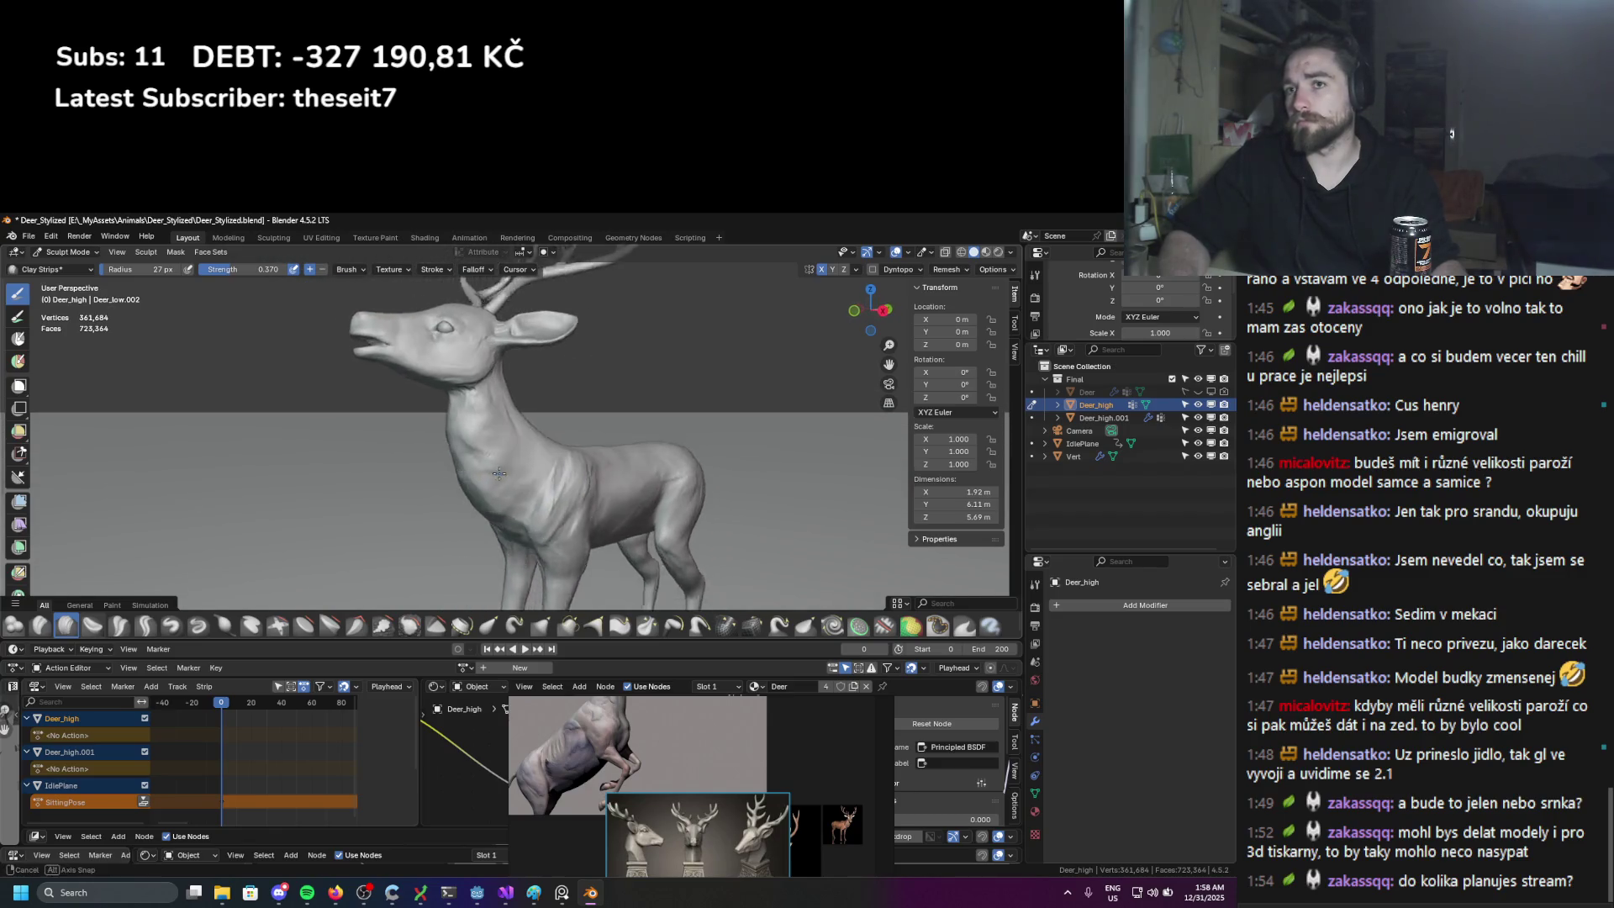
pyautogui.scroll(1, 500, 473)
pyautogui.moveTo(468, 388)
pyautogui.mouseDown()
pyautogui.moveTo(464, 463)
pyautogui.moveTo(450, 432)
pyautogui.moveTo(473, 454)
pyautogui.moveTo(461, 470)
pyautogui.mouseUp()
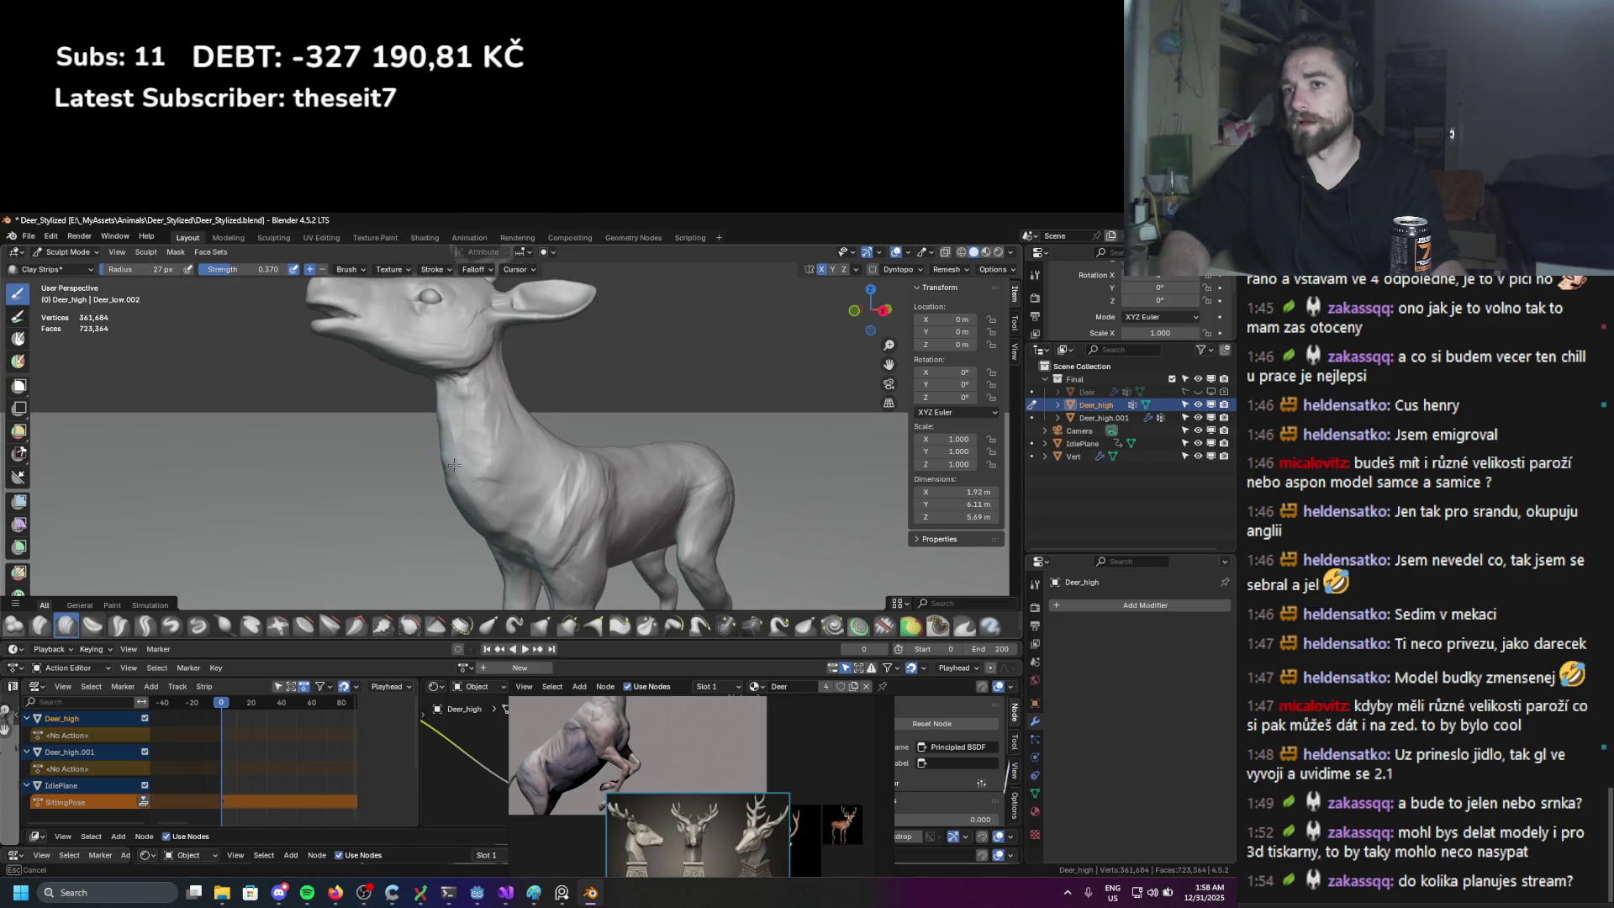
pyautogui.moveTo(335, 892)
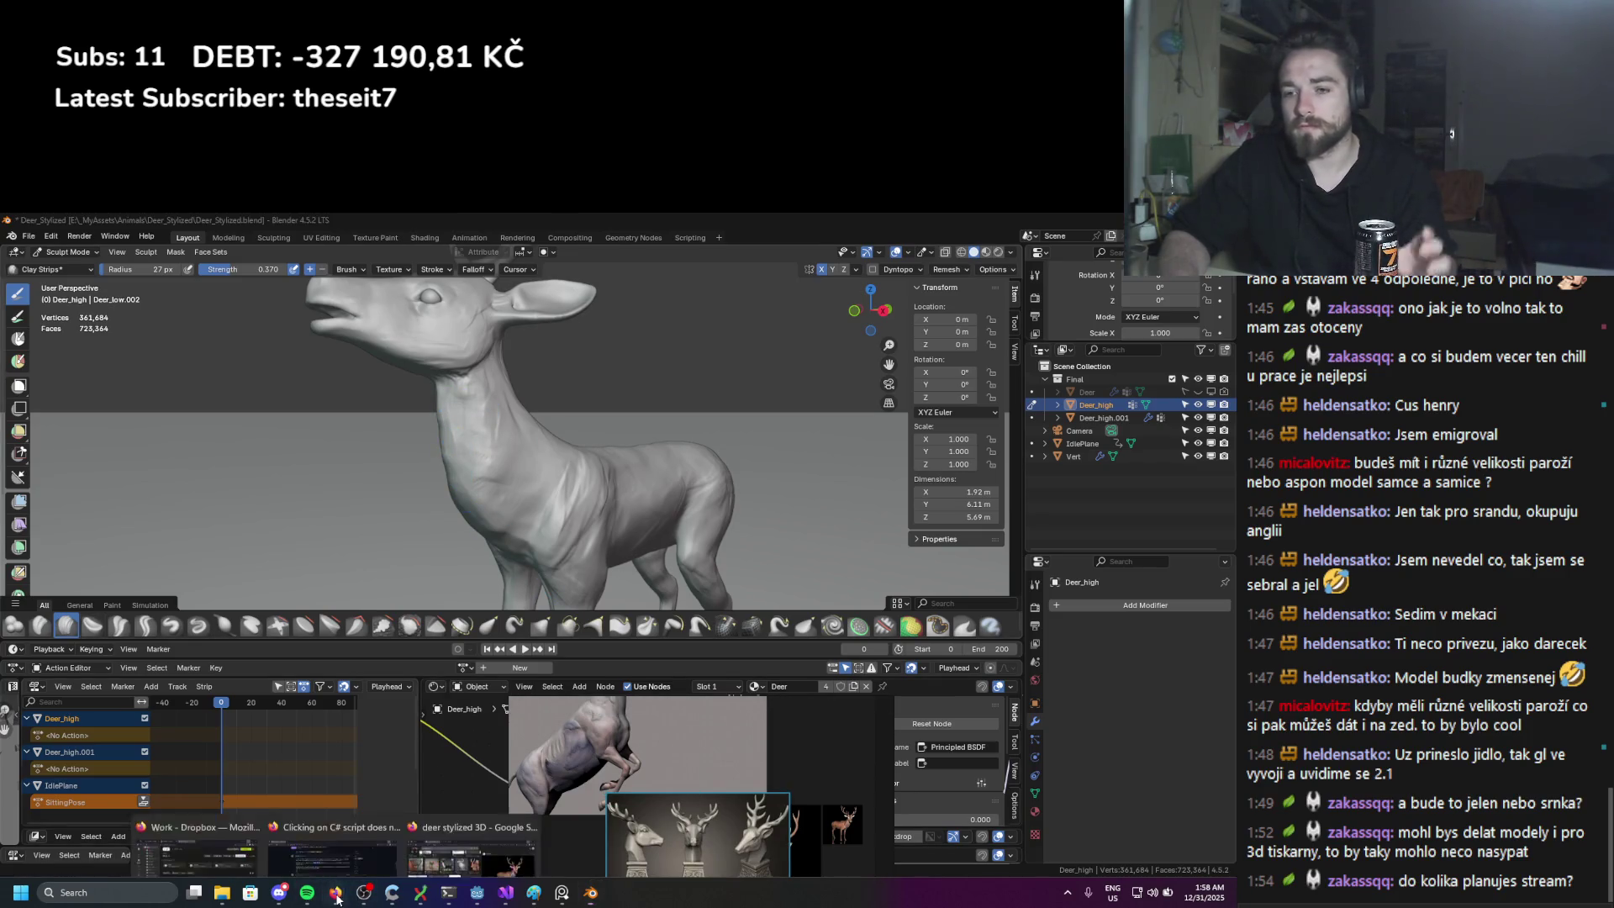
pyautogui.click(472, 815)
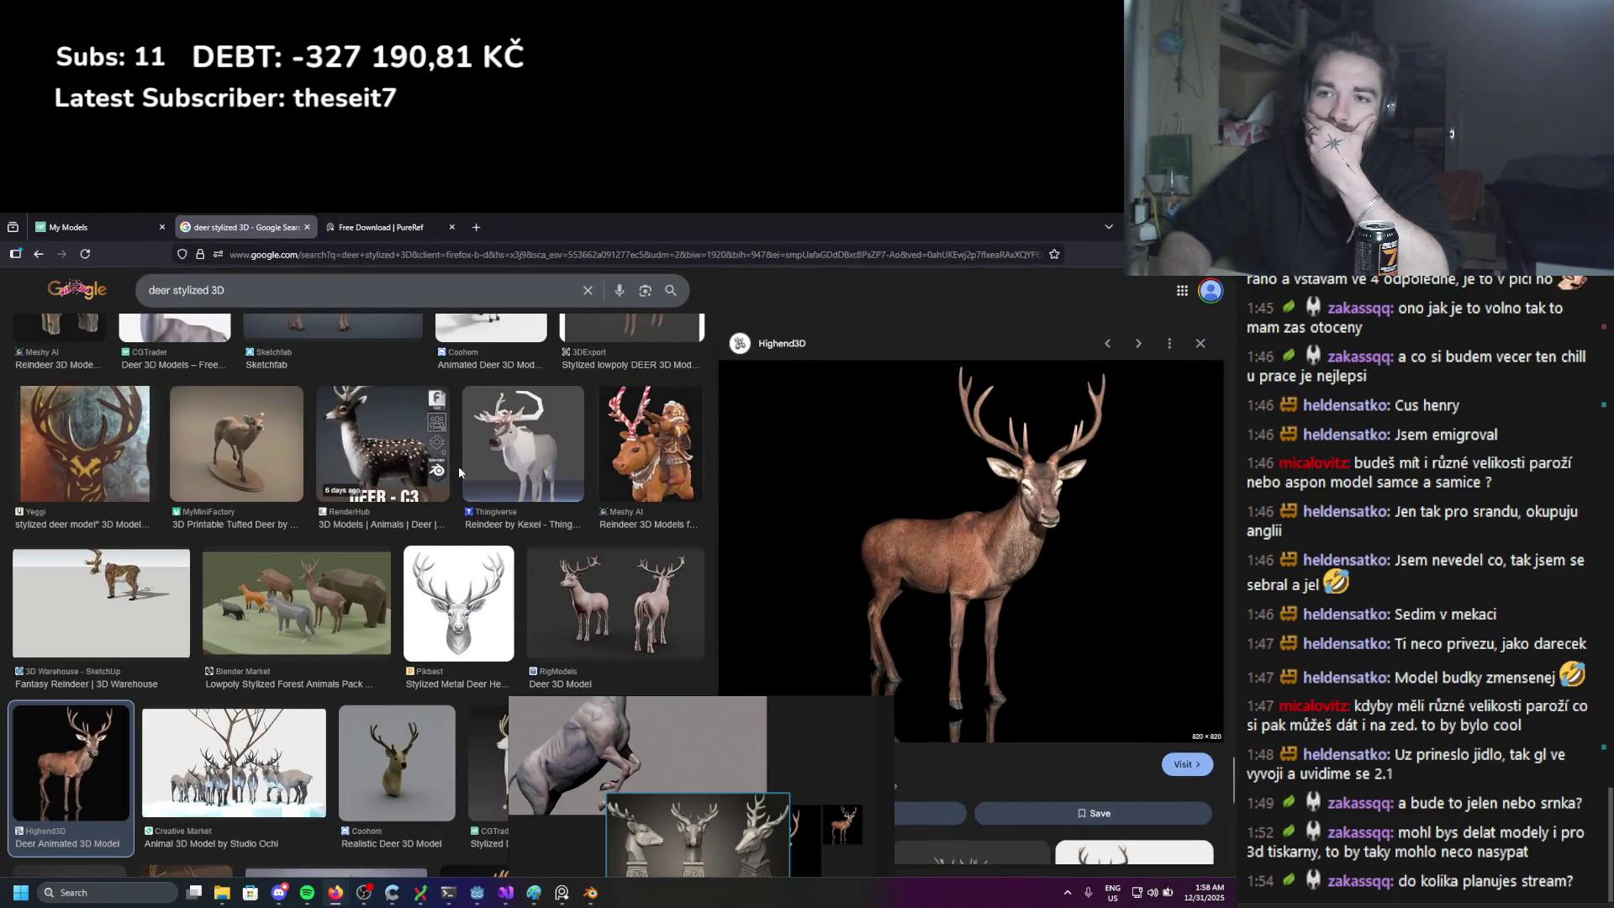
# Step: Scroll through the Google Images results for 'deer stylized 3D'
pyautogui.scroll(-1, 449, 484)
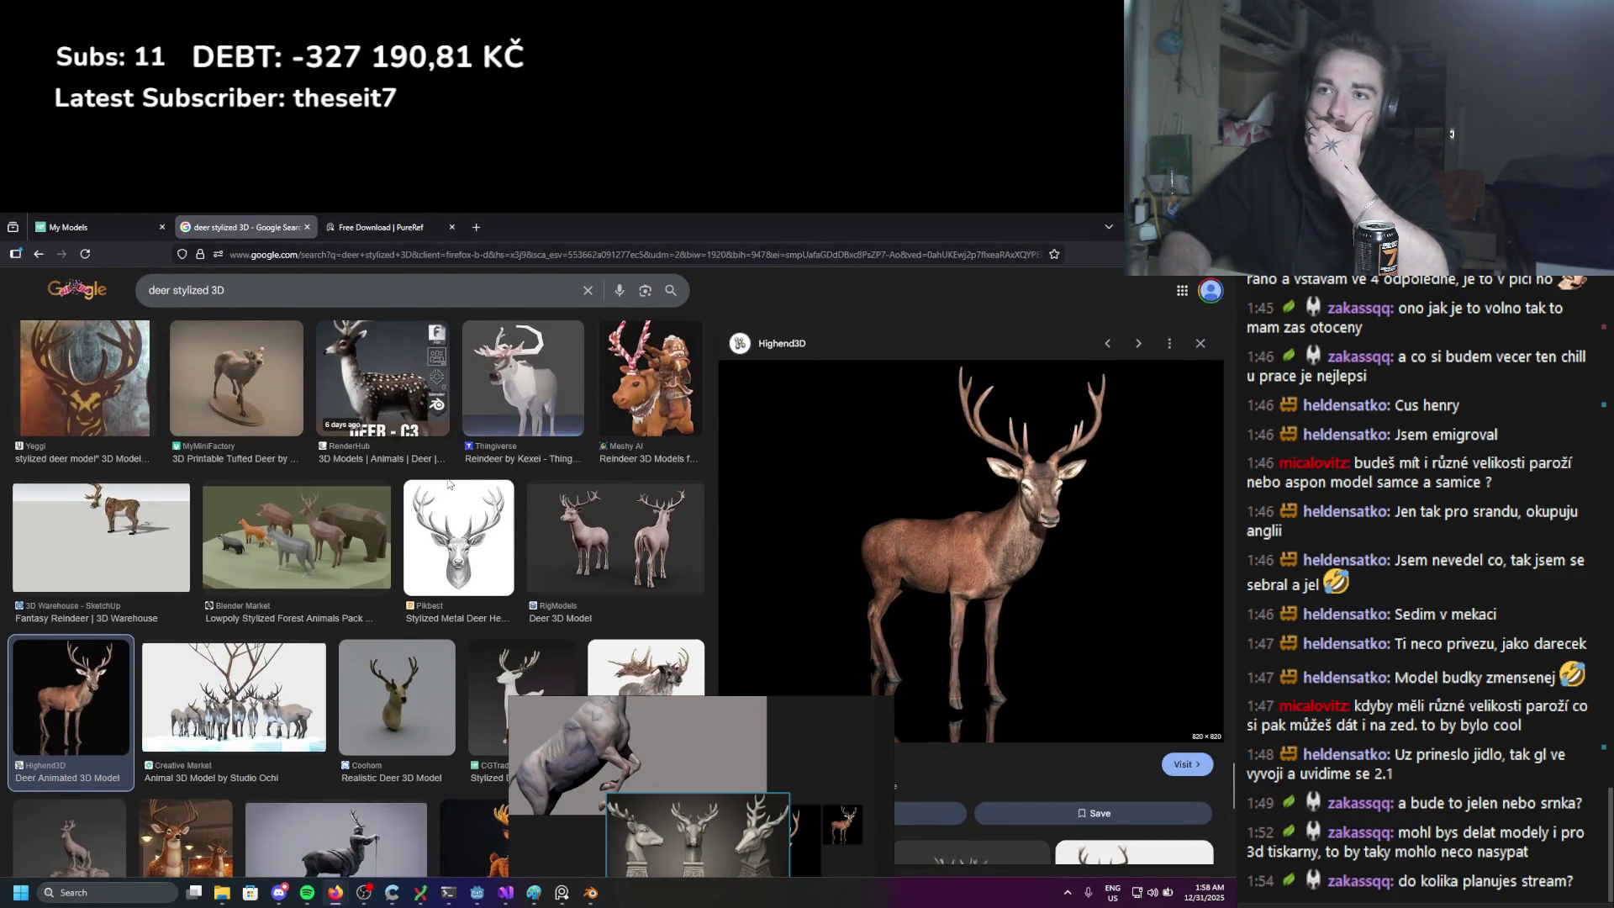
pyautogui.scroll(5, 448, 484)
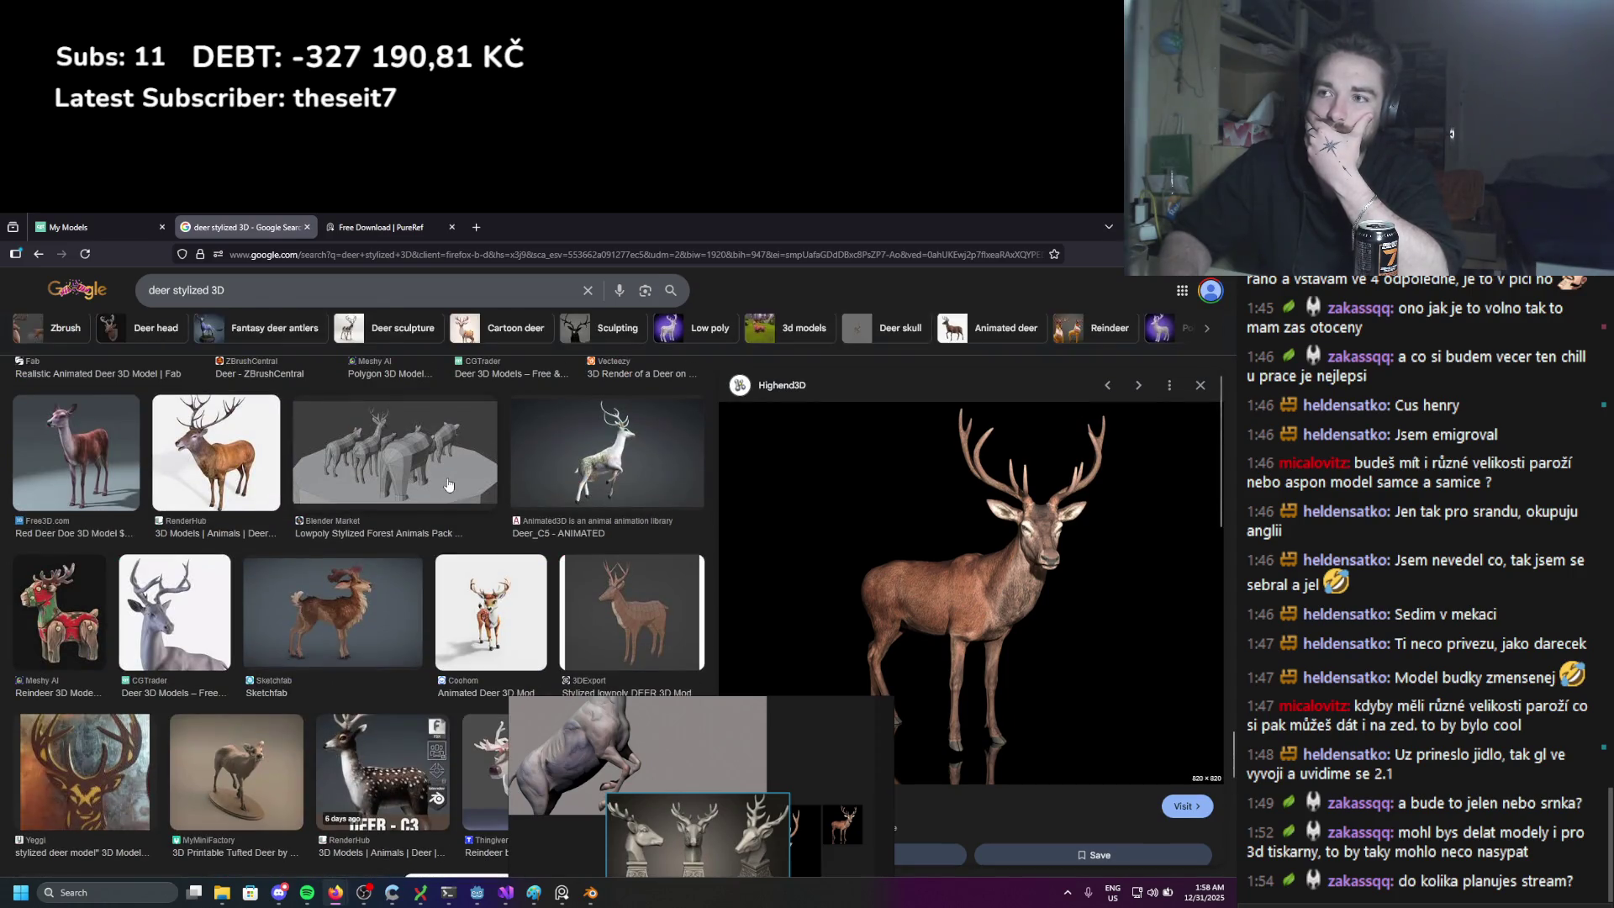
pyautogui.scroll(4, 250, 514)
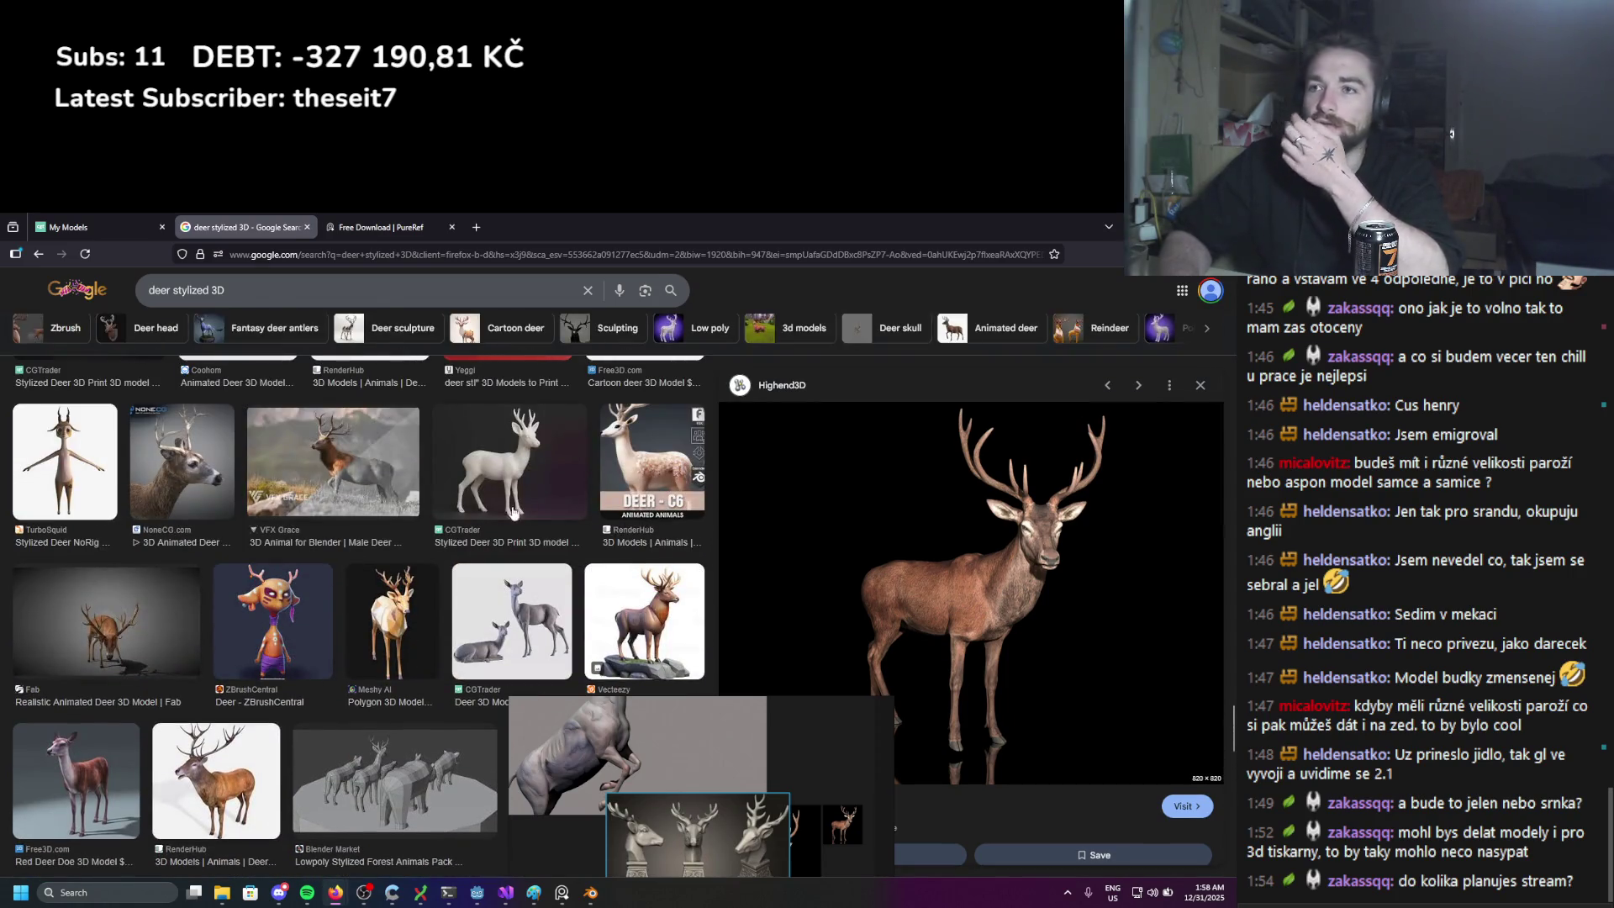
pyautogui.scroll(4, 453, 473)
pyautogui.scroll(3, 349, 475)
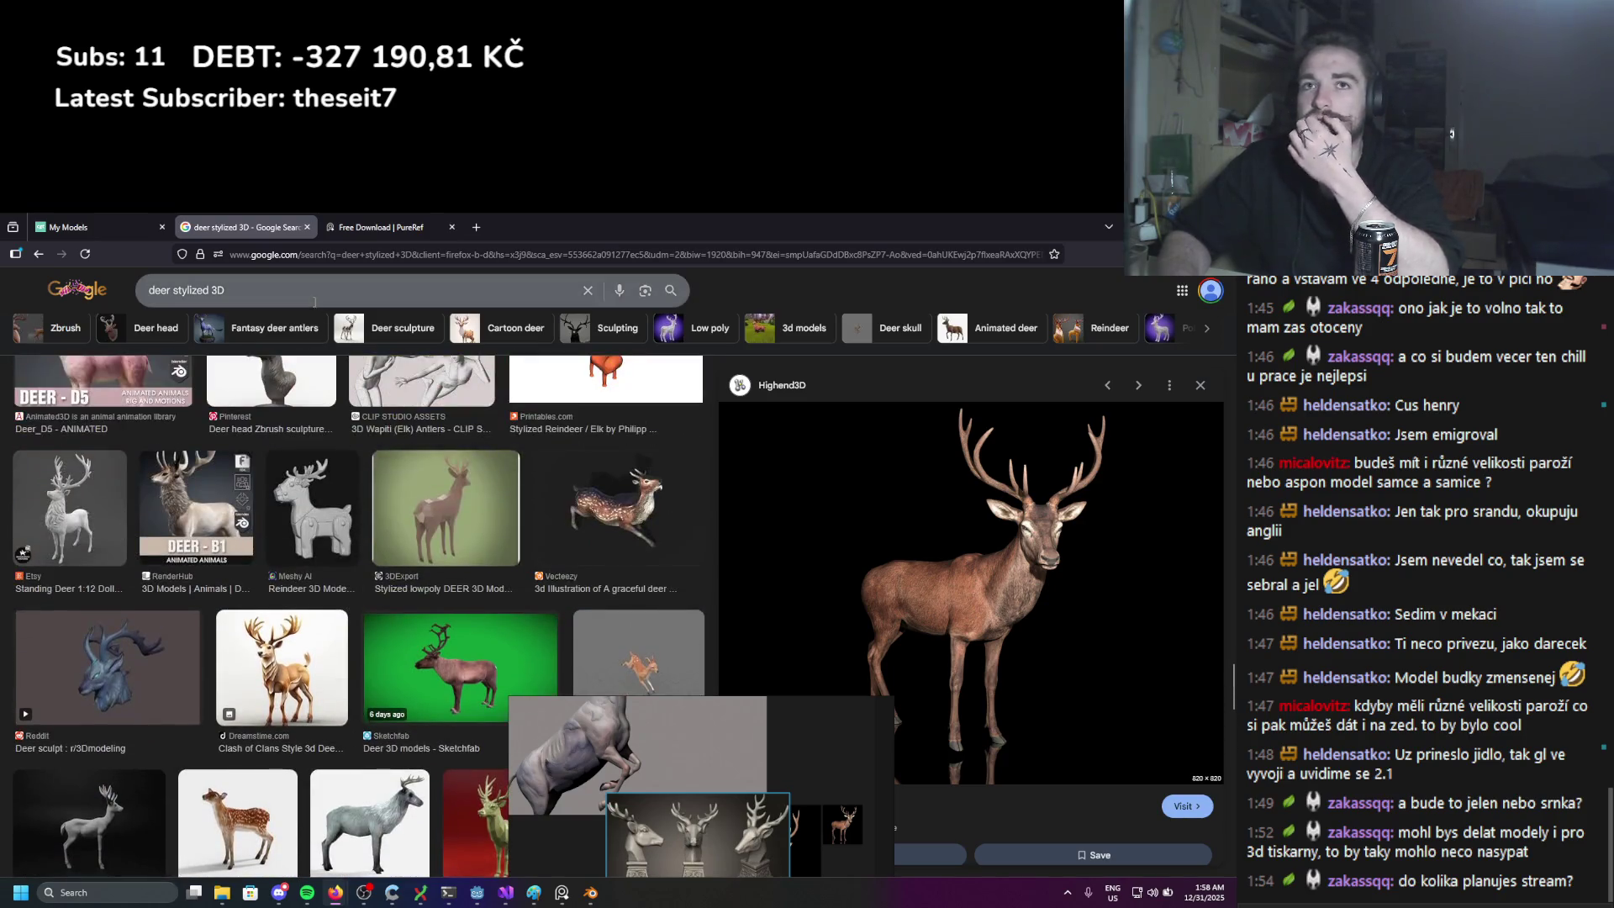
# Step: Switch to the CGTrader My Models tab and search for 'deer'
pyautogui.click(76, 227)
pyautogui.write('deer')
pyautogui.press('Return')
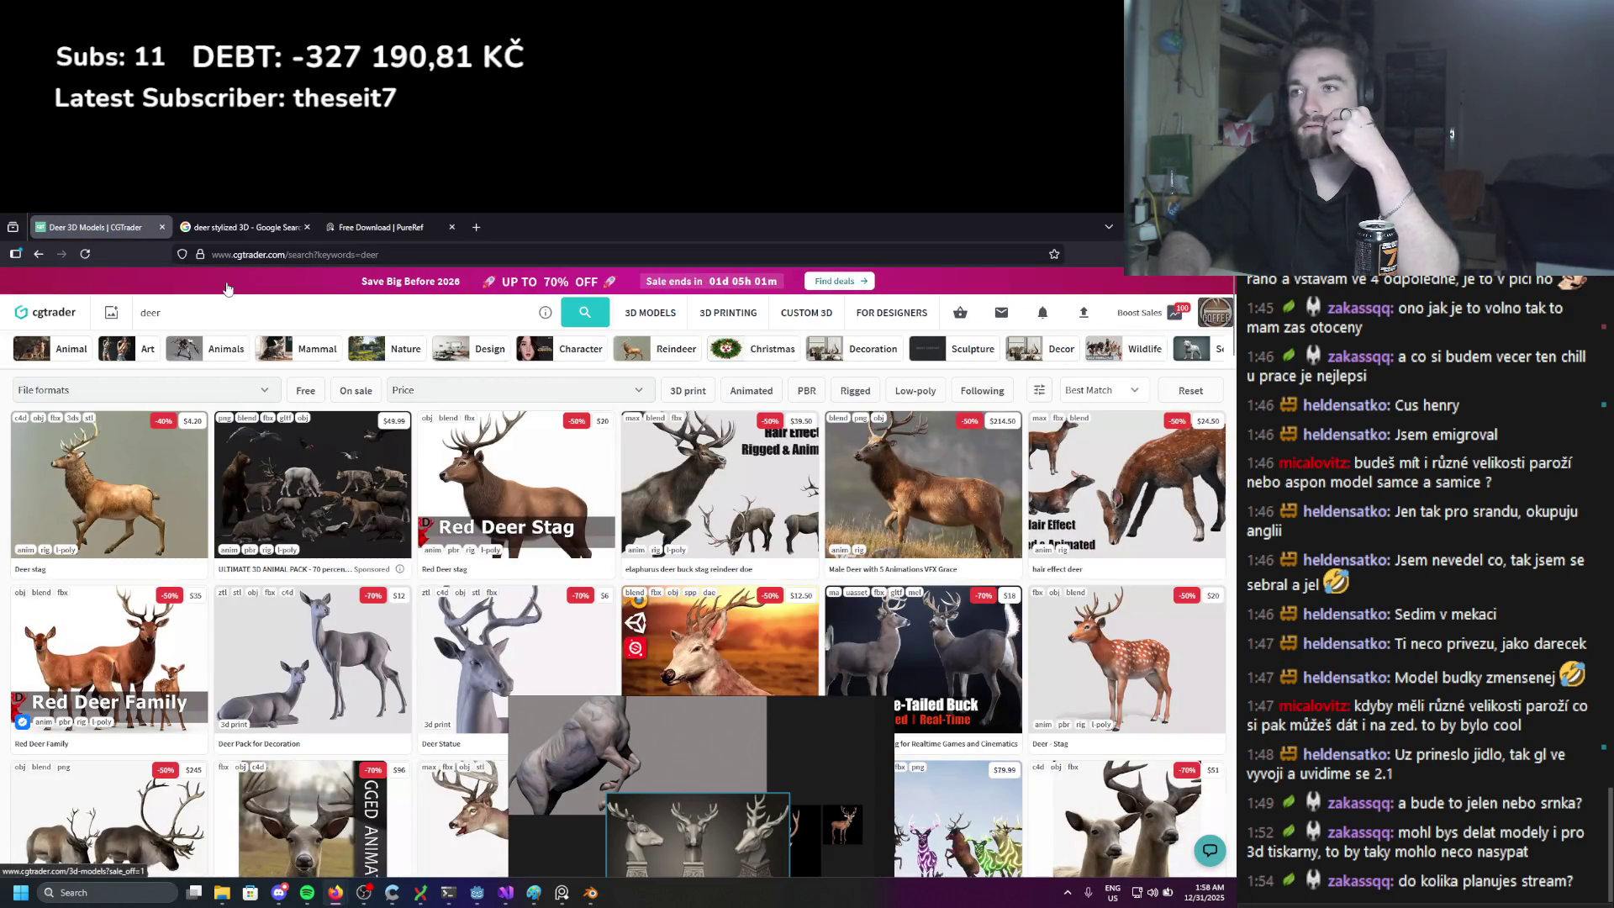
# Step: Browse the CGTrader deer results, return to the list from a model page, and scroll further
pyautogui.scroll(-1, 336, 420)
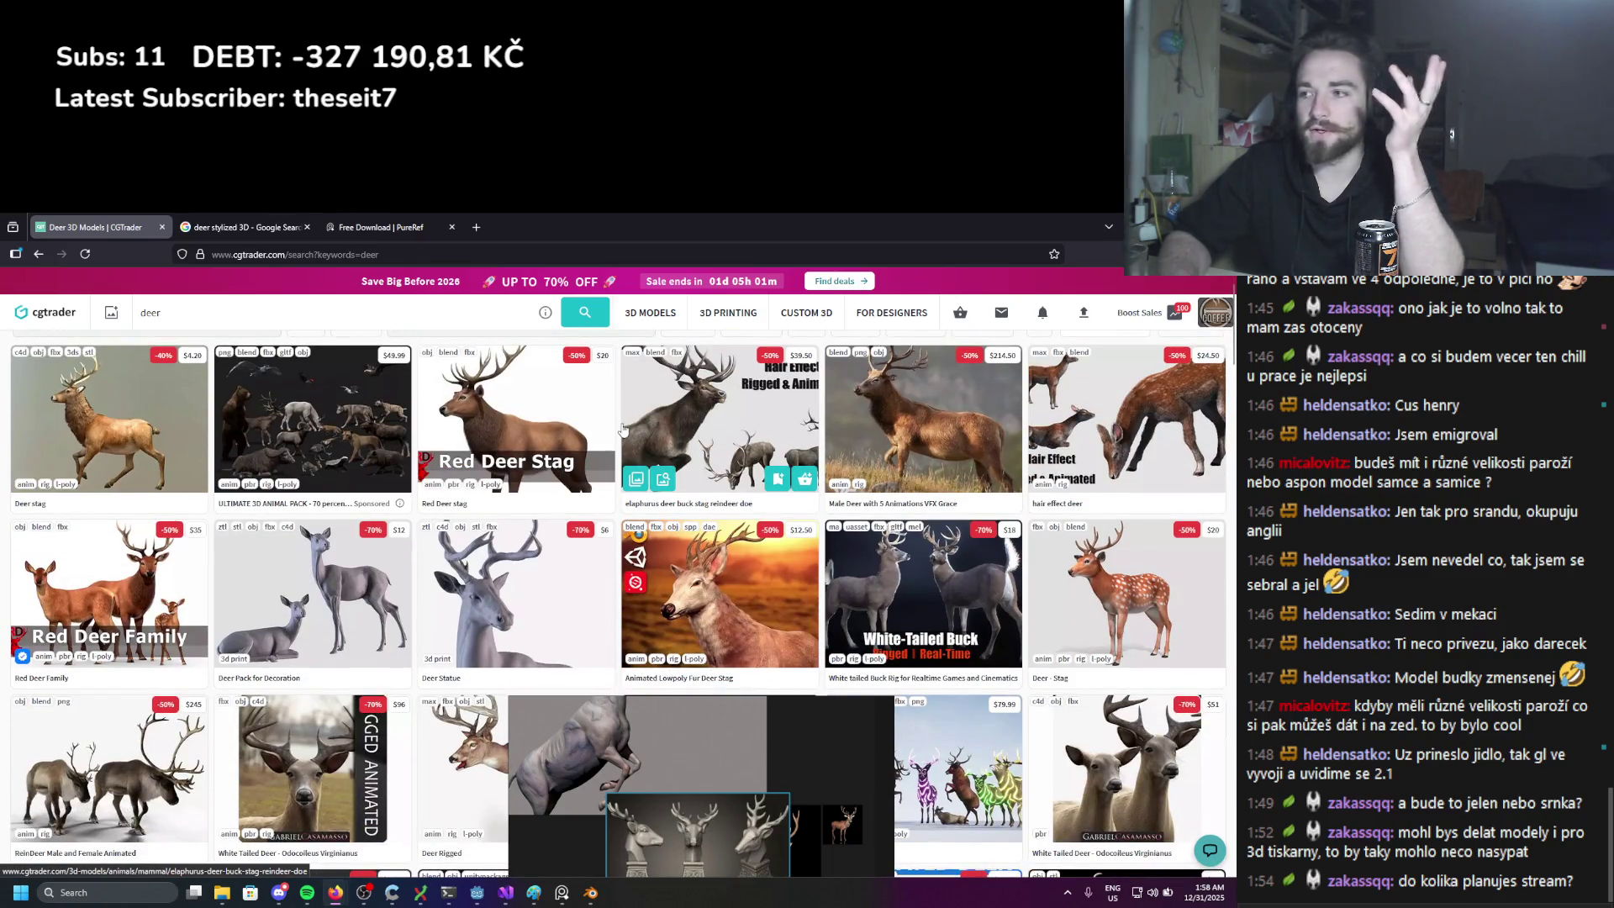
pyautogui.scroll(-2, 623, 430)
pyautogui.scroll(-6, 623, 429)
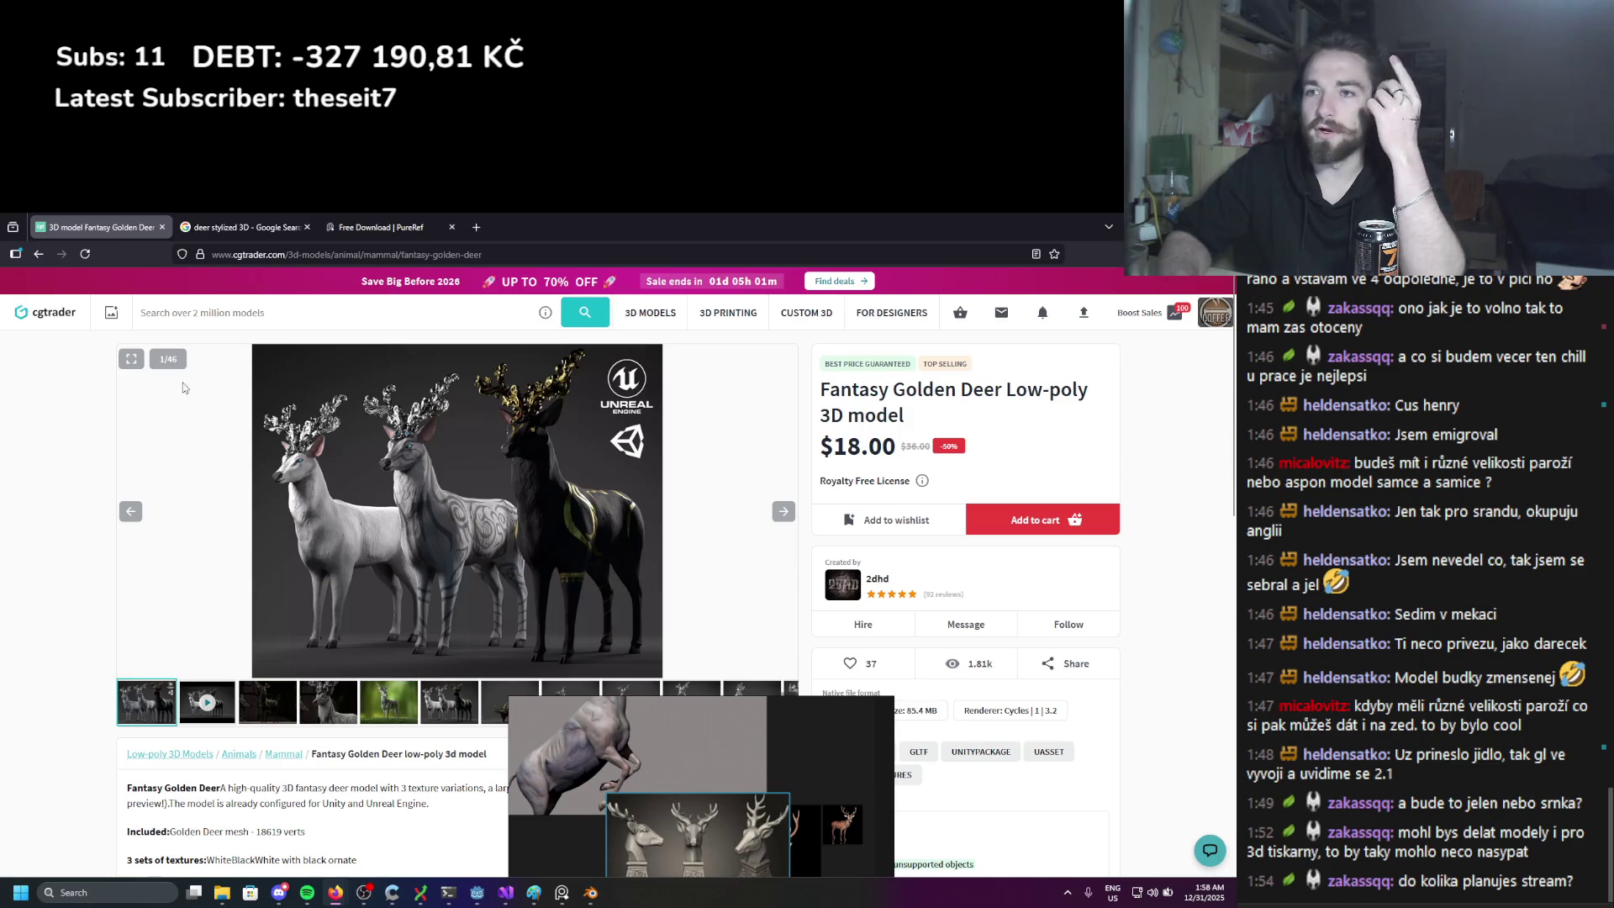
pyautogui.click(32, 259)
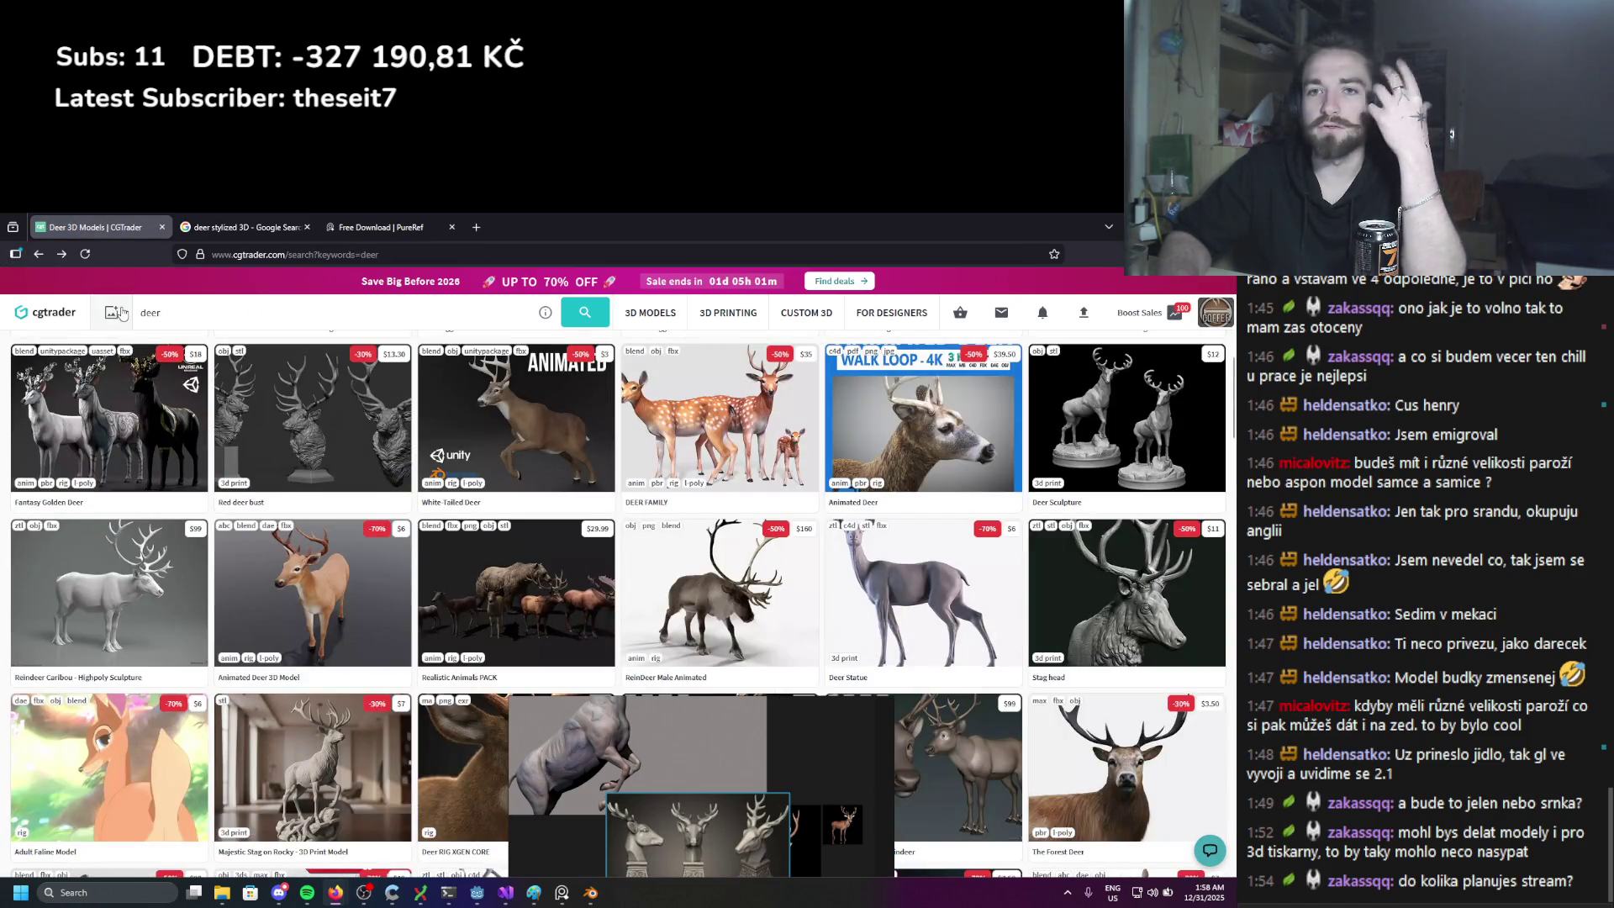
pyautogui.scroll(-1, 122, 313)
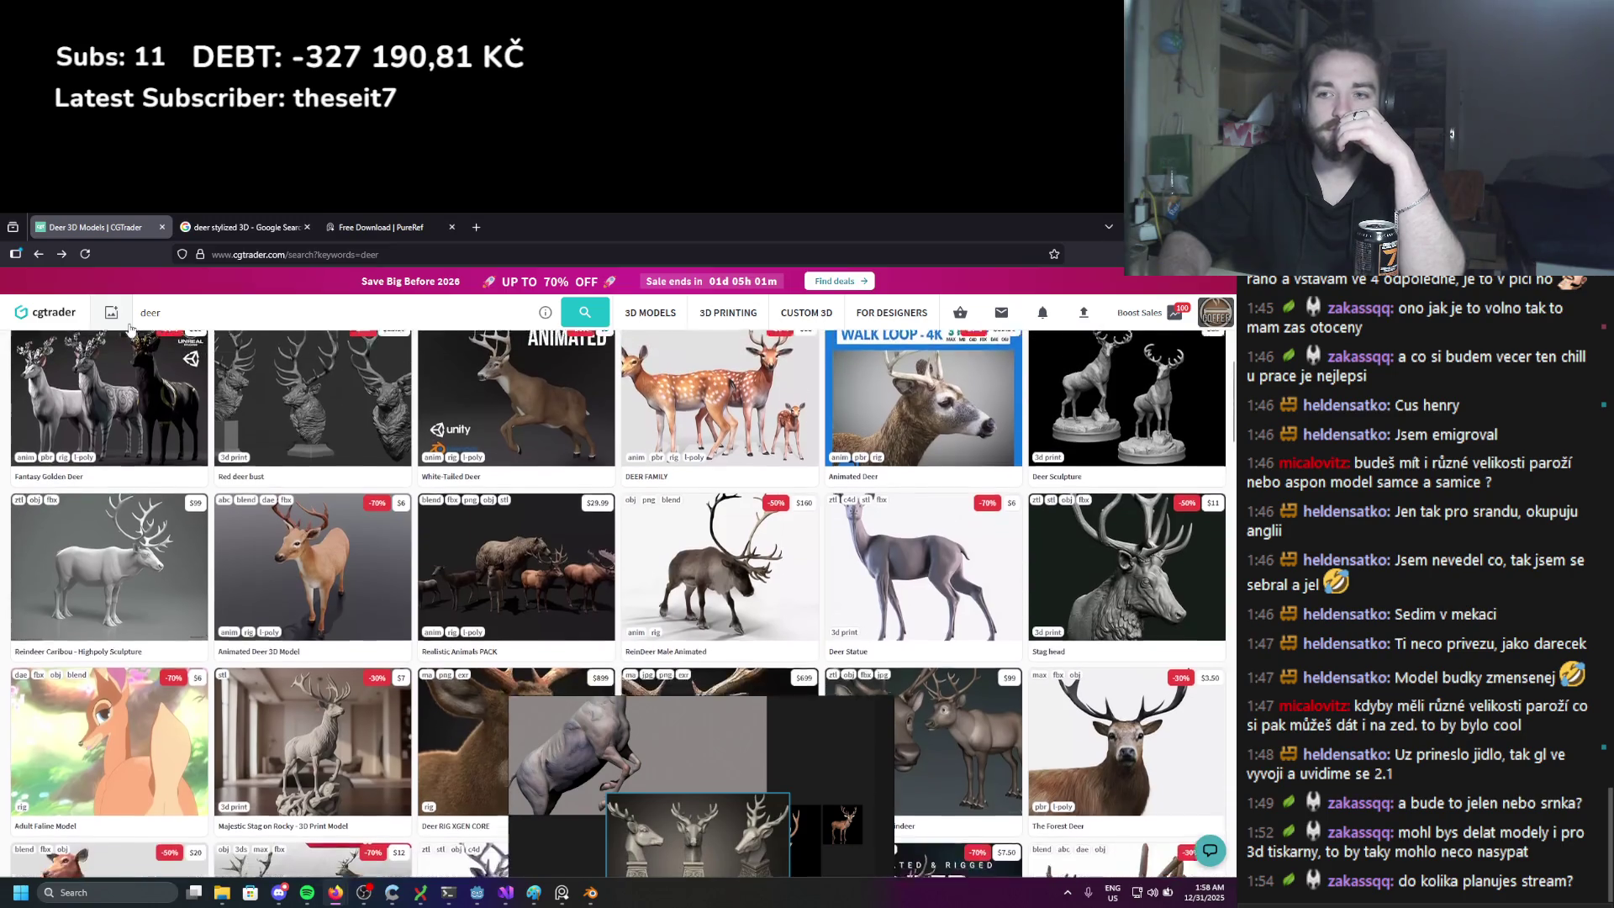
pyautogui.scroll(-4, 252, 656)
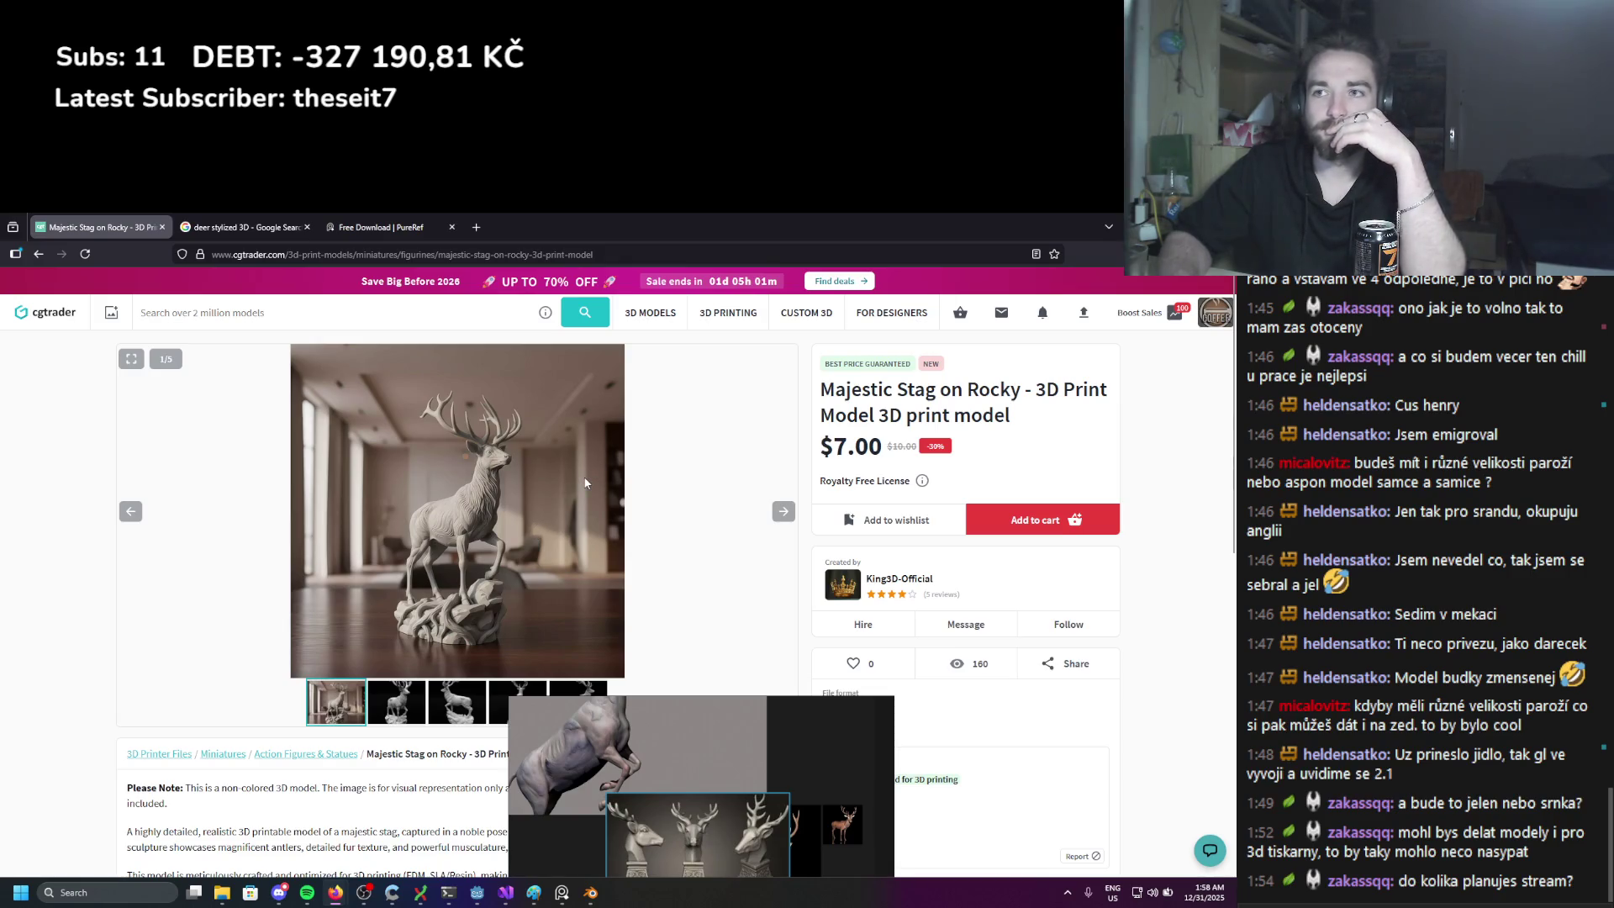
# Step: Back in Blender, add several fine 9 px clay strips along the deer's neck
pyautogui.hotkey('alt', 'Tab')
pyautogui.moveTo(470, 470); pyautogui.dragTo(421, 506, button='middle')
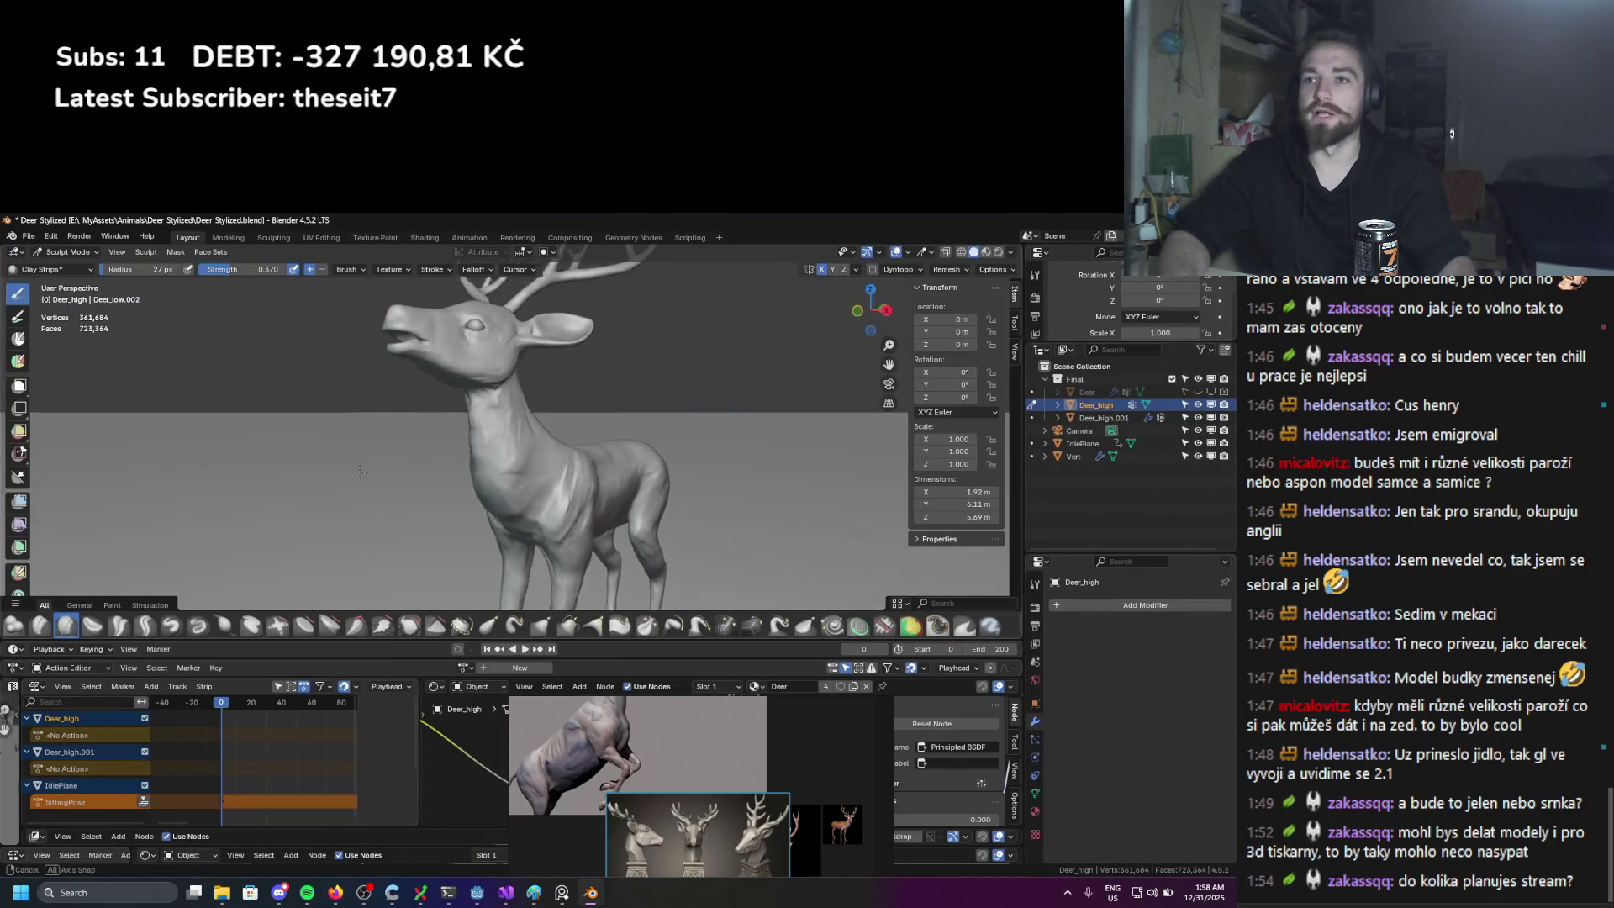
pyautogui.scroll(3, 421, 506)
pyautogui.scroll(2, 429, 488)
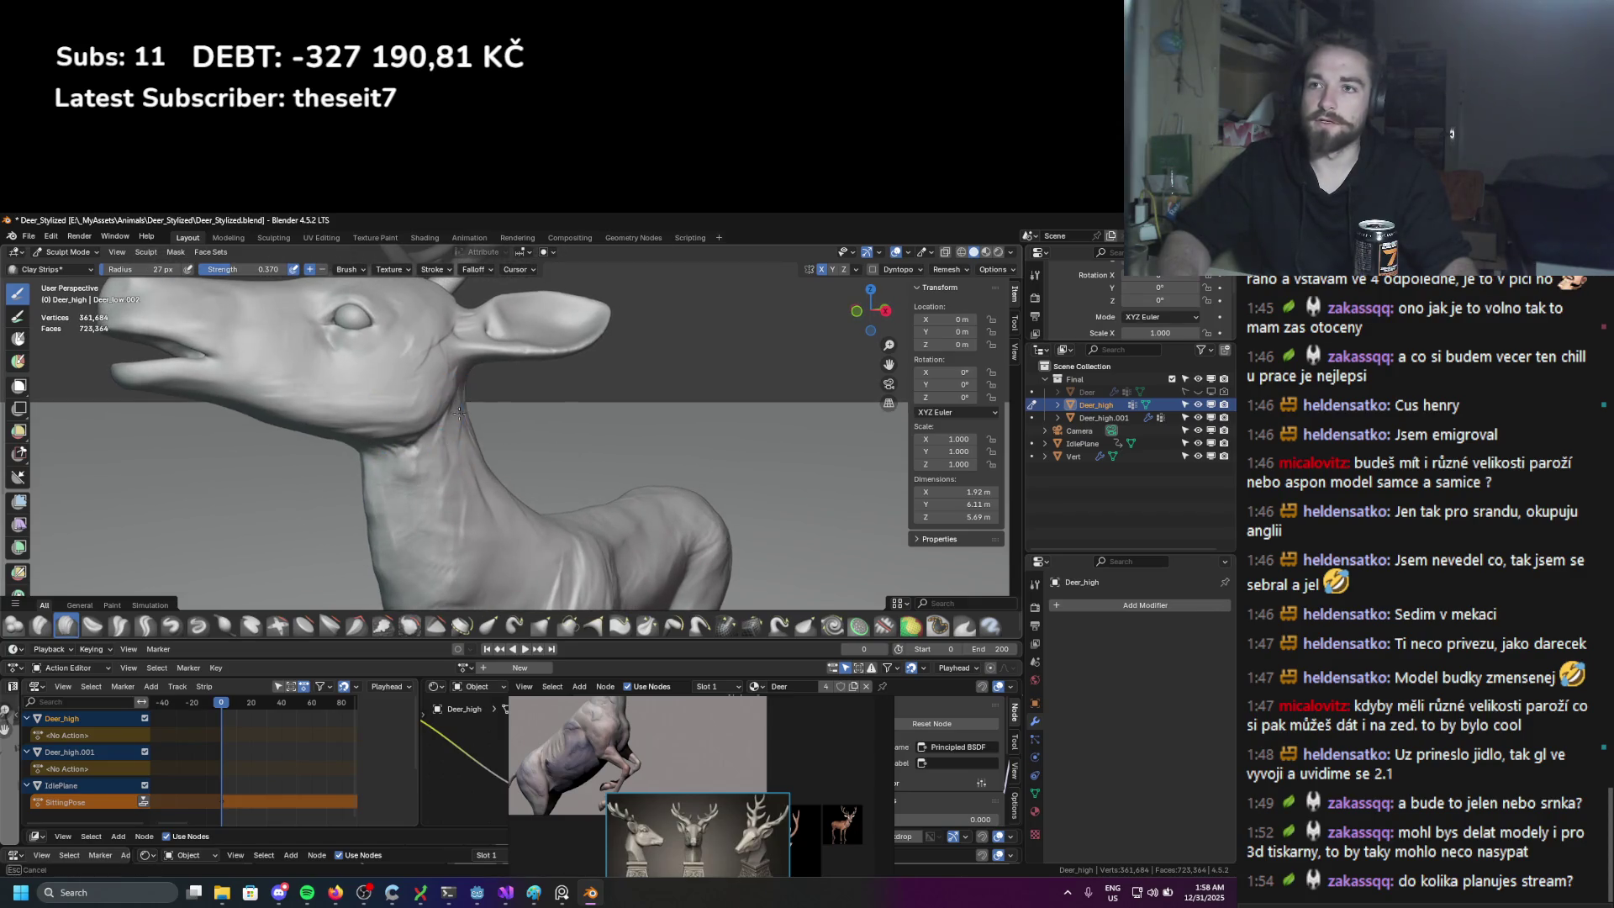
pyautogui.press('f')
pyautogui.click(452, 433)
pyautogui.moveTo(428, 441)
pyautogui.mouseDown()
pyautogui.moveTo(398, 501)
pyautogui.moveTo(420, 454)
pyautogui.moveTo(416, 469)
pyautogui.mouseUp()
pyautogui.moveTo(418, 464); pyautogui.dragTo(427, 491)
pyautogui.moveTo(429, 493); pyautogui.dragTo(432, 514)
pyautogui.moveTo(433, 516); pyautogui.dragTo(433, 522)
# Step: Enlarge the brush to 18 px and lay longer clay strips up and down the neck
pyautogui.press('f')
pyautogui.click(422, 442)
pyautogui.moveTo(430, 453); pyautogui.dragTo(409, 437)
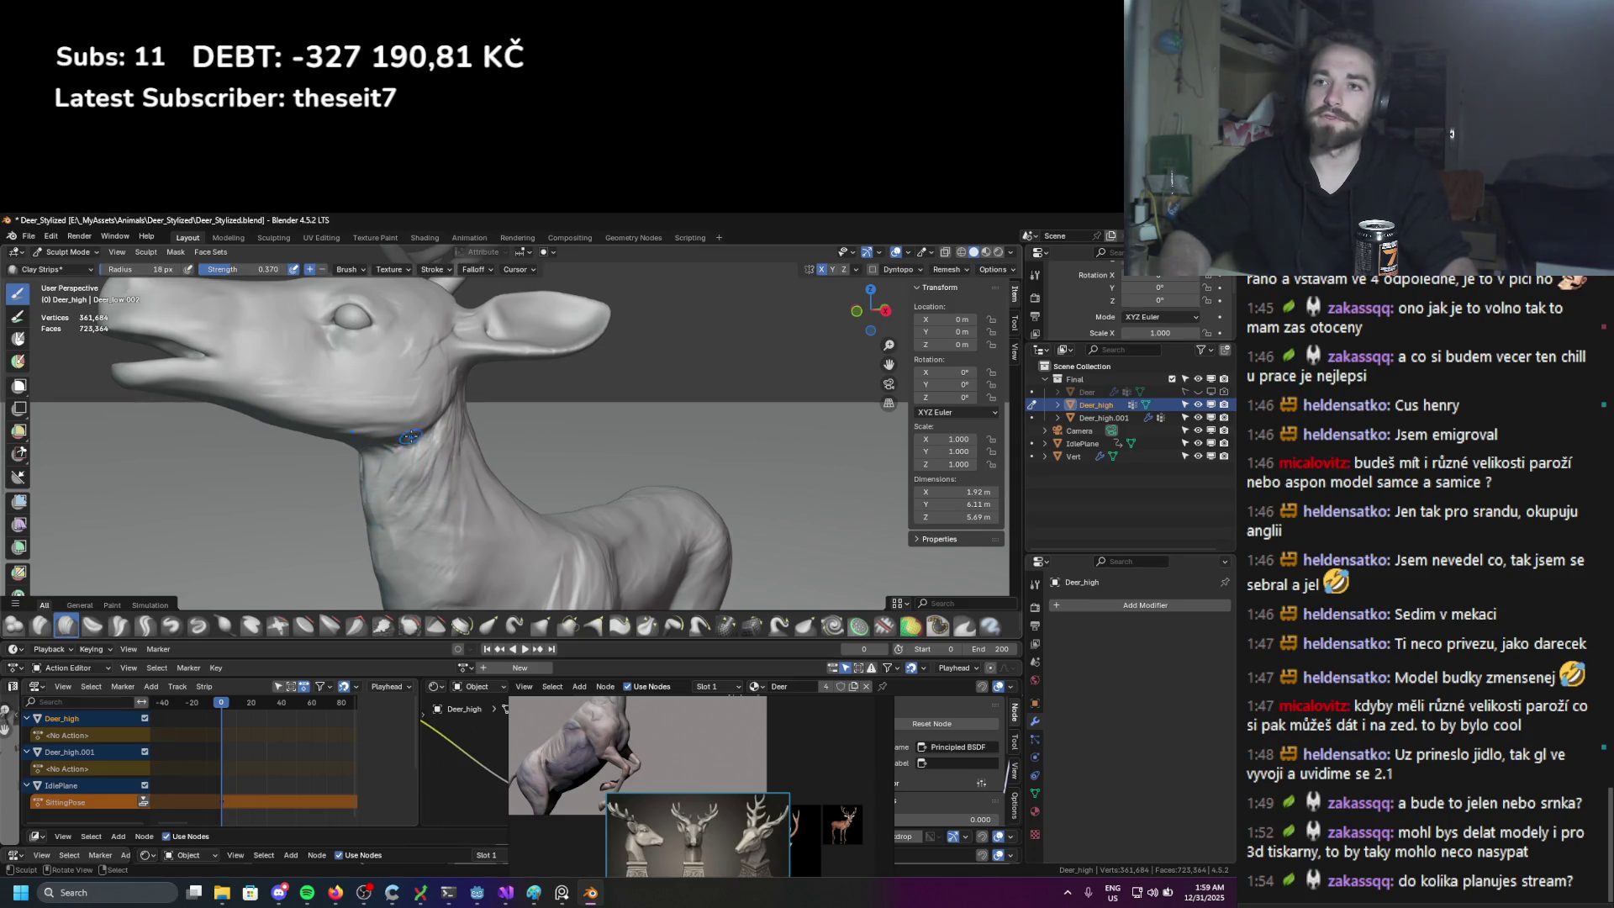
pyautogui.moveTo(384, 491); pyautogui.dragTo(430, 372, button='middle')
pyautogui.moveTo(409, 411)
pyautogui.mouseDown()
pyautogui.moveTo(391, 446)
pyautogui.moveTo(416, 479)
pyautogui.moveTo(373, 472)
pyautogui.mouseUp()
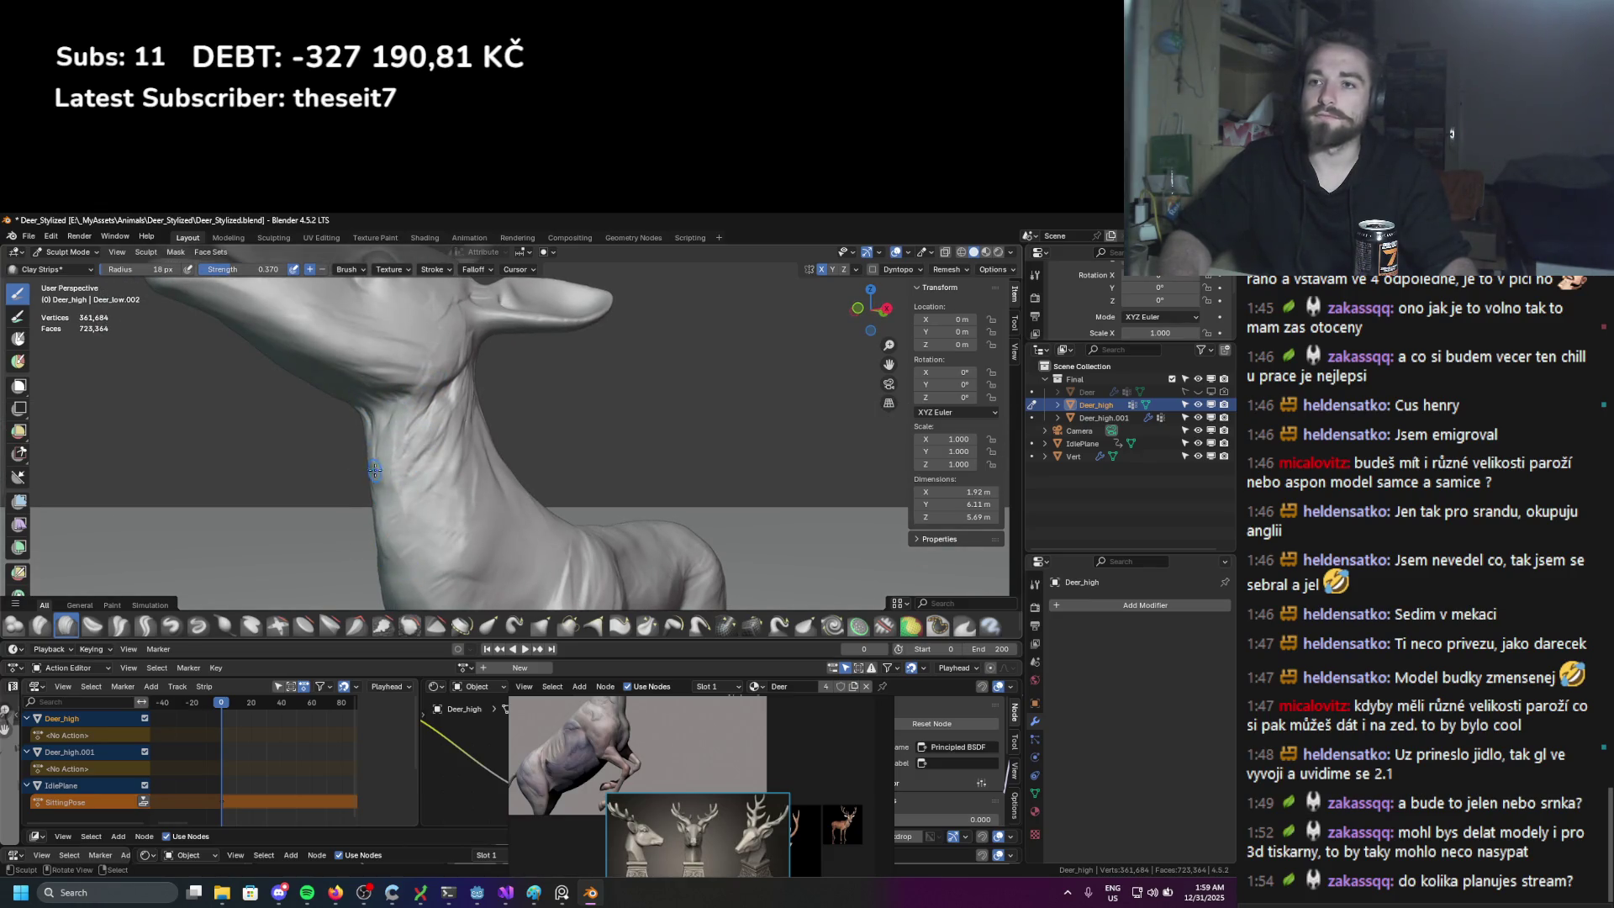
pyautogui.moveTo(401, 504); pyautogui.dragTo(453, 411, button='middle')
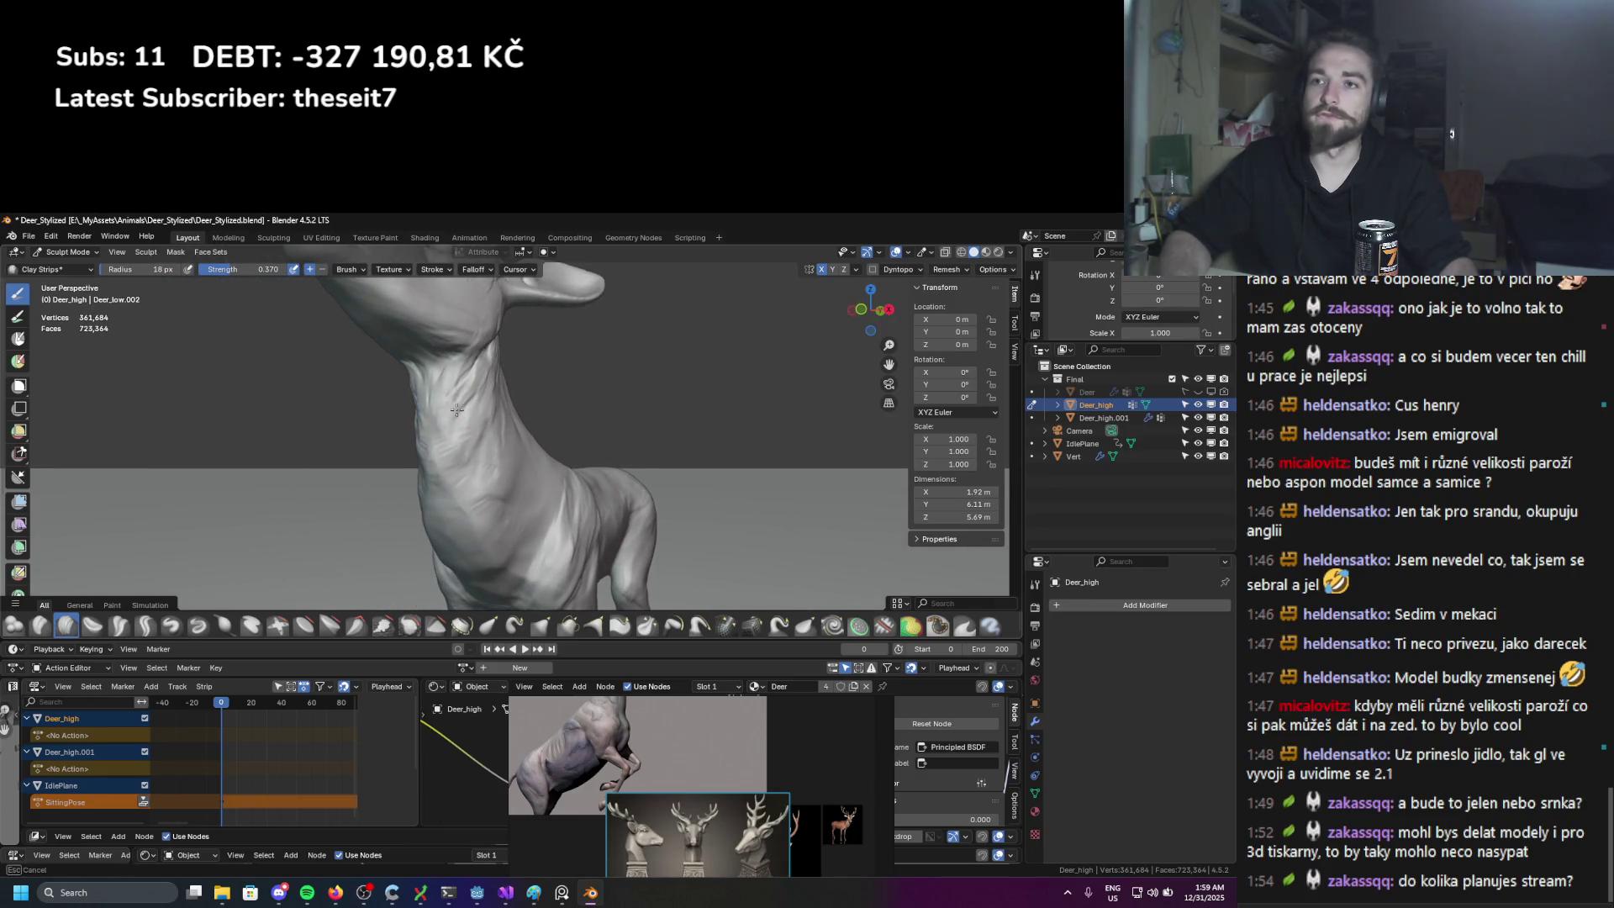
# Step: Turn on dynamic topology and open its detail settings
pyautogui.click(871, 269)
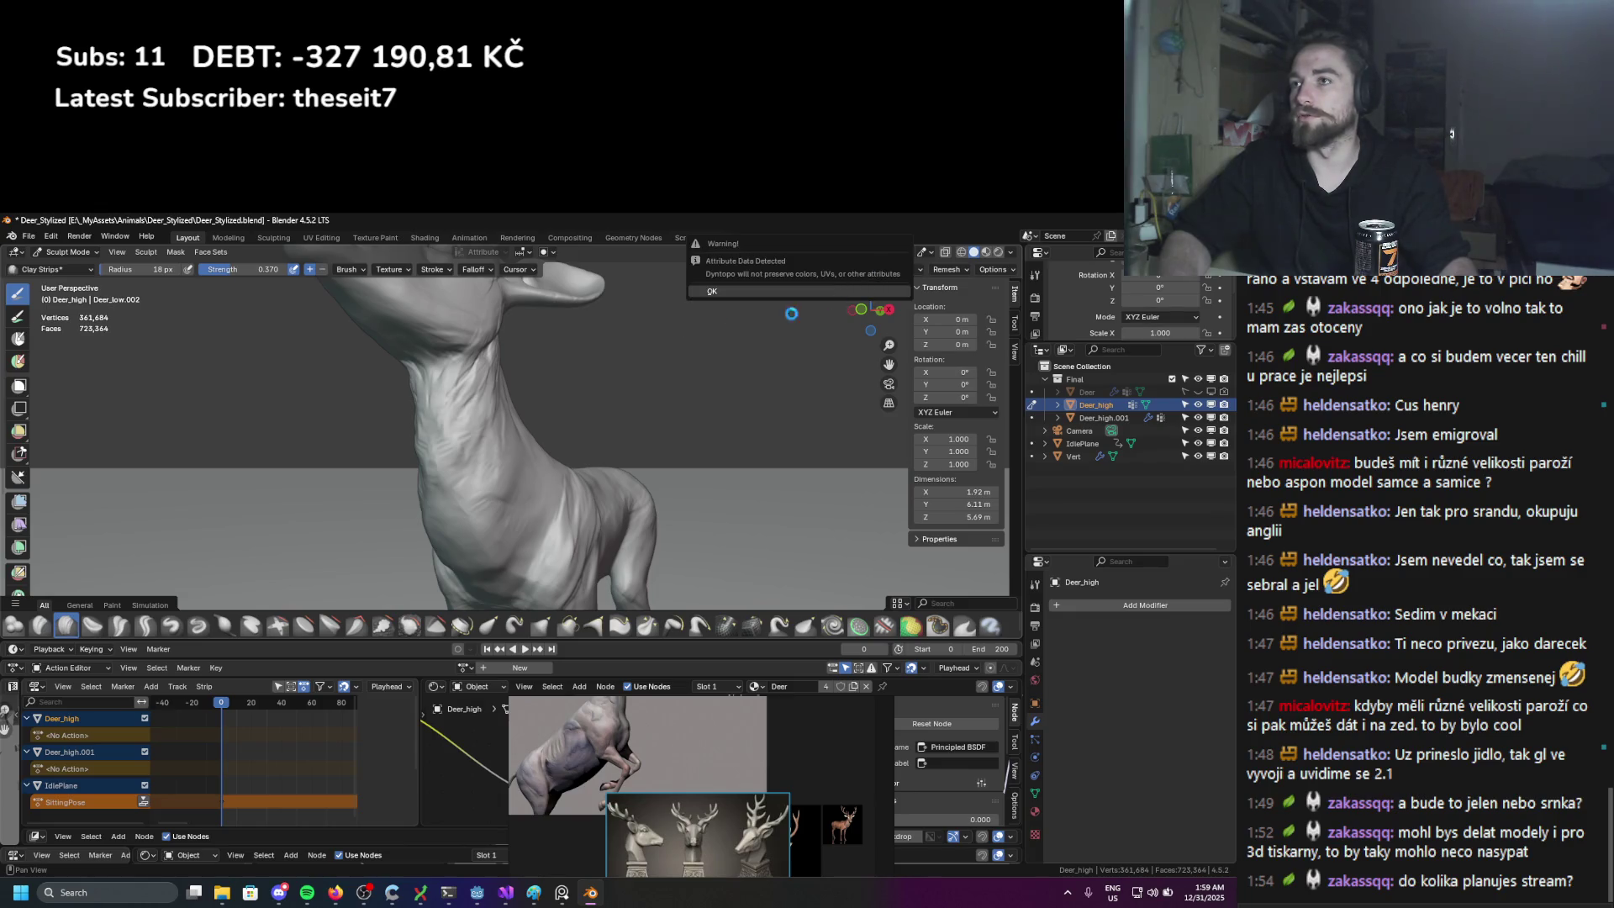
pyautogui.click(918, 269)
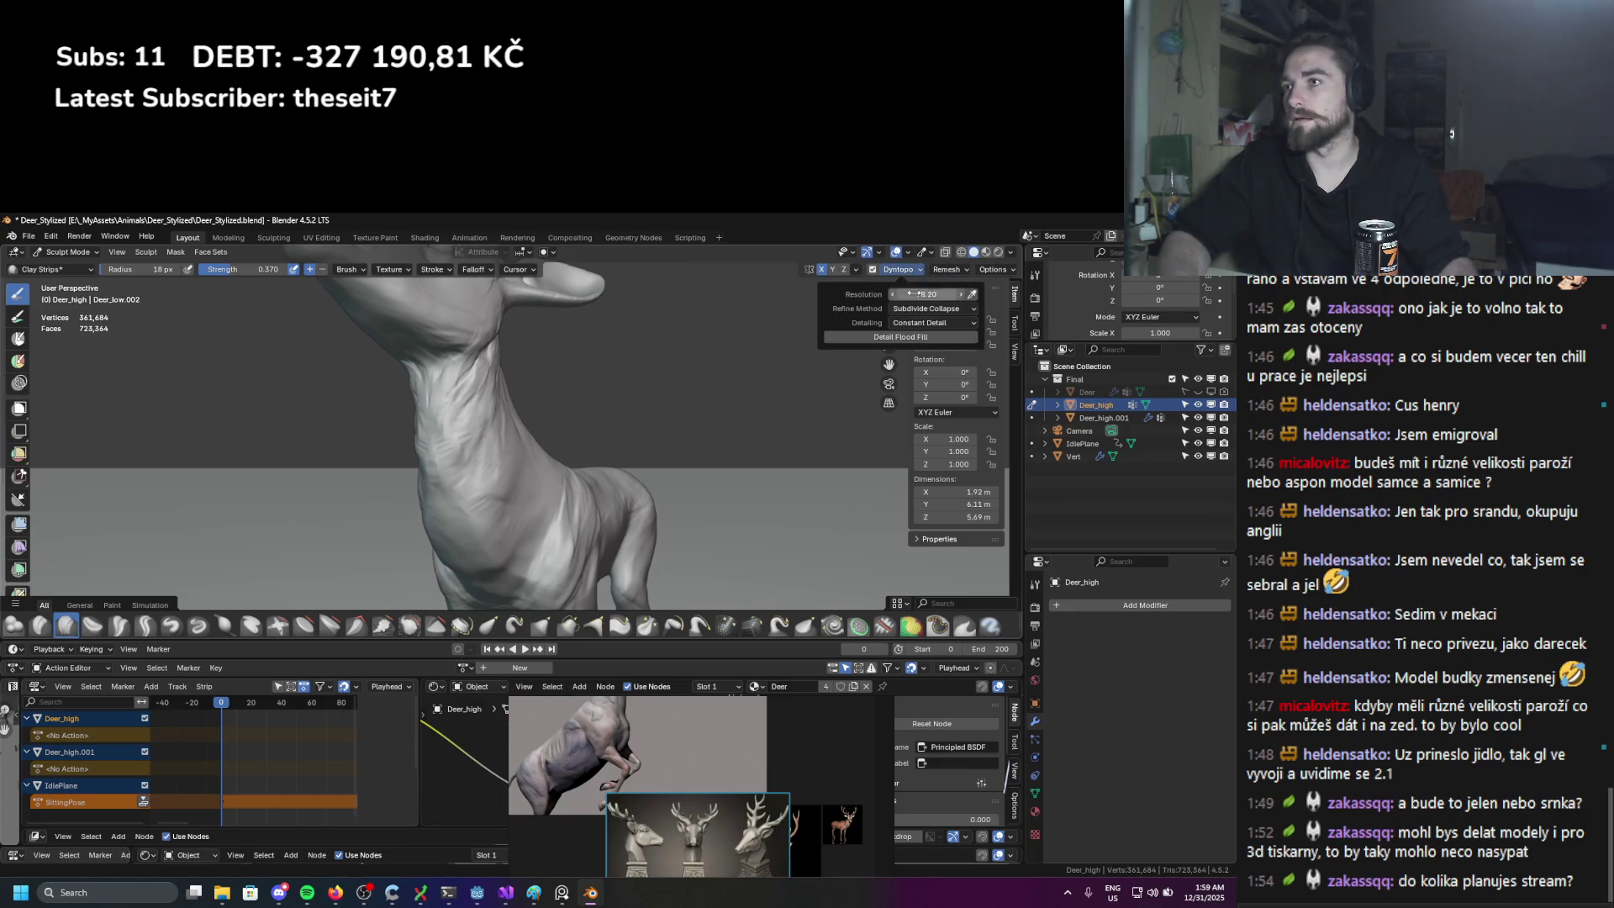
pyautogui.moveTo(305, 336); pyautogui.dragTo(305, 364, button='middle')
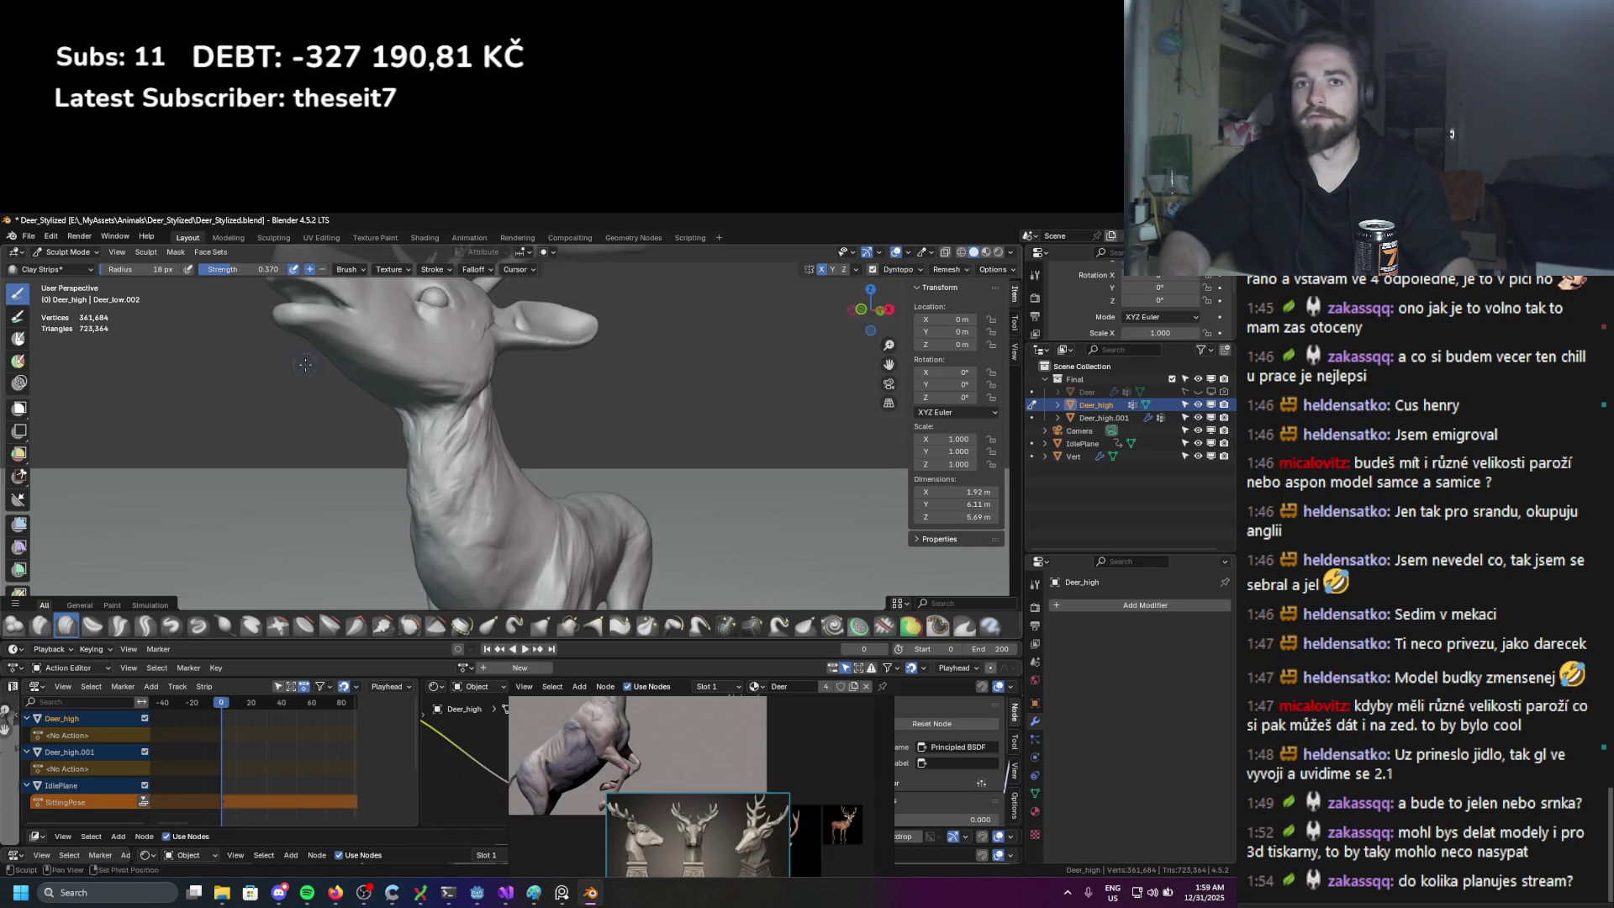
# Step: Sculpt a broad 134 px stroke over the neck, then shrink the brush to 94 px
pyautogui.press('f')
pyautogui.click(446, 428)
pyautogui.moveTo(446, 429)
pyautogui.mouseDown()
pyautogui.moveTo(494, 420)
pyautogui.moveTo(449, 514)
pyautogui.mouseUp()
pyautogui.press('f')
pyautogui.click(437, 505)
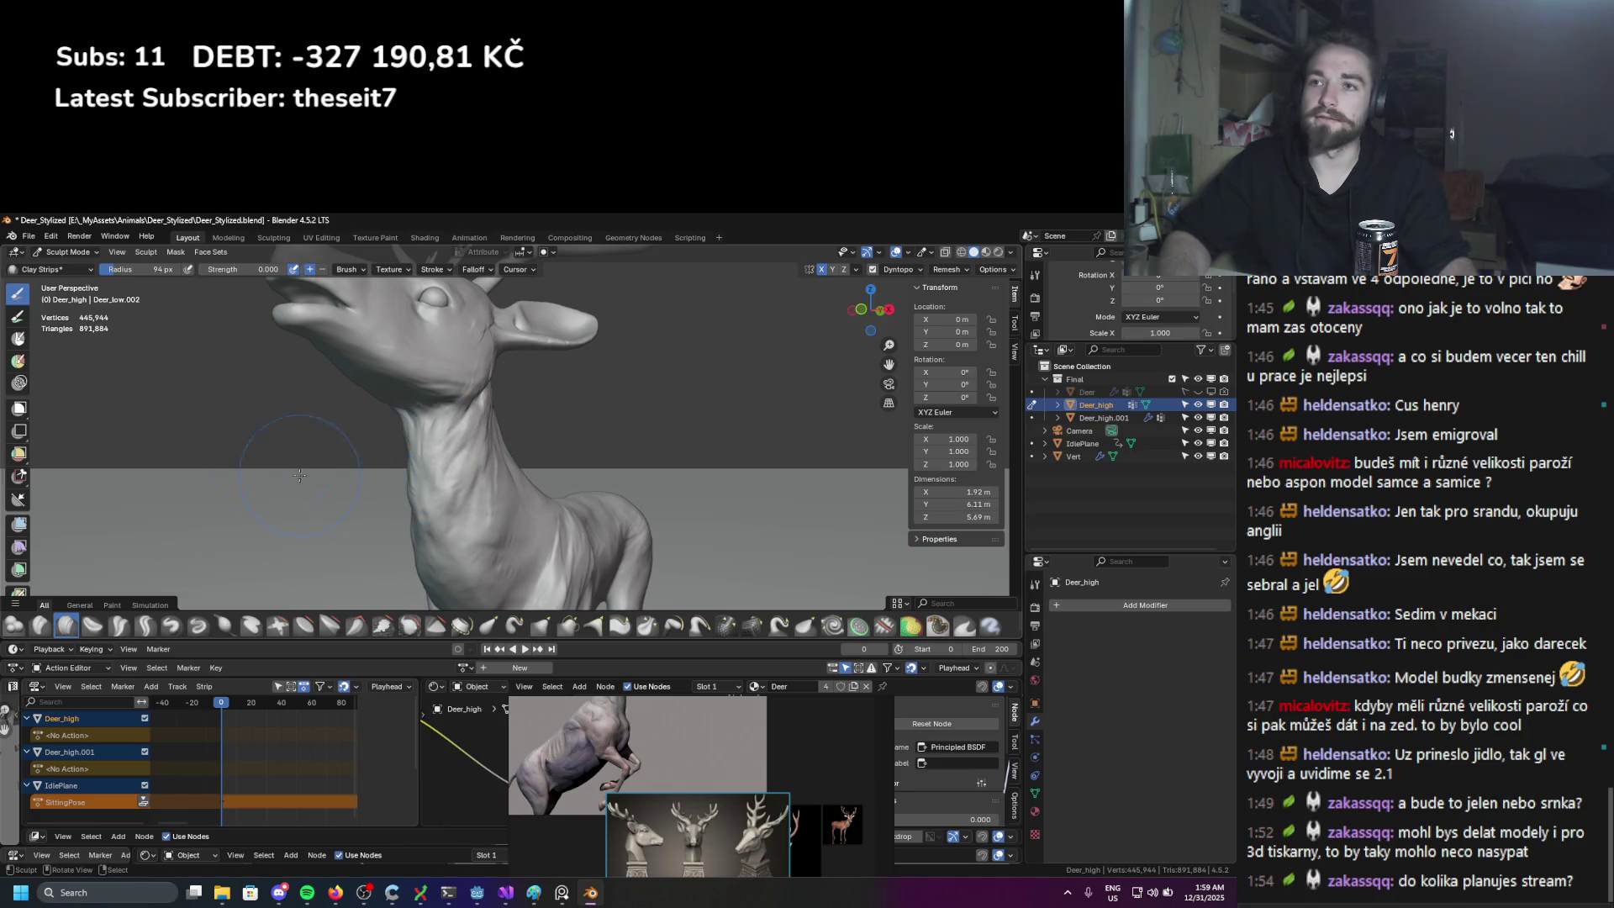
pyautogui.moveTo(468, 489); pyautogui.dragTo(179, 440, button='middle')
# Step: Shrink the brush further and enable dynamic topology
pyautogui.press('f')
pyautogui.click(395, 378)
pyautogui.click(881, 271)
pyautogui.click(872, 271)
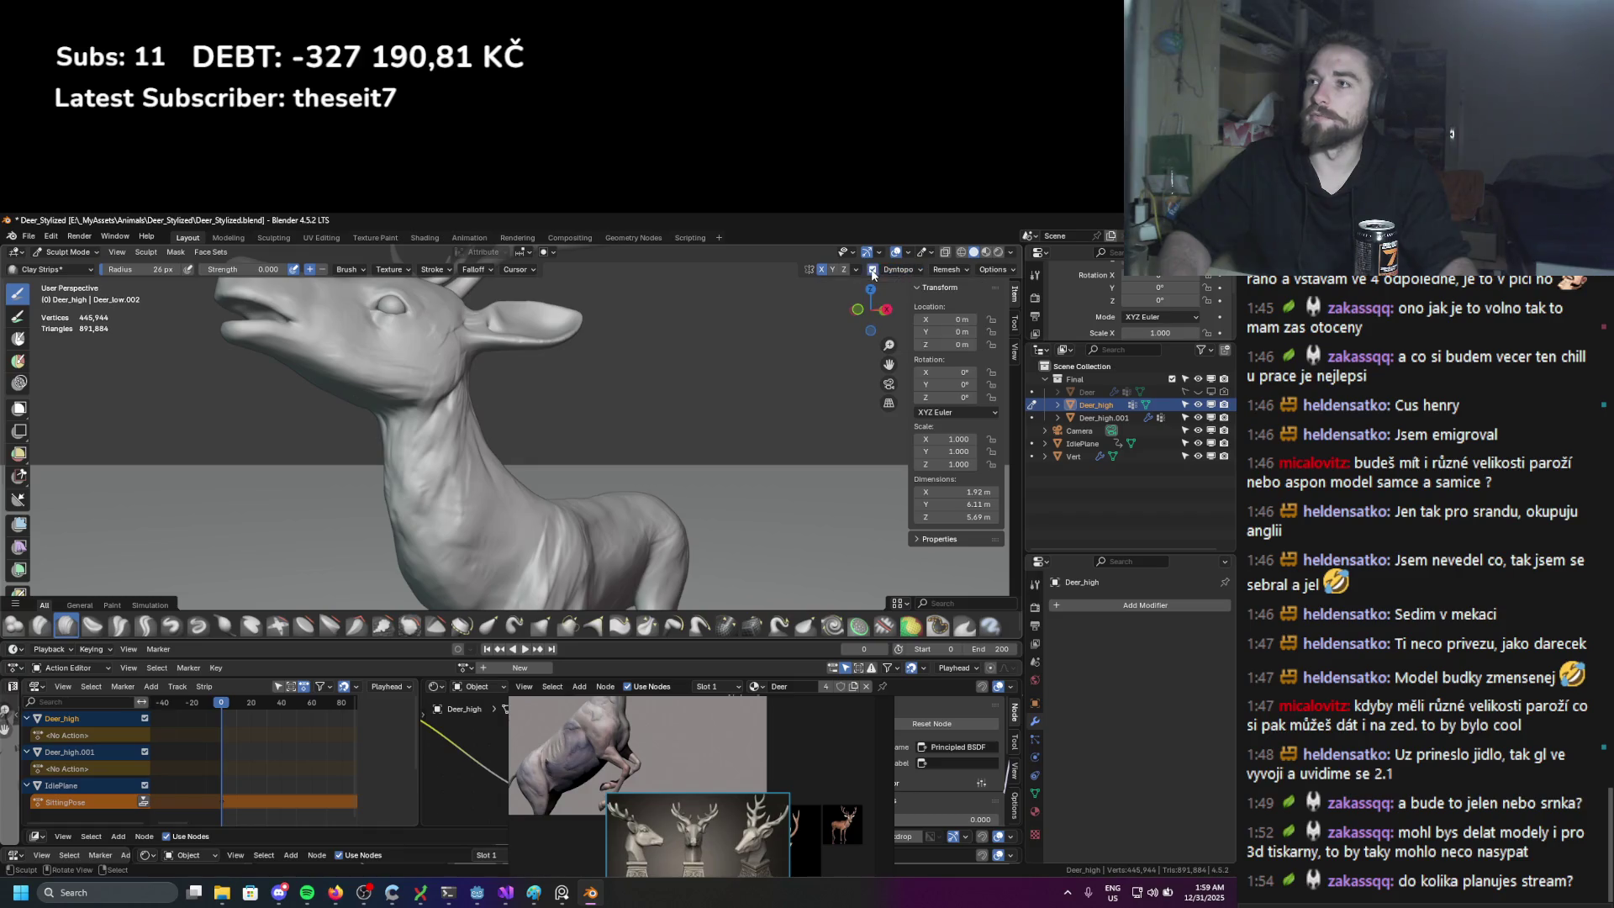
pyautogui.moveTo(433, 435); pyautogui.dragTo(446, 420, button='middle')
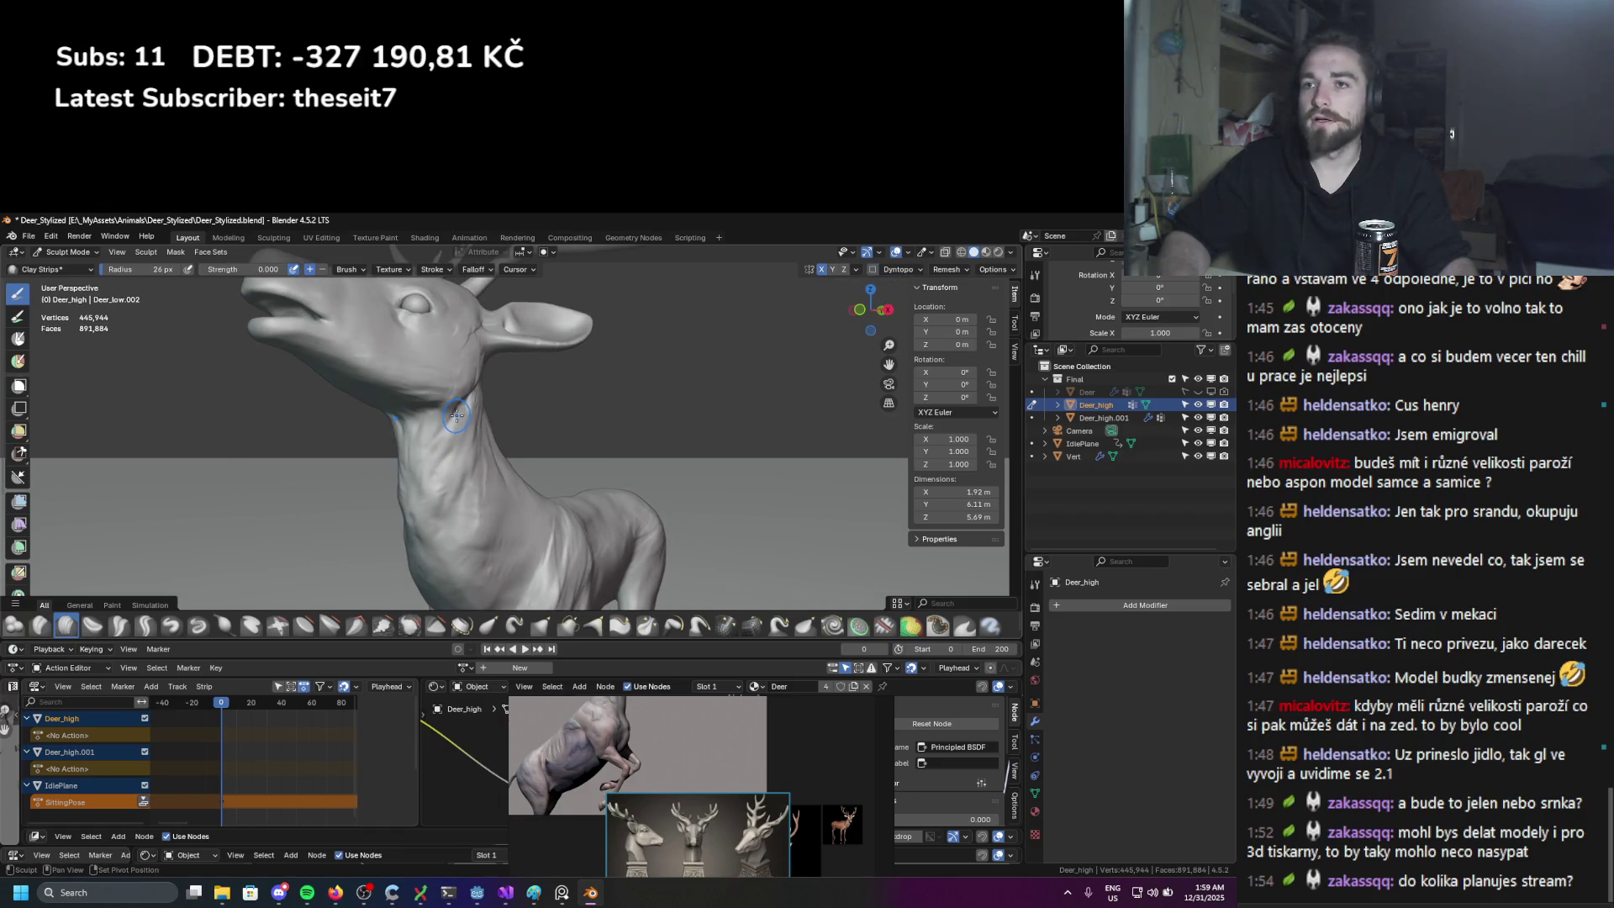
# Step: Set the Clay Strips brush to 24 px radius and 0.321 strength
pyautogui.hotkey('shift', 'f')
pyautogui.click(458, 437)
pyautogui.hotkey('shift', 'f')
pyautogui.click(455, 451)
pyautogui.press('f')
pyautogui.click(437, 479)
pyautogui.press('f')
pyautogui.hotkey('shift', 'f')
pyautogui.click(436, 467)
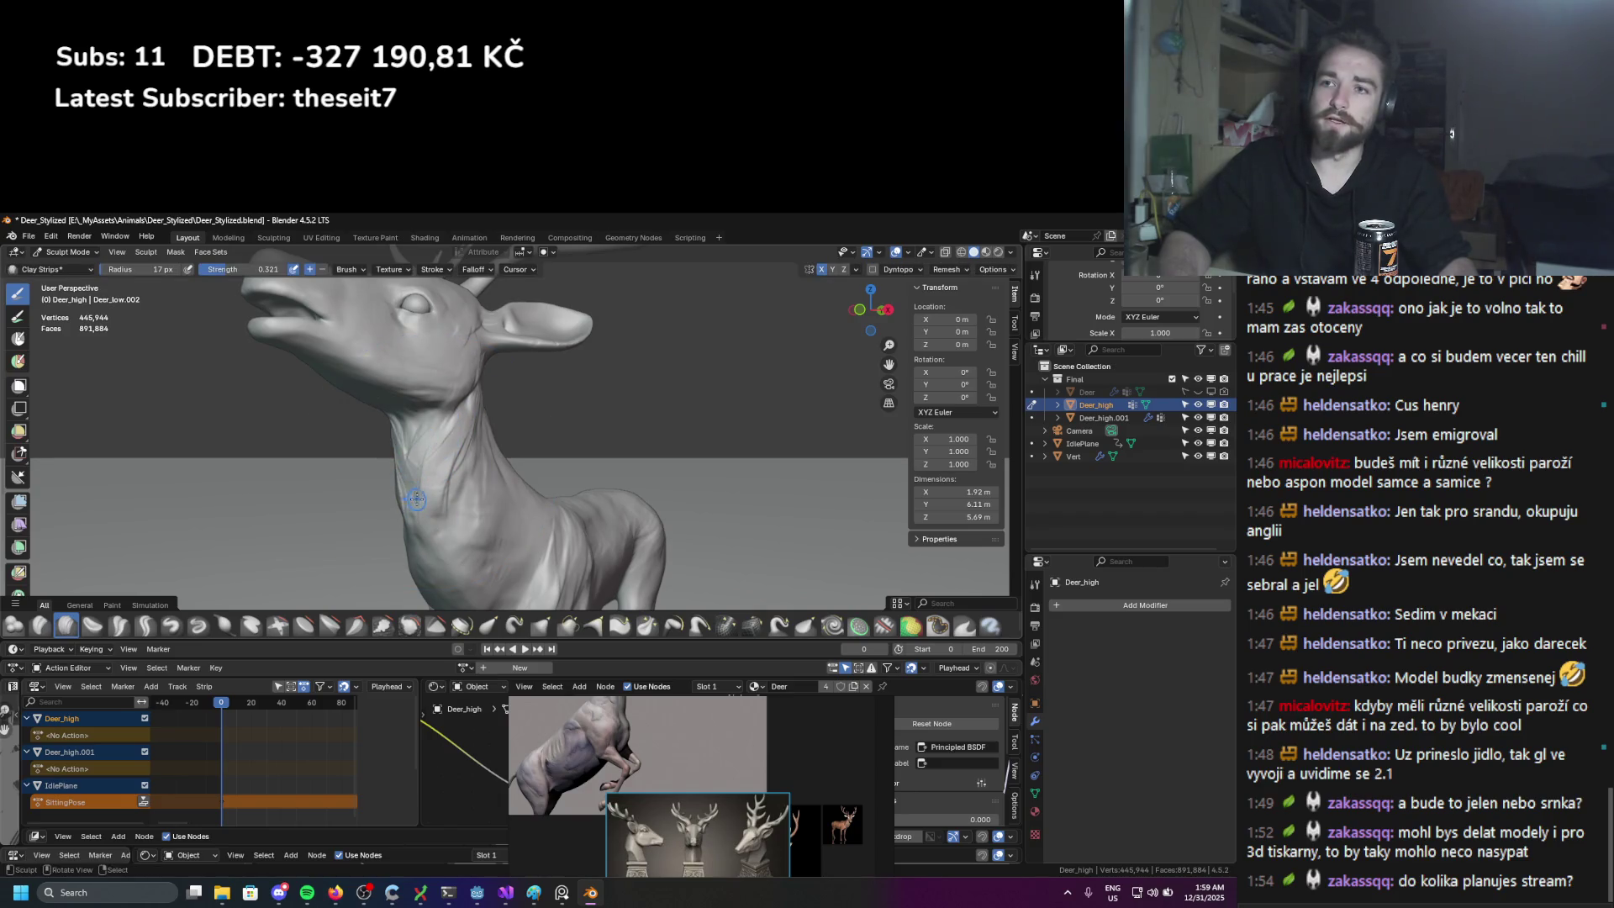
# Step: Lay a clay strip down the deer's neck and orbit to a lower angle
pyautogui.moveTo(414, 499); pyautogui.dragTo(473, 431, button='middle')
pyautogui.moveTo(461, 505)
pyautogui.mouseDown()
pyautogui.moveTo(451, 535)
pyautogui.moveTo(454, 467)
pyautogui.mouseUp()
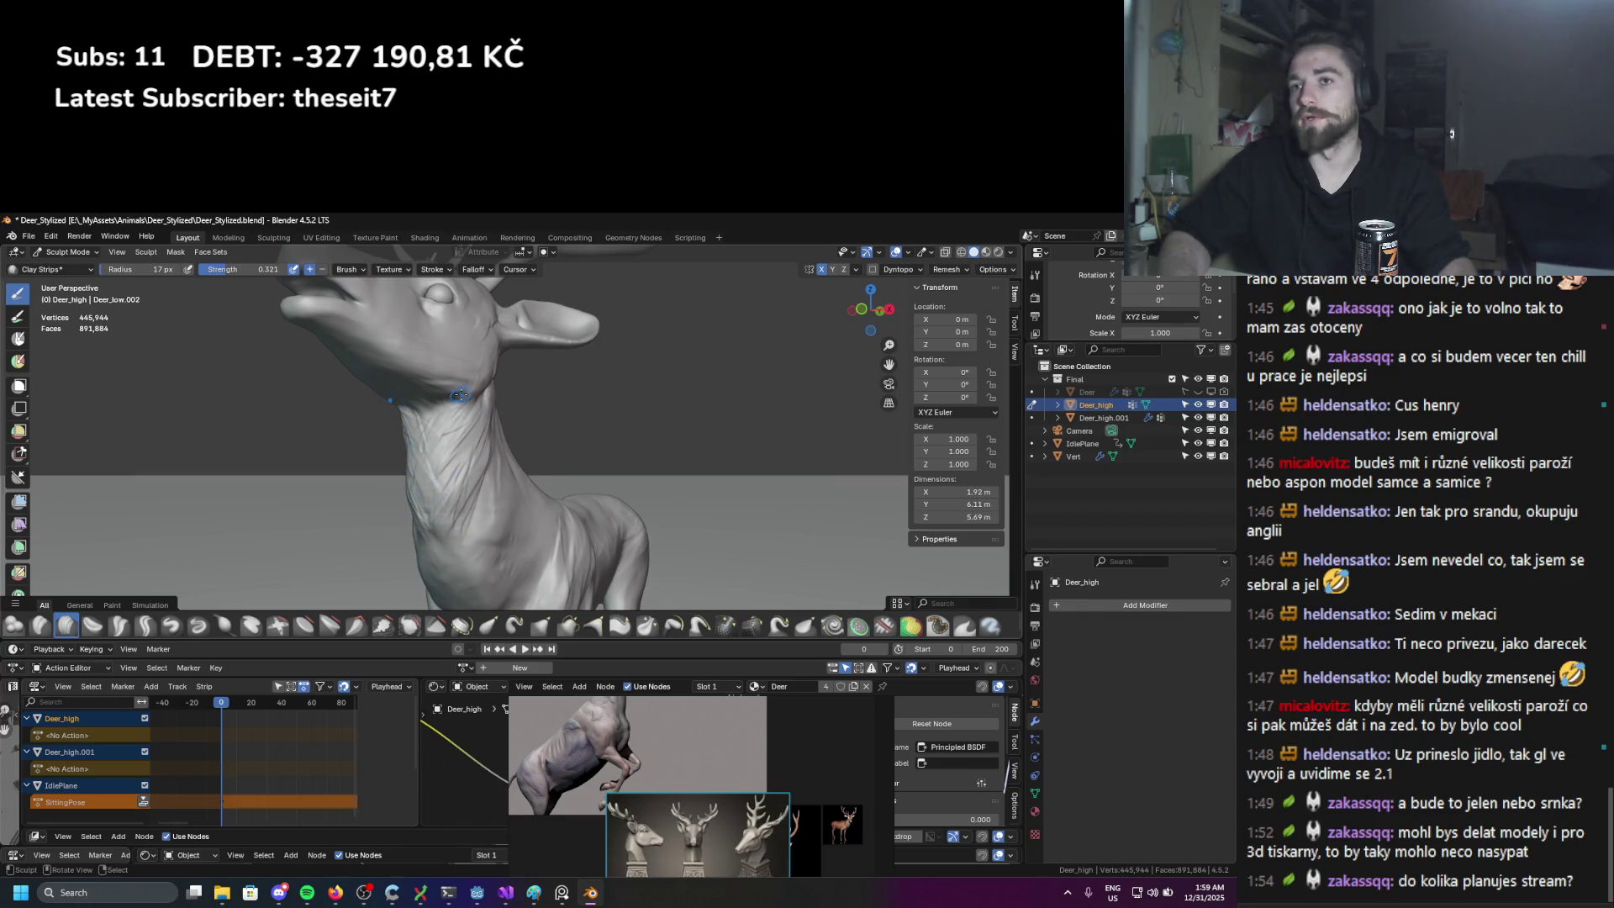
pyautogui.moveTo(431, 430); pyautogui.dragTo(435, 446, button='middle')
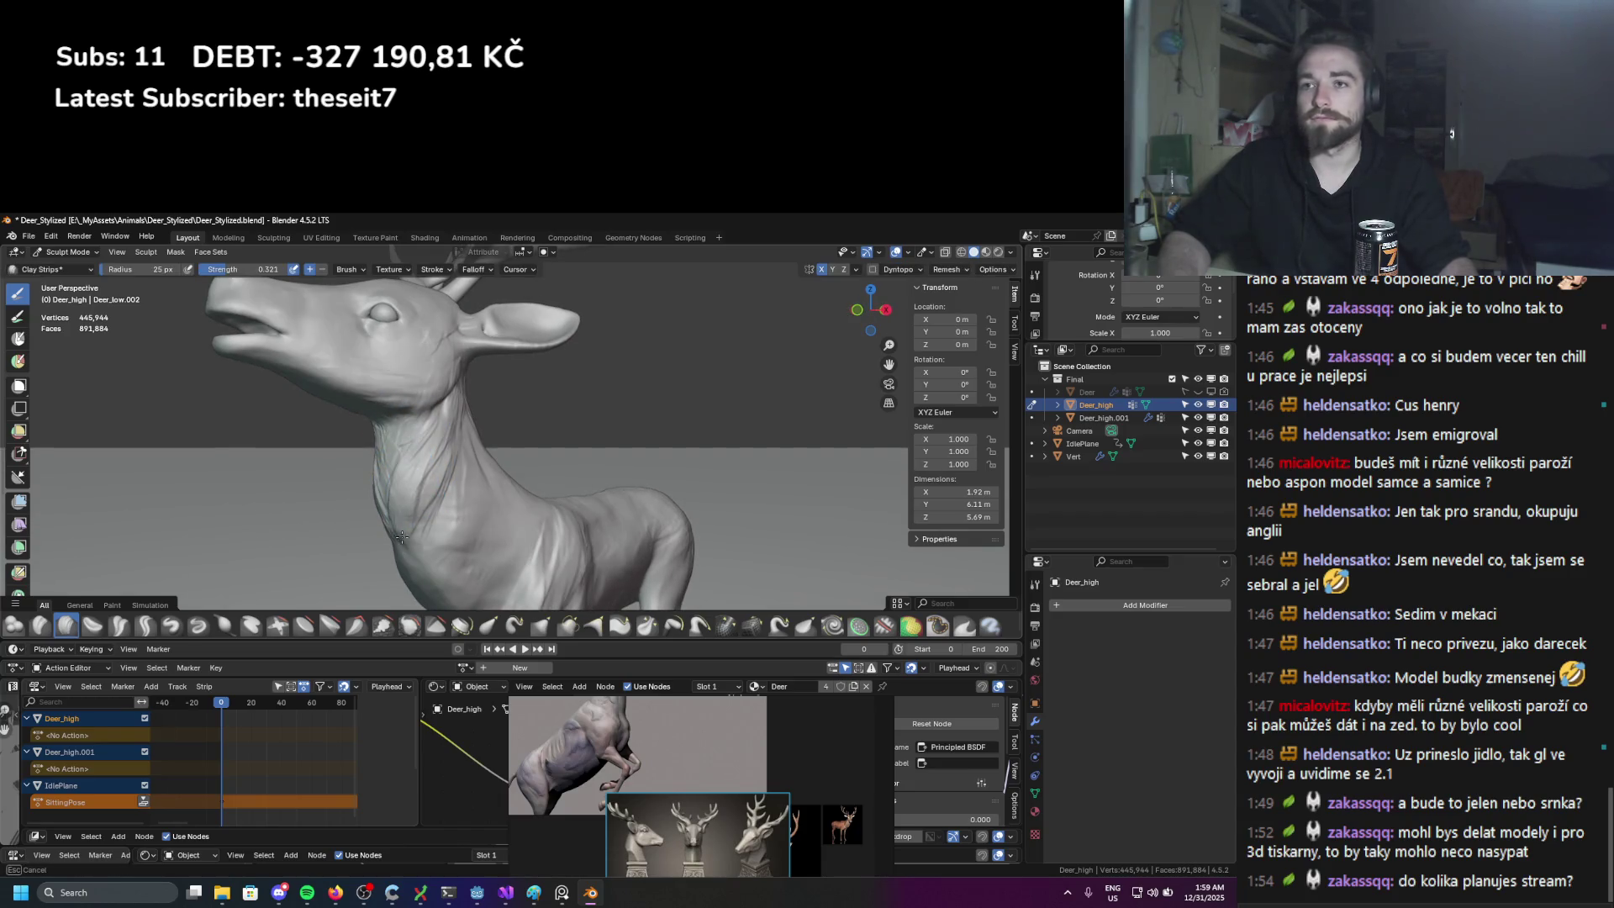
pyautogui.moveTo(401, 537); pyautogui.dragTo(443, 514, button='middle')
pyautogui.moveTo(410, 412); pyautogui.dragTo(371, 412, button='middle')
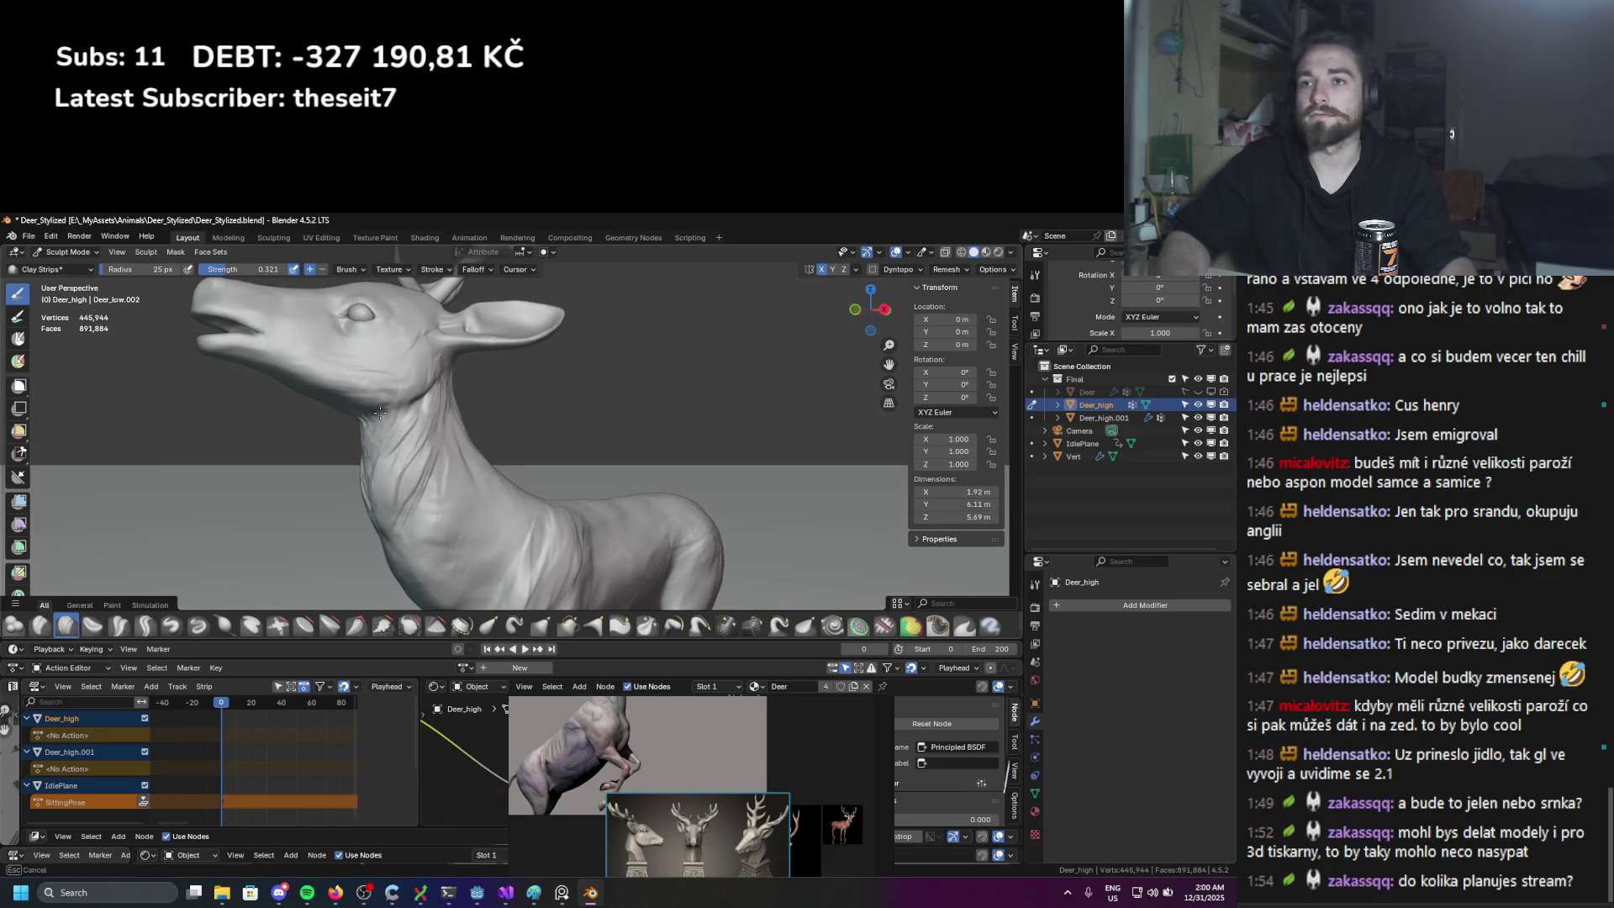
# Step: Sculpt a 20 px muscle strip on the neck, then shrink the brush to 14 px
pyautogui.press('f')
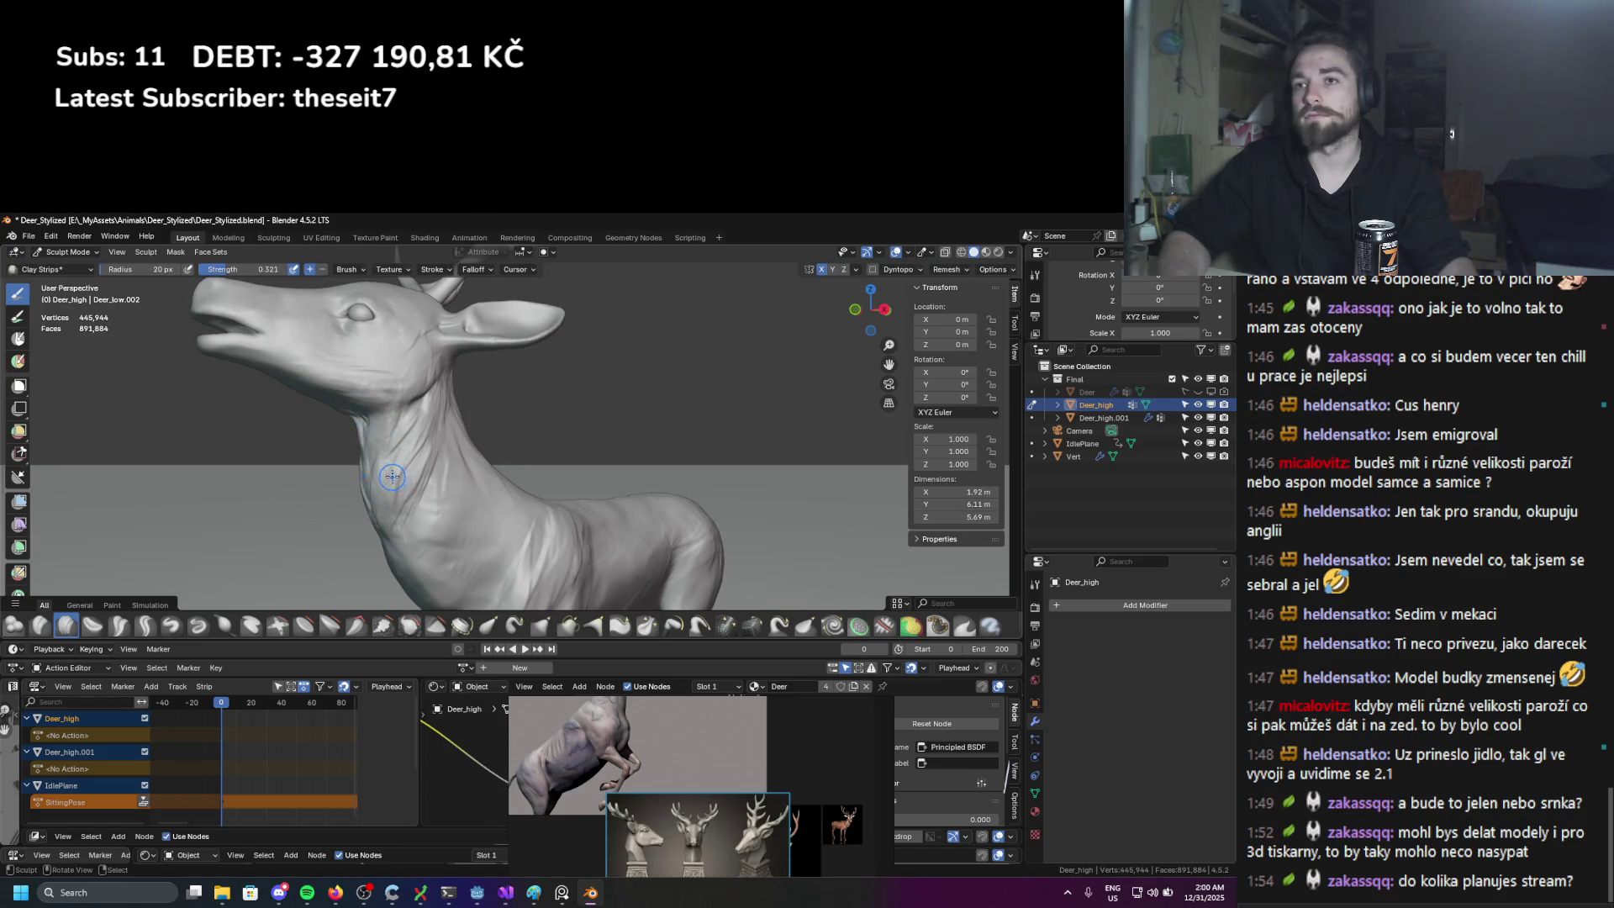
pyautogui.click(405, 495)
pyautogui.moveTo(432, 470); pyautogui.dragTo(435, 500)
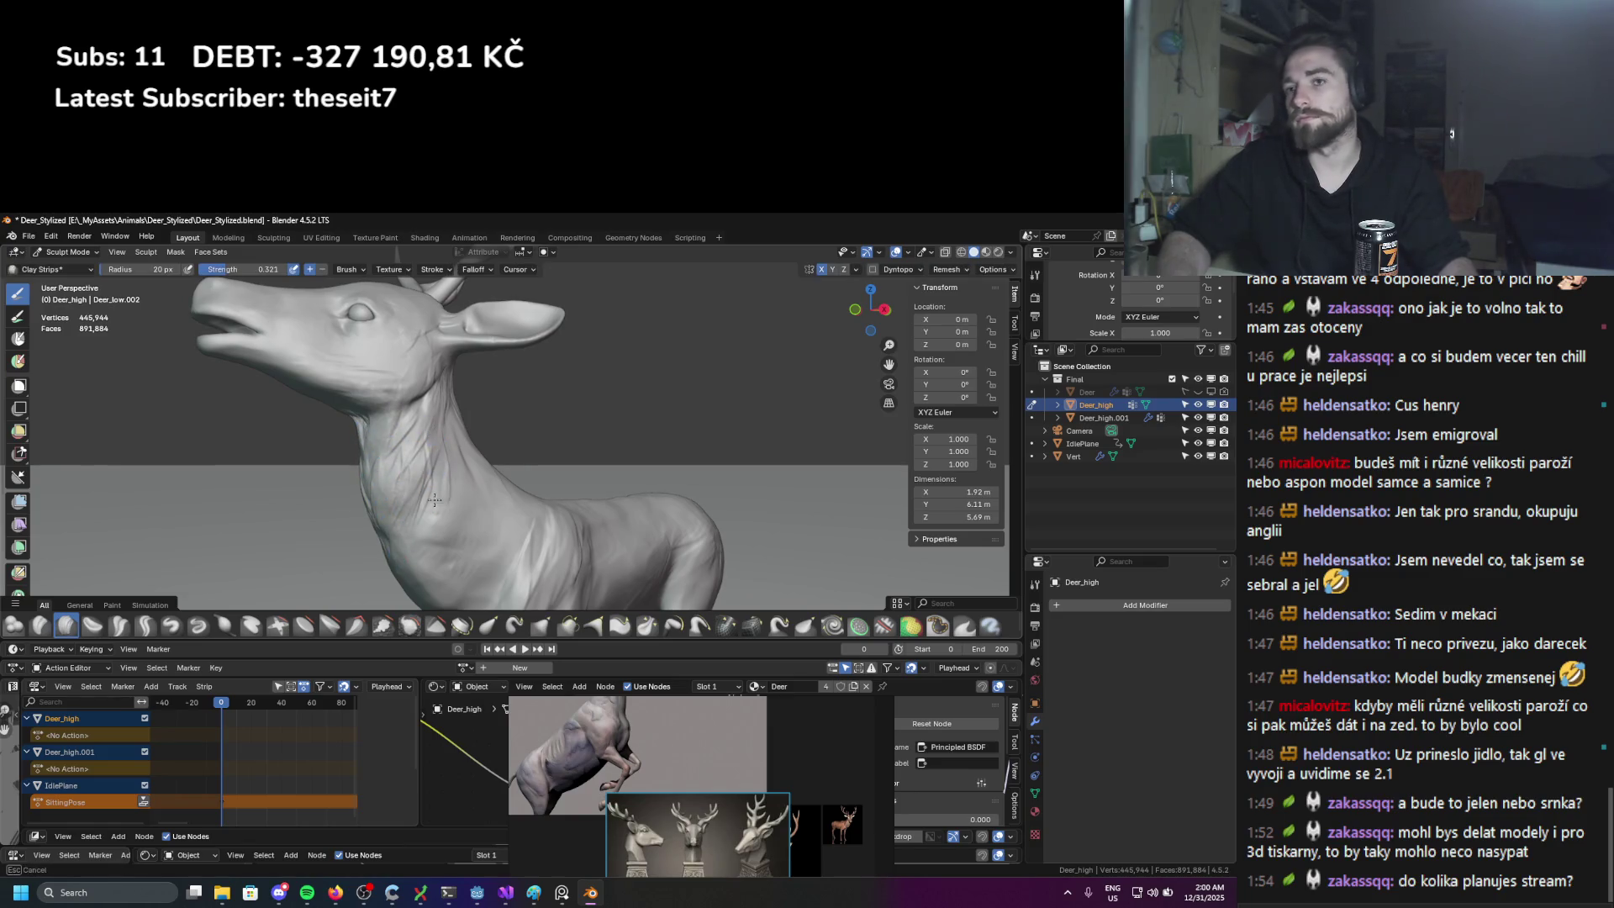
pyautogui.scroll(5, 436, 475)
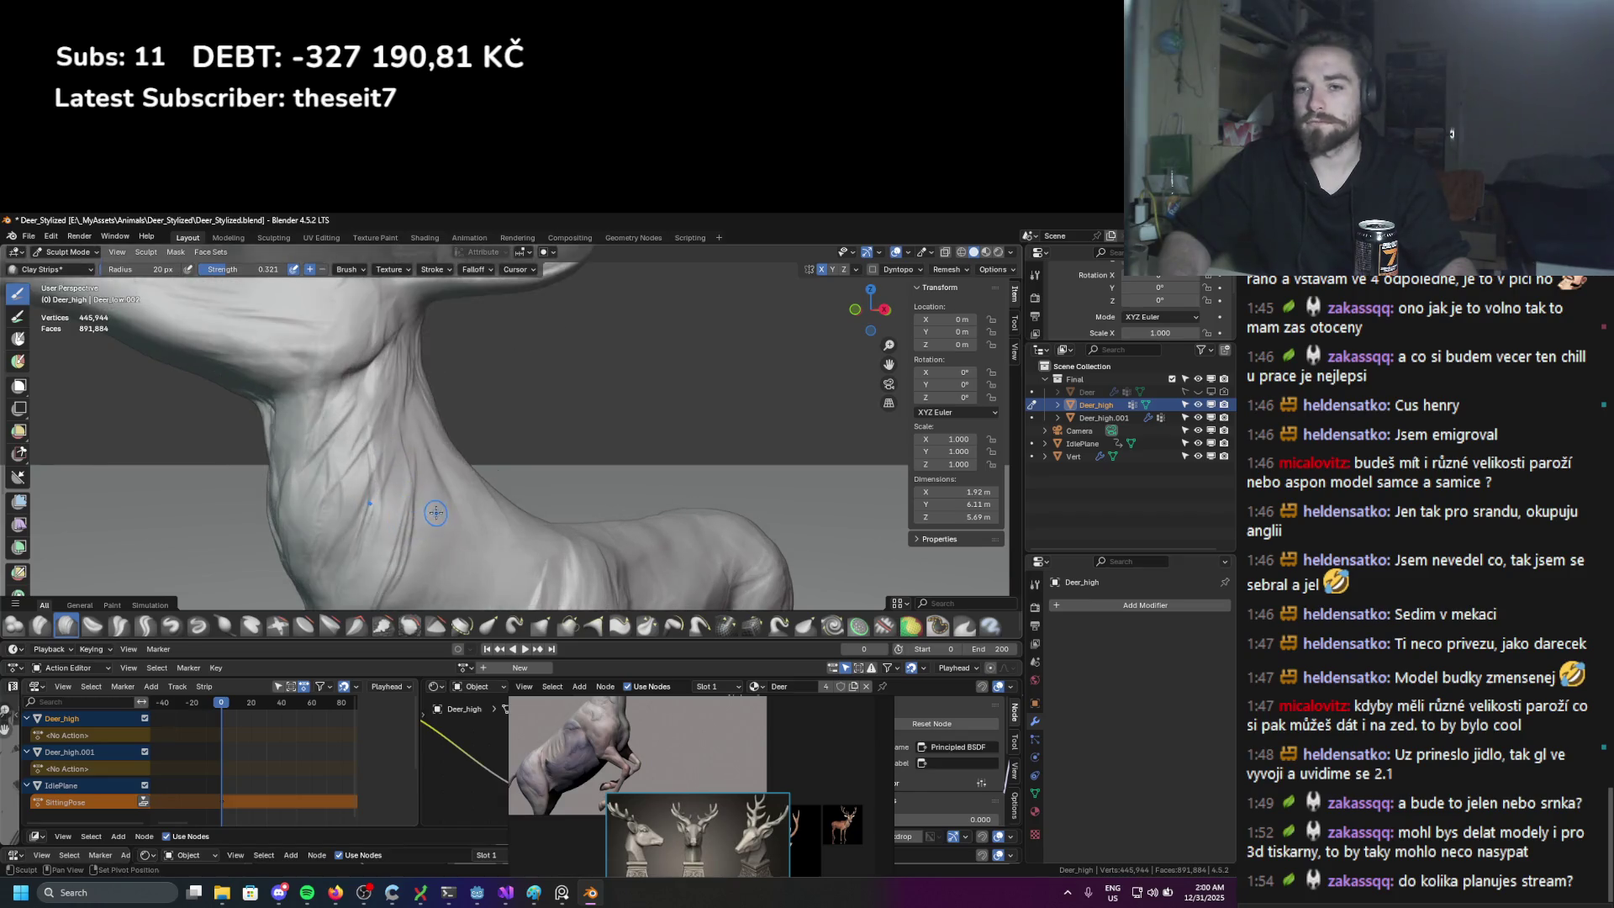
pyautogui.press('f')
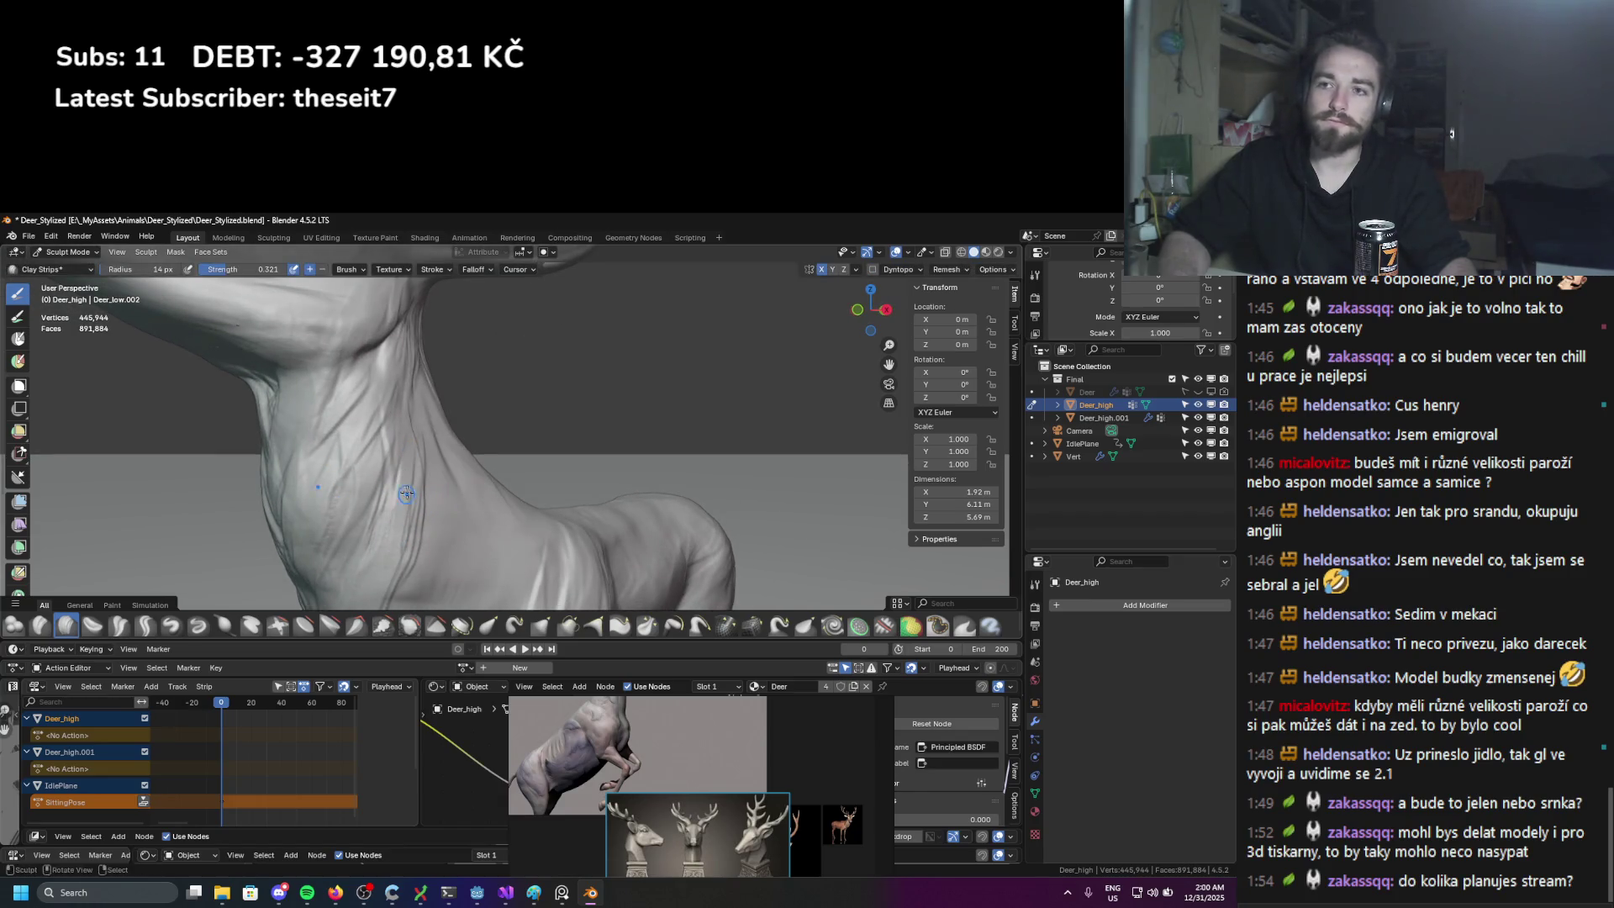
pyautogui.scroll(-6, 387, 546)
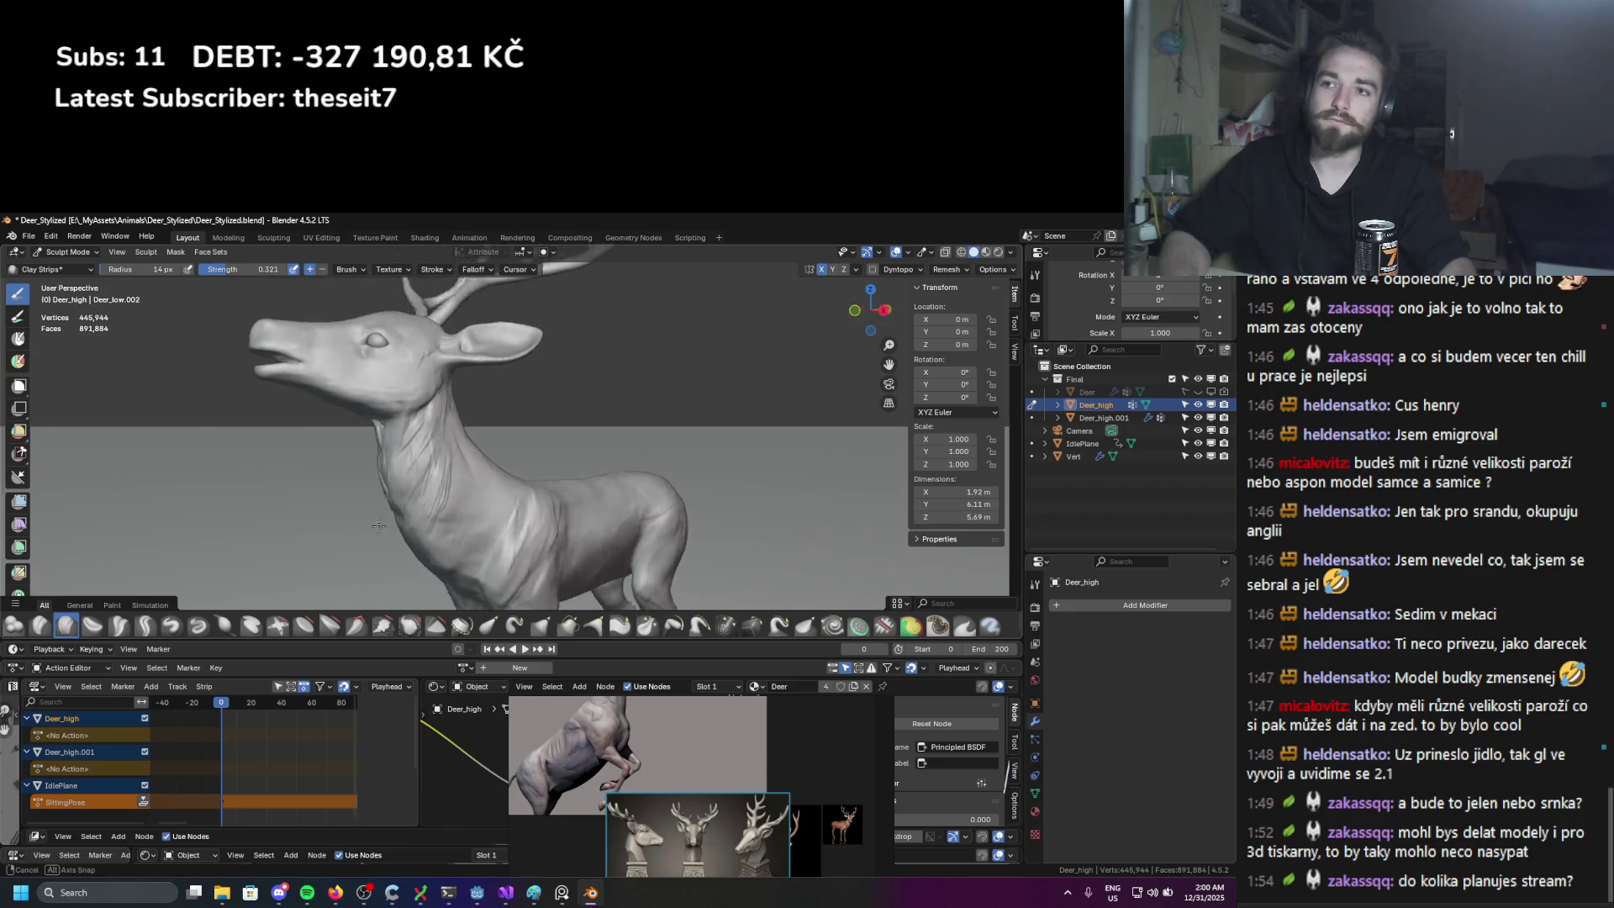
pyautogui.moveTo(343, 520); pyautogui.dragTo(426, 458, button='middle')
pyautogui.scroll(3, 426, 459)
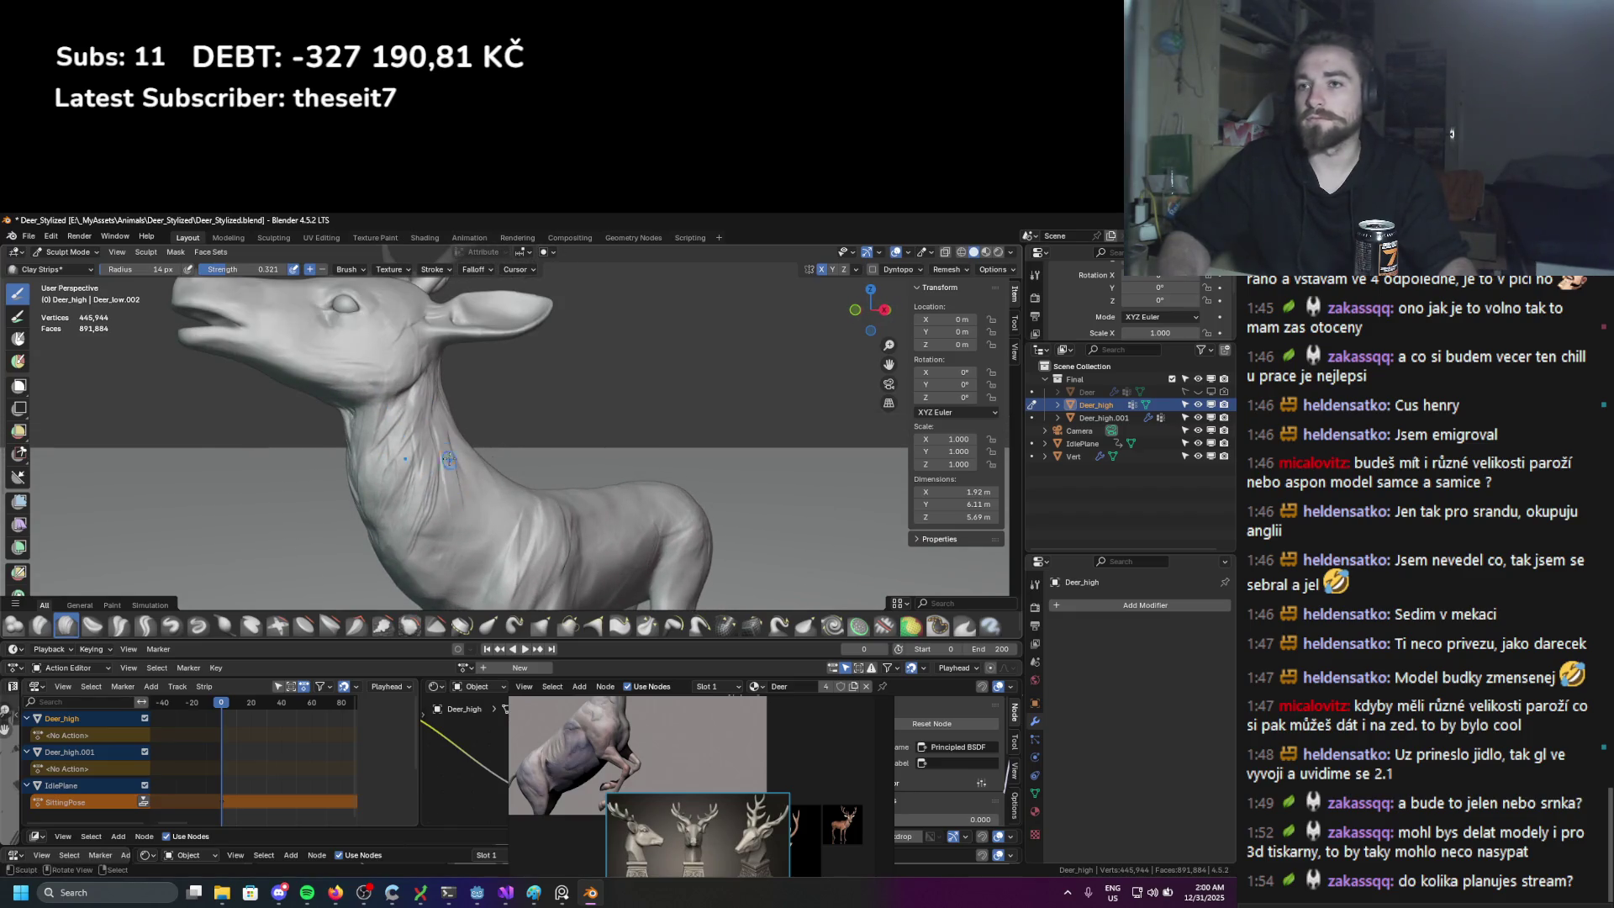
# Step: Try a 28 px brush, return to 14 px, and orbit toward the chest
pyautogui.press('f')
pyautogui.click(449, 455)
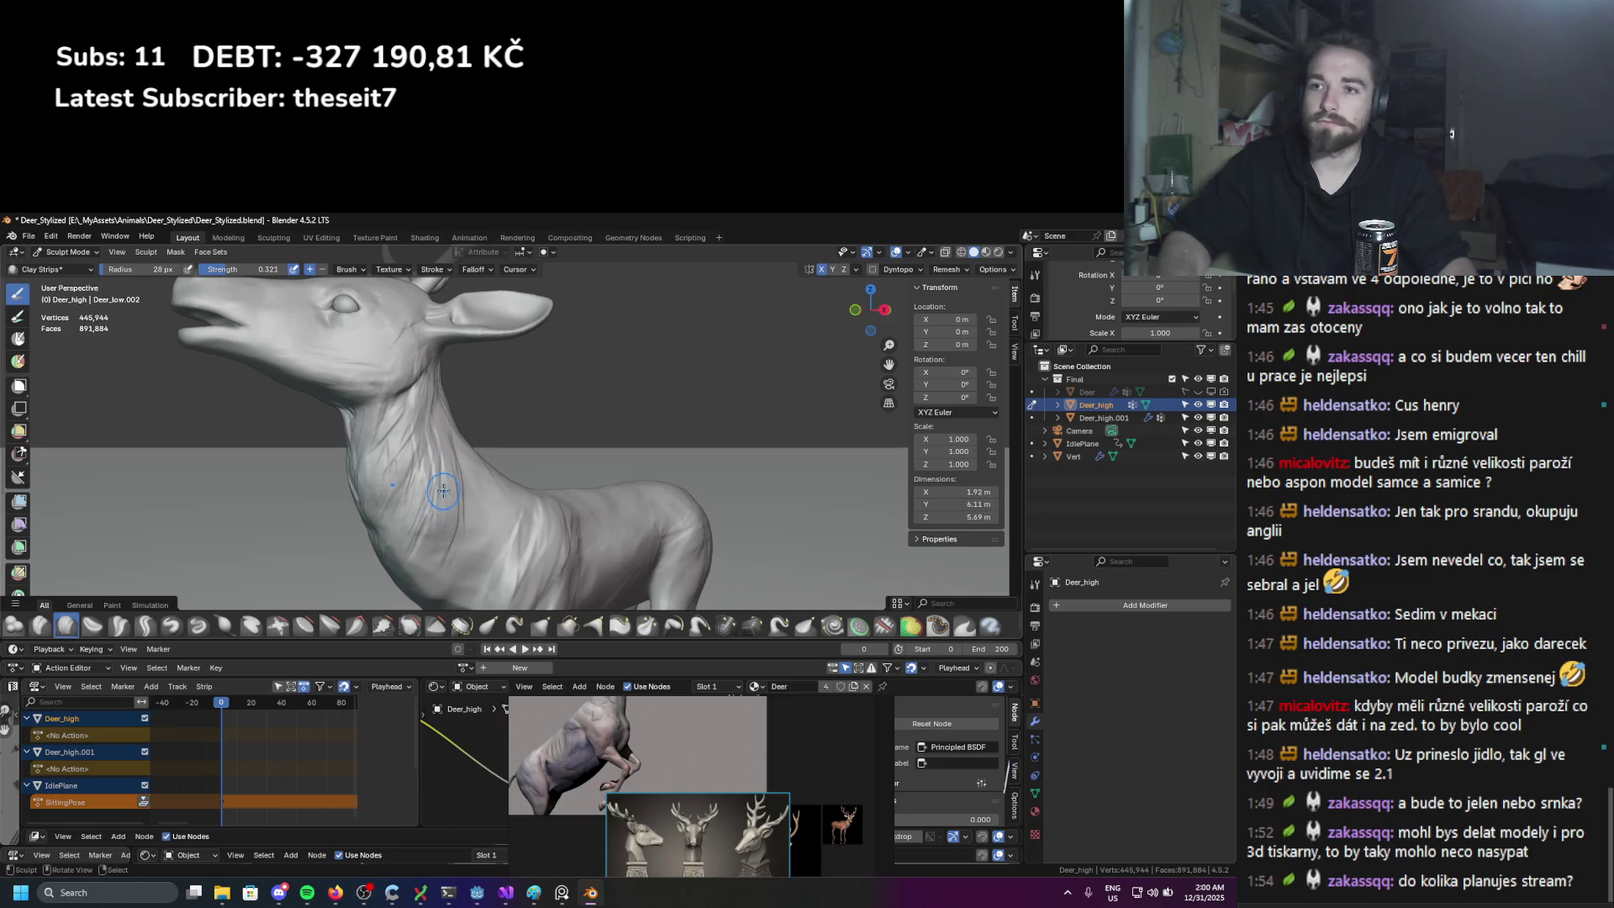
pyautogui.press('f')
pyautogui.click(417, 551)
pyautogui.moveTo(423, 538); pyautogui.dragTo(426, 443, button='middle')
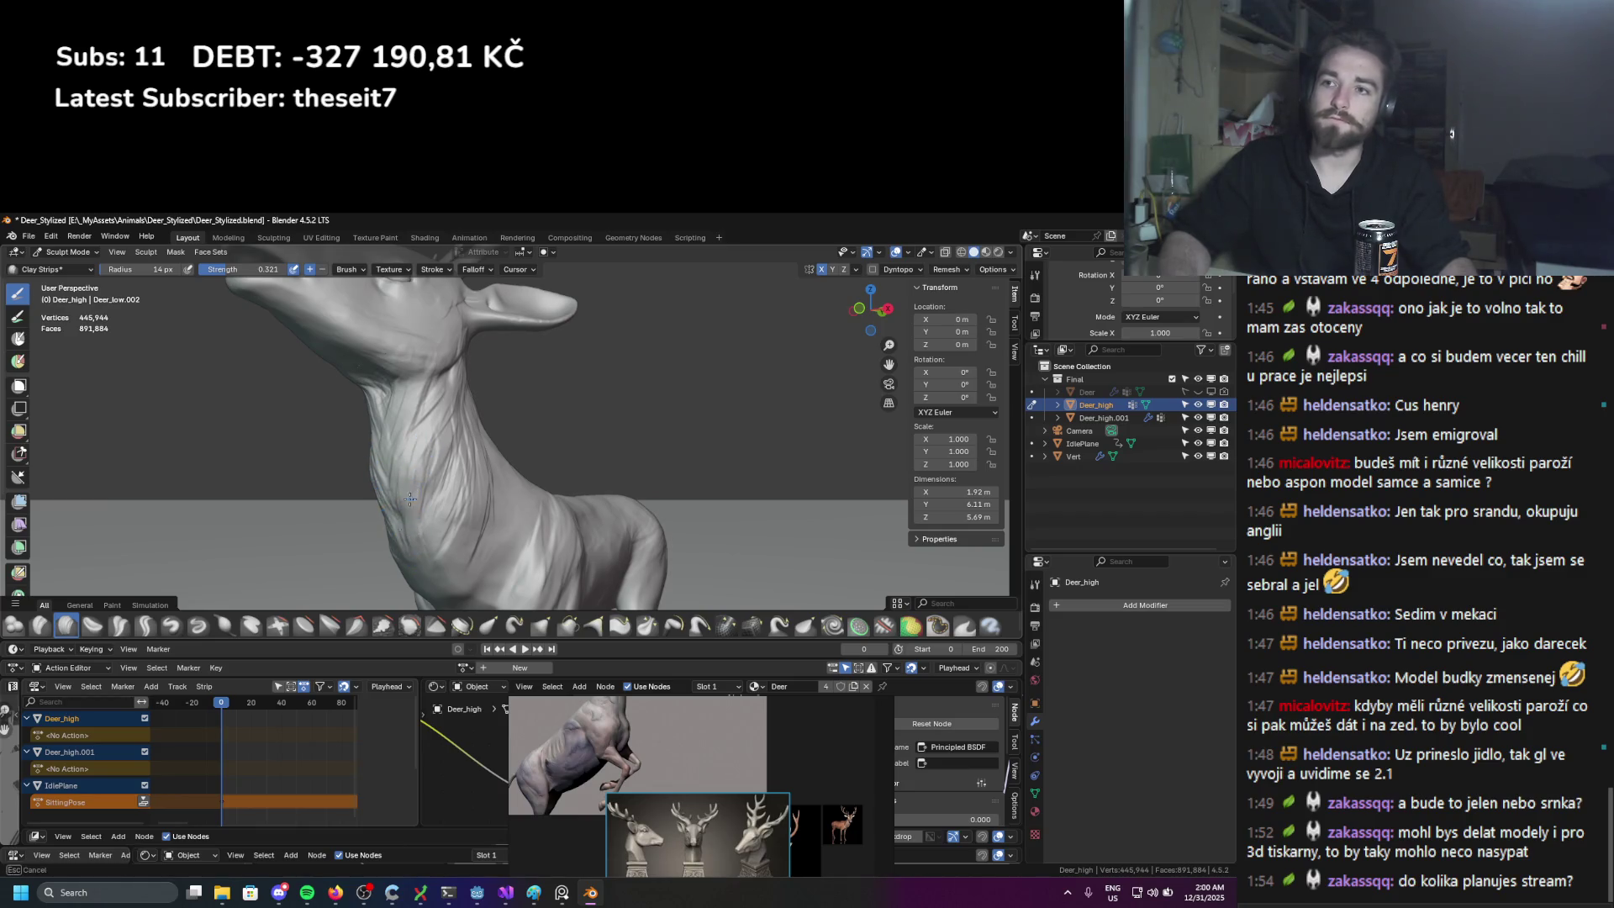
pyautogui.scroll(-5, 410, 499)
pyautogui.moveTo(410, 499)
pyautogui.mouseDown(button='middle')
pyautogui.moveTo(437, 471)
pyautogui.moveTo(454, 504)
pyautogui.moveTo(415, 430)
pyautogui.mouseUp(button='middle')
pyautogui.scroll(5, 473, 499)
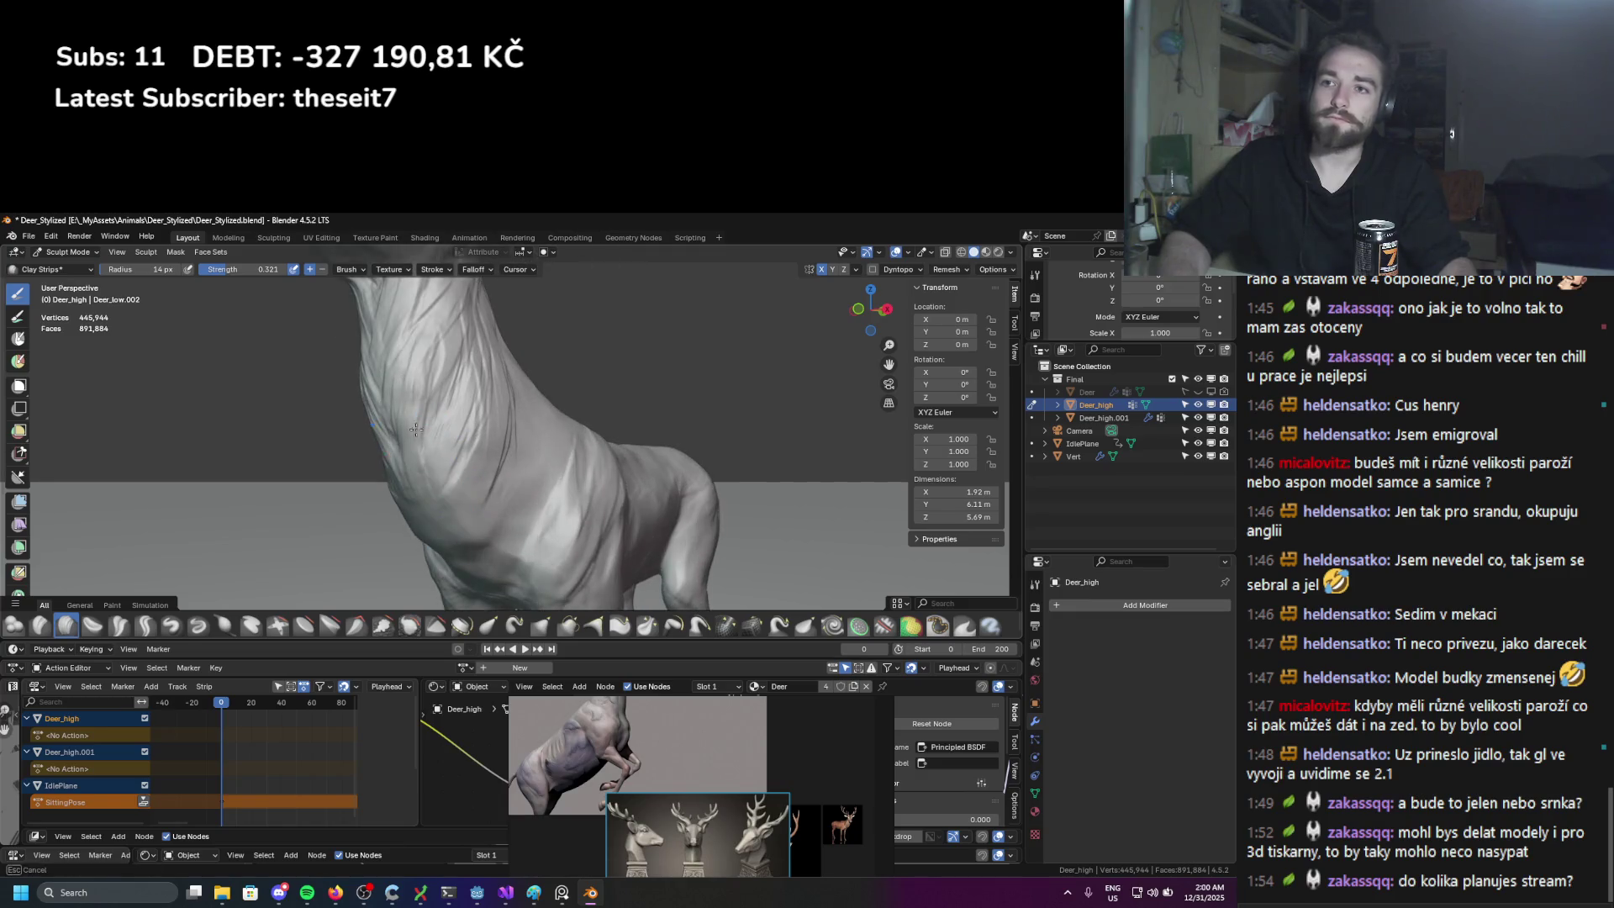
# Step: At 26 px, sculpt strips down and up the neck, ending on a three-quarter view
pyautogui.press('f')
pyautogui.click(434, 538)
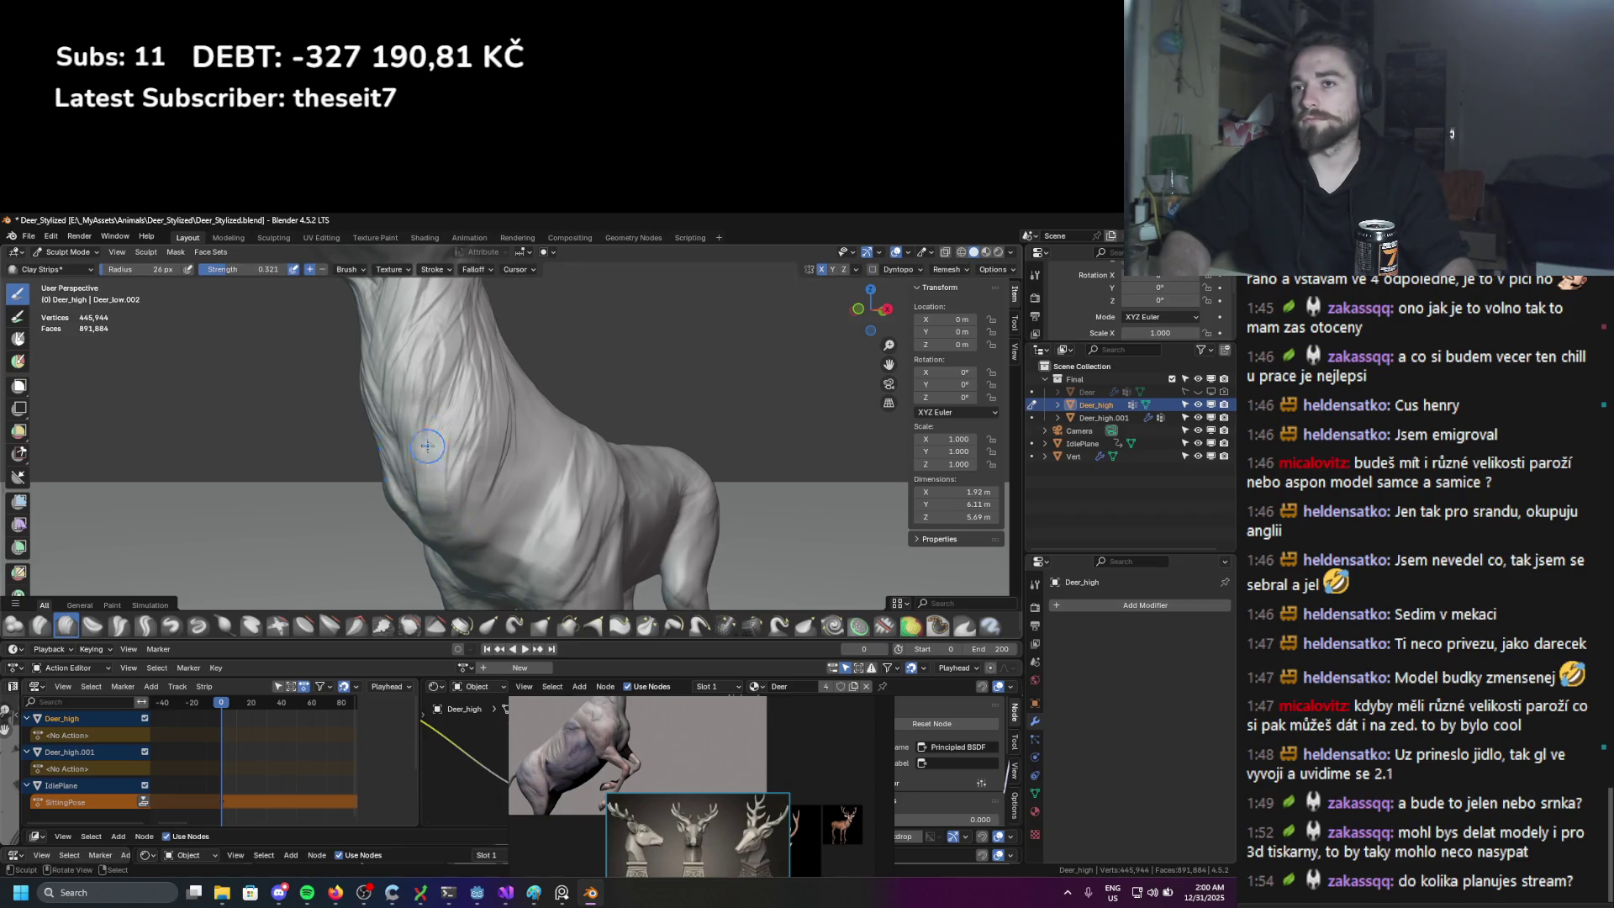
pyautogui.moveTo(449, 378); pyautogui.dragTo(428, 433, button='middle')
pyautogui.moveTo(428, 433); pyautogui.dragTo(456, 455)
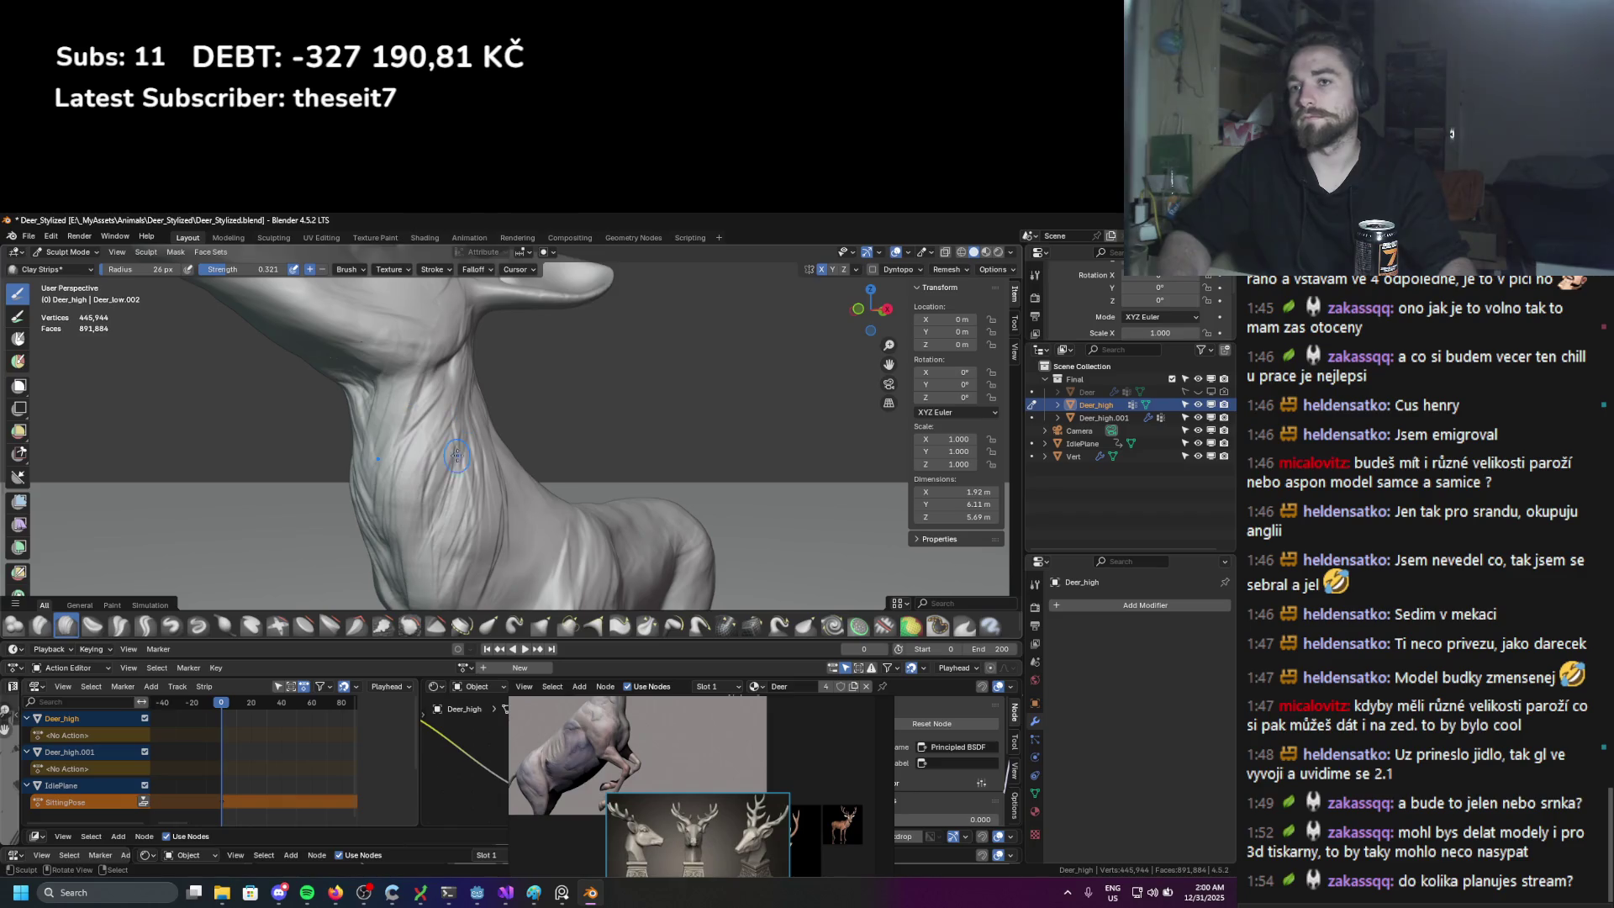
pyautogui.moveTo(434, 542); pyautogui.dragTo(443, 538, button='middle')
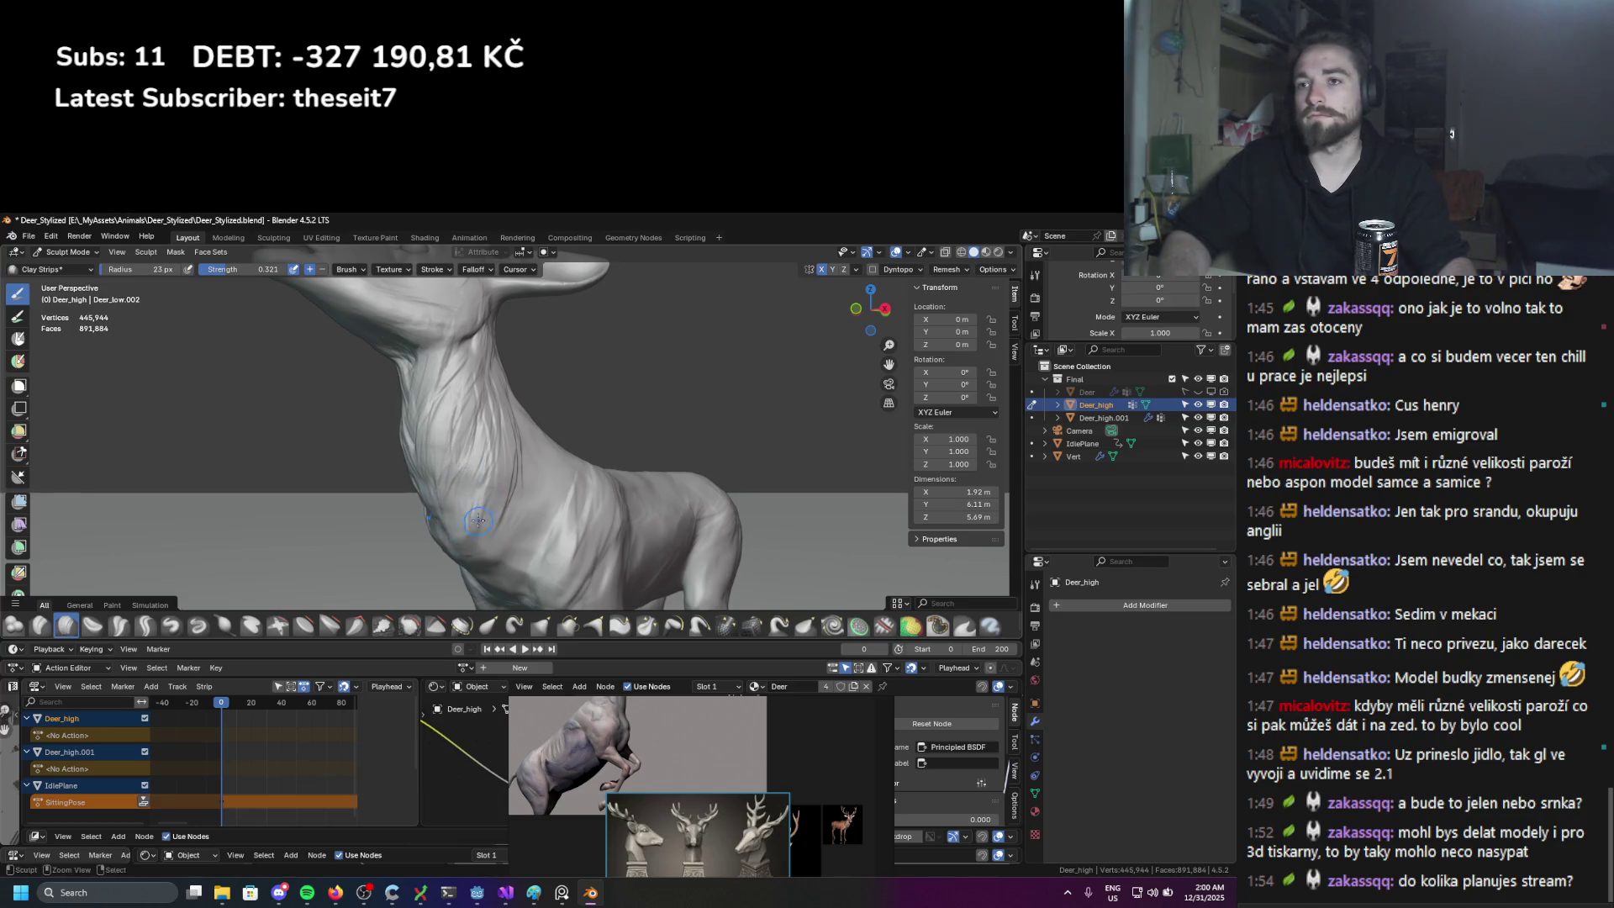
pyautogui.moveTo(477, 544); pyautogui.dragTo(514, 471)
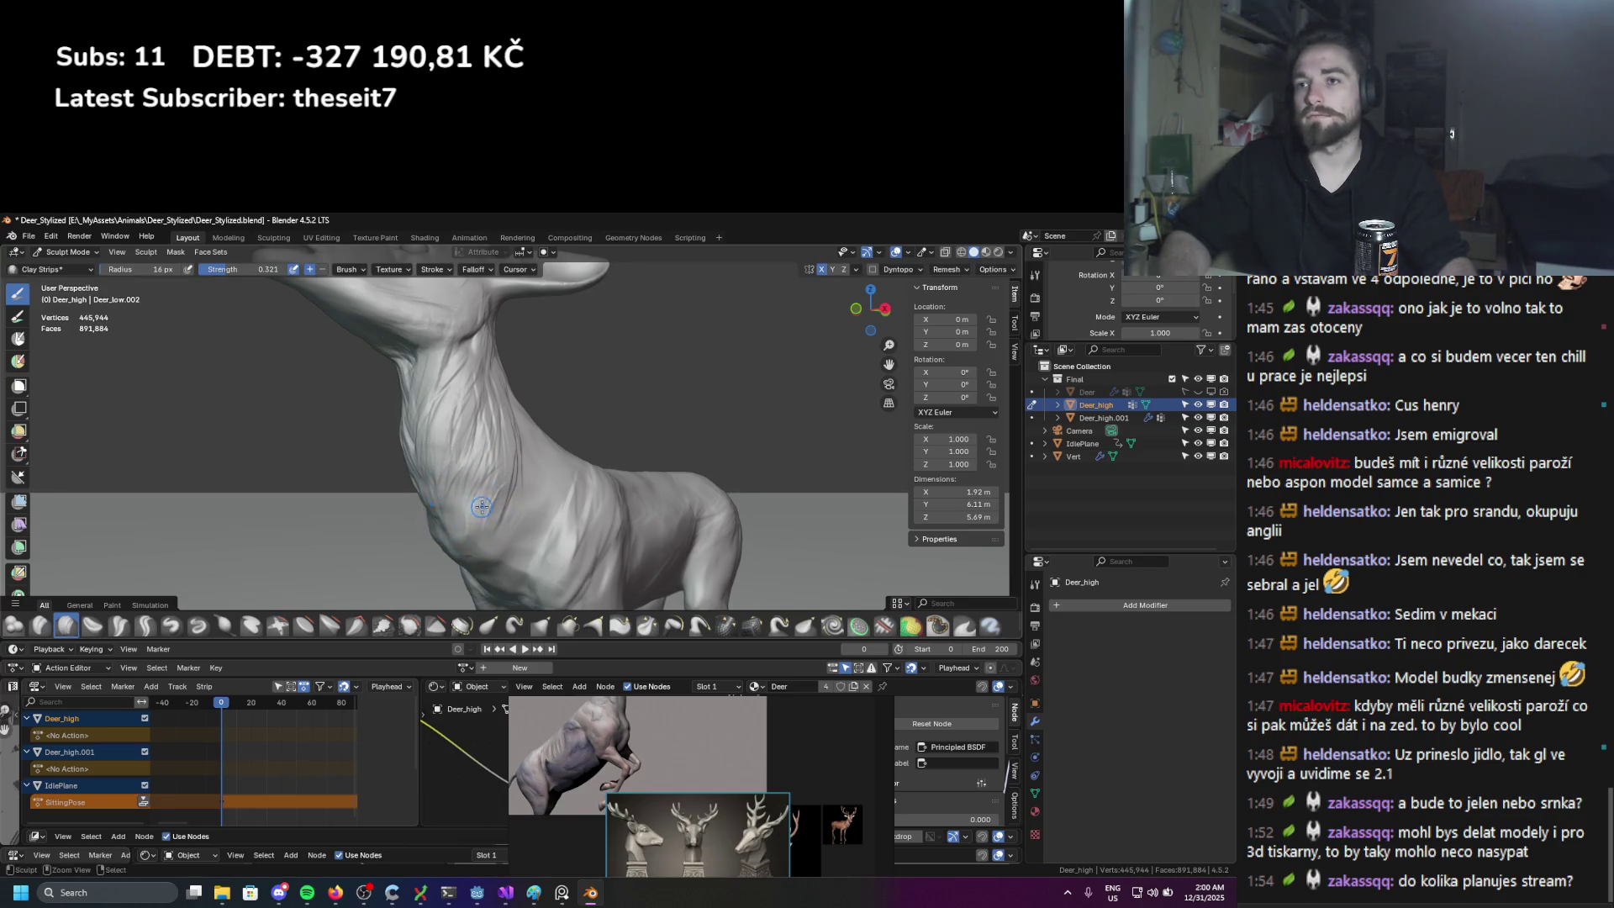
pyautogui.moveTo(508, 466); pyautogui.dragTo(454, 445, button='middle')
pyautogui.moveTo(454, 445); pyautogui.dragTo(448, 381)
pyautogui.moveTo(448, 362)
pyautogui.mouseDown(button='middle')
pyautogui.moveTo(356, 395)
pyautogui.moveTo(395, 391)
pyautogui.moveTo(345, 408)
pyautogui.moveTo(343, 425)
pyautogui.moveTo(388, 387)
pyautogui.moveTo(395, 441)
pyautogui.moveTo(378, 471)
pyautogui.moveTo(473, 509)
pyautogui.moveTo(453, 508)
pyautogui.moveTo(485, 455)
pyautogui.moveTo(503, 486)
pyautogui.mouseUp(button='middle')
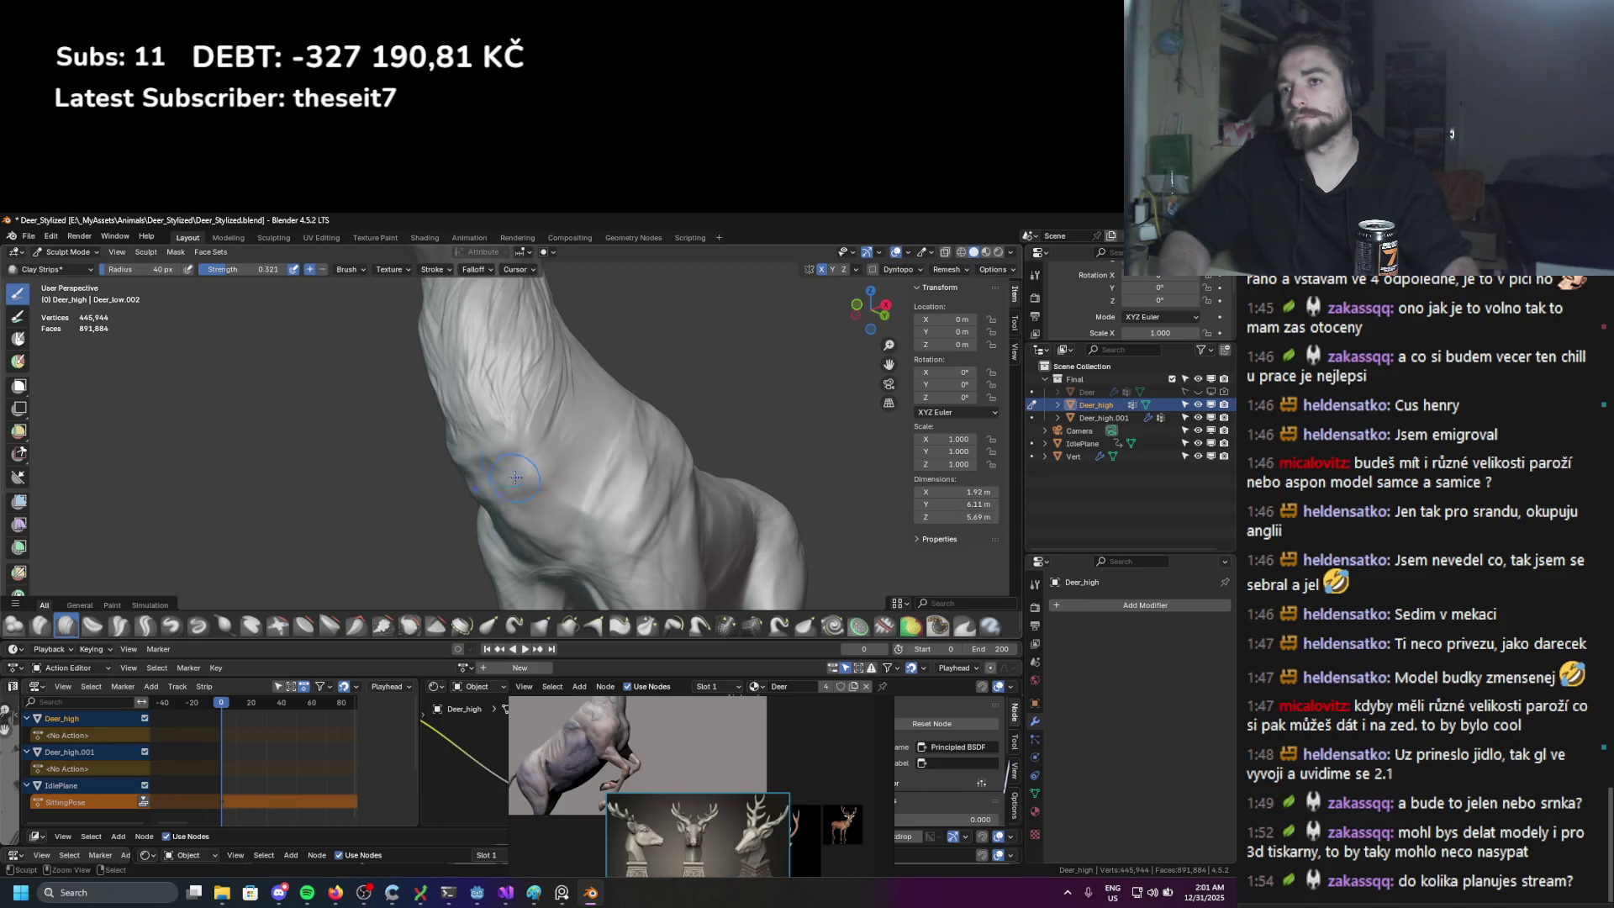
pyautogui.click(502, 463)
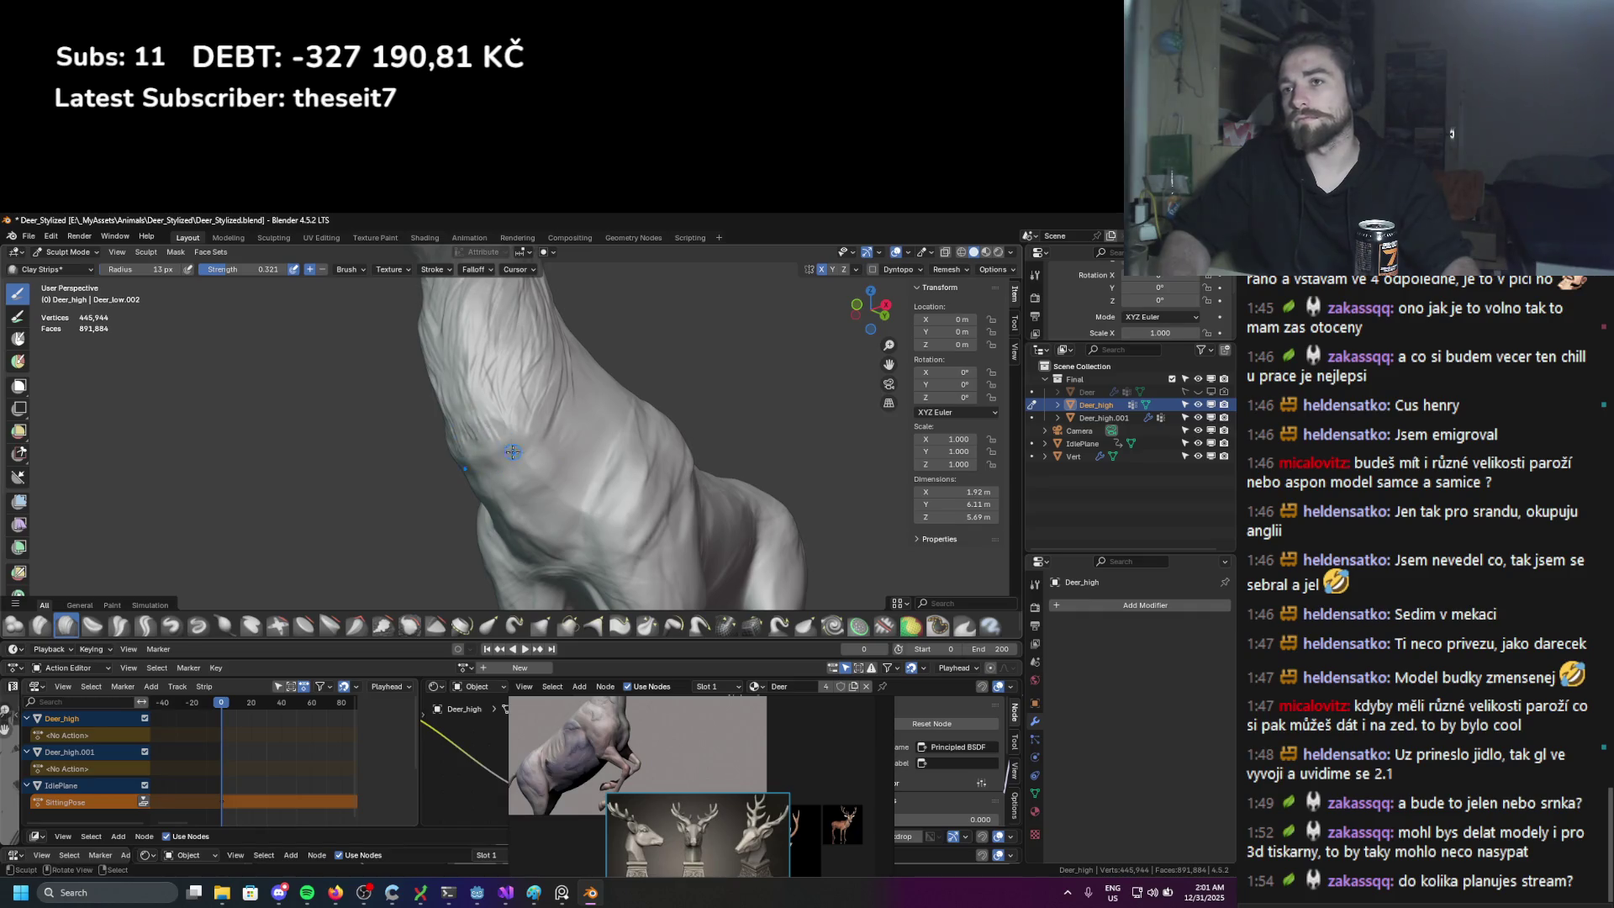
pyautogui.moveTo(511, 458)
pyautogui.mouseDown(button='middle')
pyautogui.moveTo(481, 481)
pyautogui.moveTo(473, 466)
pyautogui.moveTo(479, 484)
pyautogui.moveTo(488, 445)
pyautogui.moveTo(506, 469)
pyautogui.moveTo(491, 482)
pyautogui.moveTo(486, 402)
pyautogui.moveTo(455, 416)
pyautogui.moveTo(448, 454)
pyautogui.mouseUp(button='middle')
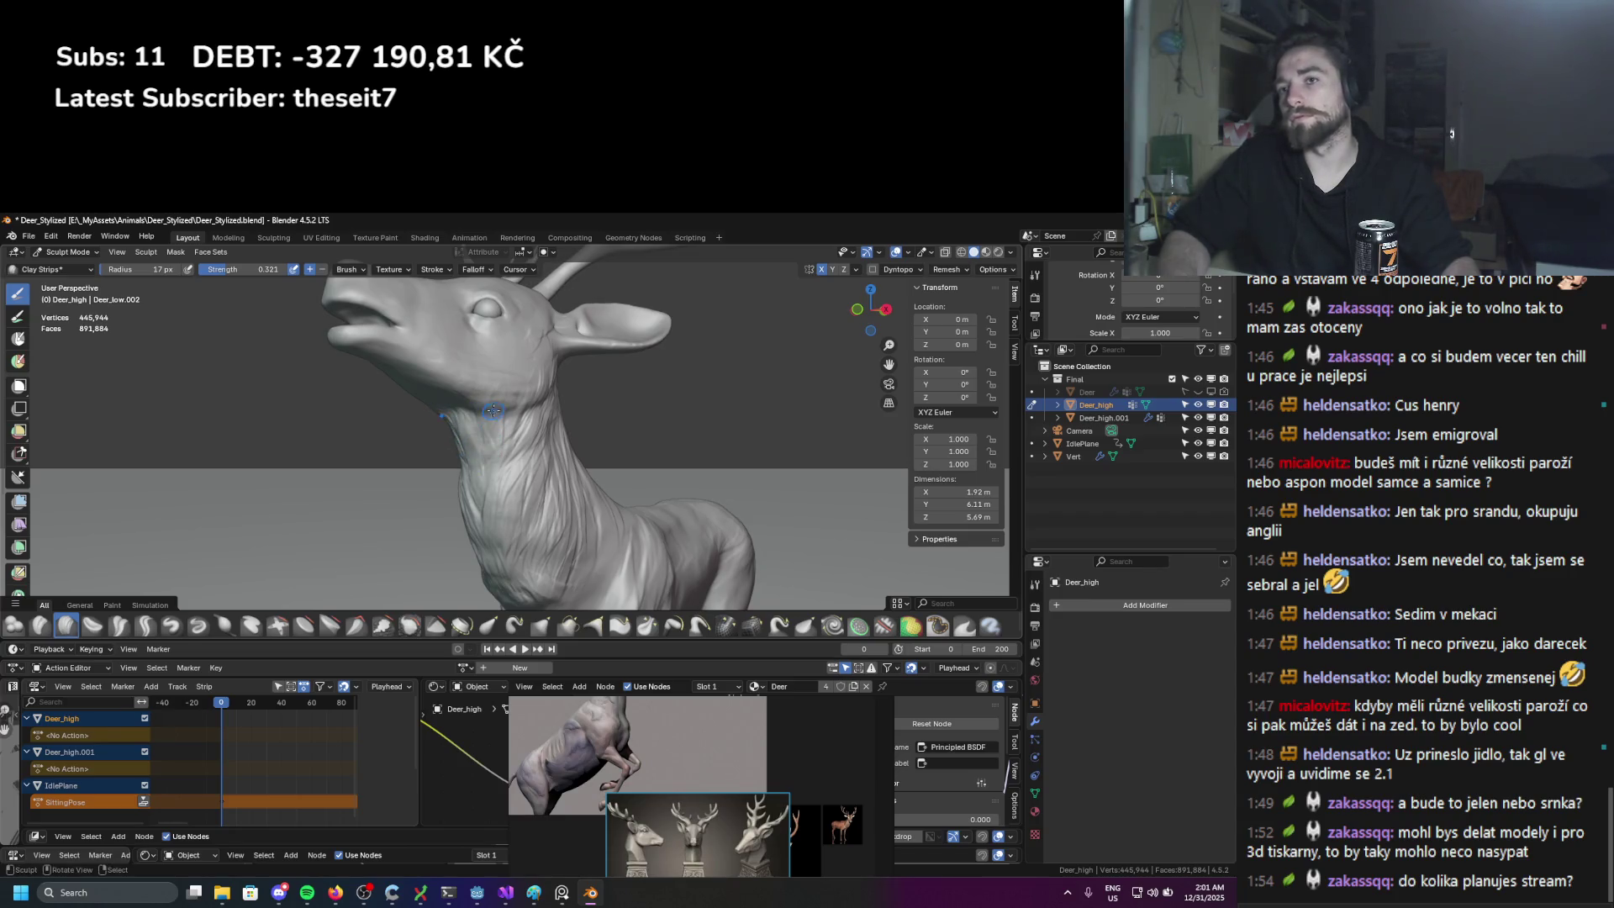
pyautogui.scroll(-6, 489, 419)
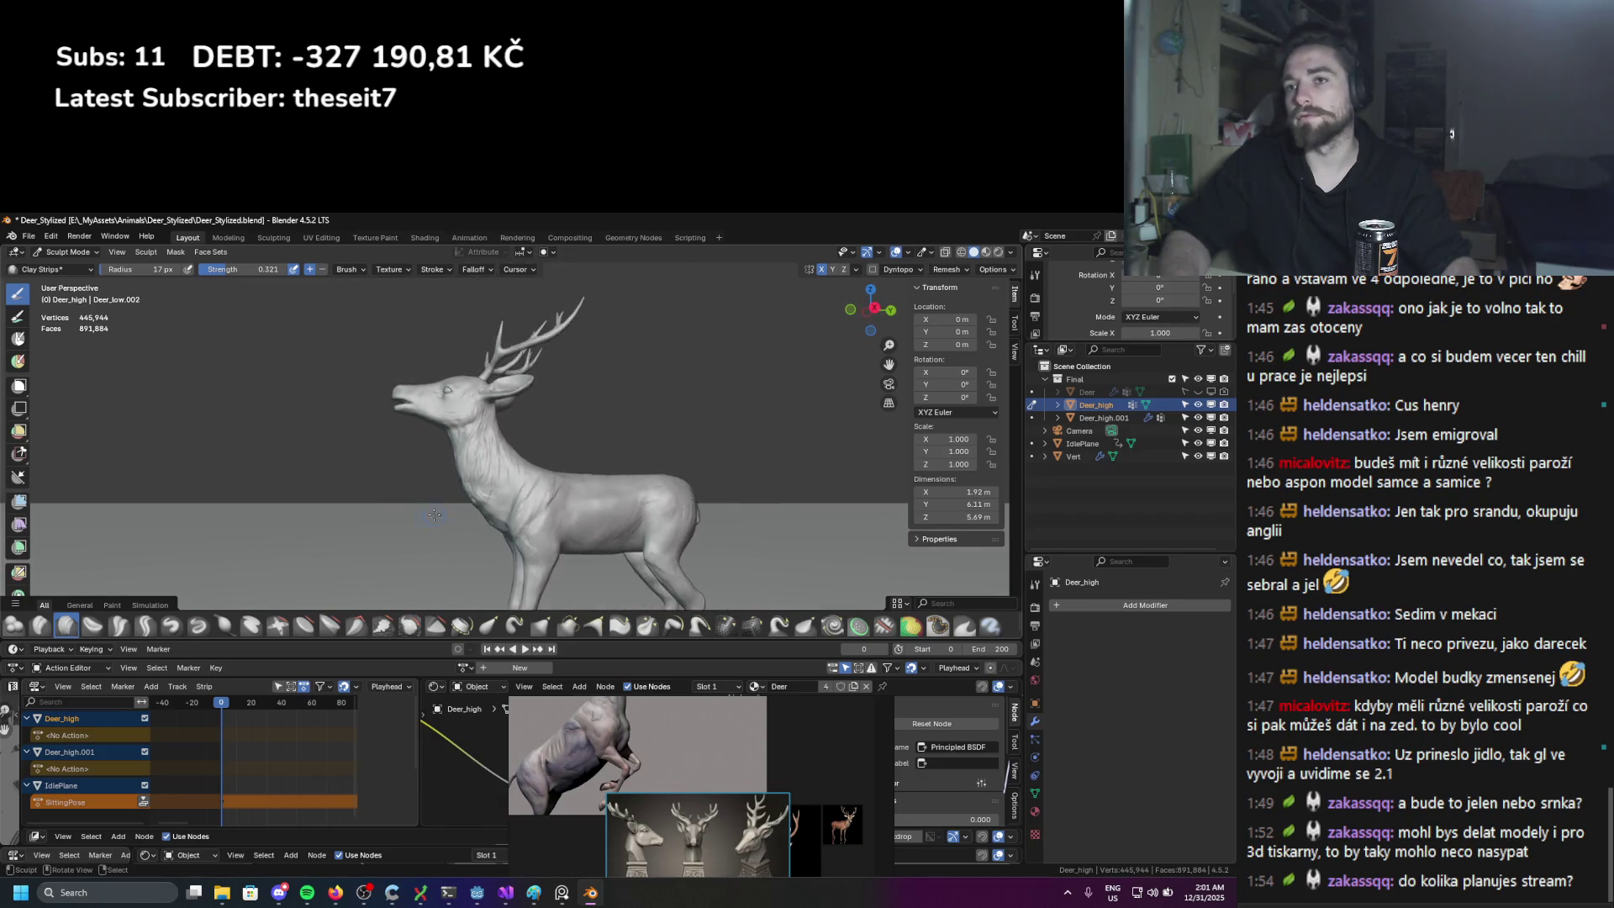
pyautogui.moveTo(464, 517)
pyautogui.mouseDown(button='middle')
pyautogui.moveTo(636, 510)
pyautogui.moveTo(637, 559)
pyautogui.moveTo(488, 539)
pyautogui.moveTo(410, 549)
pyautogui.moveTo(370, 580)
pyautogui.mouseUp(button='middle')
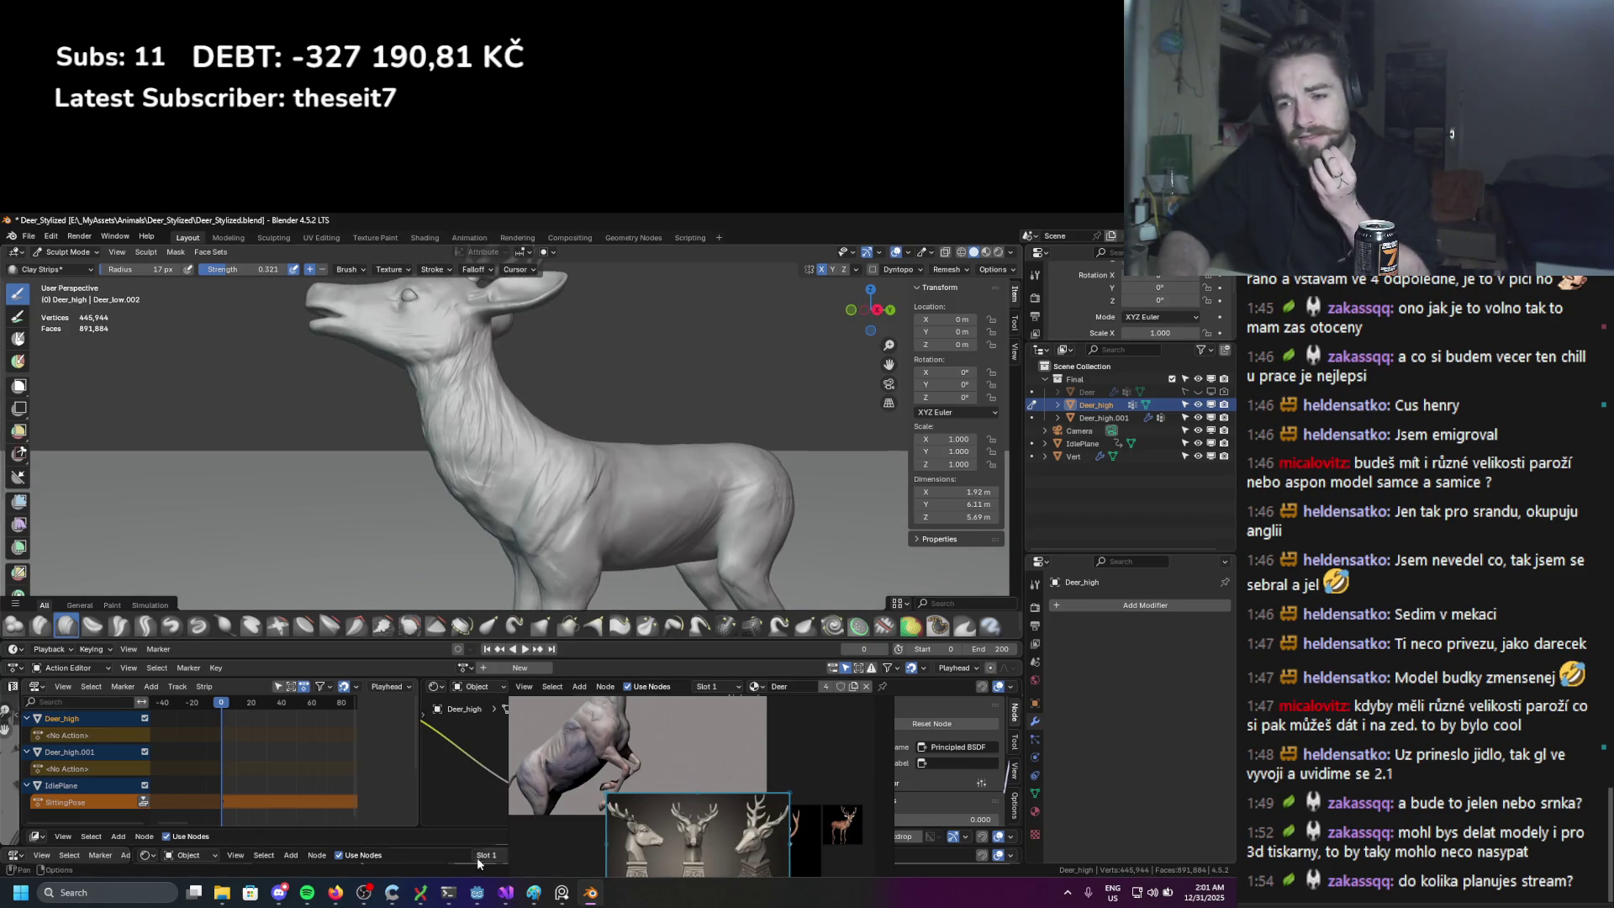
pyautogui.click(337, 893)
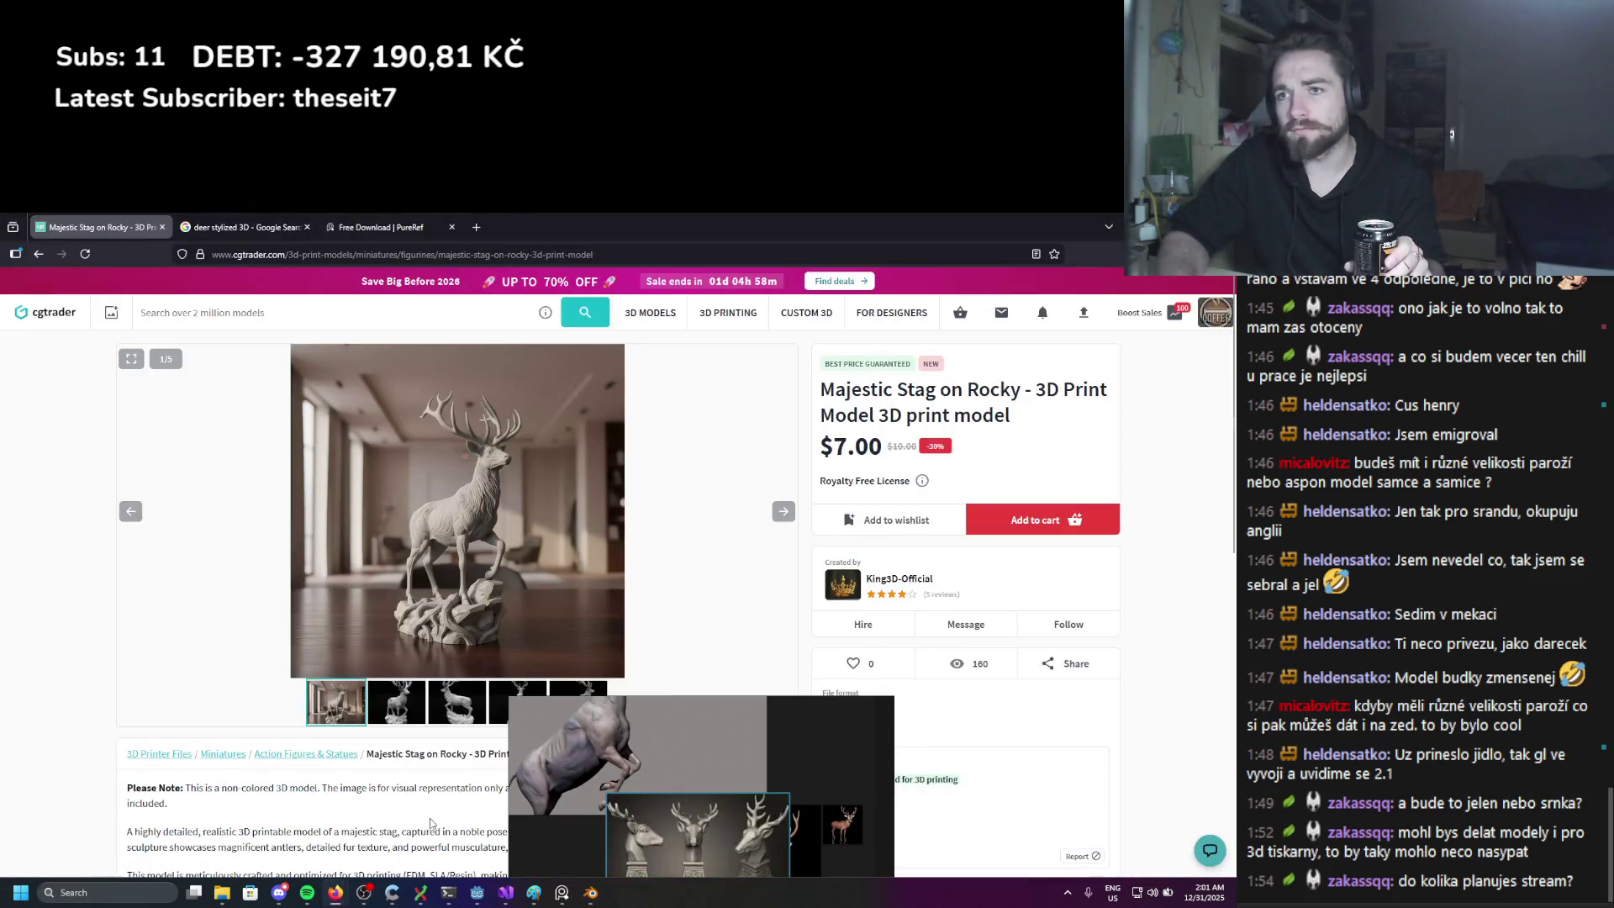
pyautogui.hotkey('alt', 'Tab')
pyautogui.moveTo(588, 446)
pyautogui.mouseDown(button='middle')
pyautogui.moveTo(574, 426)
pyautogui.moveTo(454, 458)
pyautogui.moveTo(521, 471)
pyautogui.mouseUp(button='middle')
pyautogui.scroll(3, 450, 459)
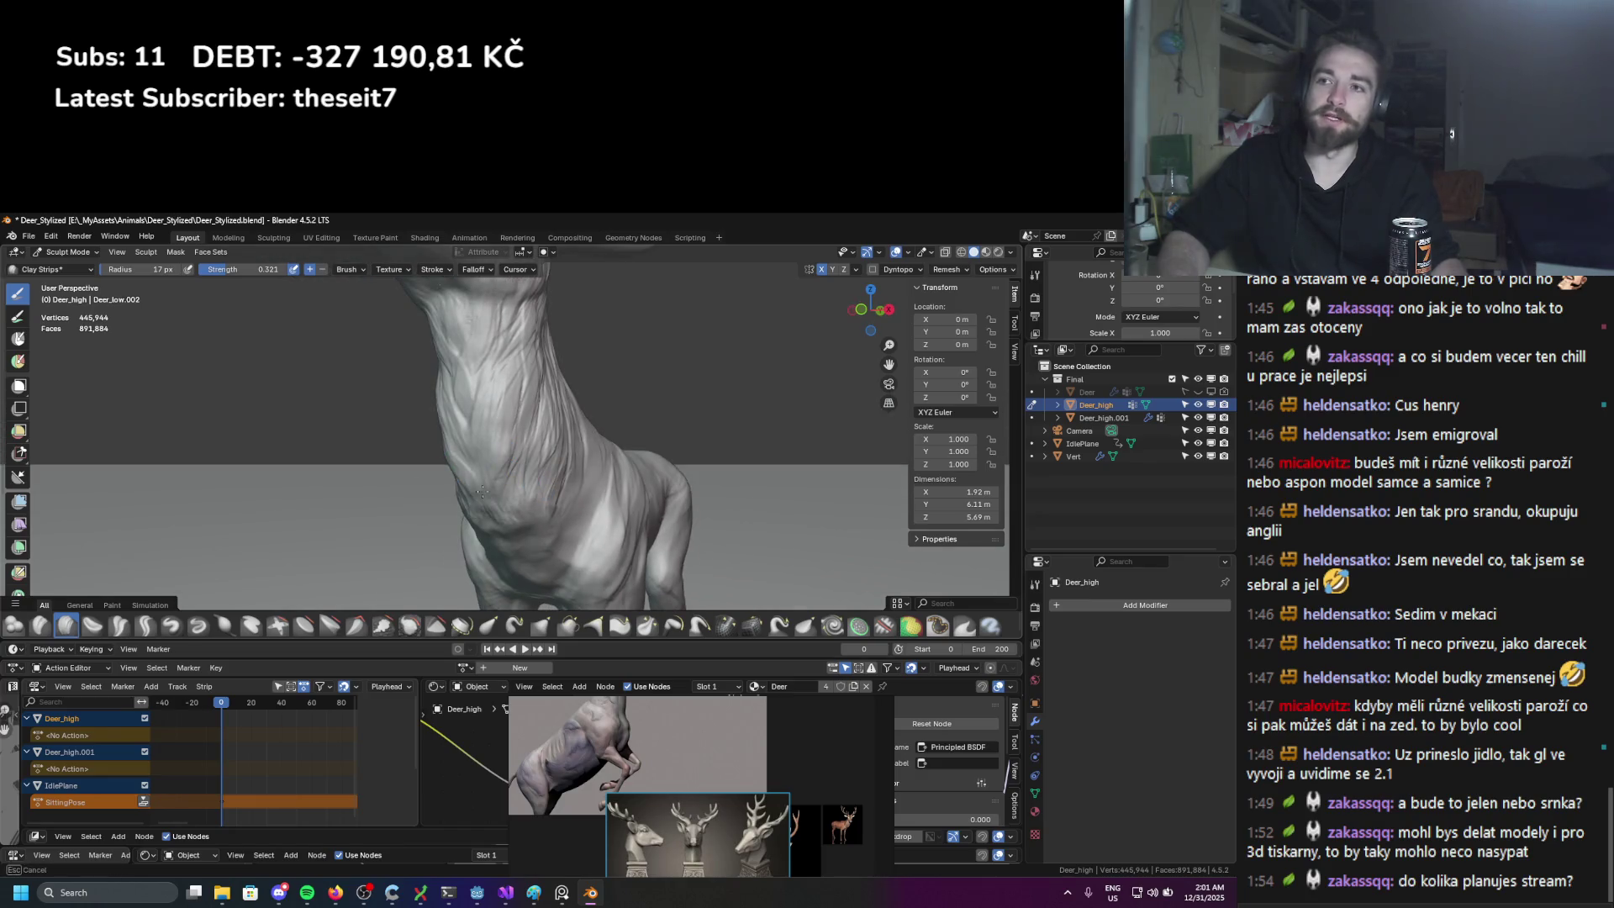
# Step: Add clay strip strokes along the front and up the deer's neck
pyautogui.moveTo(470, 515); pyautogui.dragTo(488, 412)
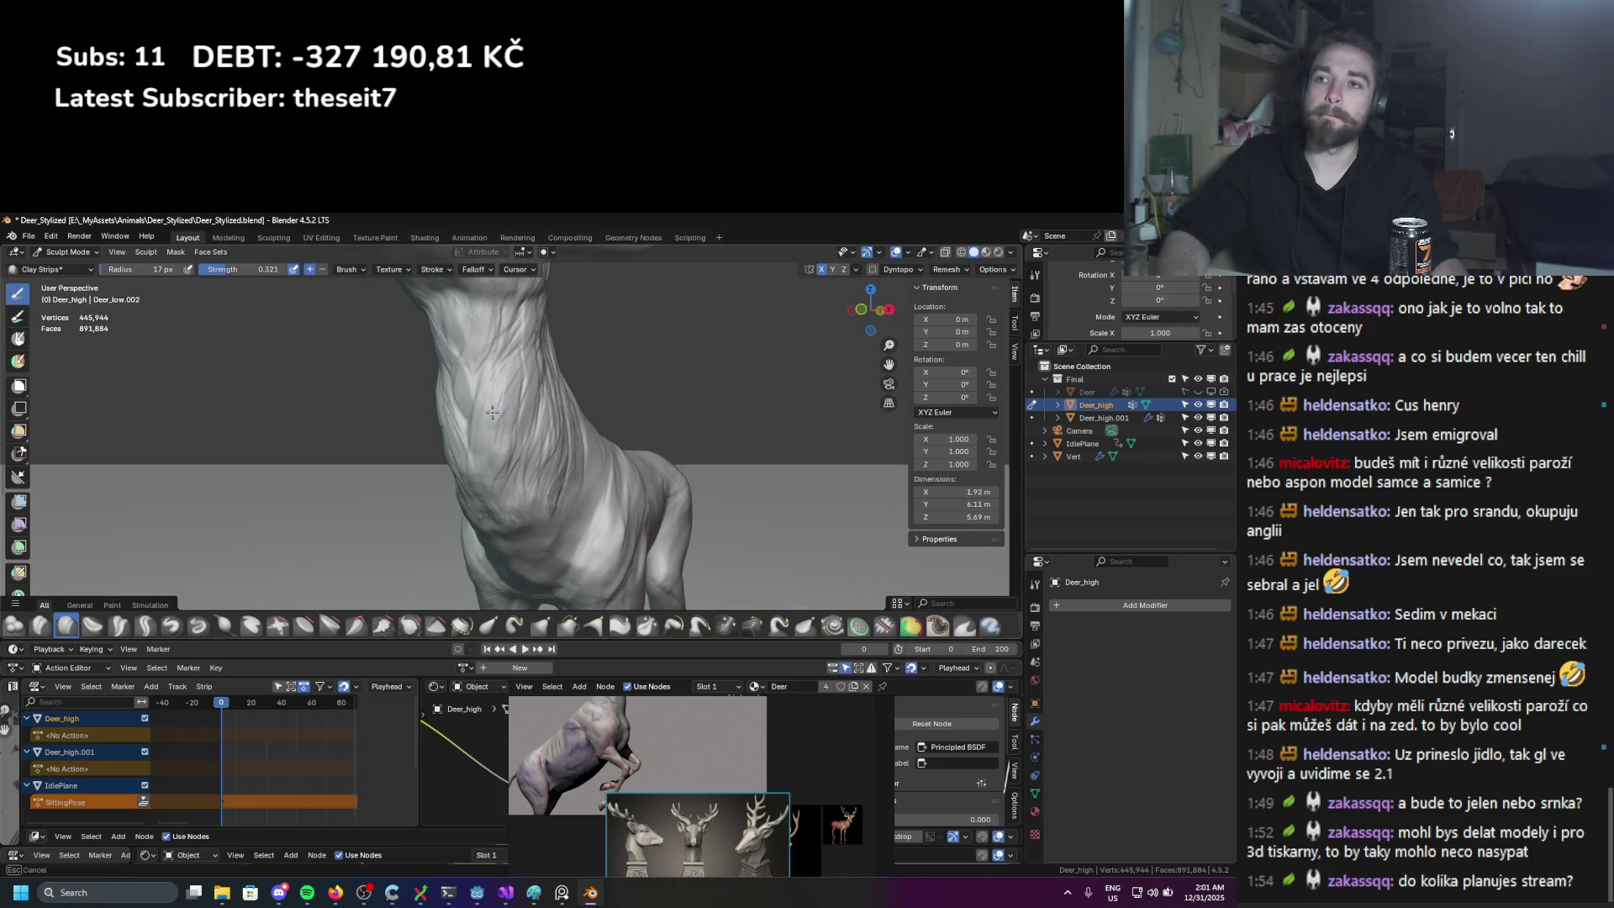
pyautogui.moveTo(526, 319)
pyautogui.mouseDown()
pyautogui.moveTo(465, 440)
pyautogui.moveTo(494, 414)
pyautogui.mouseUp()
pyautogui.scroll(-4, 470, 431)
pyautogui.moveTo(496, 413)
pyautogui.mouseDown(button='middle')
pyautogui.moveTo(413, 442)
pyautogui.moveTo(504, 416)
pyautogui.mouseUp(button='middle')
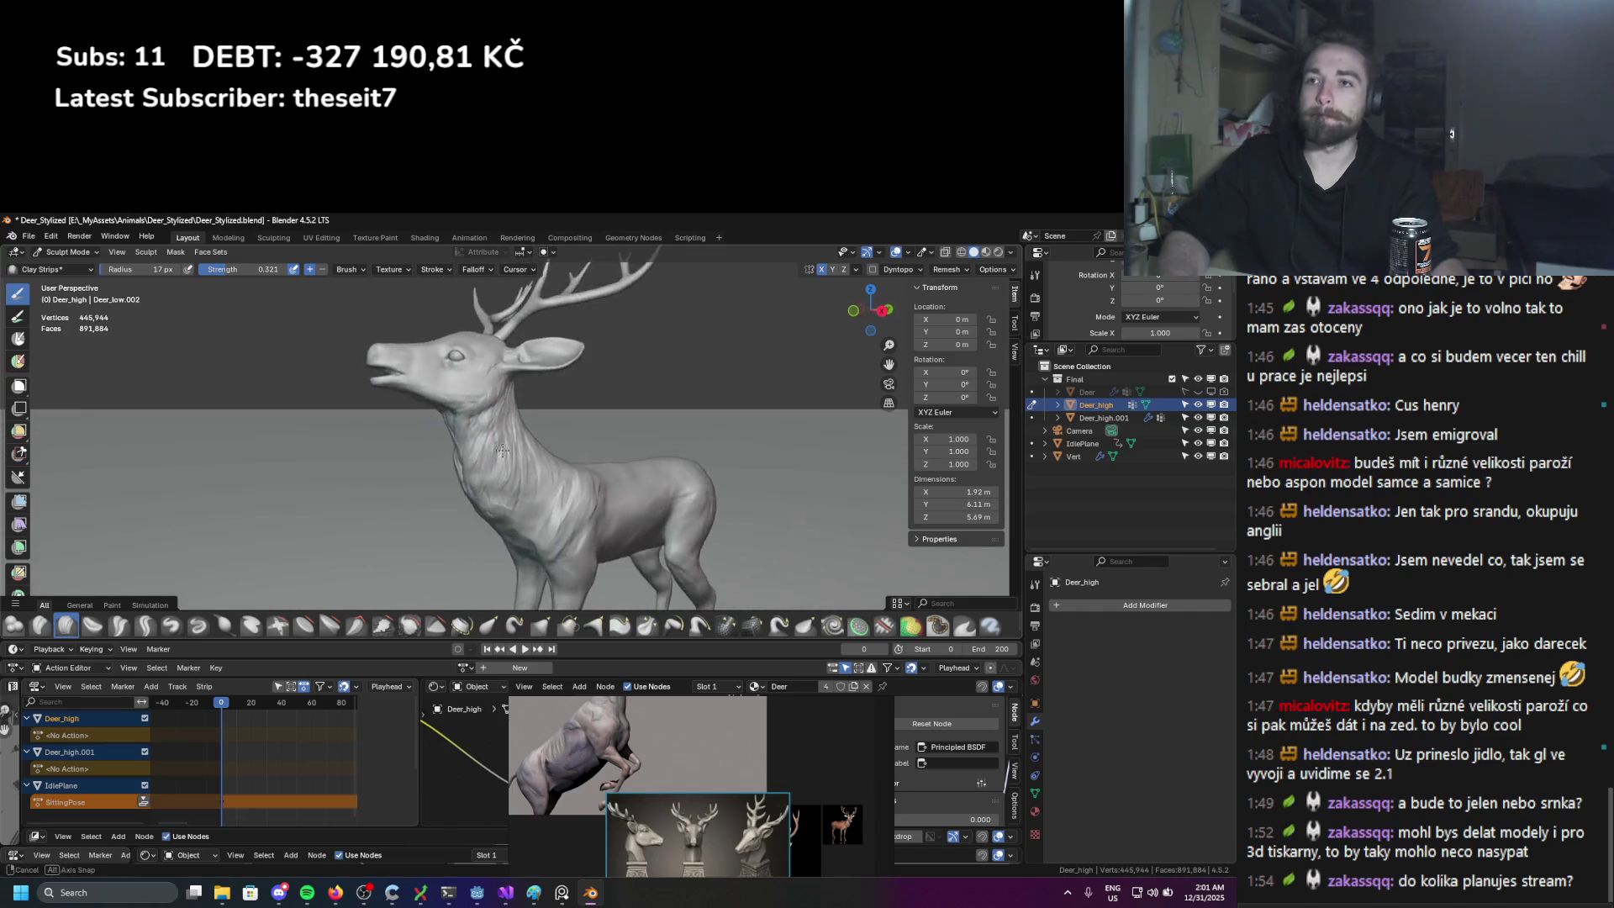
pyautogui.scroll(3, 508, 413)
pyautogui.moveTo(514, 432)
pyautogui.mouseDown()
pyautogui.moveTo(512, 413)
pyautogui.moveTo(515, 482)
pyautogui.mouseUp()
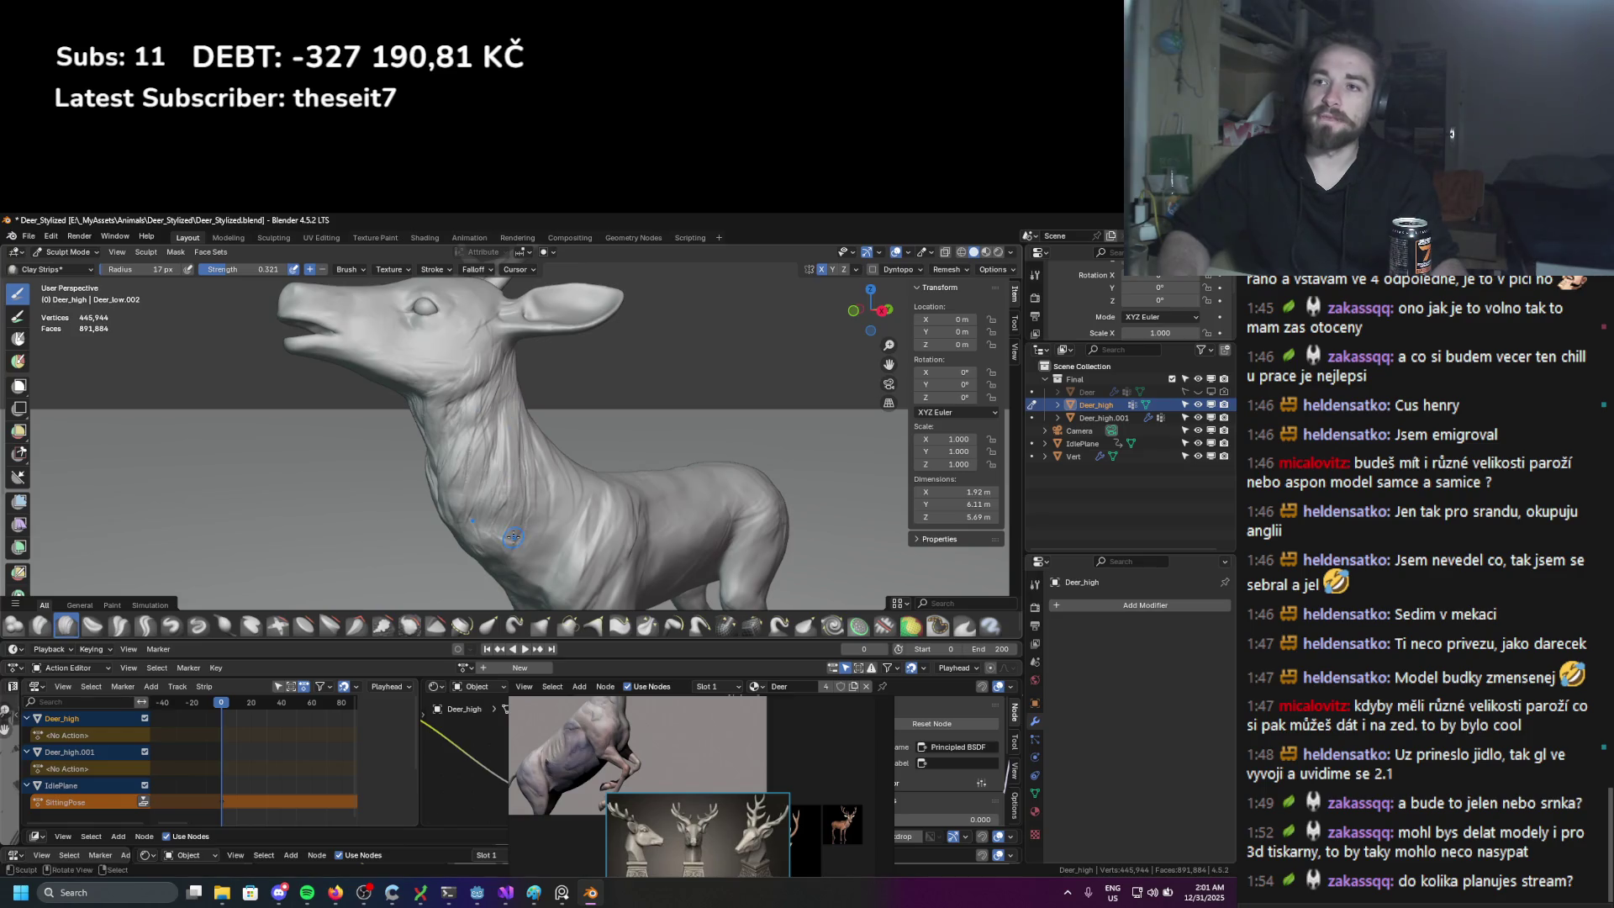
# Step: Build up neck muscle strips at 25 px, drop to 18 px, and pick the Smooth brush
pyautogui.press('f')
pyautogui.moveTo(506, 379); pyautogui.dragTo(507, 527)
pyautogui.scroll(2, 507, 528)
pyautogui.press('f')
pyautogui.click(496, 493)
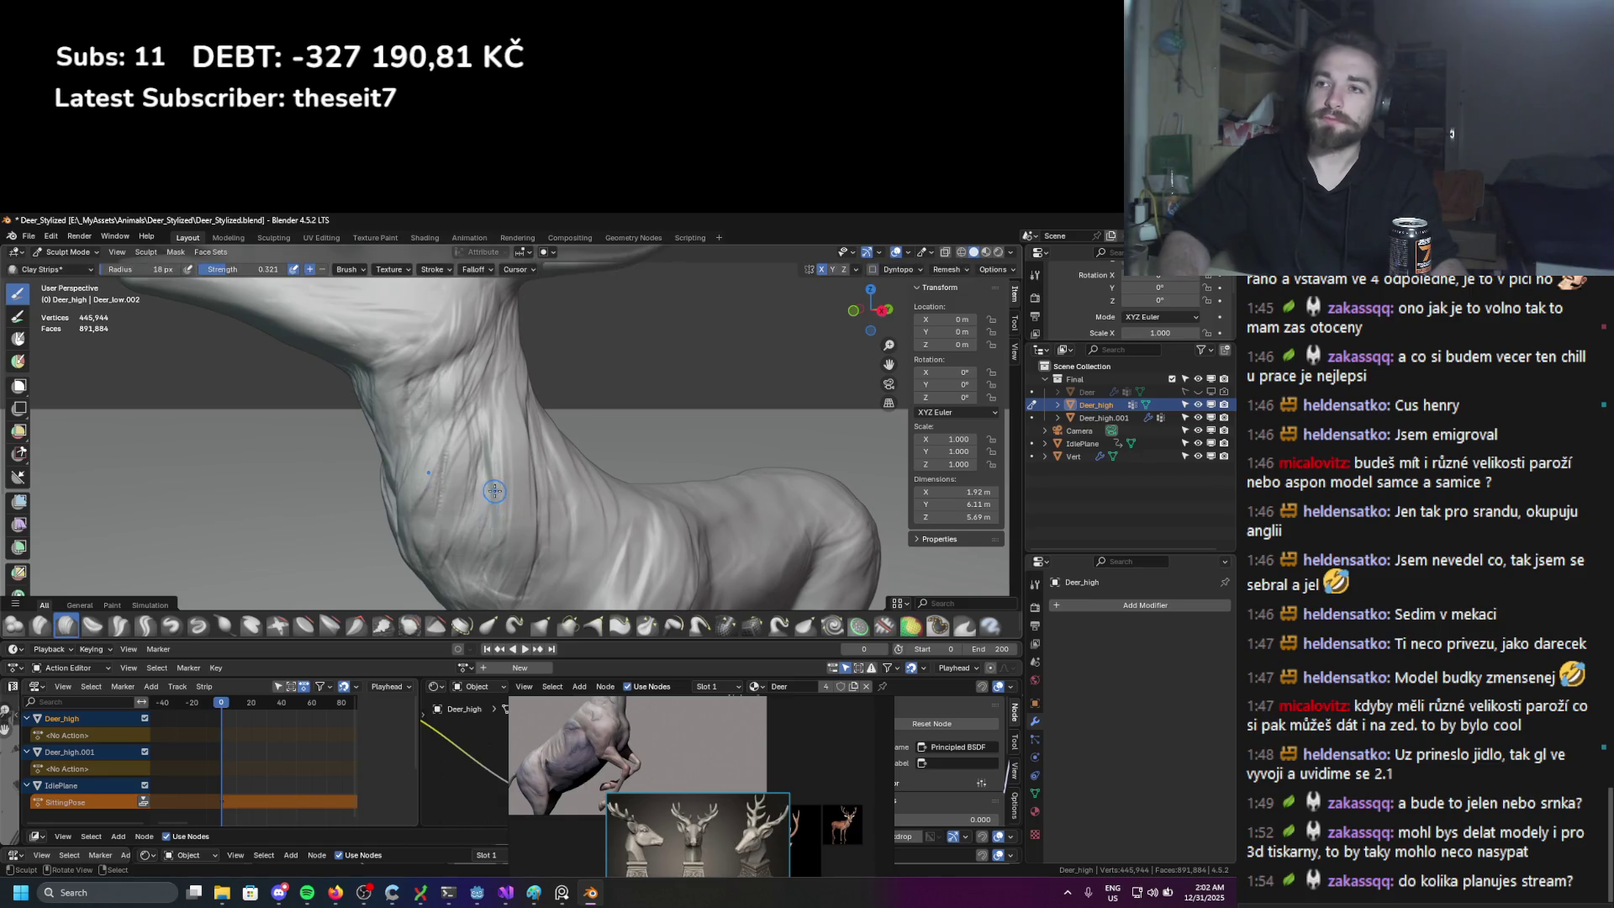
pyautogui.click(410, 625)
pyautogui.hotkey('shift', 'f')
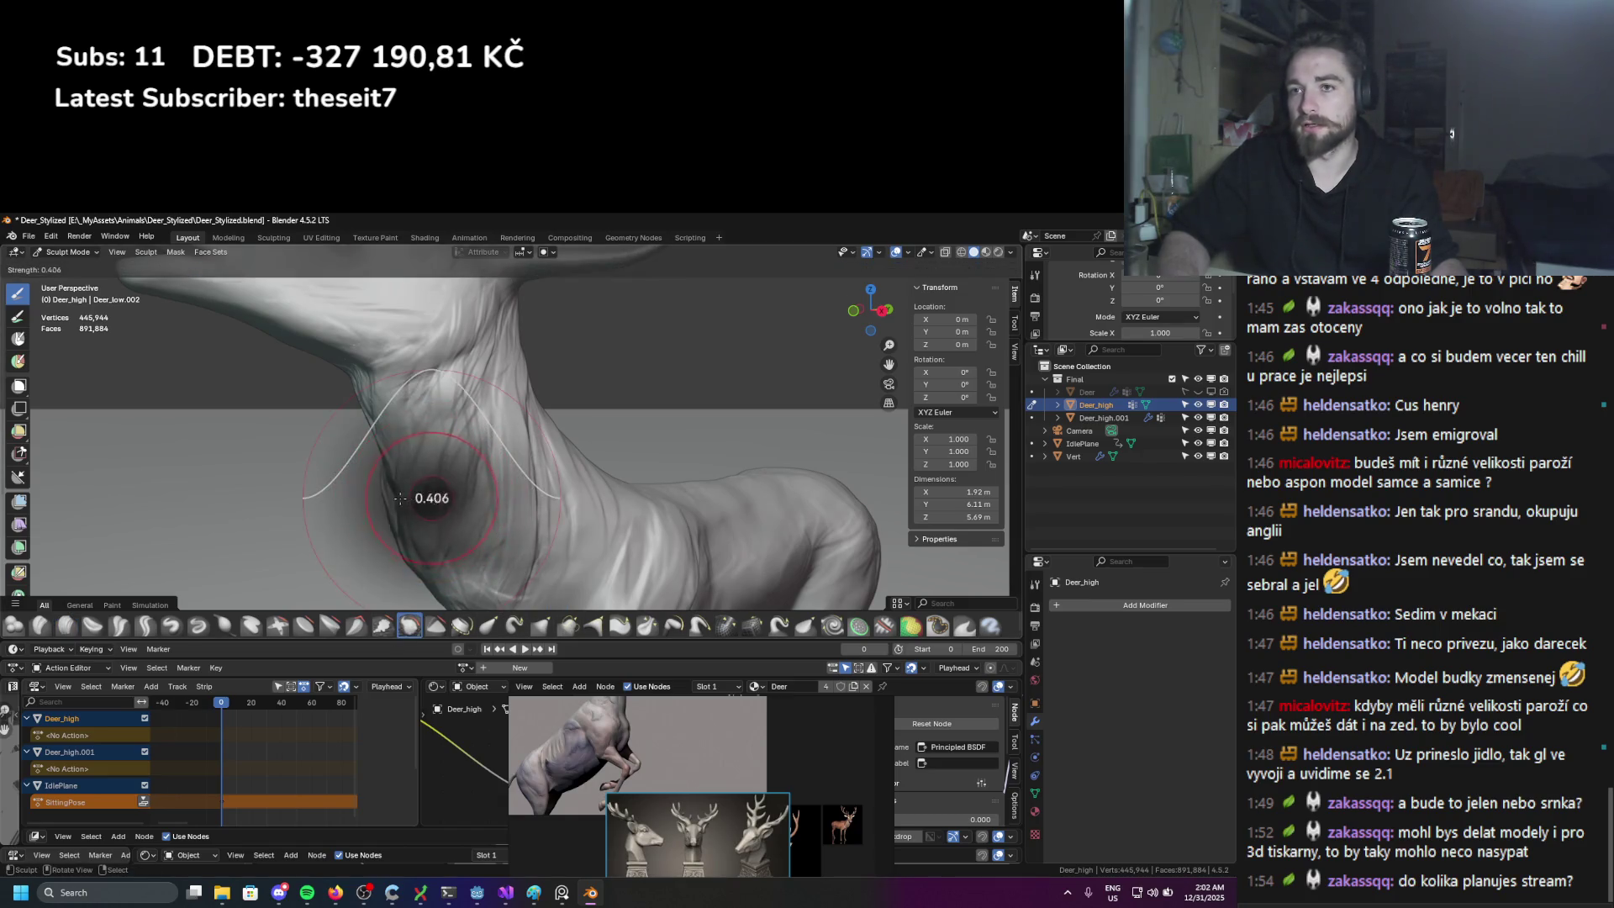
# Step: Set Smooth strength to 0.212 and soften the clay strips along the front of the neck
pyautogui.click(448, 503)
pyautogui.moveTo(454, 425); pyautogui.dragTo(471, 429)
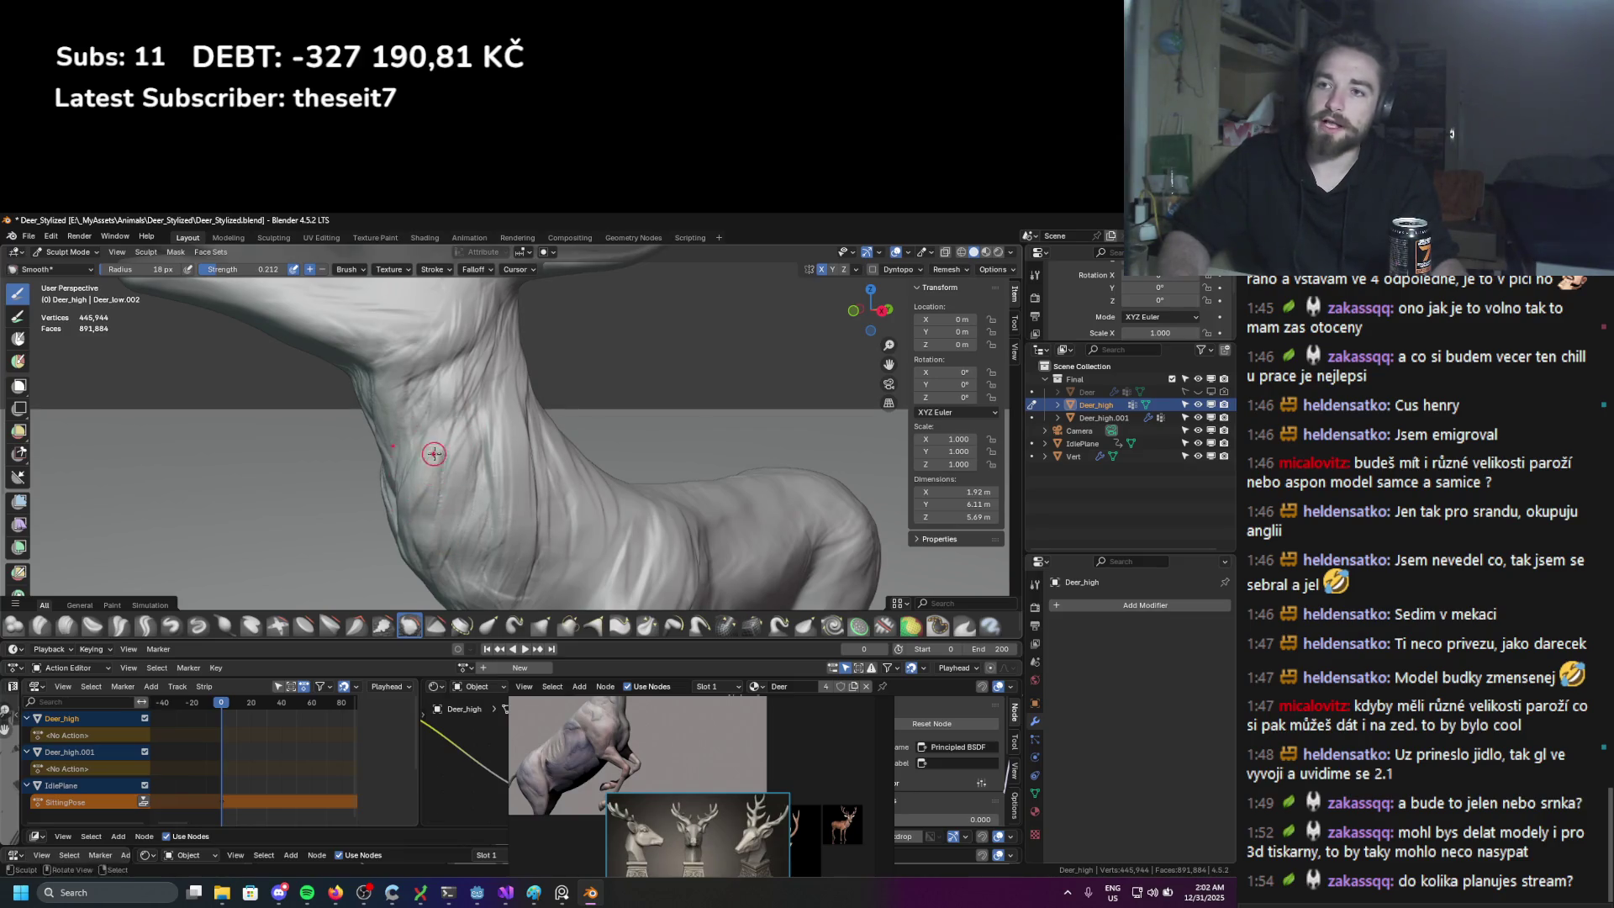
pyautogui.moveTo(475, 483); pyautogui.dragTo(472, 504)
pyautogui.moveTo(459, 370)
pyautogui.mouseDown()
pyautogui.moveTo(451, 399)
pyautogui.moveTo(485, 296)
pyautogui.moveTo(473, 337)
pyautogui.mouseUp()
pyautogui.moveTo(464, 319); pyautogui.dragTo(454, 311)
pyautogui.moveTo(411, 404); pyautogui.dragTo(496, 517)
pyautogui.moveTo(504, 457)
pyautogui.mouseDown()
pyautogui.moveTo(478, 418)
pyautogui.moveTo(480, 362)
pyautogui.mouseUp()
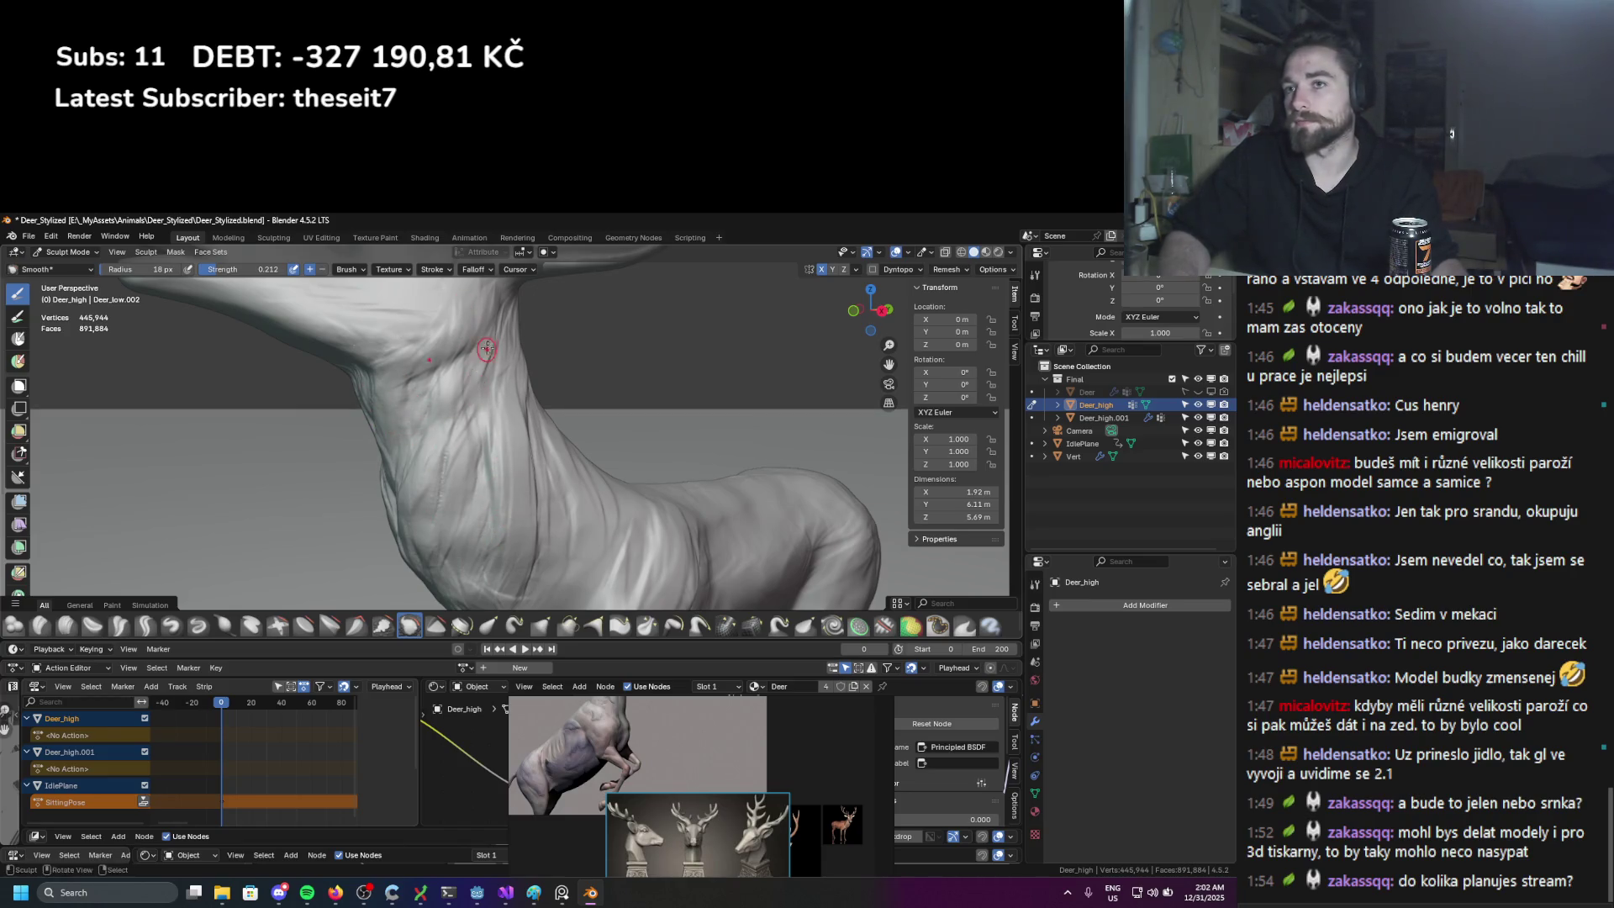
pyautogui.moveTo(492, 450); pyautogui.dragTo(504, 488)
# Step: Smooth the upper neck from new angles, then return to Clay Strips
pyautogui.moveTo(504, 488); pyautogui.dragTo(508, 459, button='middle')
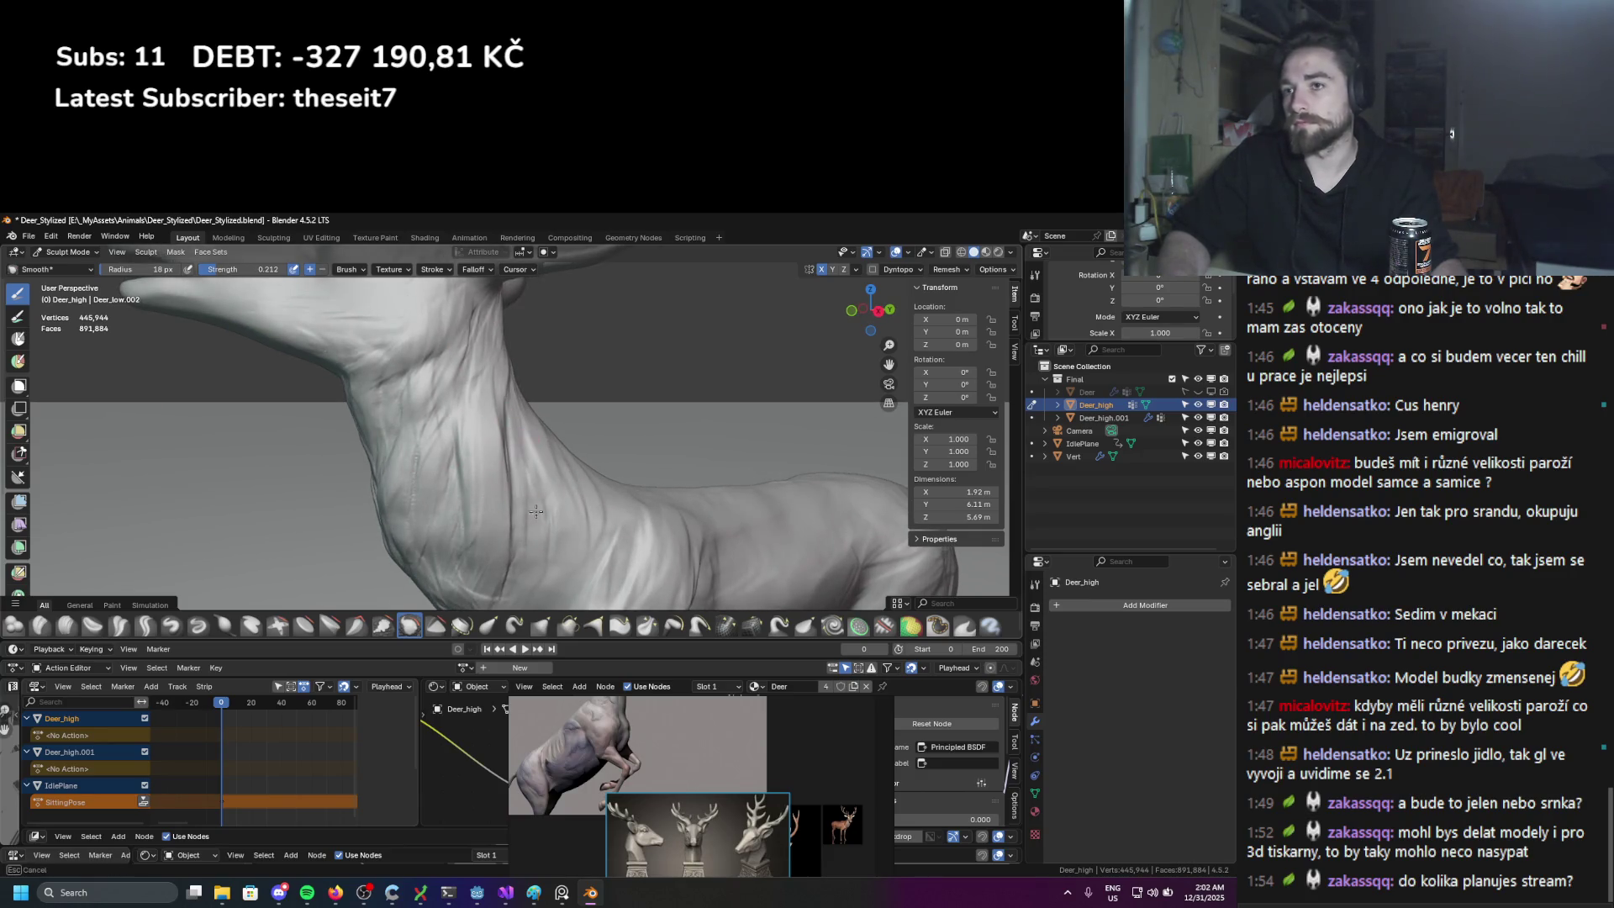
pyautogui.moveTo(553, 561); pyautogui.dragTo(567, 481, button='middle')
pyautogui.moveTo(544, 473); pyautogui.dragTo(541, 481)
pyautogui.moveTo(532, 426); pyautogui.dragTo(486, 456)
pyautogui.moveTo(486, 464); pyautogui.dragTo(488, 496, button='middle')
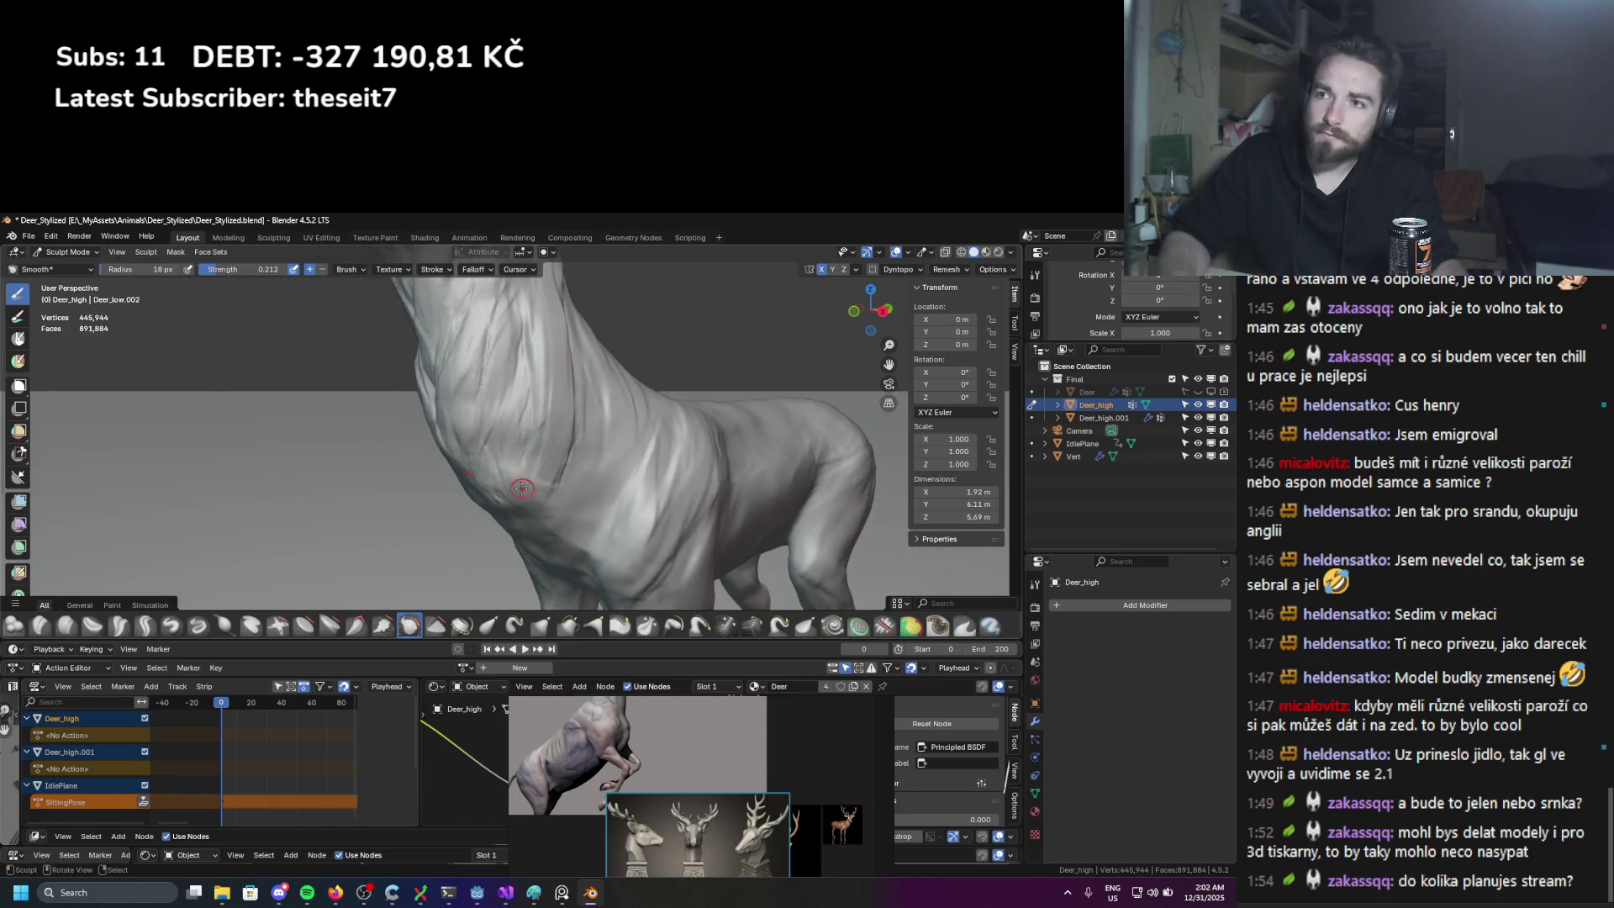
pyautogui.moveTo(485, 404); pyautogui.dragTo(504, 378)
pyautogui.moveTo(504, 379)
pyautogui.mouseDown(button='middle')
pyautogui.moveTo(502, 429)
pyautogui.moveTo(710, 488)
pyautogui.moveTo(206, 472)
pyautogui.mouseUp(button='middle')
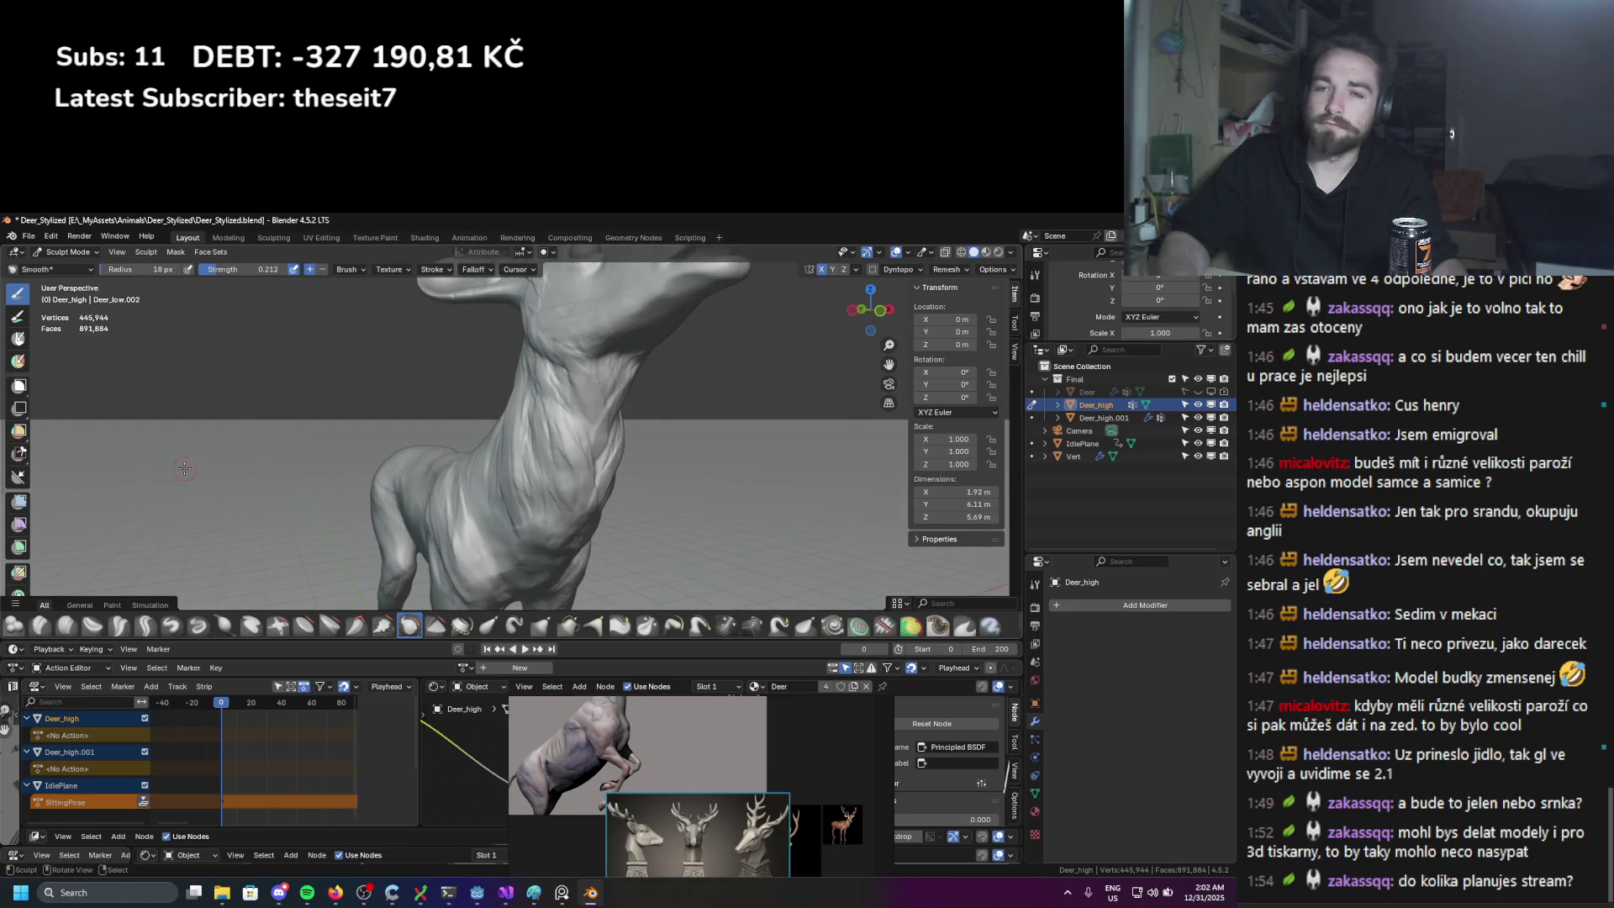
pyautogui.press('c')
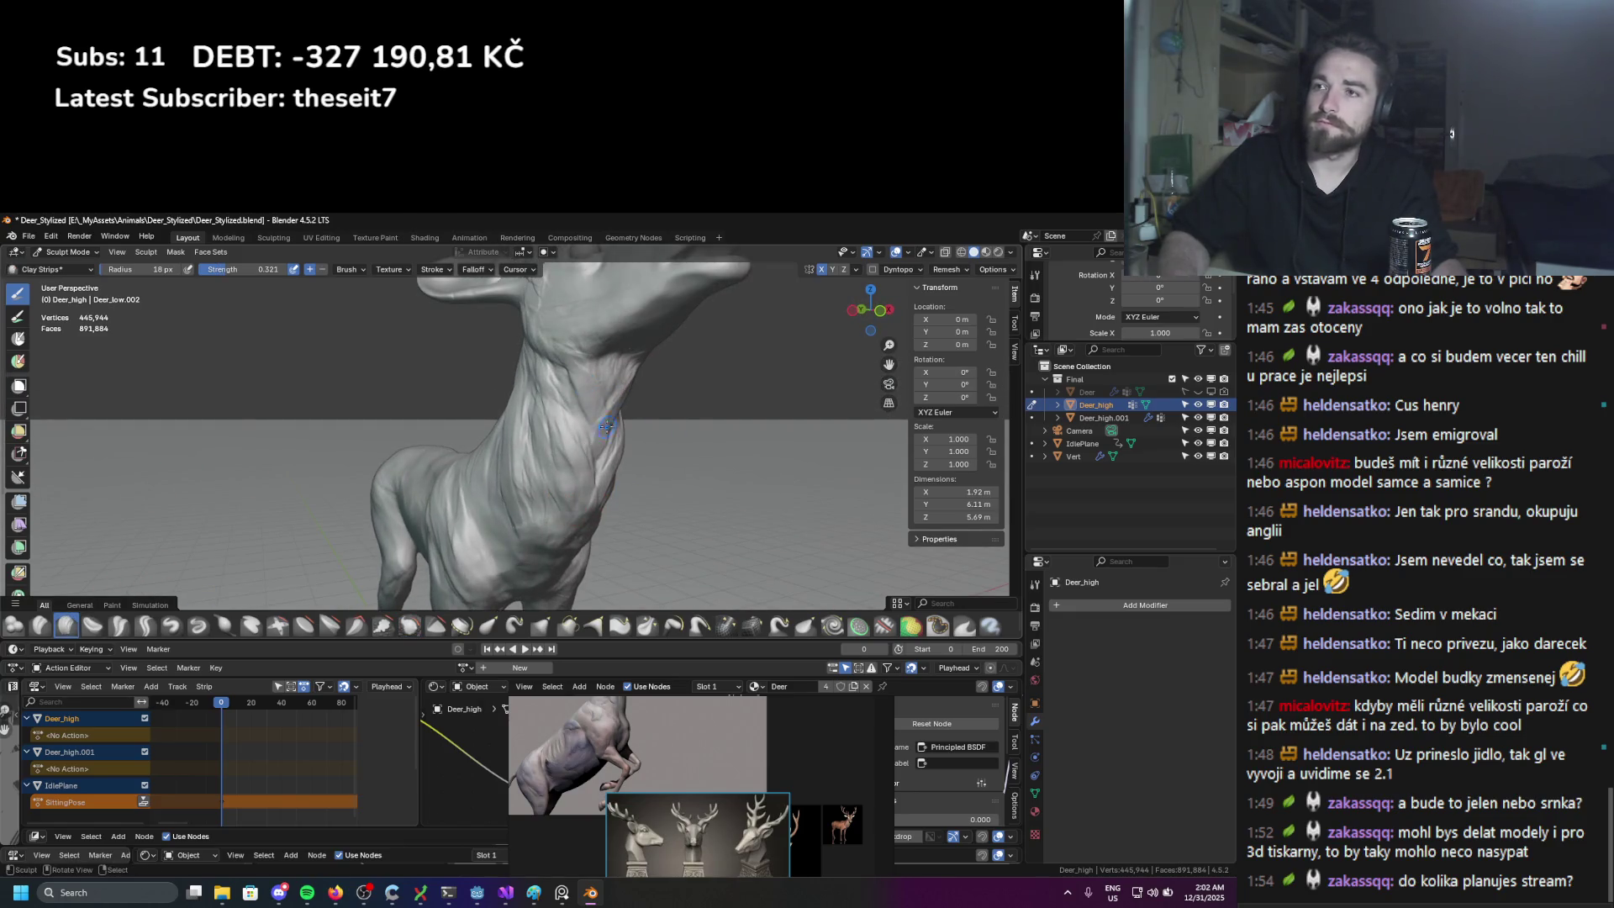
# Step: Paint several Clay Strips strokes down the deer's neck, checking them from front and side
pyautogui.moveTo(602, 442); pyautogui.dragTo(612, 496, button='middle')
pyautogui.moveTo(613, 496); pyautogui.dragTo(598, 507)
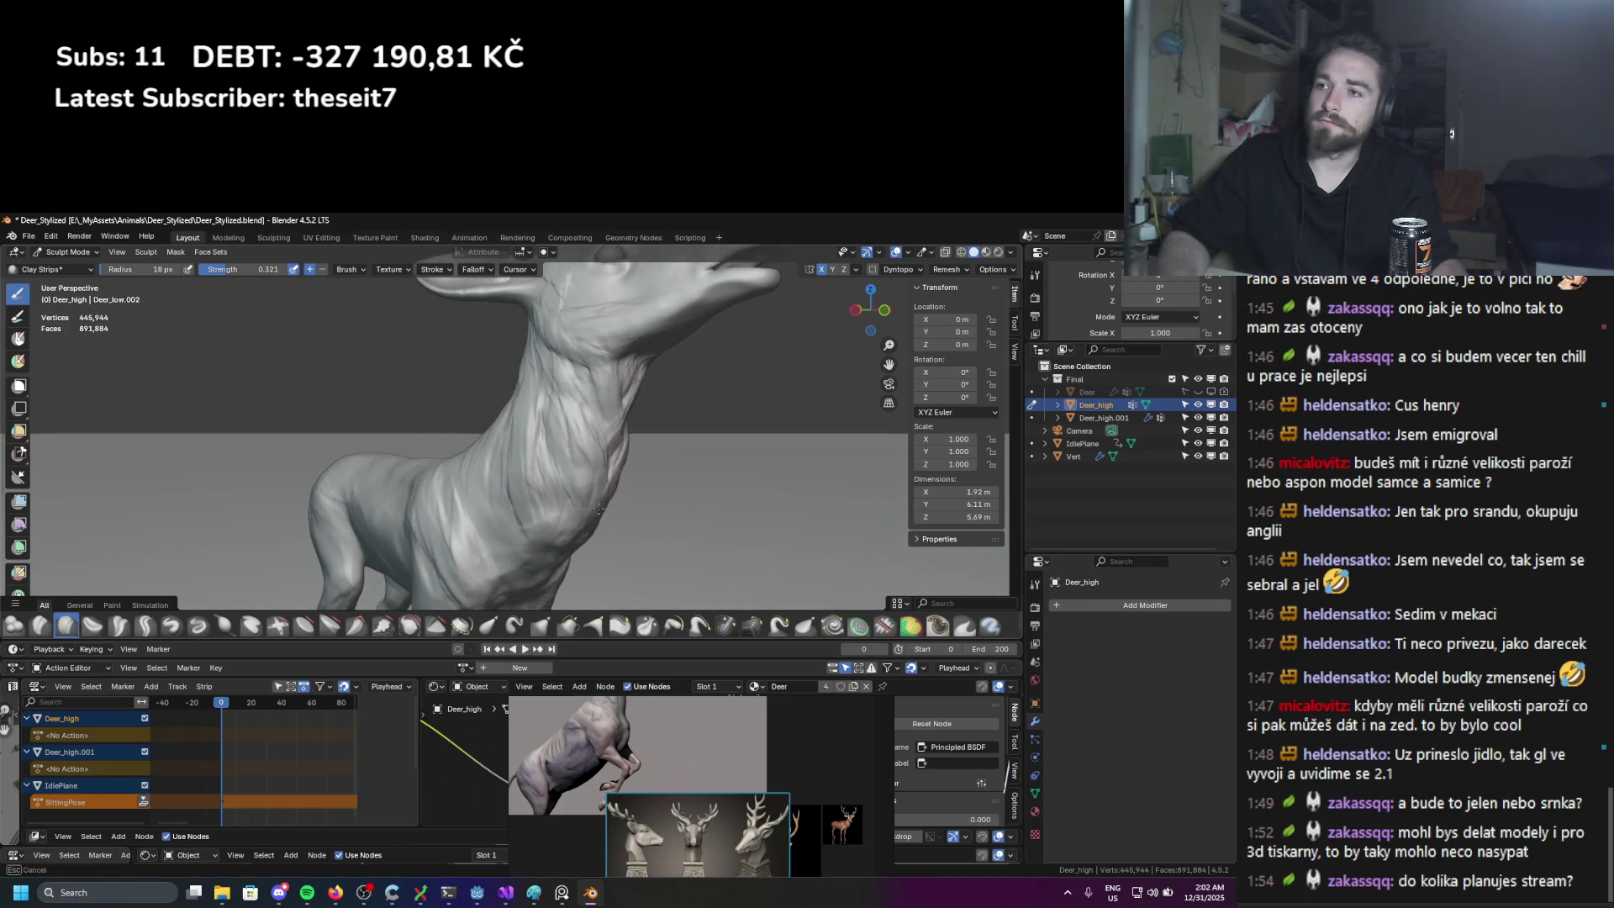
pyautogui.moveTo(581, 494); pyautogui.dragTo(562, 436, button='middle')
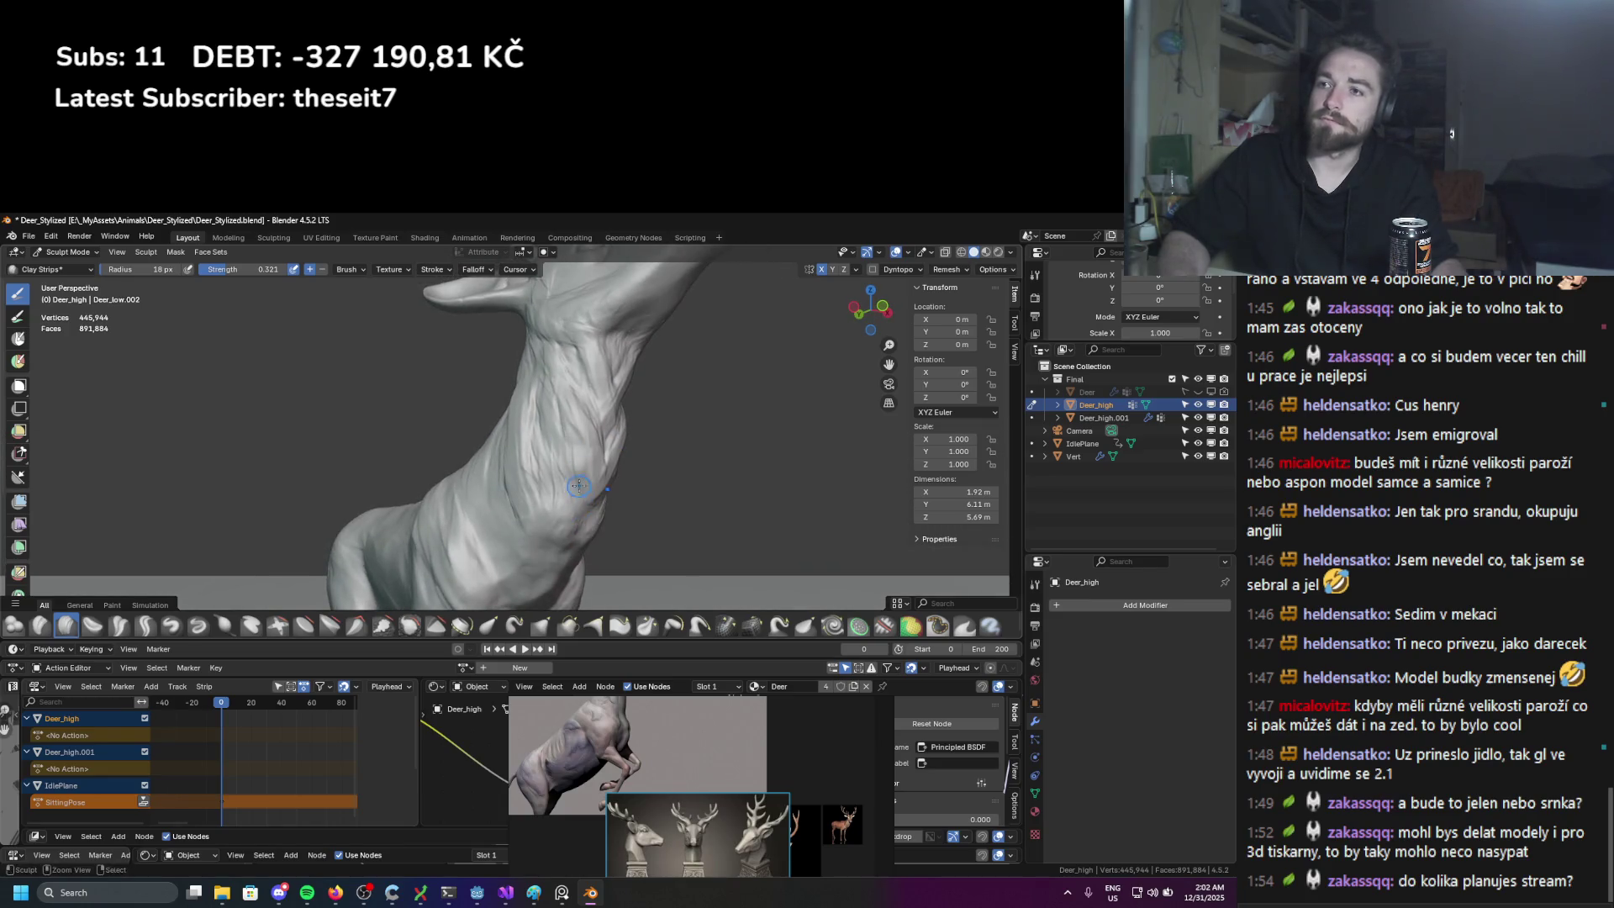
pyautogui.moveTo(592, 517); pyautogui.dragTo(596, 420)
pyautogui.moveTo(596, 421); pyautogui.dragTo(538, 454, button='middle')
pyautogui.moveTo(538, 455)
pyautogui.mouseDown()
pyautogui.moveTo(580, 429)
pyautogui.moveTo(563, 437)
pyautogui.mouseUp()
pyautogui.moveTo(563, 437)
pyautogui.mouseDown(button='middle')
pyautogui.moveTo(493, 410)
pyautogui.moveTo(519, 456)
pyautogui.moveTo(496, 422)
pyautogui.mouseUp(button='middle')
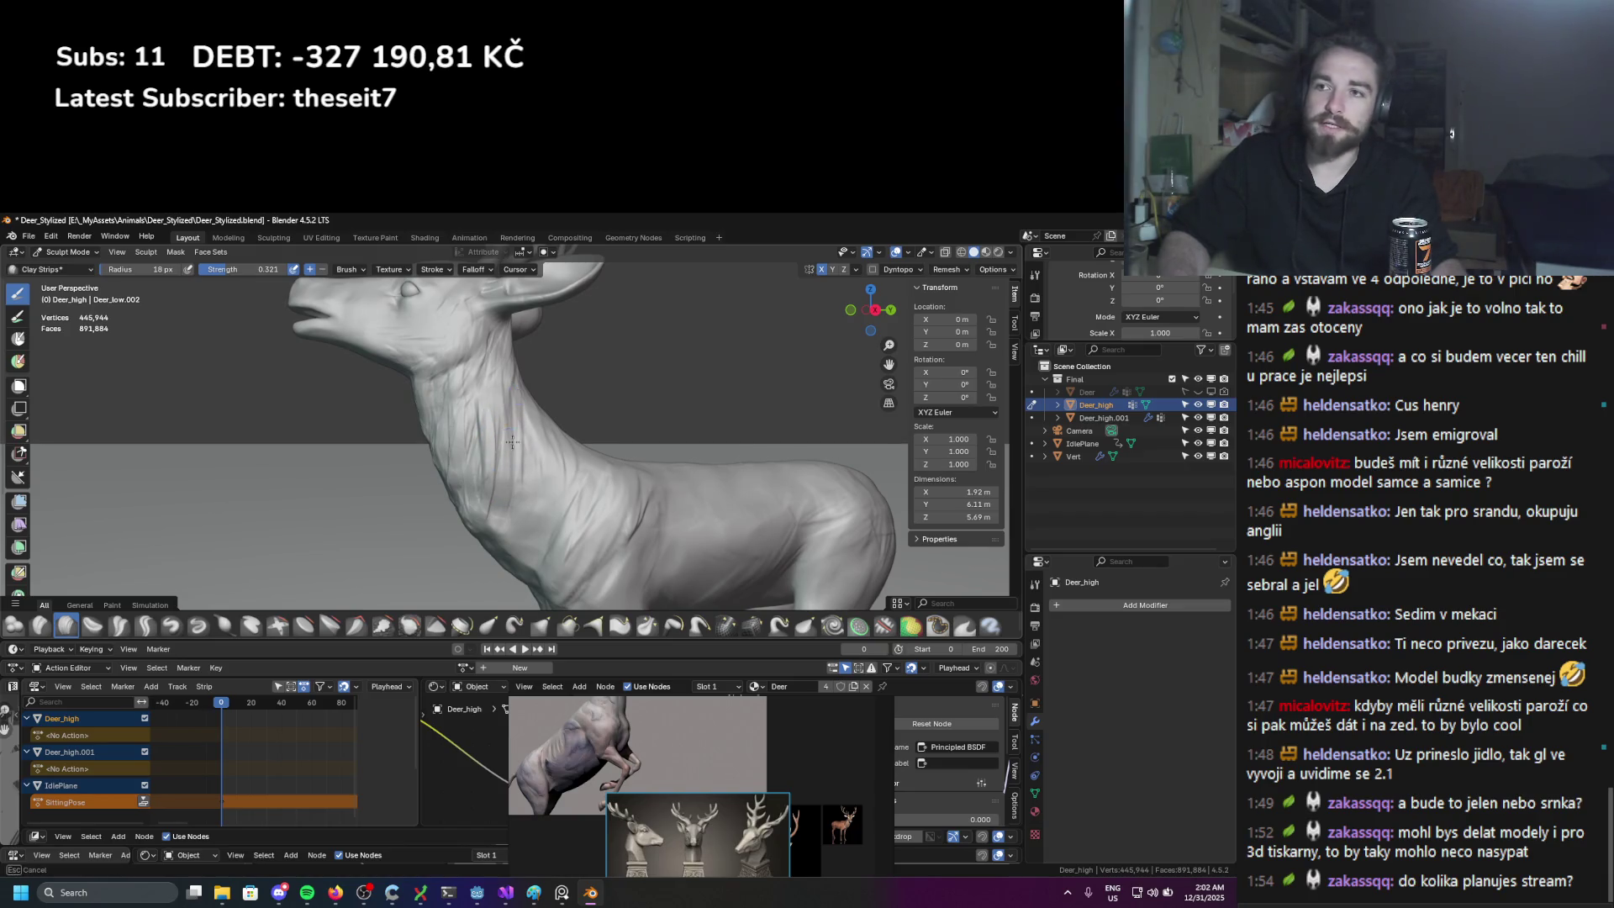
pyautogui.moveTo(526, 338); pyautogui.dragTo(496, 396, button='middle')
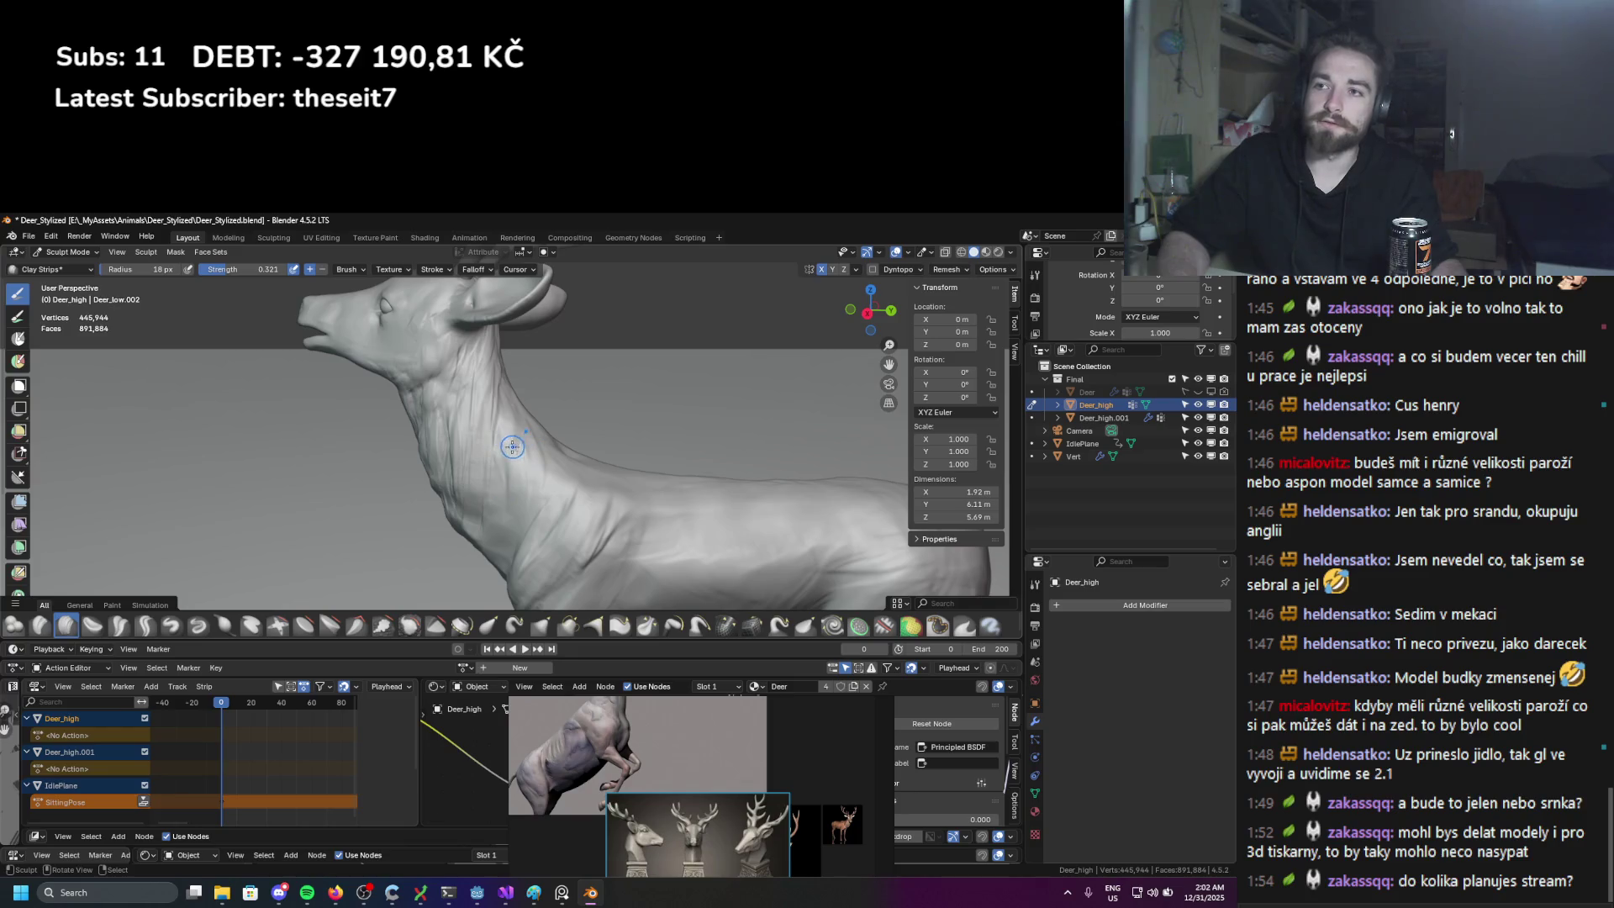
pyautogui.moveTo(513, 473); pyautogui.dragTo(538, 502, button='middle')
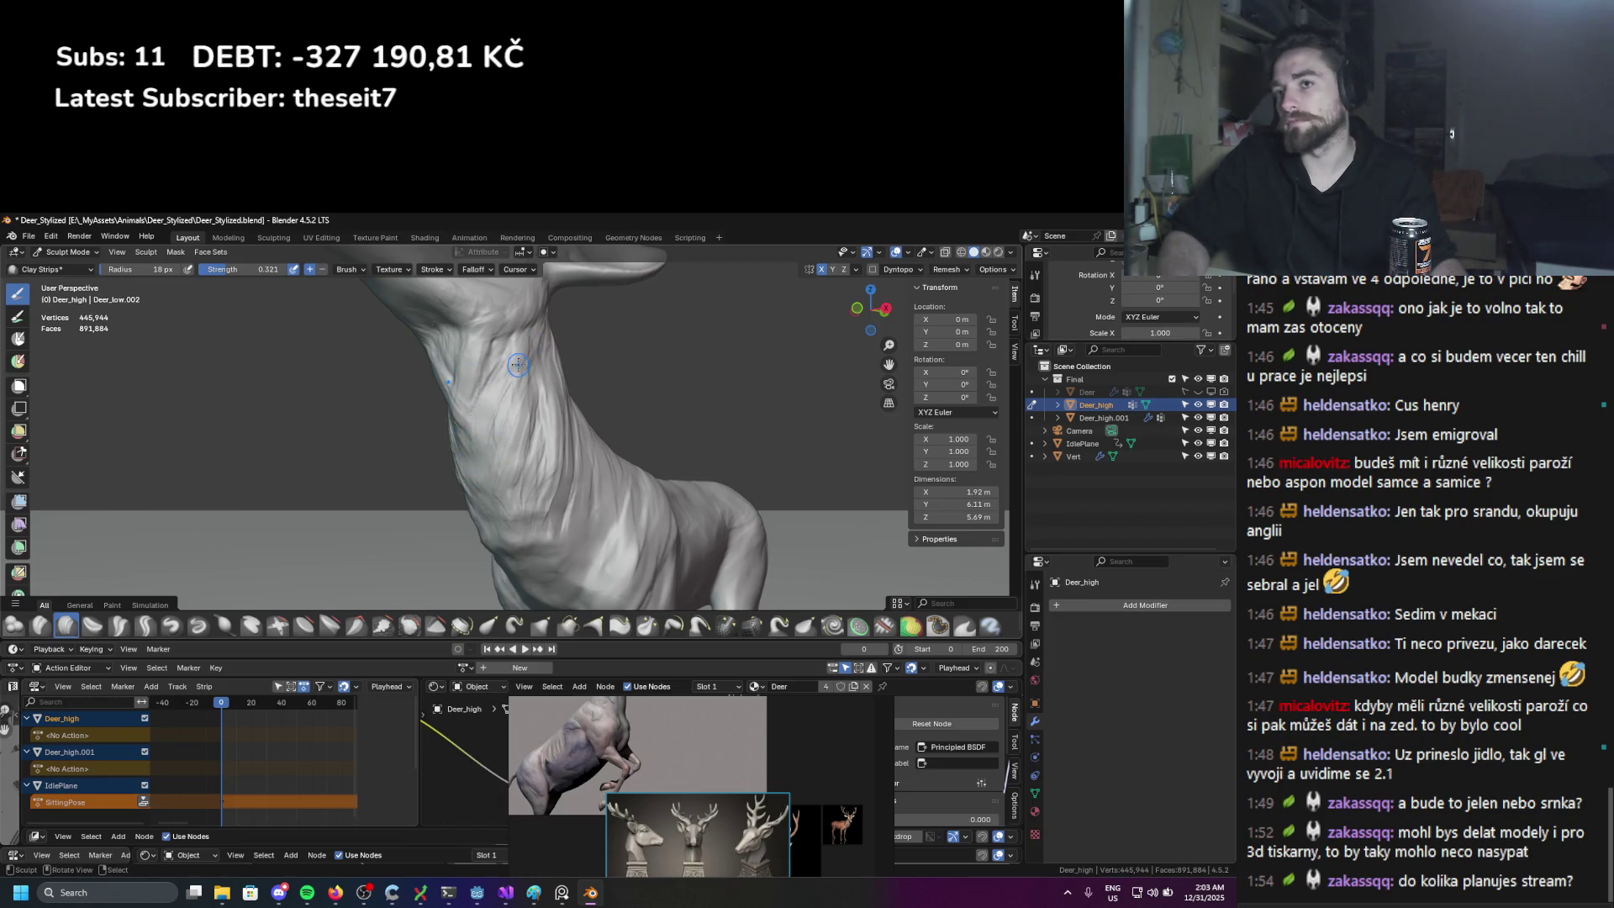
# Step: Raise the Clay Strips strength to 0.406 and resize the brush to 14 px, then 31 px
pyautogui.hotkey('shift', 'f')
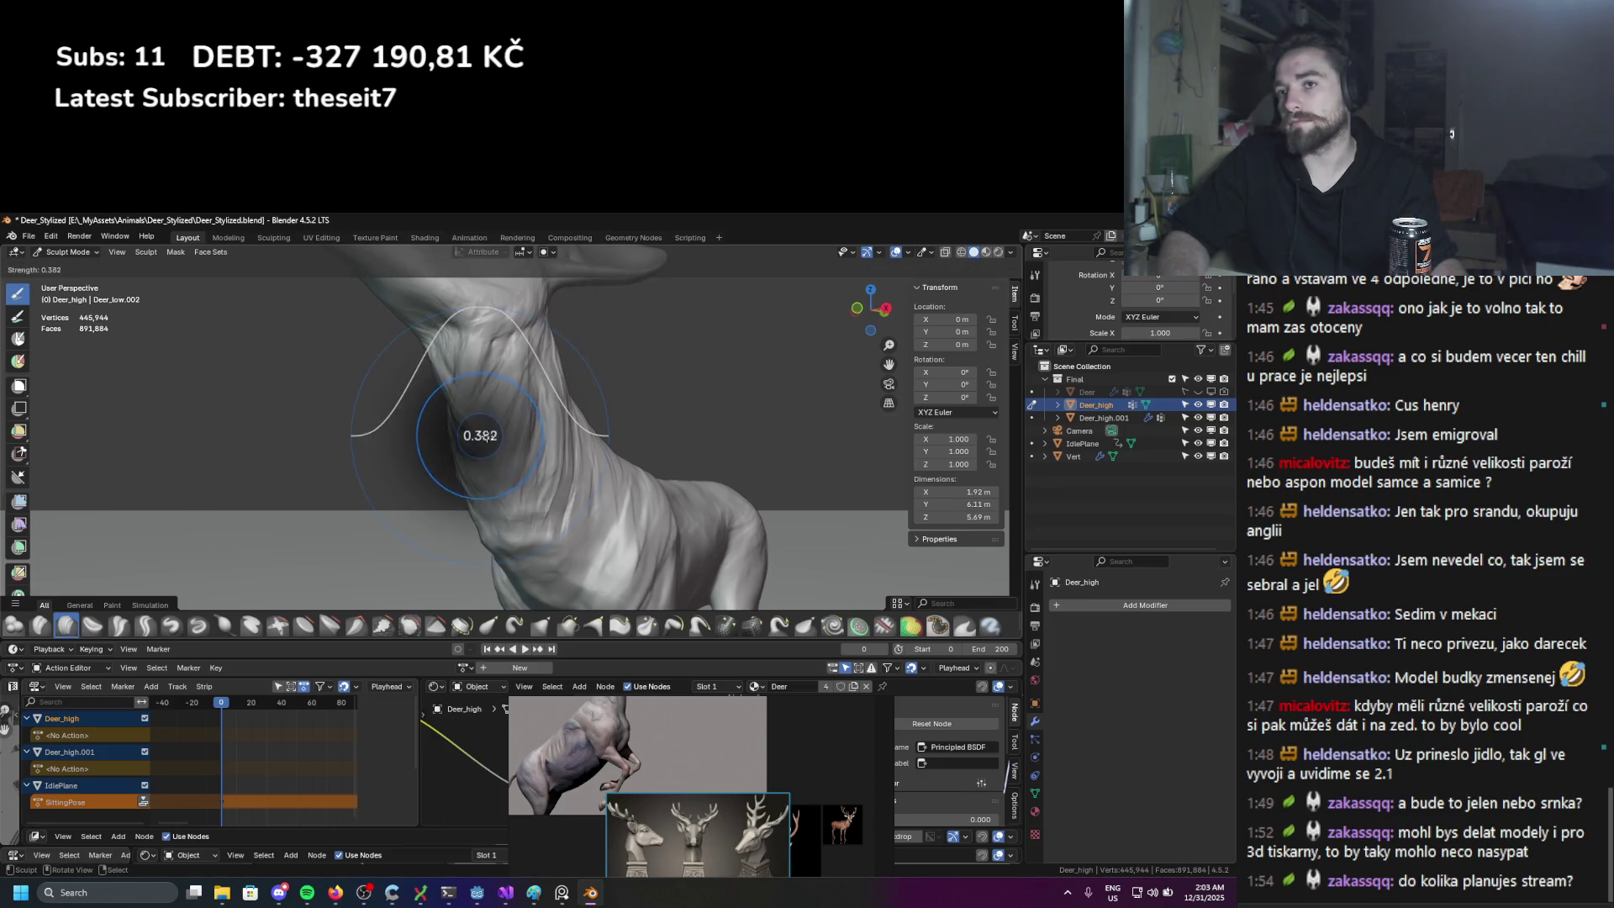
pyautogui.click(498, 386)
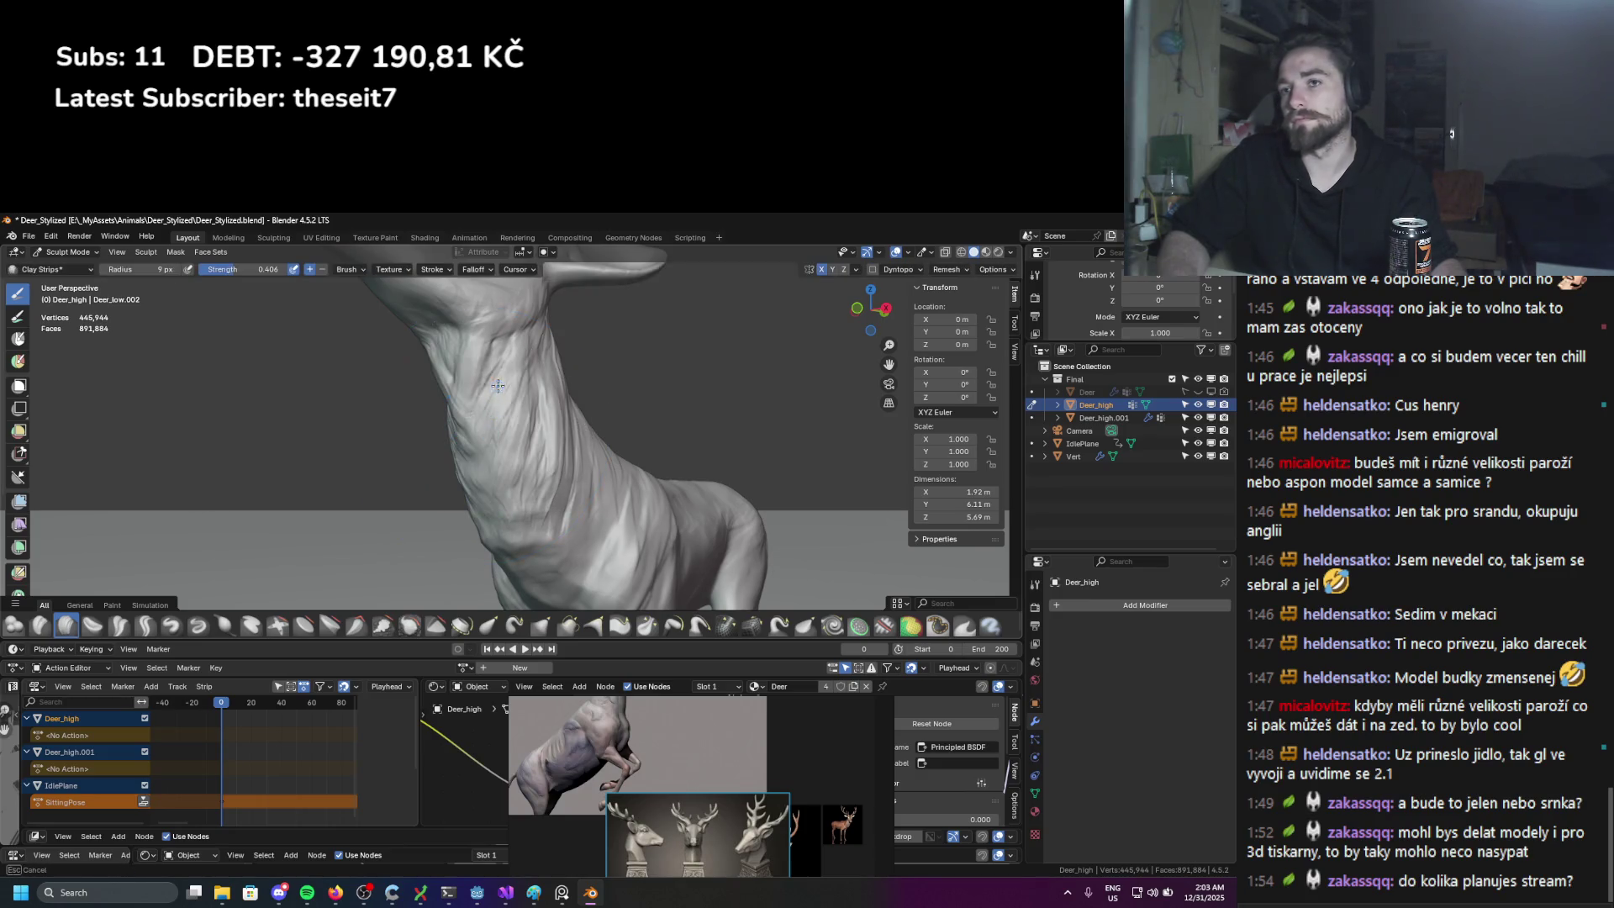
pyautogui.click(486, 434)
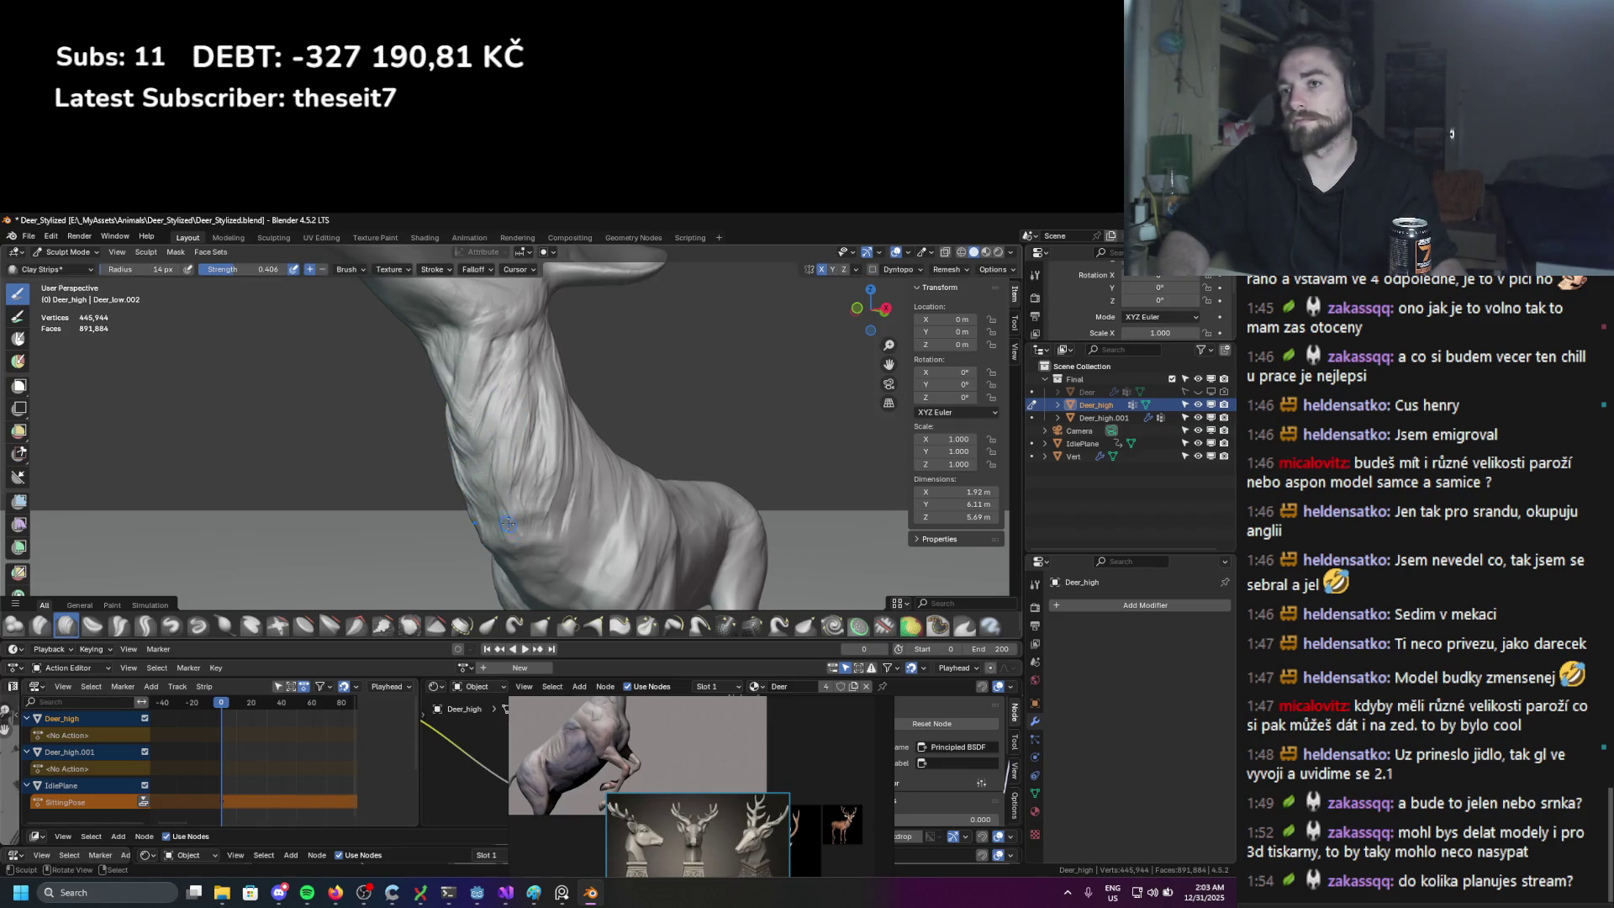
pyautogui.moveTo(528, 379)
pyautogui.mouseDown(button='middle')
pyautogui.moveTo(488, 336)
pyautogui.moveTo(507, 294)
pyautogui.mouseUp(button='middle')
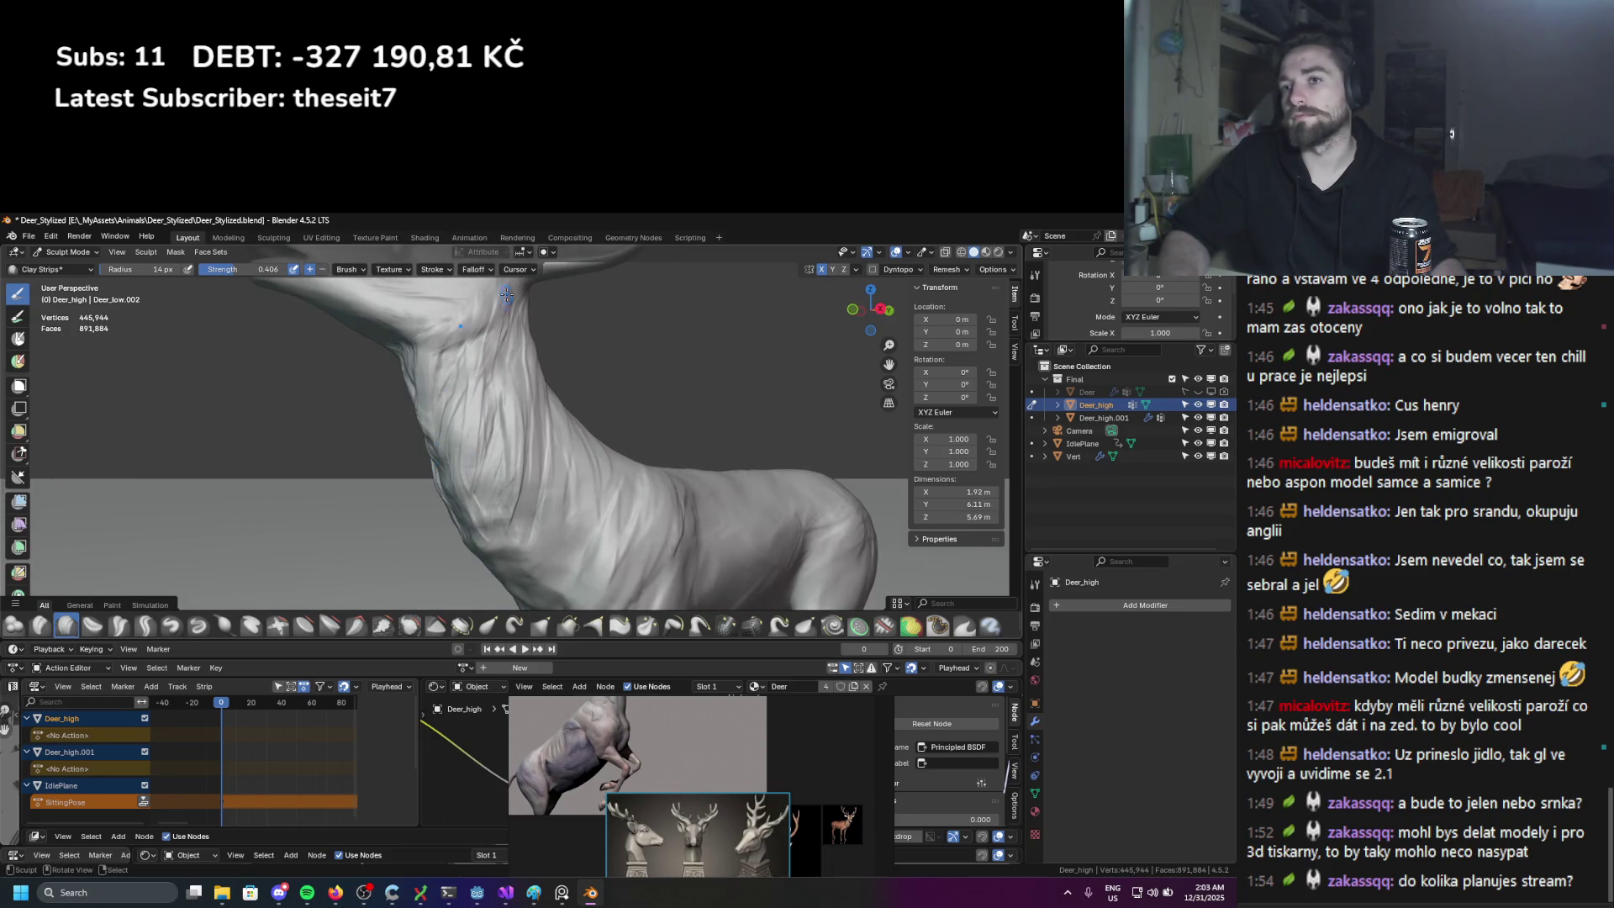
pyautogui.moveTo(471, 418); pyautogui.dragTo(475, 411, button='middle')
pyautogui.moveTo(505, 491)
pyautogui.keyDown('ctrl'); pyautogui.mouseDown(button='middle')
pyautogui.moveTo(504, 538)
pyautogui.moveTo(519, 510)
pyautogui.moveTo(468, 451)
pyautogui.mouseUp(button='middle'); pyautogui.keyUp('ctrl')
pyautogui.press('f')
pyautogui.click(519, 510)
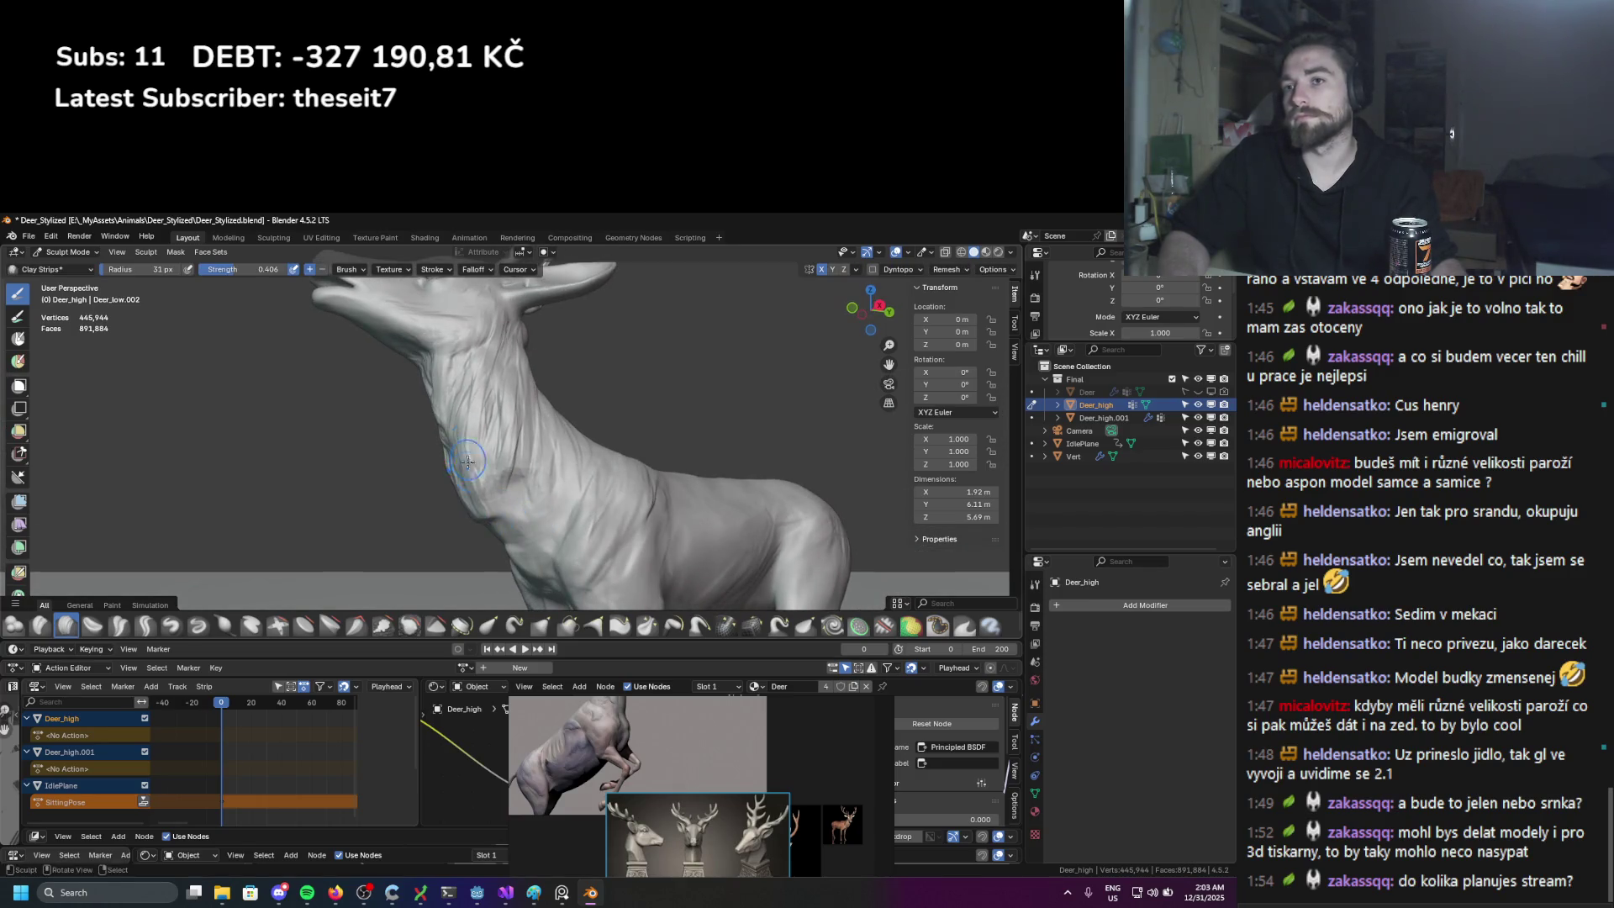
# Step: Shrink the brush to 15 px, frame a level side view, and switch to Smooth
pyautogui.moveTo(464, 492)
pyautogui.mouseDown(button='middle')
pyautogui.moveTo(529, 512)
pyautogui.moveTo(521, 546)
pyautogui.moveTo(536, 560)
pyautogui.mouseUp(button='middle')
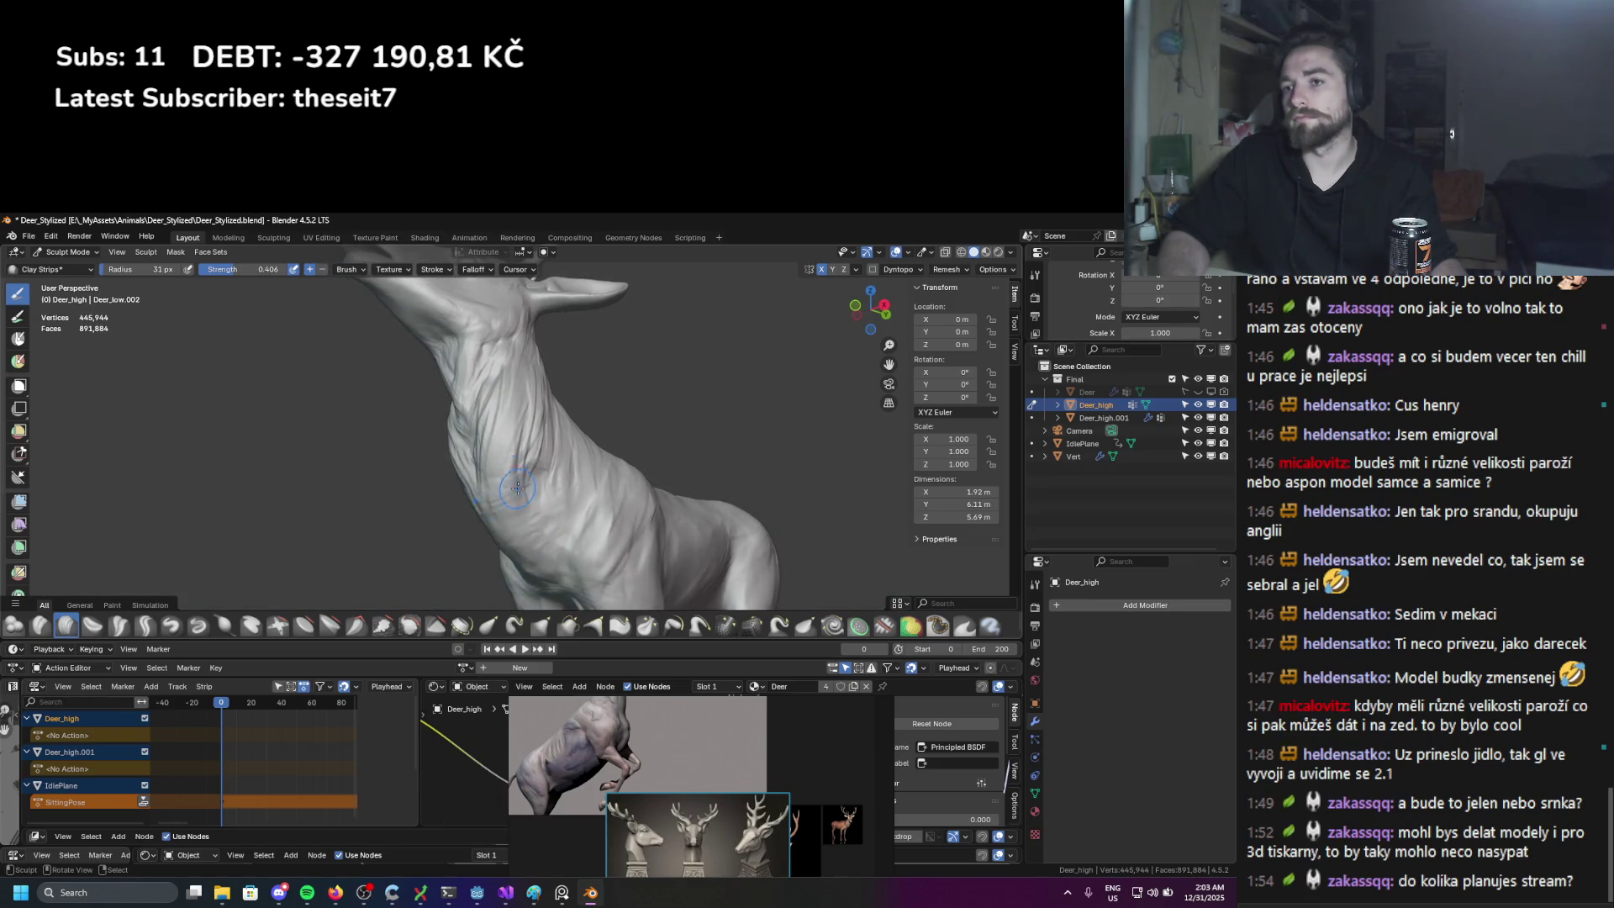
pyautogui.moveTo(534, 462)
pyautogui.mouseDown(button='middle')
pyautogui.moveTo(586, 448)
pyautogui.moveTo(538, 466)
pyautogui.mouseUp(button='middle')
pyautogui.press('f')
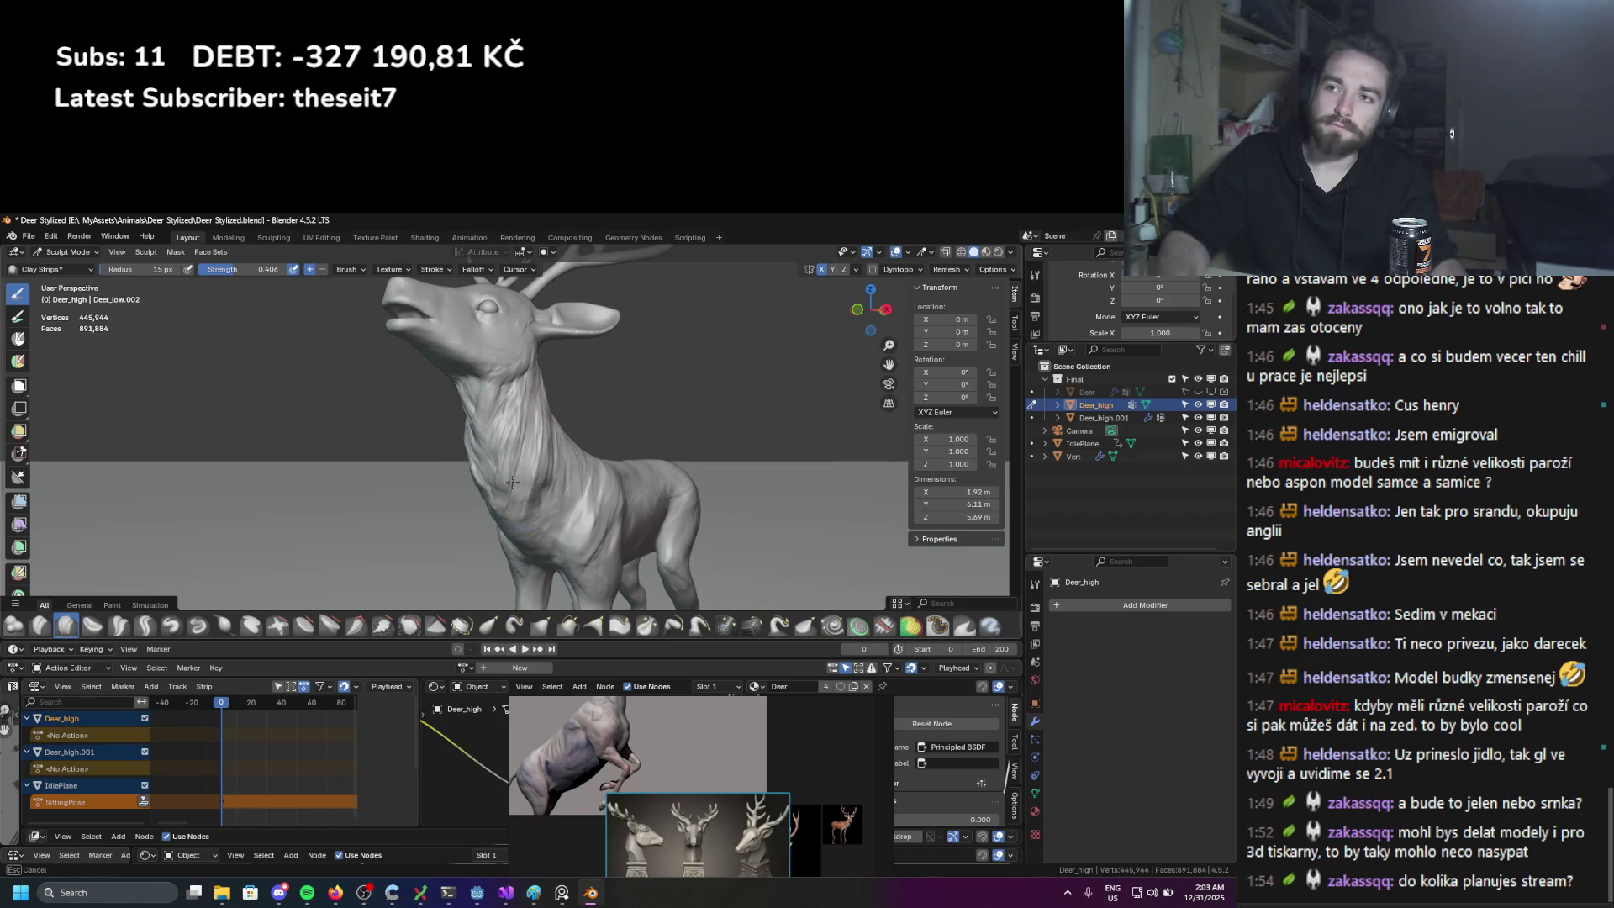
pyautogui.moveTo(553, 380); pyautogui.dragTo(510, 472, button='middle')
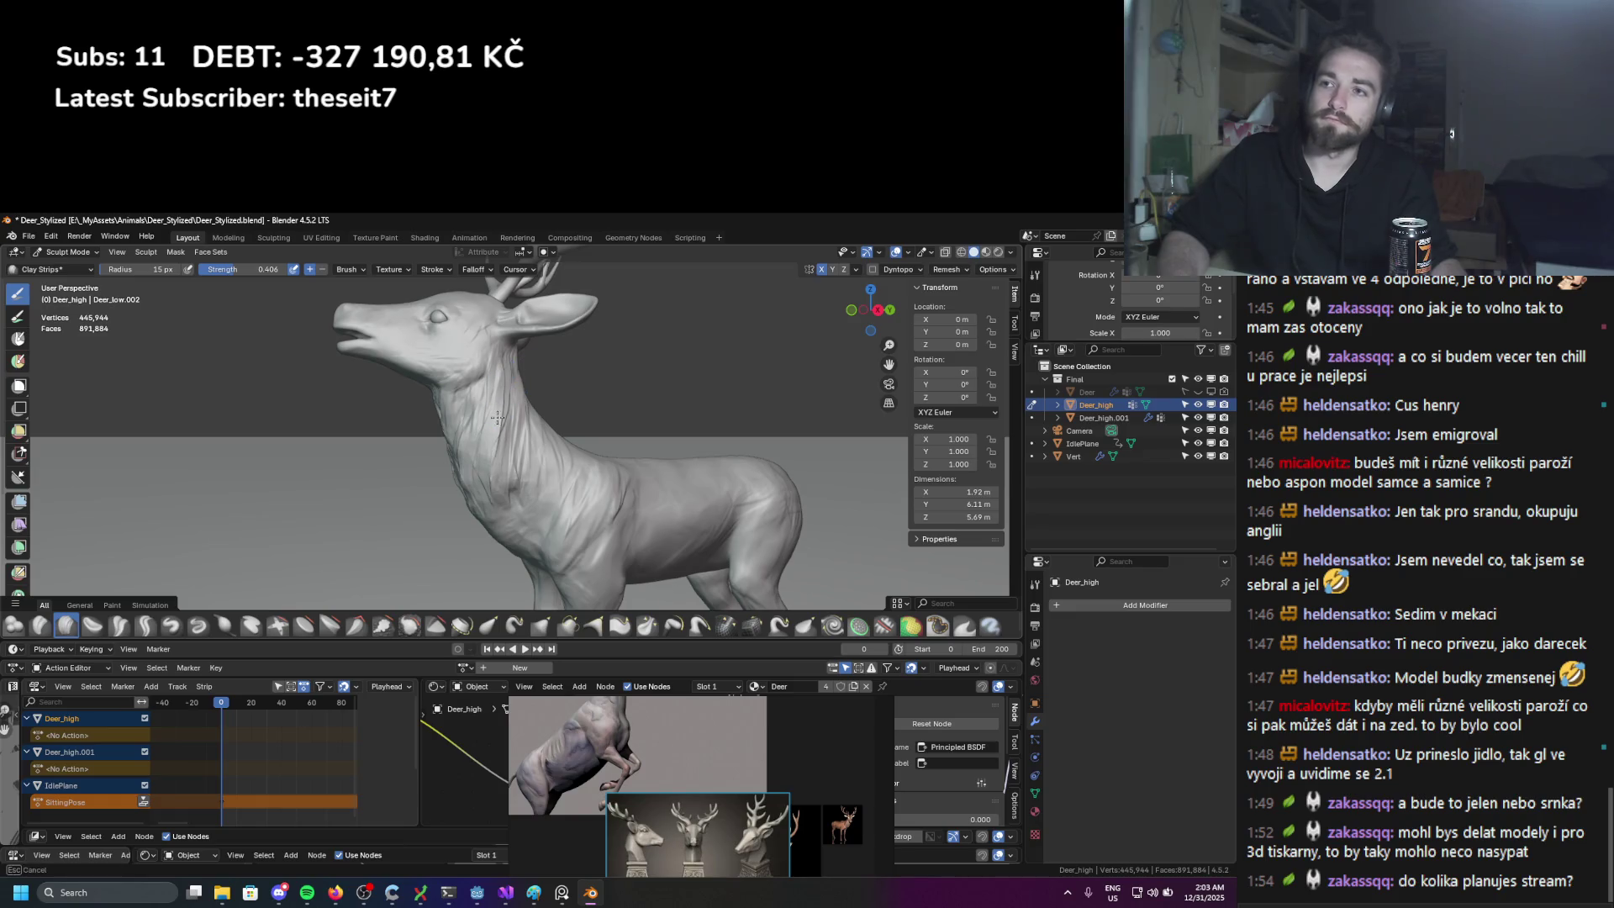
pyautogui.scroll(3, 497, 418)
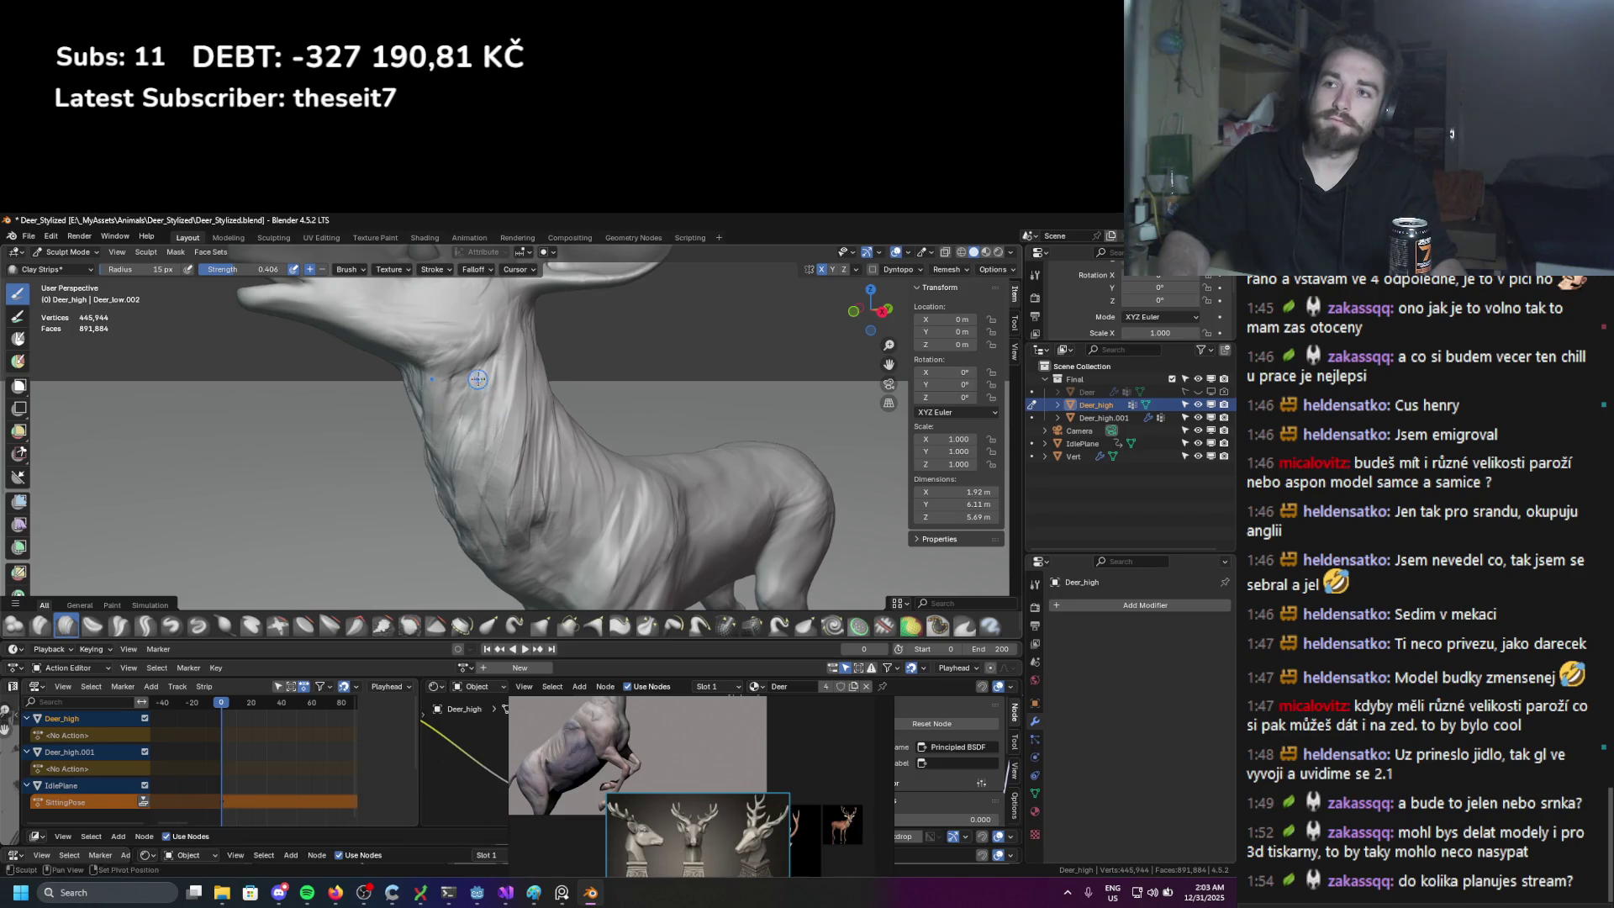
pyautogui.moveTo(463, 481)
pyautogui.mouseDown(button='middle')
pyautogui.moveTo(511, 433)
pyautogui.moveTo(483, 469)
pyautogui.moveTo(498, 456)
pyautogui.moveTo(354, 472)
pyautogui.moveTo(529, 464)
pyautogui.mouseUp(button='middle')
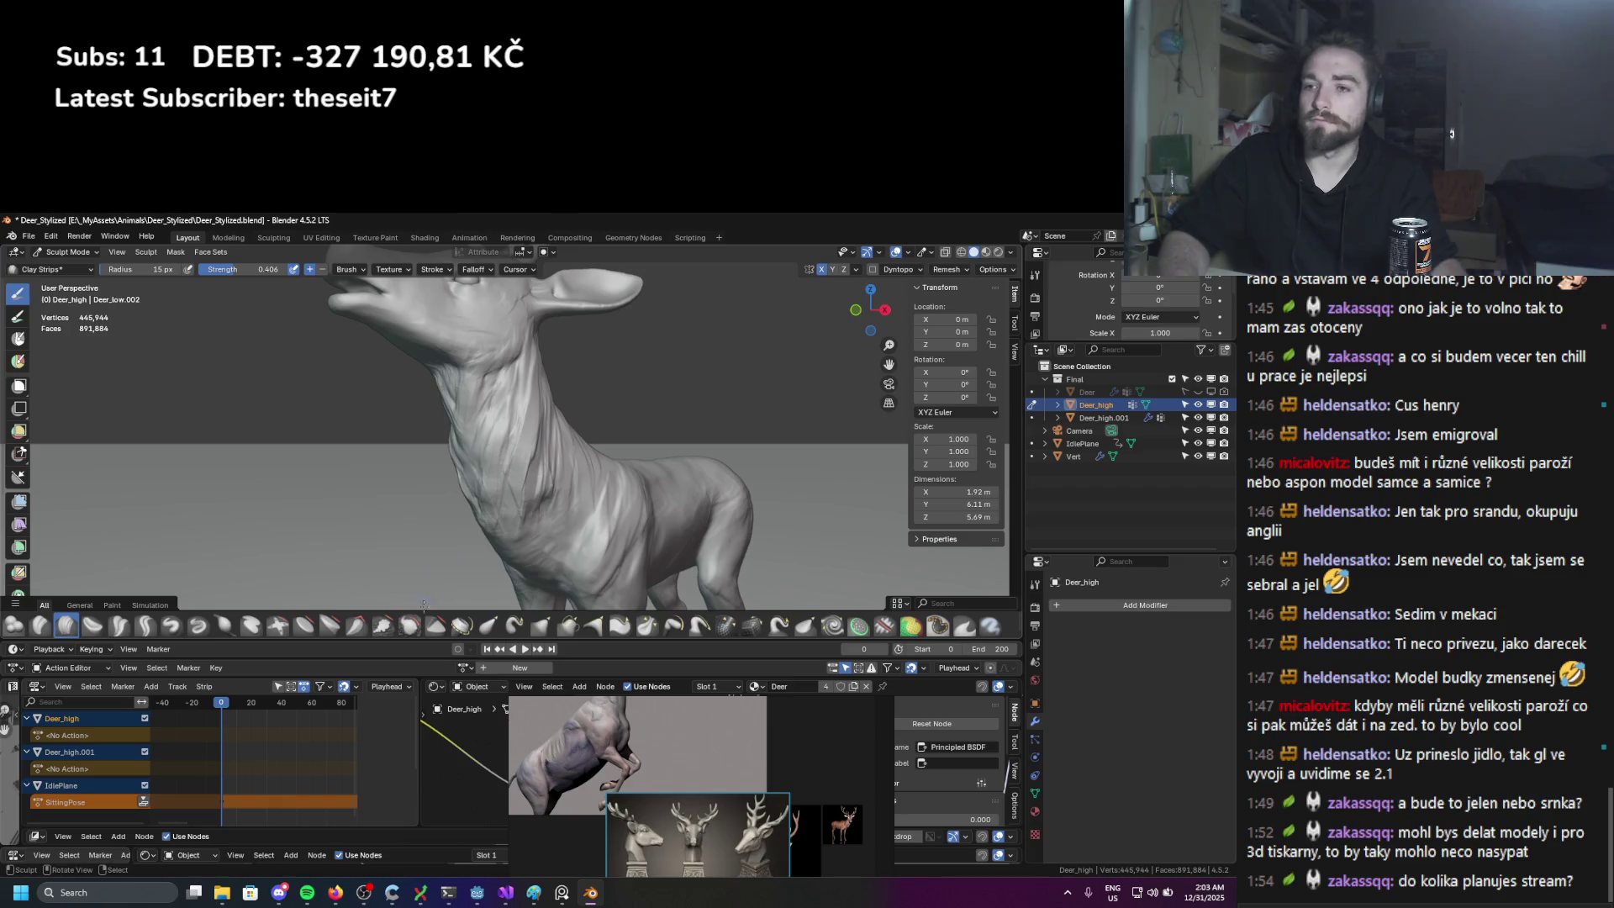
pyautogui.click(408, 625)
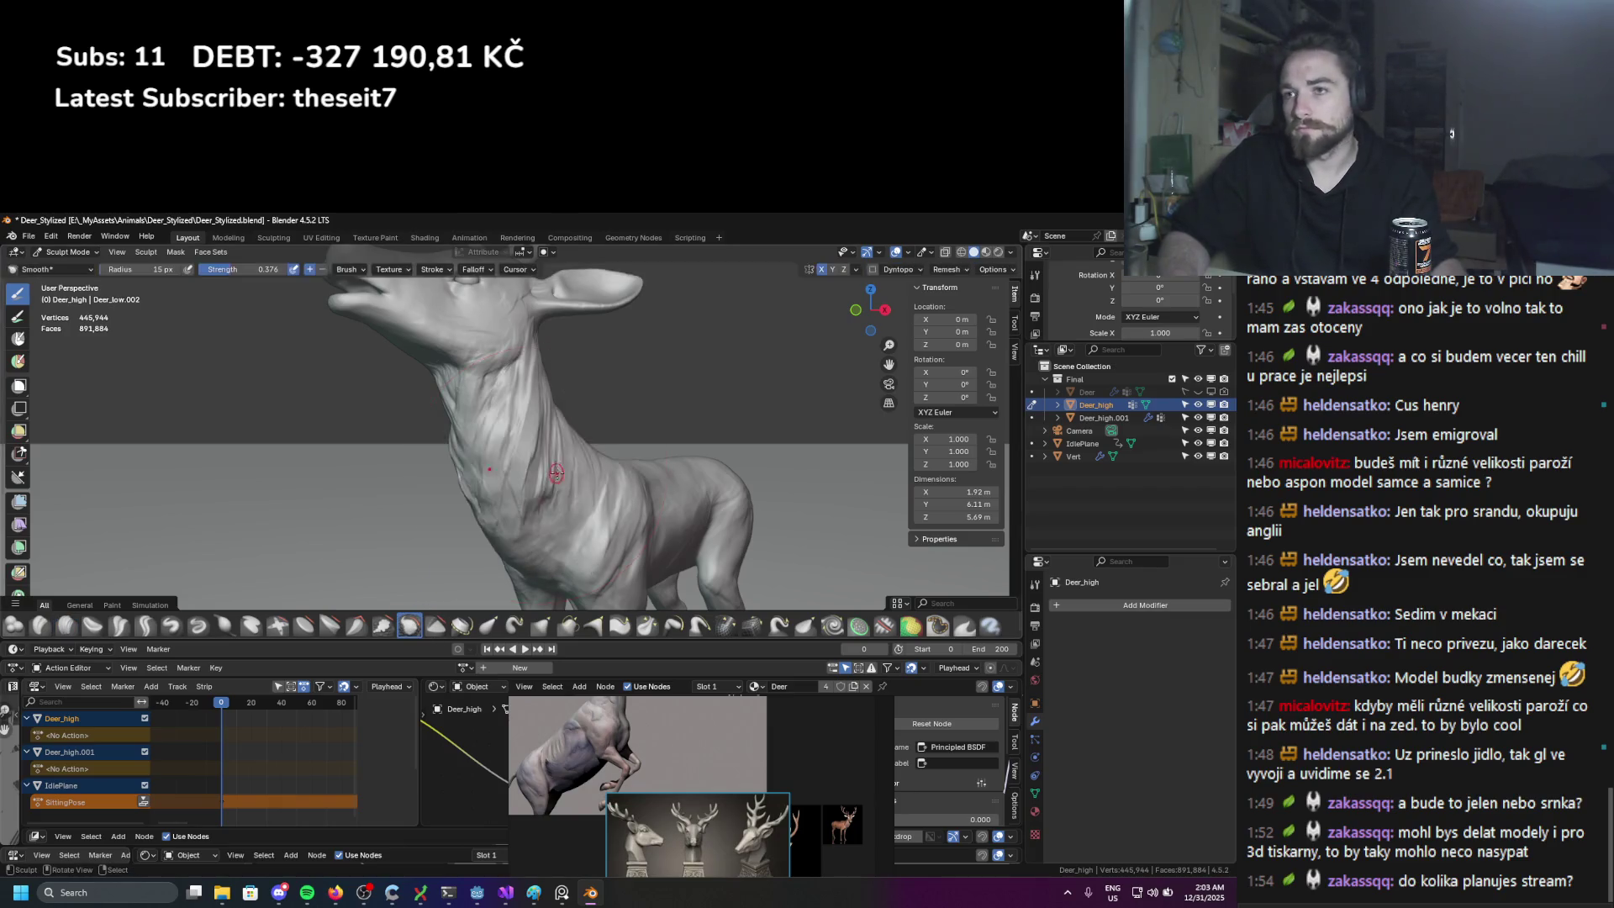
# Step: Soften the neck clay strips with a Smooth stroke, then reselect the Clay Strips brush
pyautogui.moveTo(538, 468); pyautogui.dragTo(519, 477, button='middle')
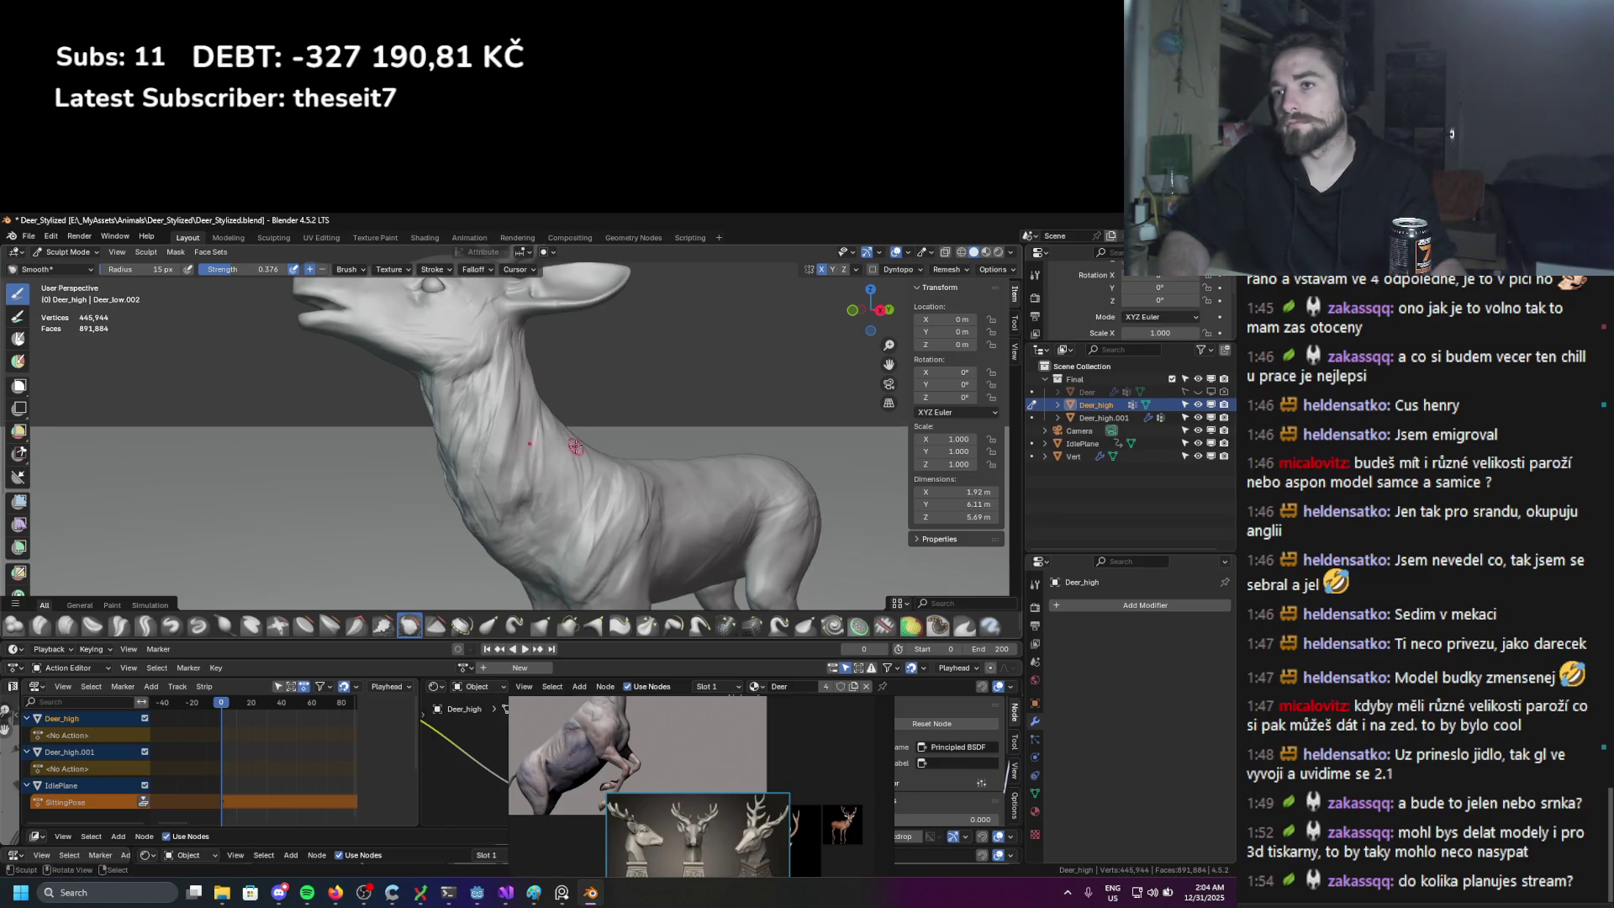
pyautogui.moveTo(613, 480); pyautogui.dragTo(563, 504, button='middle')
pyautogui.scroll(-3, 563, 504)
pyautogui.scroll(5, 545, 428)
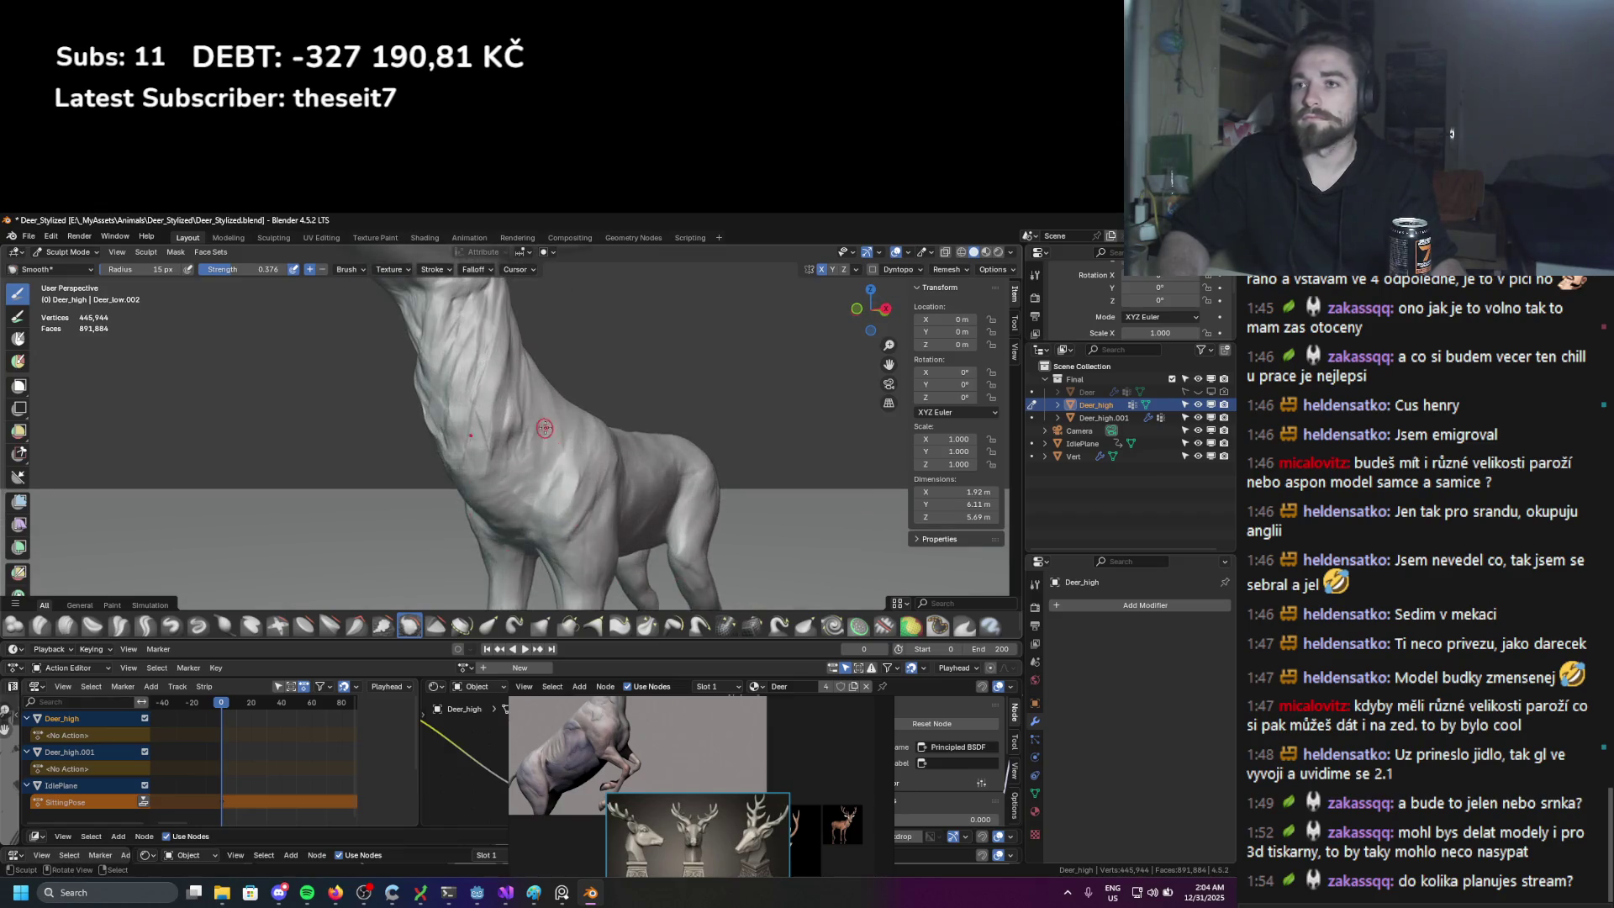
pyautogui.click(73, 624)
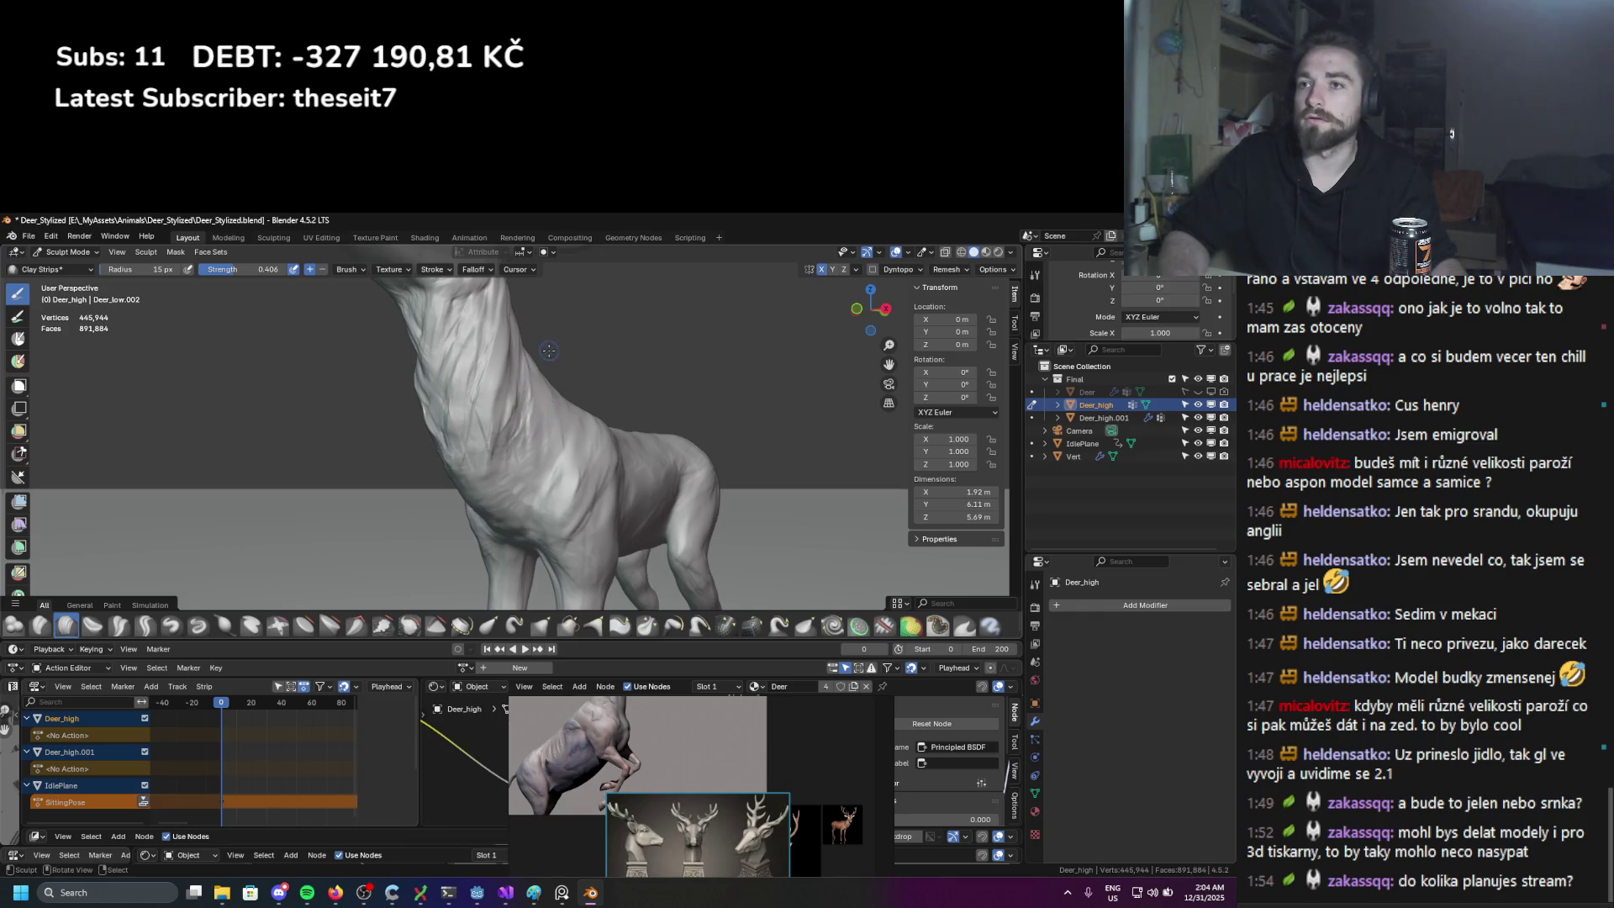
# Step: Set the Clay Strips brush to a 20 px radius and 0.285 strength
pyautogui.moveTo(549, 350); pyautogui.dragTo(521, 420, button='middle')
pyautogui.press('f')
pyautogui.click(518, 434)
pyautogui.hotkey('shift', 'f')
pyautogui.click(509, 454)
# Step: Lay two more lighter clay strips along the neck, then pick the Pinch/Magnify brush
pyautogui.moveTo(518, 459); pyautogui.dragTo(496, 503)
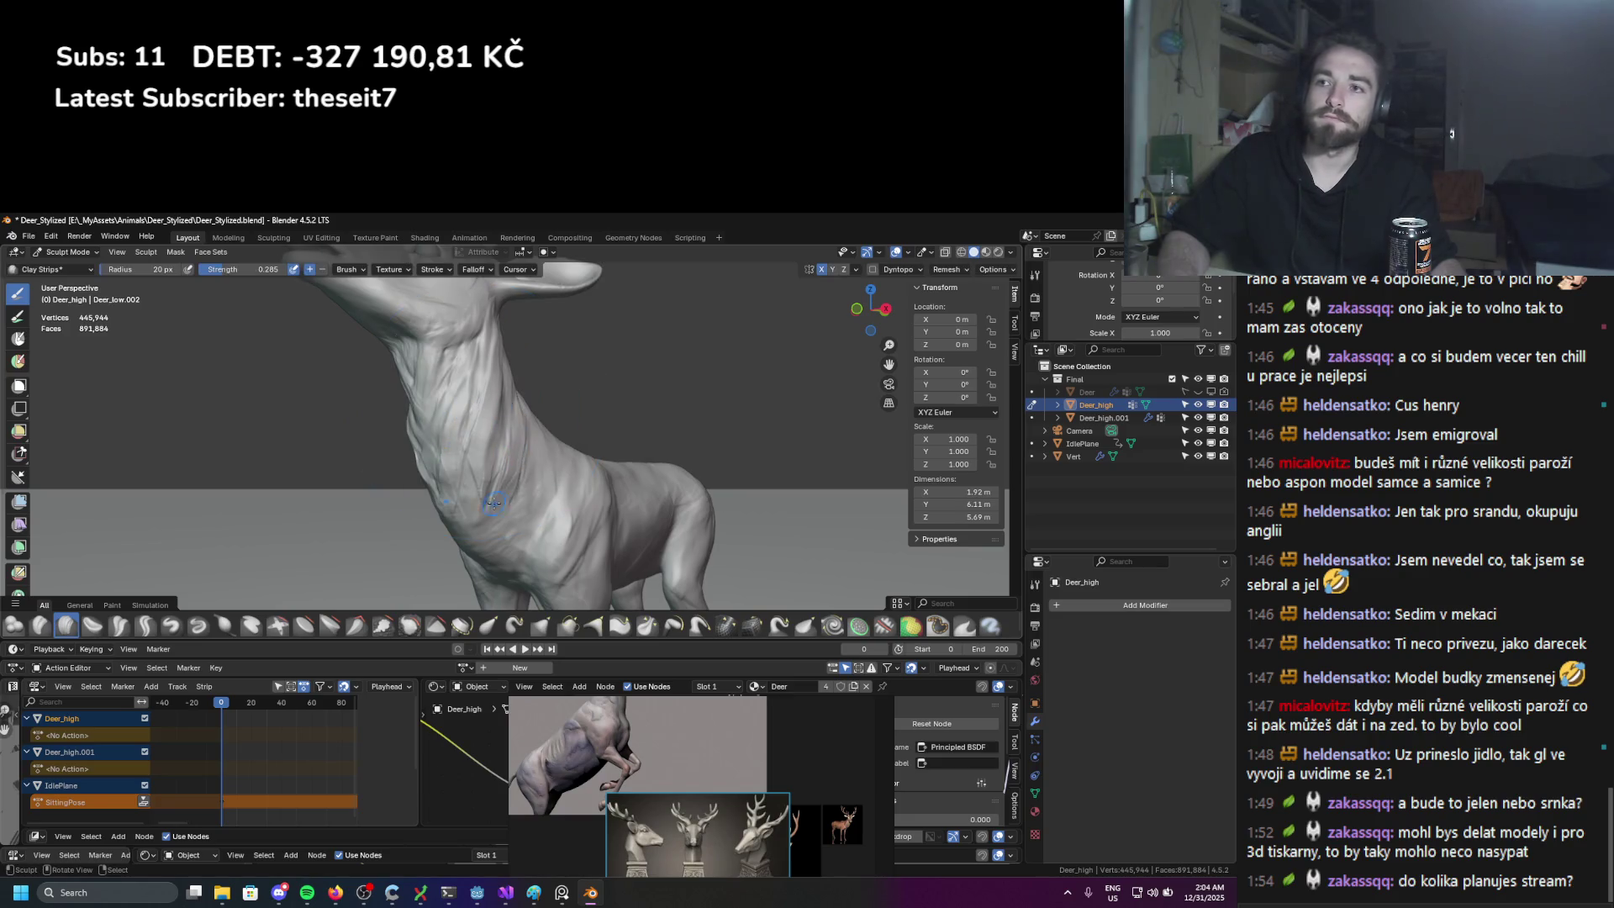
pyautogui.moveTo(447, 435); pyautogui.dragTo(465, 370)
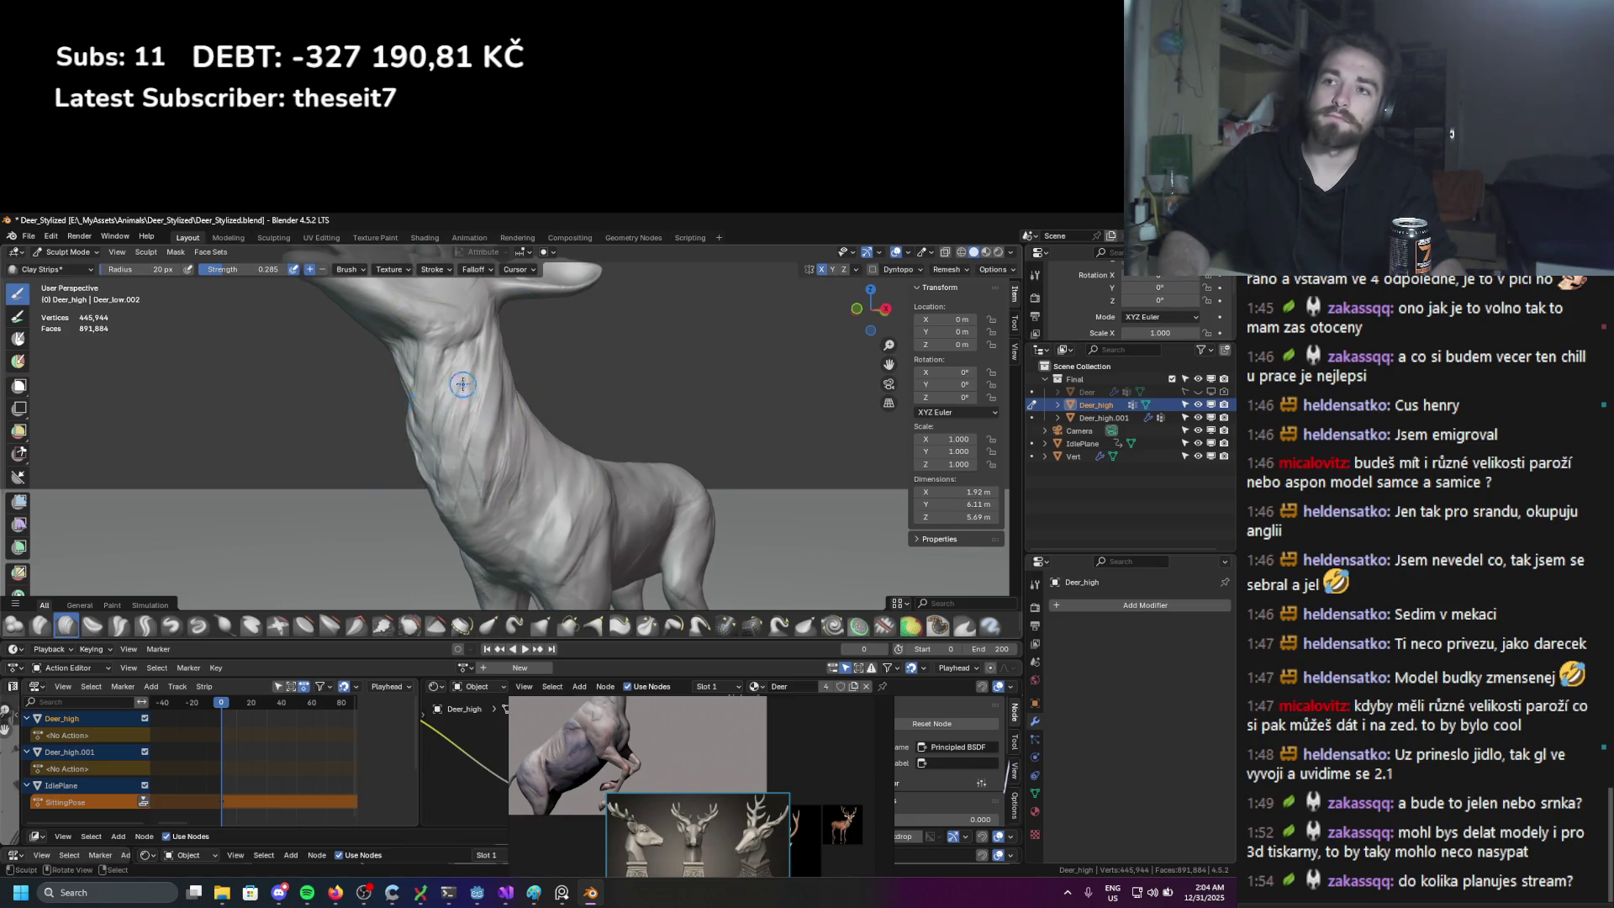
pyautogui.scroll(-5, 487, 314)
pyautogui.moveTo(488, 313)
pyautogui.mouseDown(button='middle')
pyautogui.moveTo(402, 500)
pyautogui.moveTo(681, 476)
pyautogui.moveTo(314, 497)
pyautogui.mouseUp(button='middle')
pyautogui.scroll(3, 496, 478)
pyautogui.scroll(2, 496, 478)
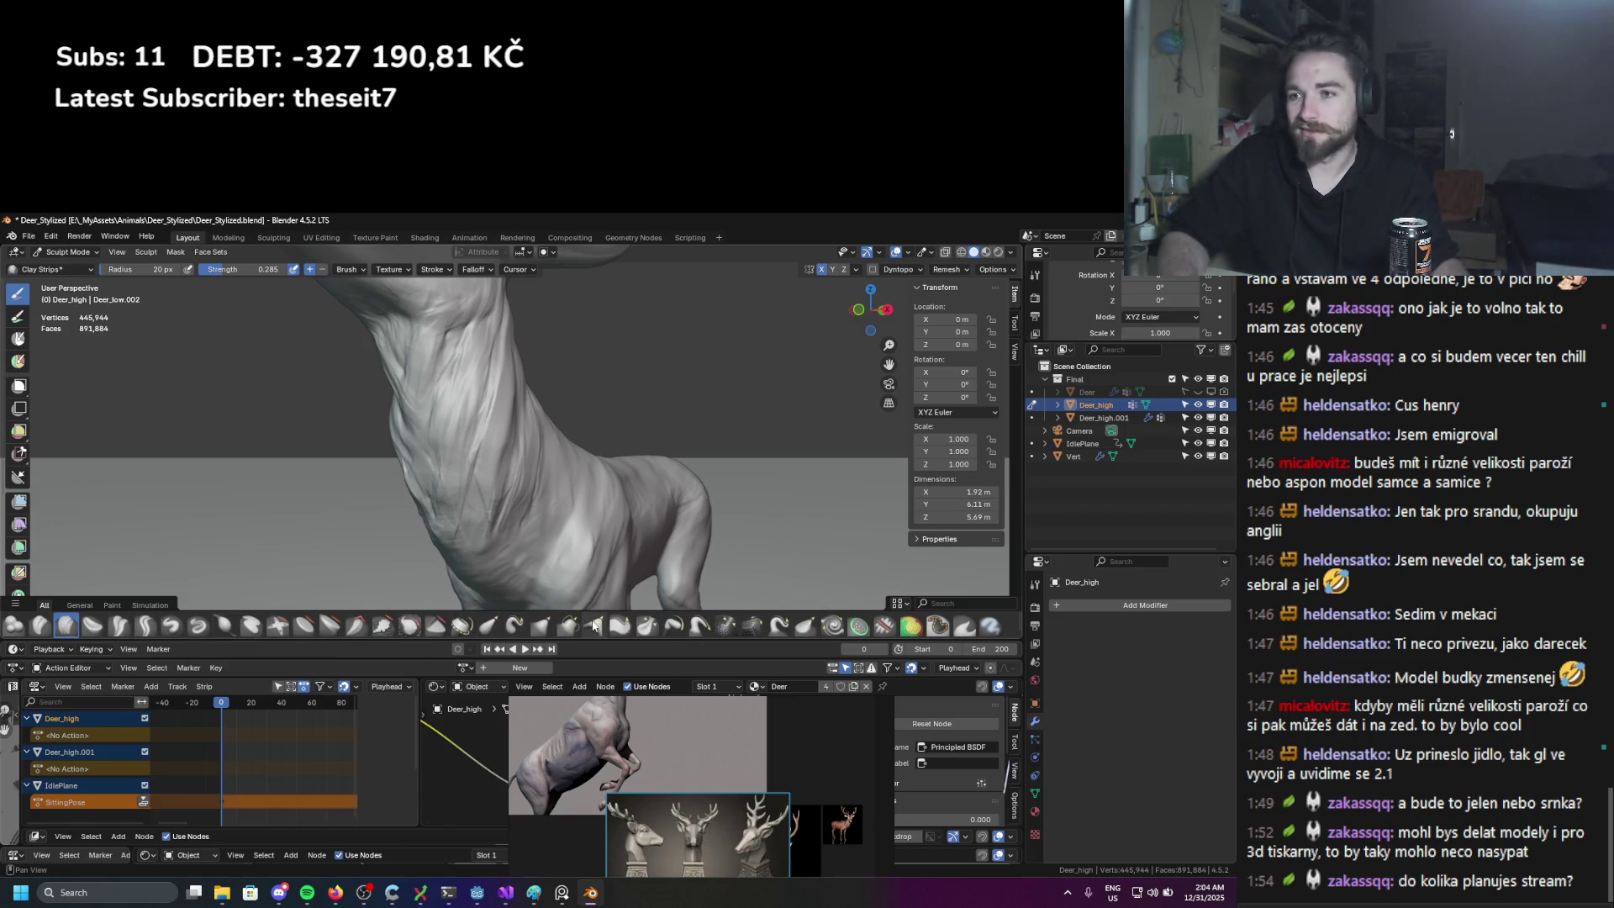
pyautogui.click(646, 626)
pyautogui.moveTo(471, 512); pyautogui.dragTo(448, 503, button='middle')
# Step: Pinch the neck creases with a 42 px Pinch/Magnify brush, then reduce it to 36 px
pyautogui.press('f')
pyautogui.click(451, 471)
pyautogui.moveTo(453, 513); pyautogui.dragTo(480, 478)
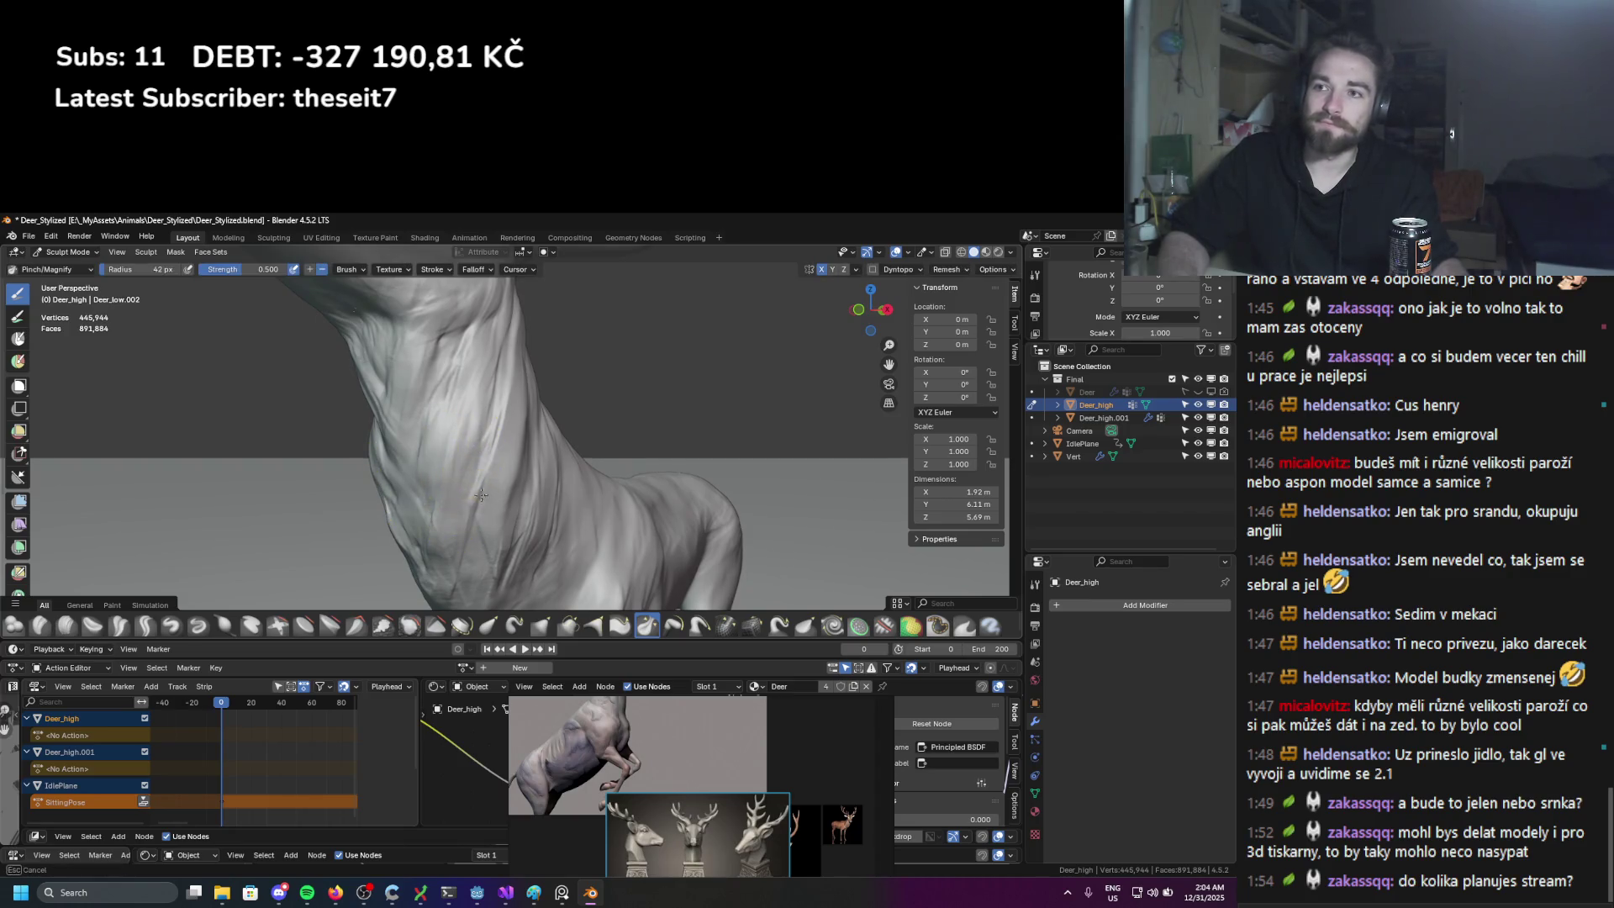
pyautogui.press('f')
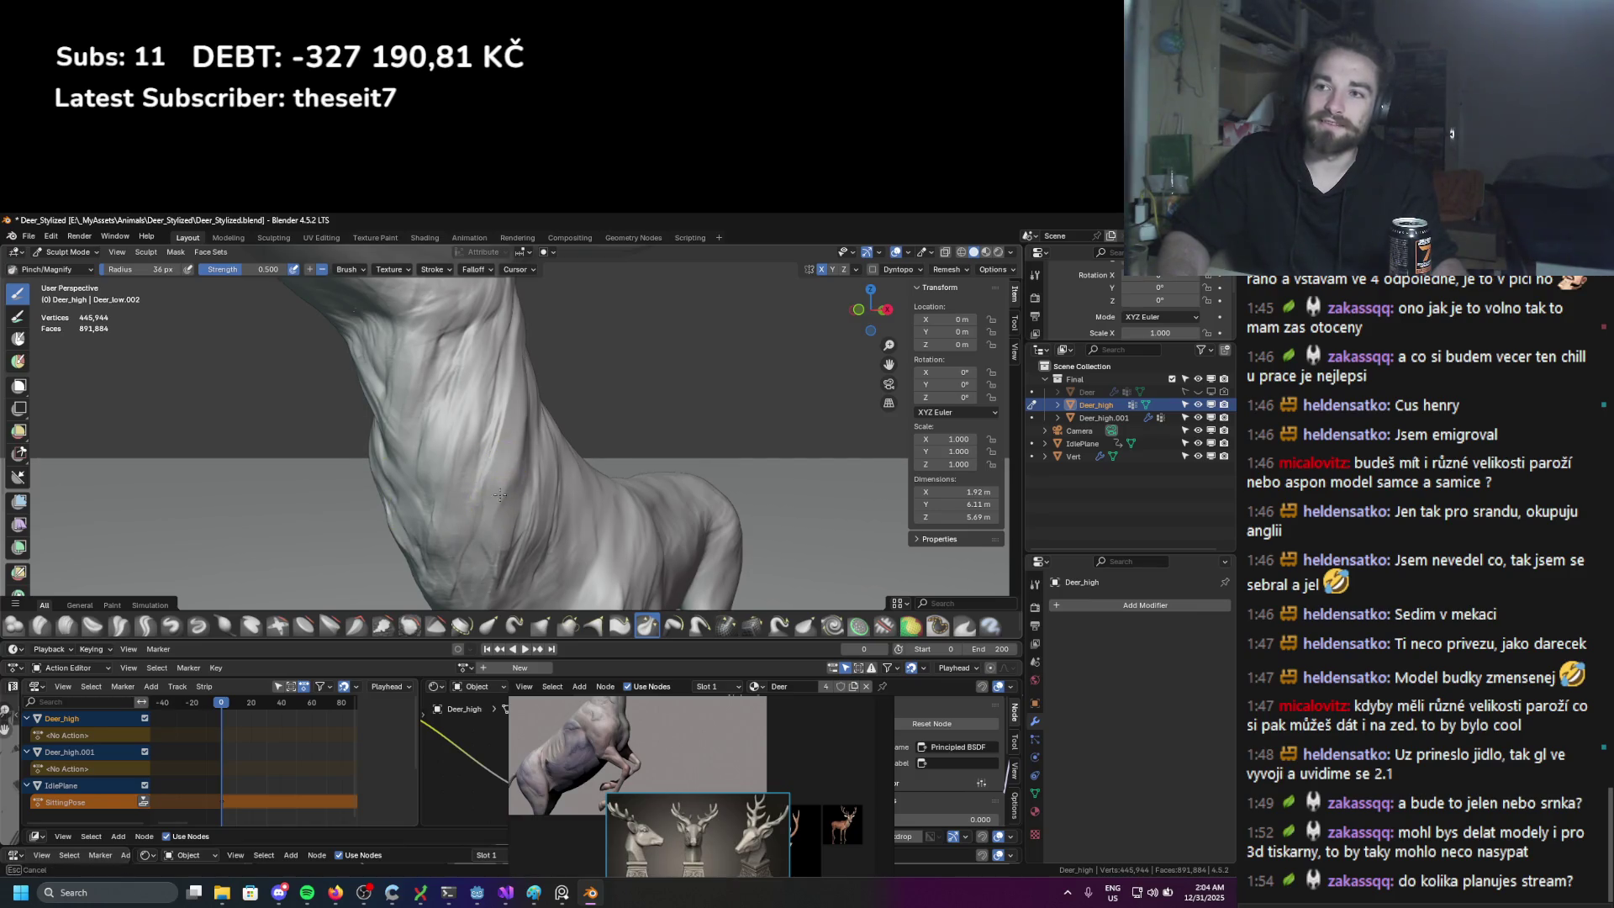
pyautogui.click(473, 510)
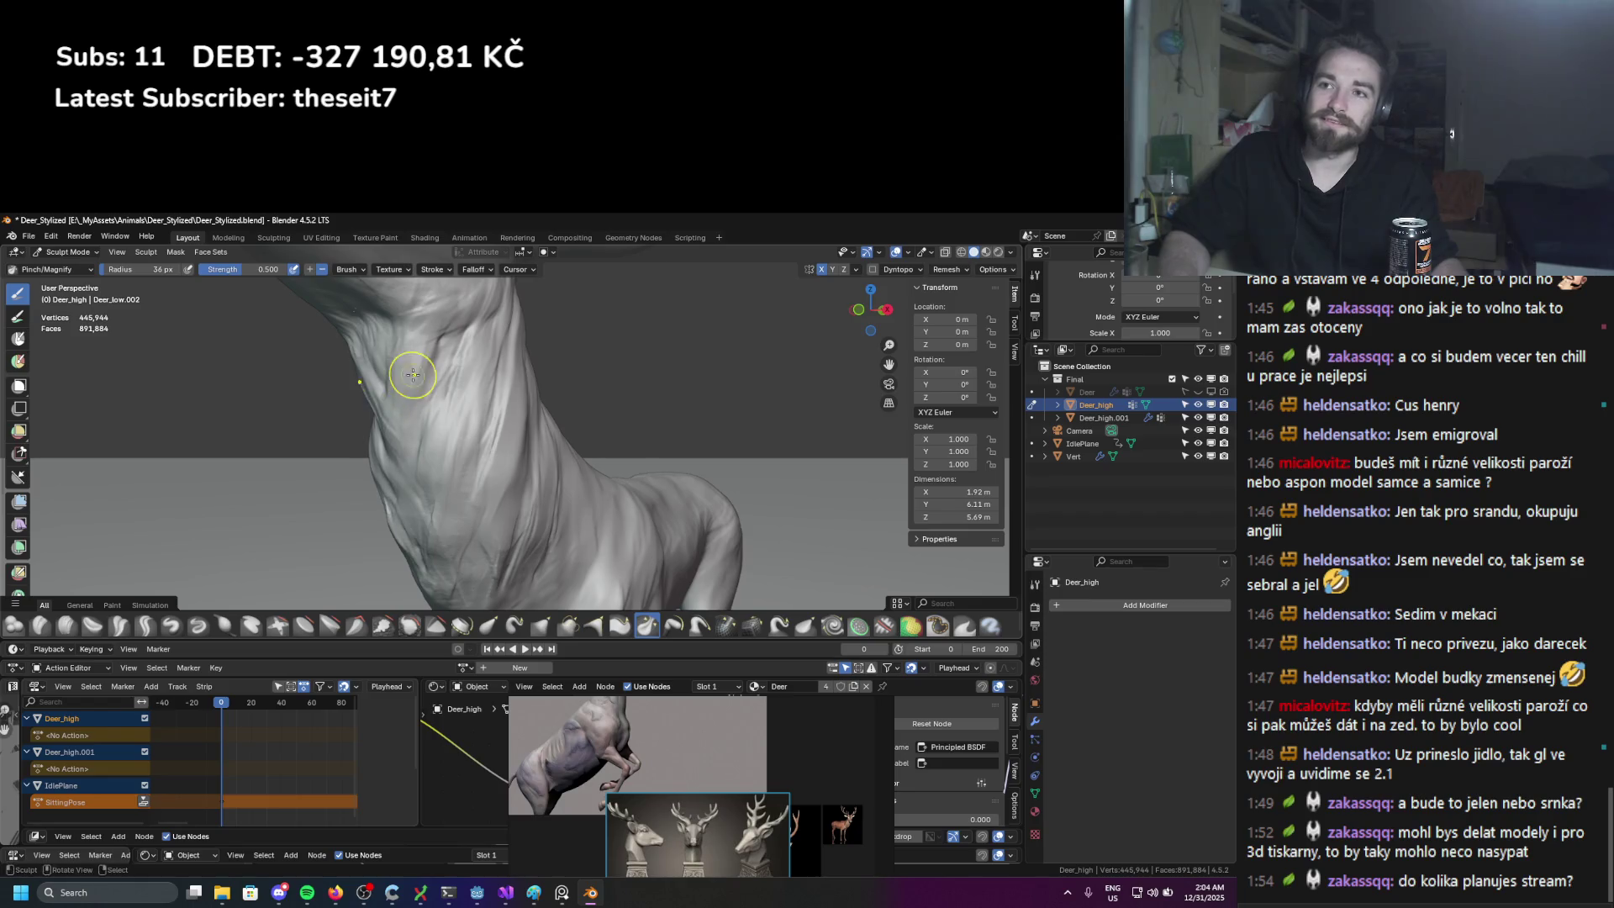
pyautogui.scroll(-5, 387, 529)
pyautogui.moveTo(454, 533)
pyautogui.mouseDown(button='middle')
pyautogui.moveTo(476, 533)
pyautogui.moveTo(454, 514)
pyautogui.moveTo(462, 551)
pyautogui.mouseUp(button='middle')
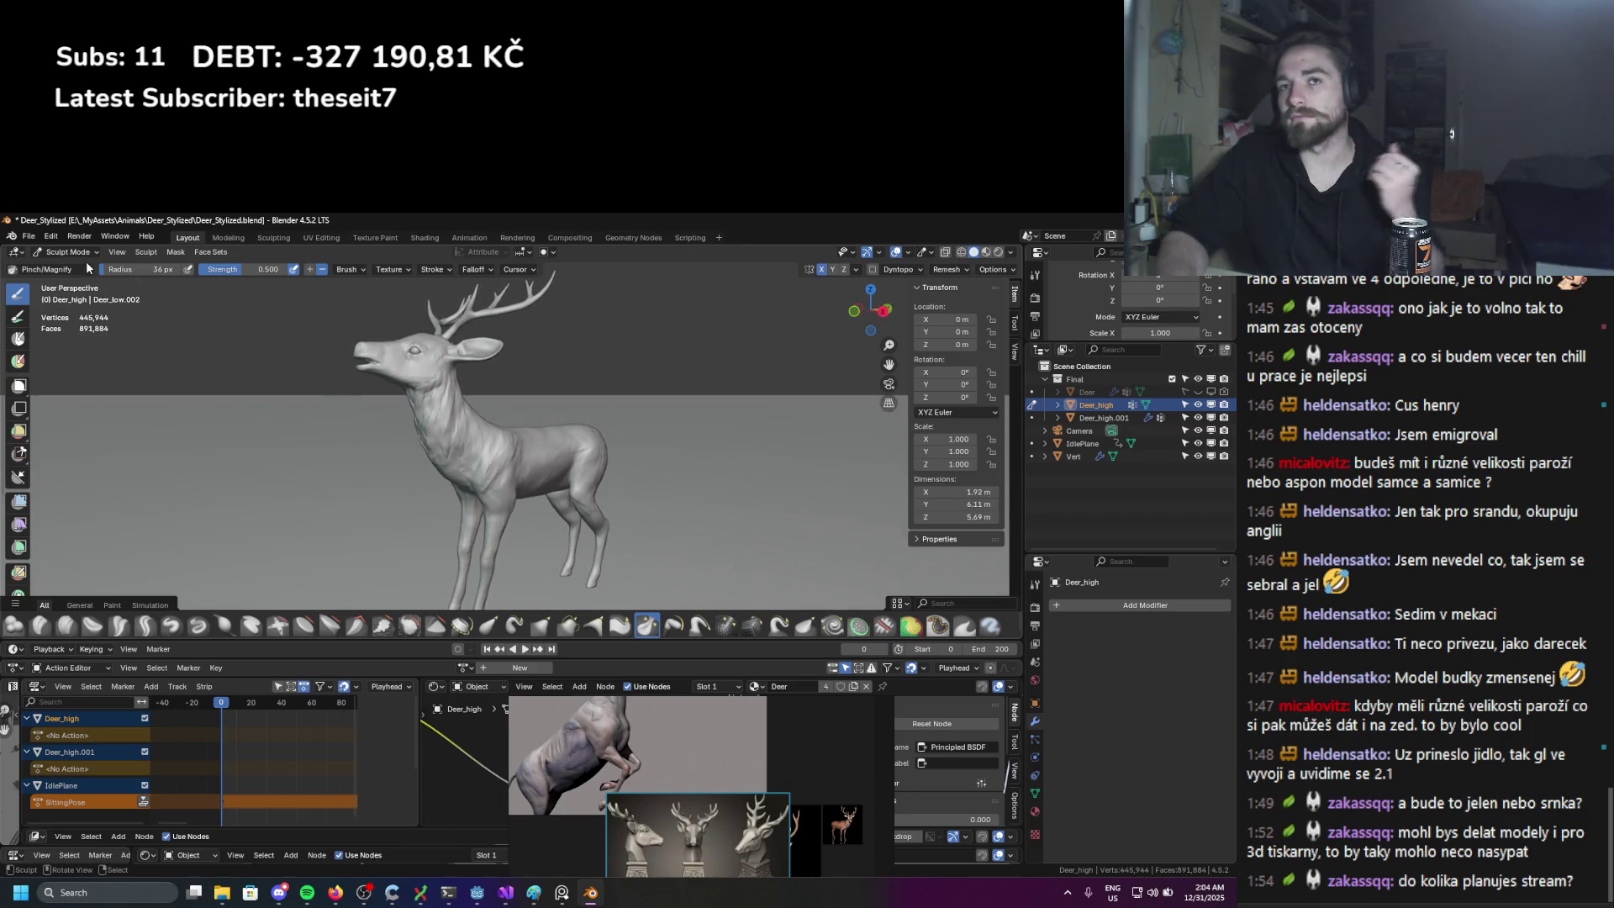
pyautogui.click(47, 253)
# Step: In Object Mode, select the antlers and scale them up to 1.438
pyautogui.click(59, 270)
pyautogui.click(511, 313)
pyautogui.press('s')
pyautogui.click(585, 329)
# Step: Rotate the antlers around the Z axis and move them into a new position
pyautogui.press('r')
pyautogui.press('z')
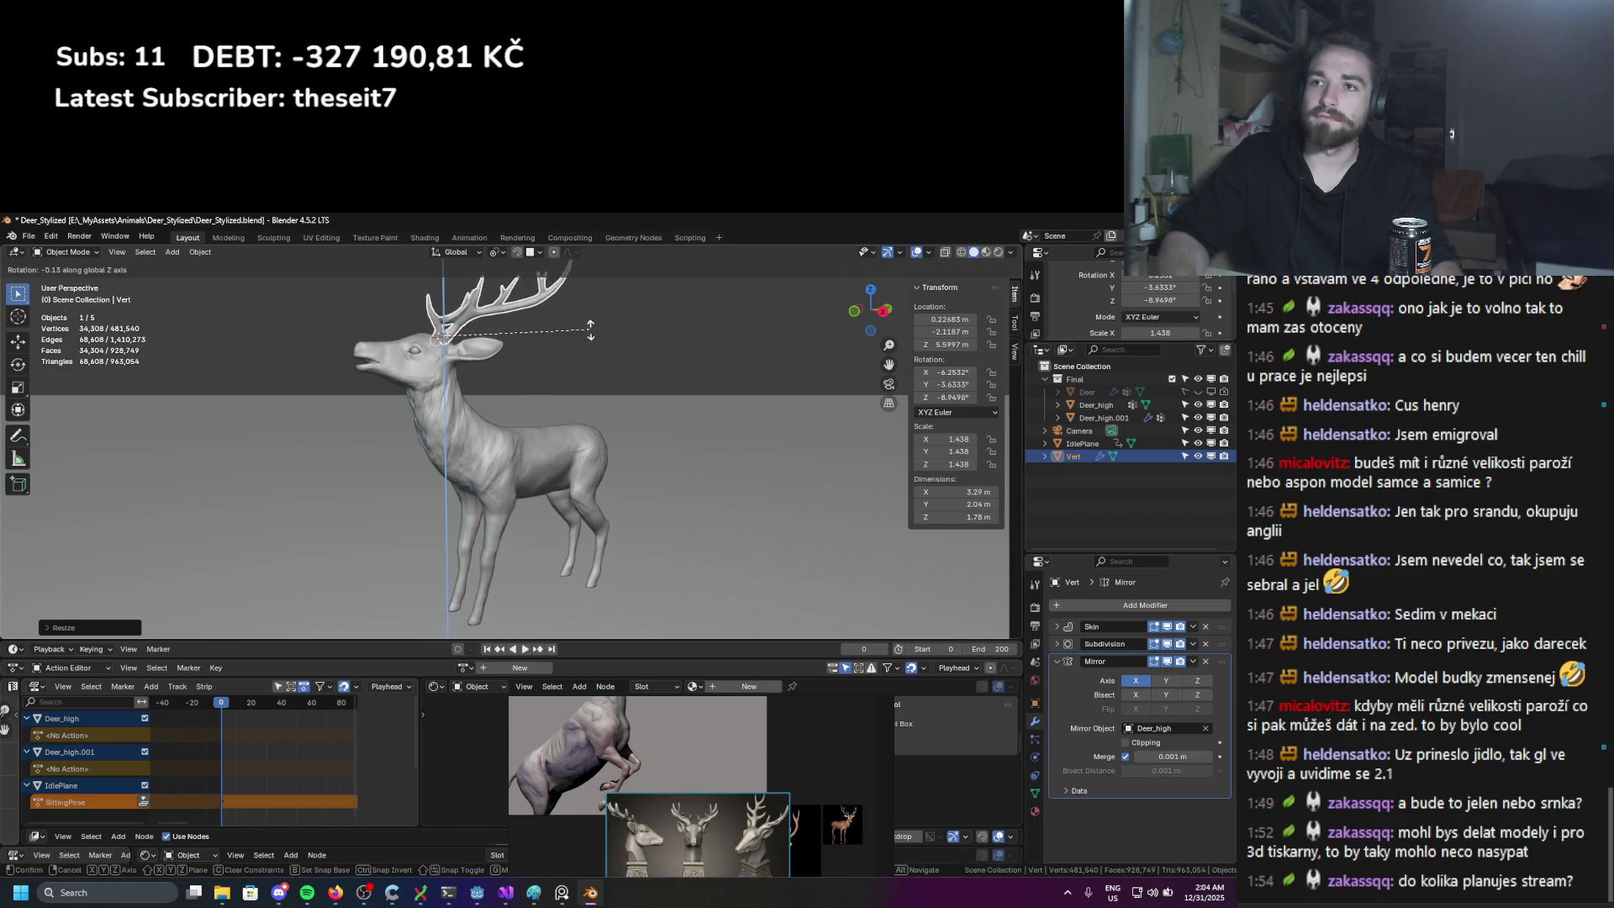
pyautogui.keyDown('alt'); pyautogui.moveTo(590, 330); pyautogui.dragTo(599, 357, button='middle'); pyautogui.keyUp('alt')
pyautogui.click(630, 454)
pyautogui.moveTo(631, 453); pyautogui.dragTo(529, 361, button='middle')
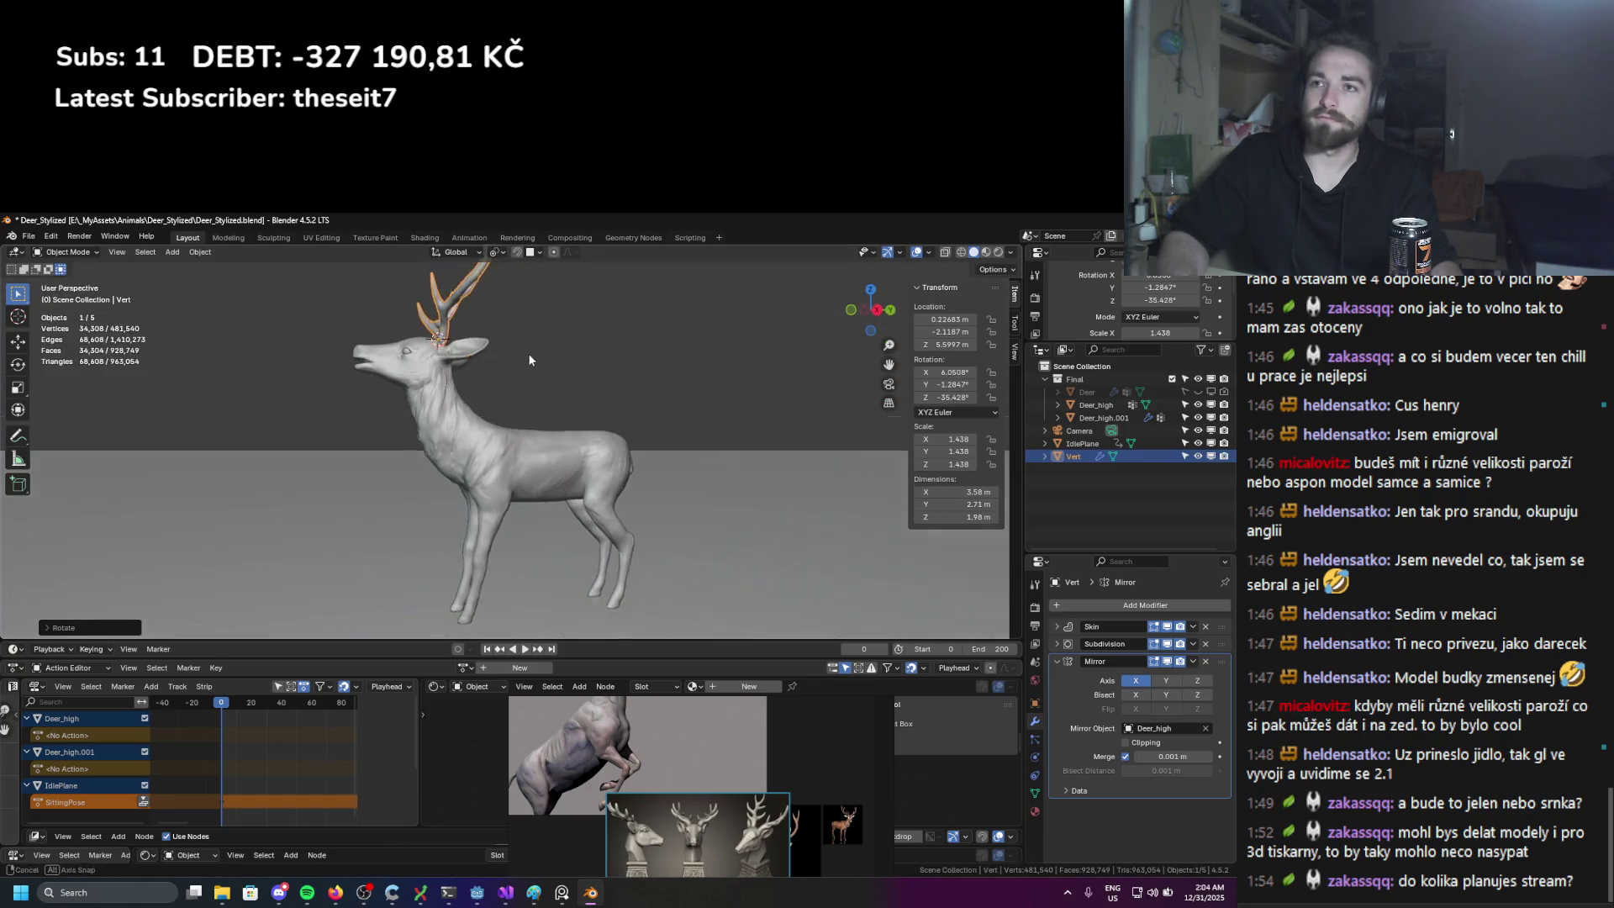
pyautogui.press('g')
pyautogui.click(546, 382)
# Step: Turn the antlers again around Z and tilt them around X to -4.18°
pyautogui.press('r')
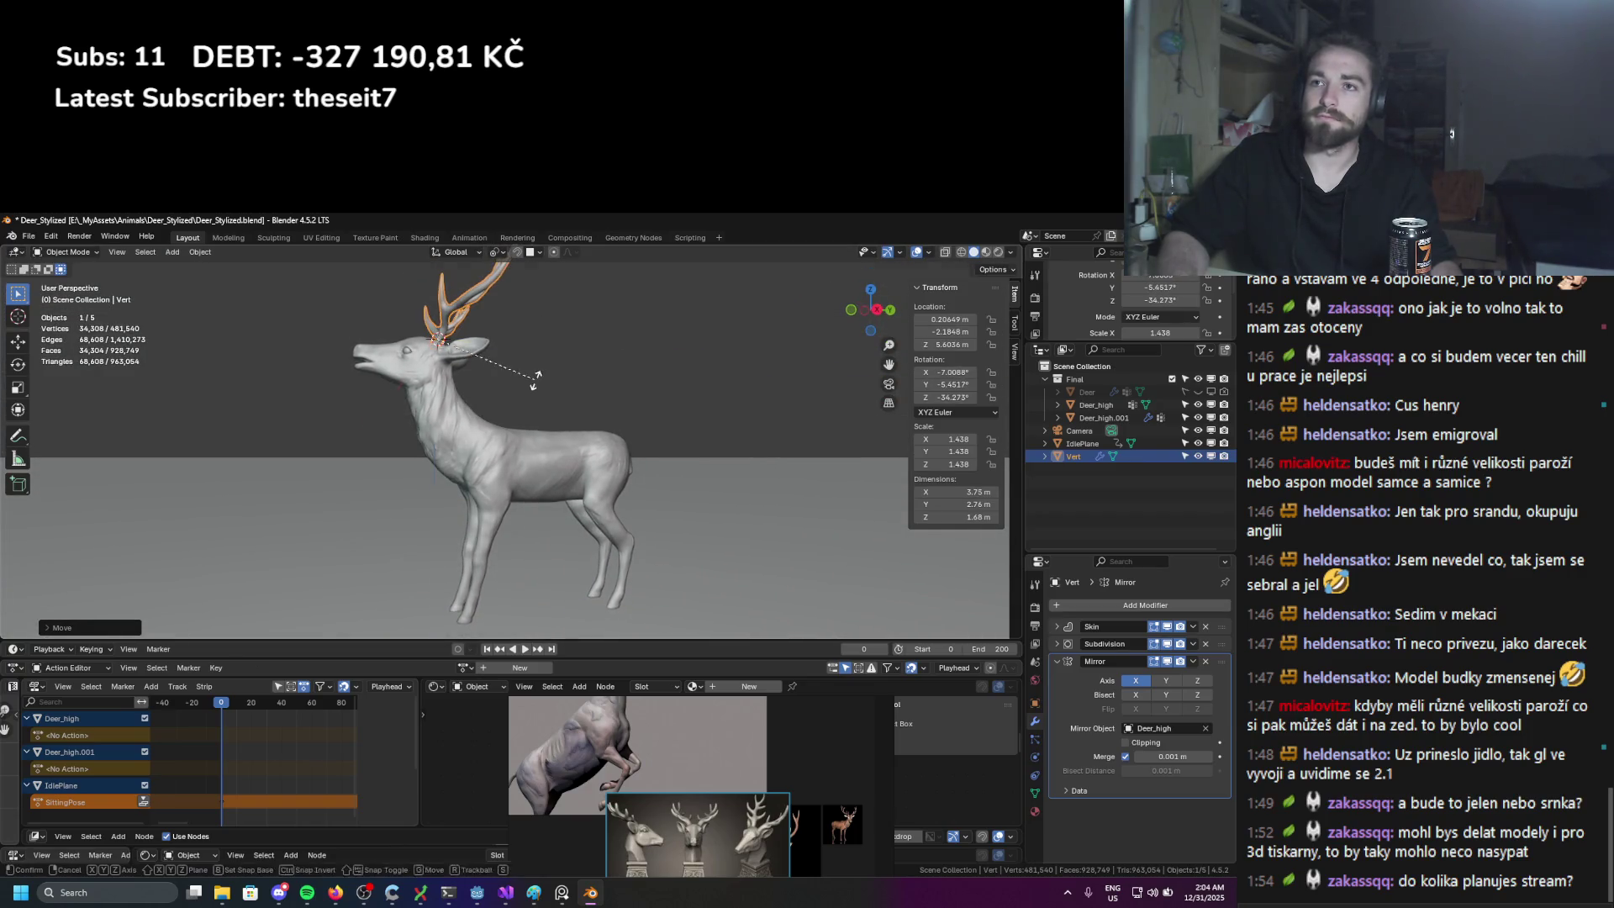
pyautogui.press('z')
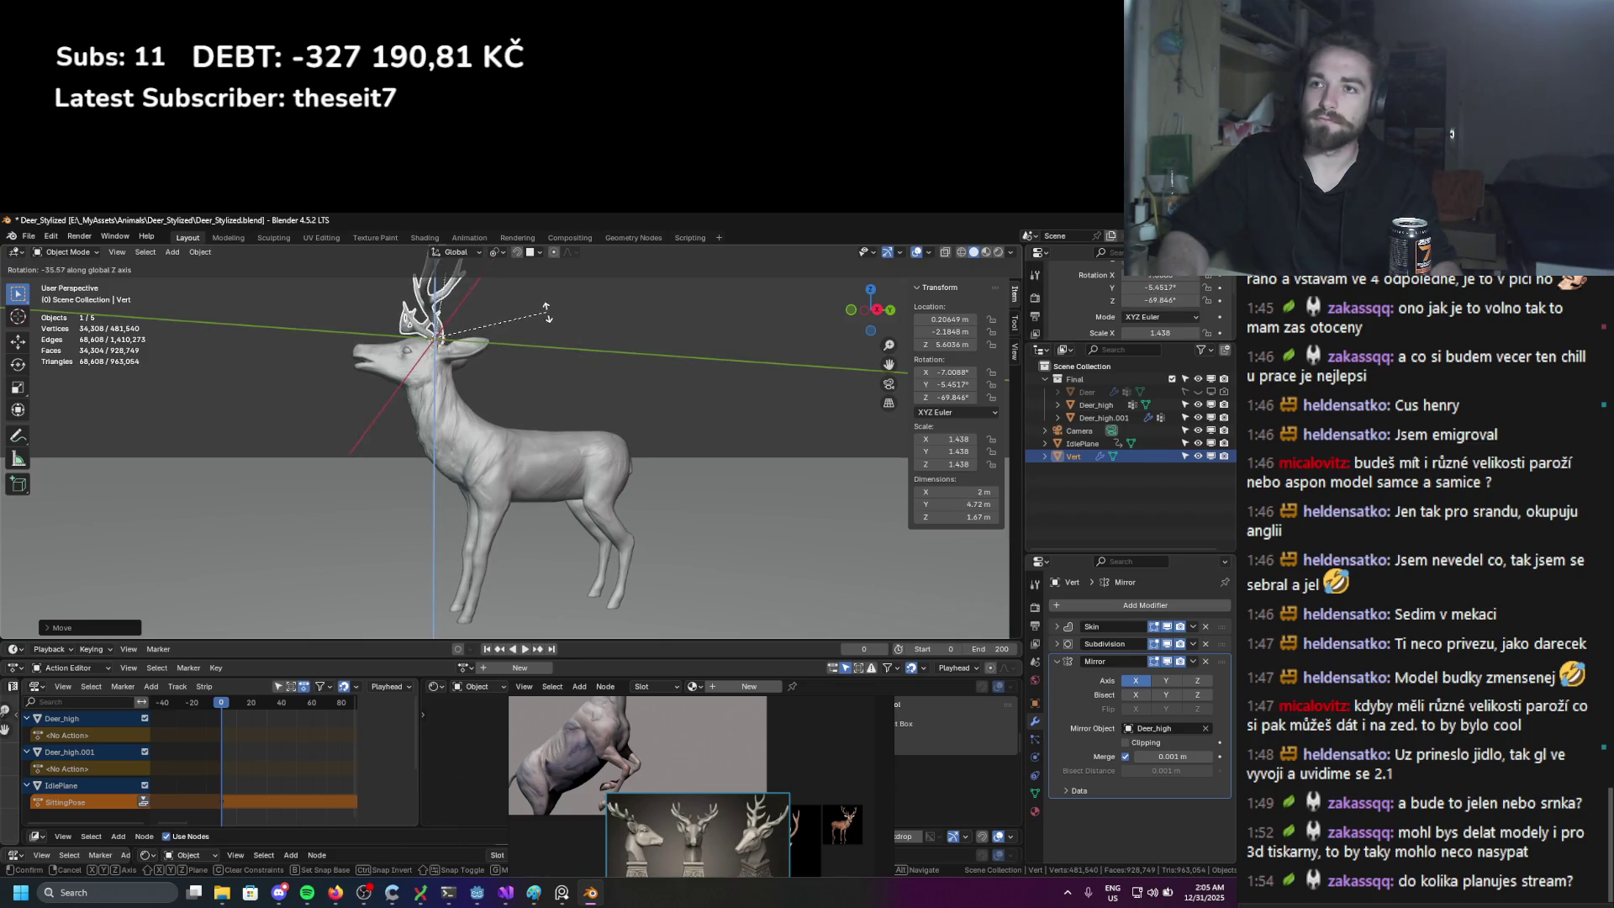
pyautogui.click(551, 353)
pyautogui.moveTo(551, 353)
pyautogui.mouseDown(button='middle')
pyautogui.moveTo(561, 432)
pyautogui.moveTo(624, 449)
pyautogui.moveTo(620, 468)
pyautogui.moveTo(551, 446)
pyautogui.moveTo(571, 450)
pyautogui.mouseUp(button='middle')
pyautogui.press('r')
pyautogui.press('x')
pyautogui.click(616, 418)
pyautogui.press('r')
pyautogui.click(557, 438)
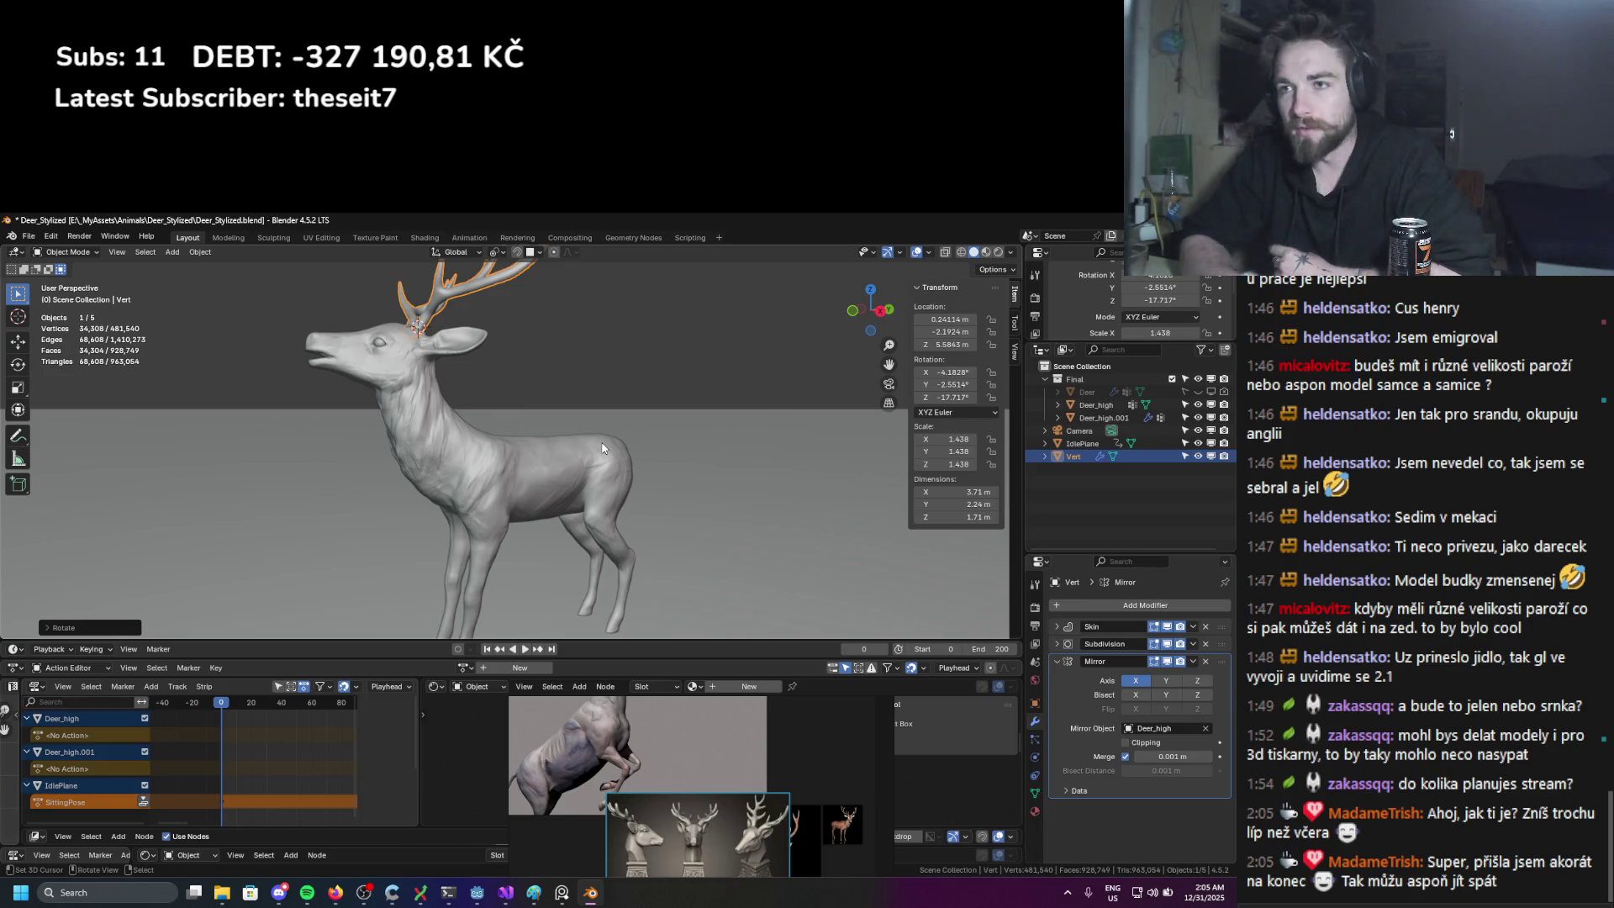
pyautogui.hotkey('ctrl', 'z')
# Step: Sculpt the deer body with a 166 px Grab brush, pulling the back into shape
pyautogui.click(67, 251)
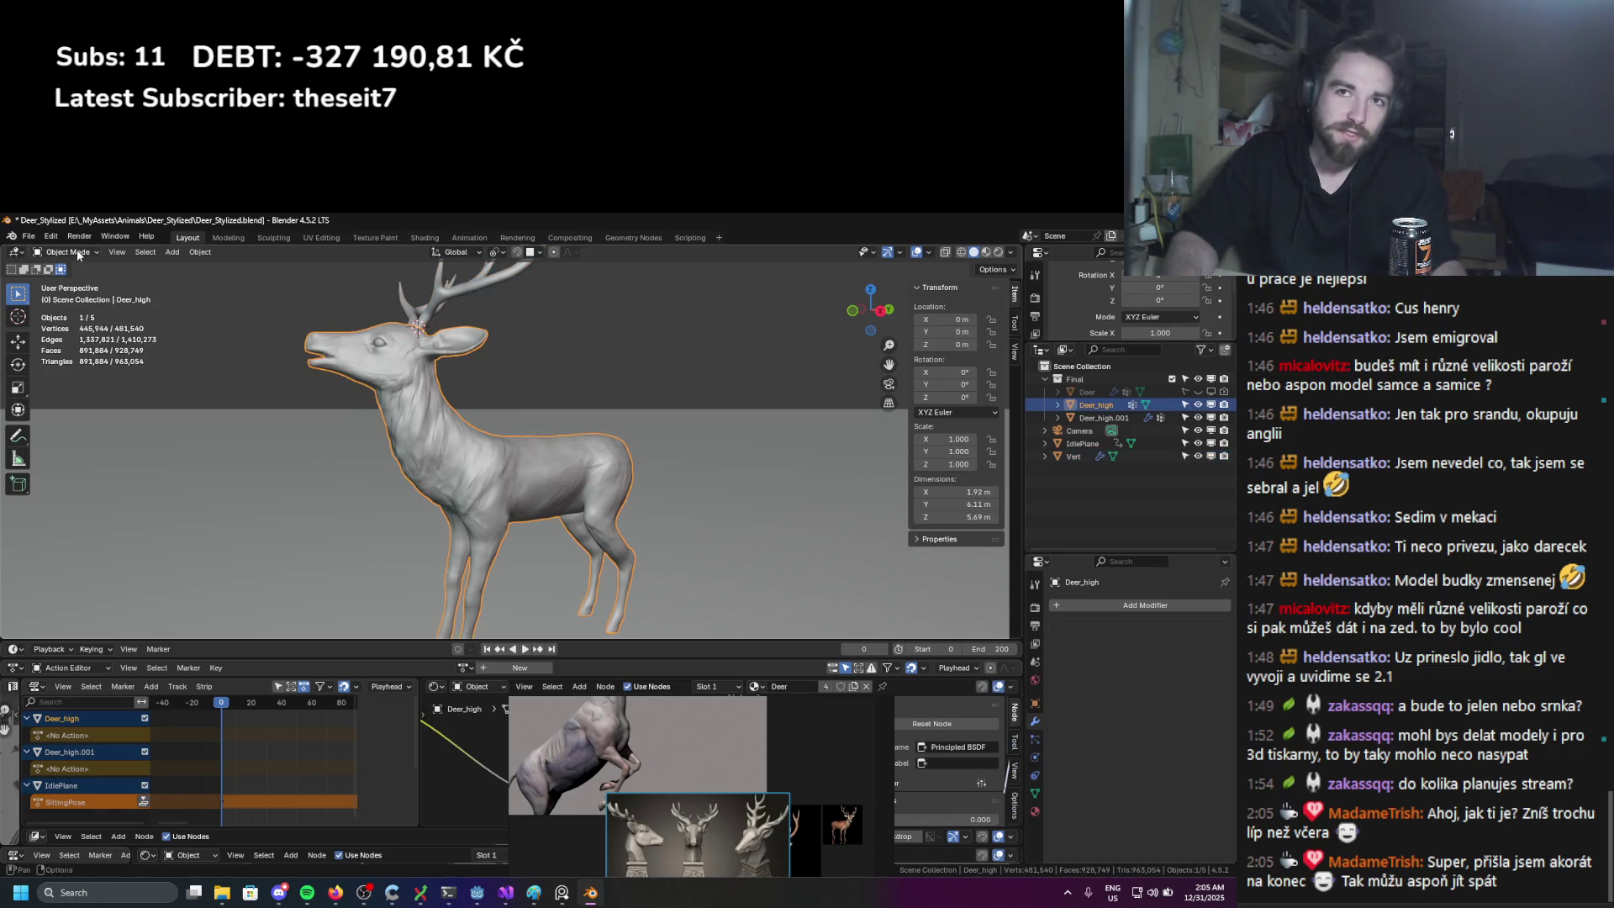
pyautogui.click(61, 295)
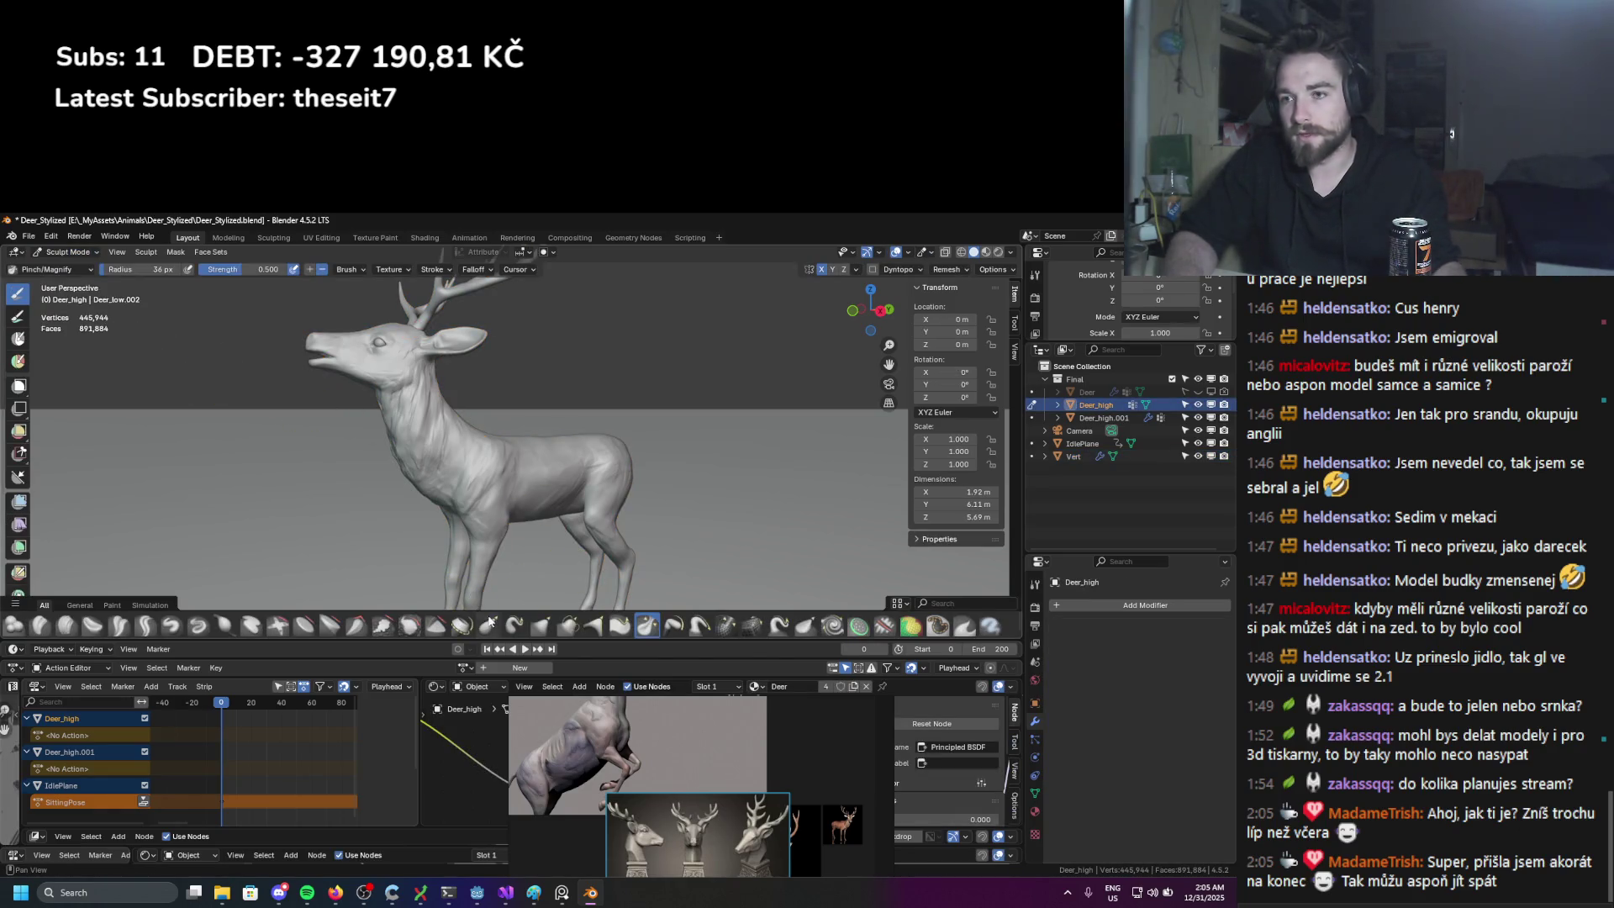
pyautogui.click(541, 625)
pyautogui.scroll(2, 546, 374)
pyautogui.press('f')
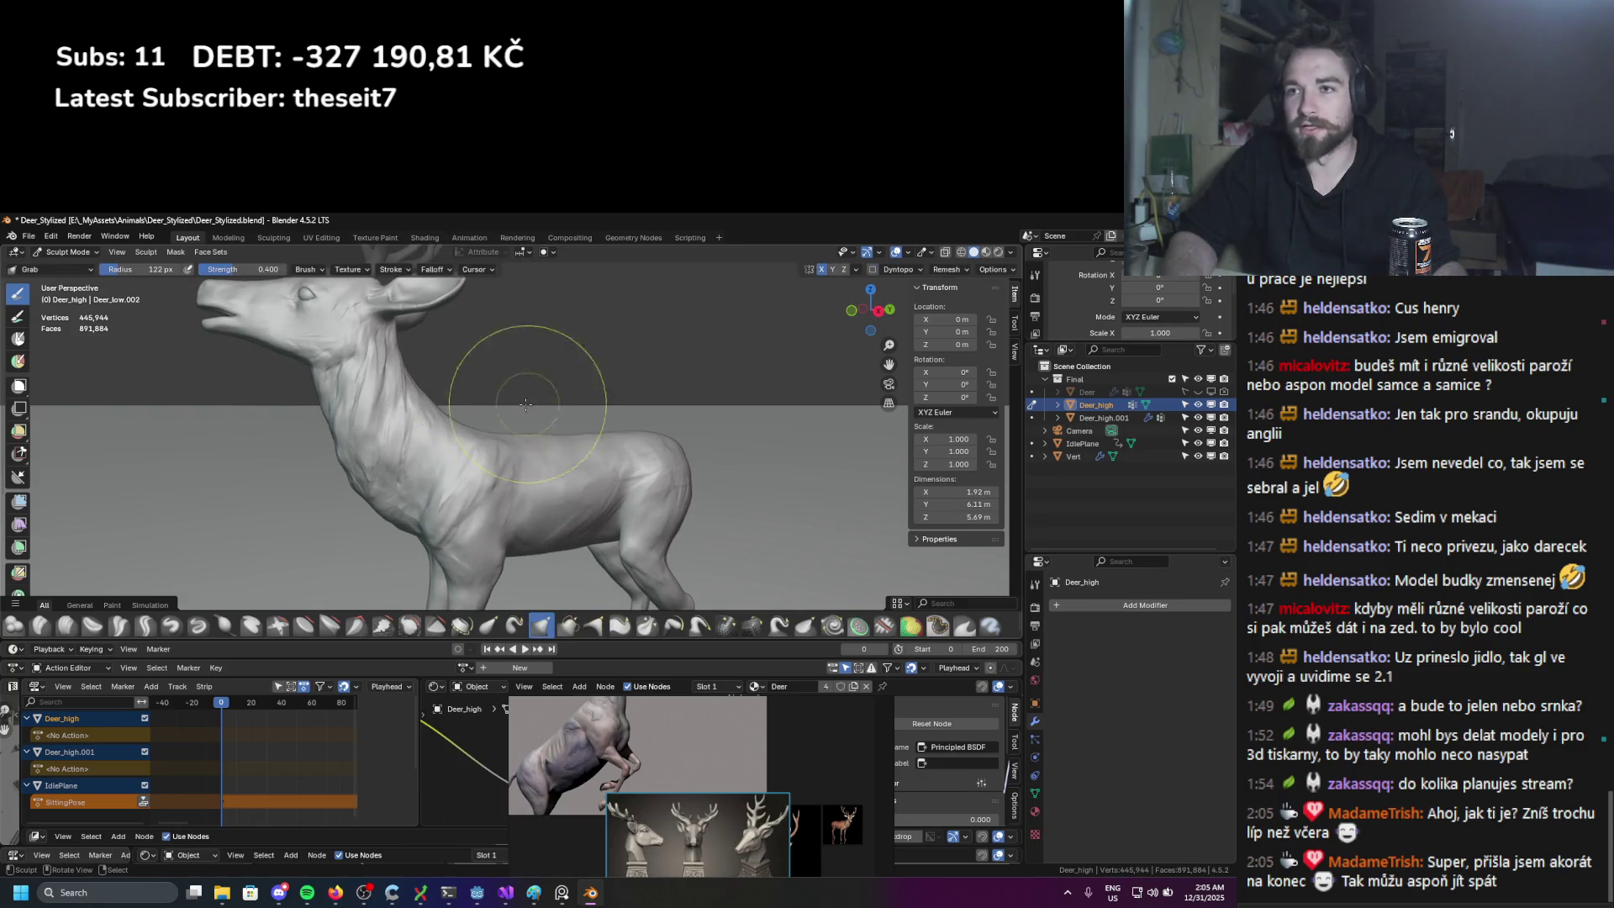
pyautogui.click(481, 410)
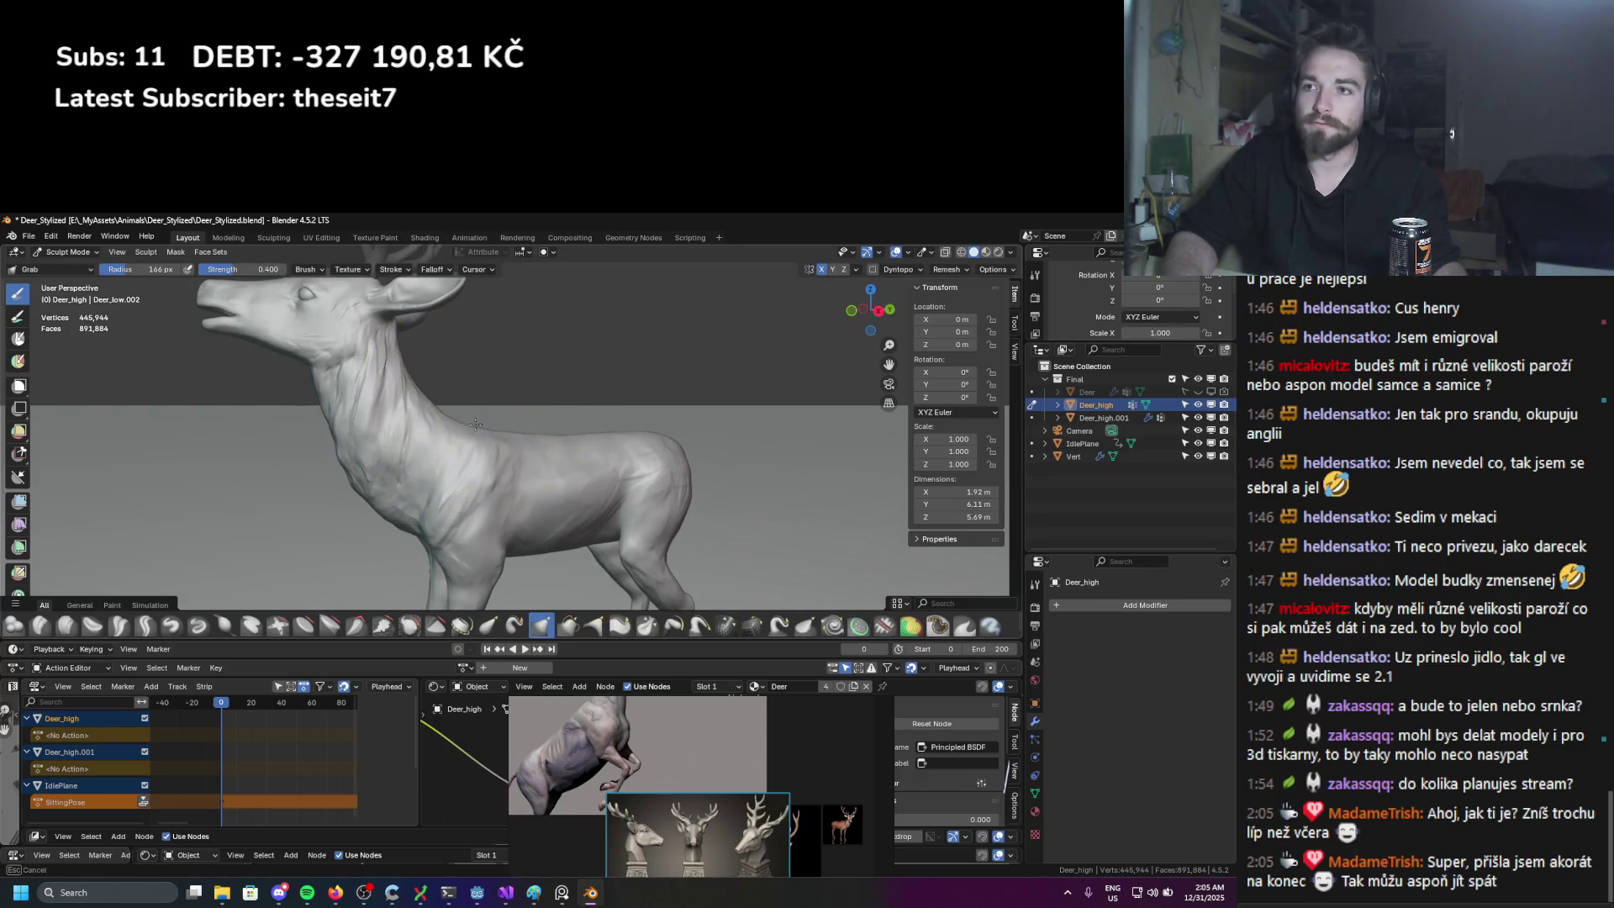
pyautogui.moveTo(565, 368); pyautogui.dragTo(576, 420)
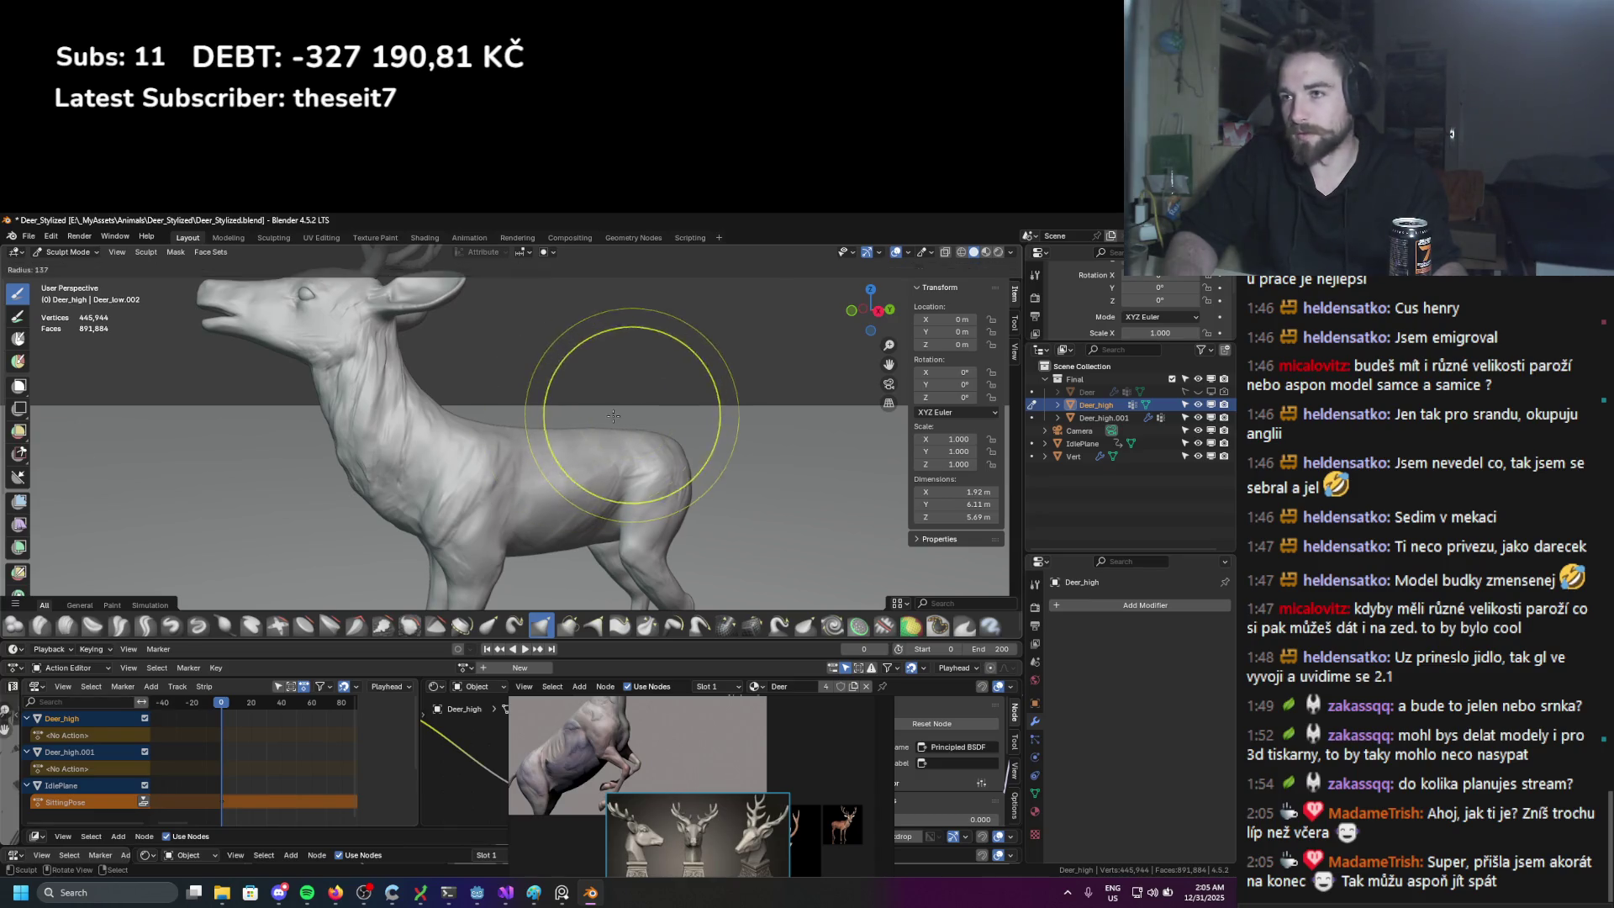
# Step: Reduce the Grab brush radius through 137, 109 and 57 px, settling at 68 px
pyautogui.press('f')
pyautogui.click(552, 421)
pyautogui.scroll(-3, 552, 420)
pyautogui.press('f')
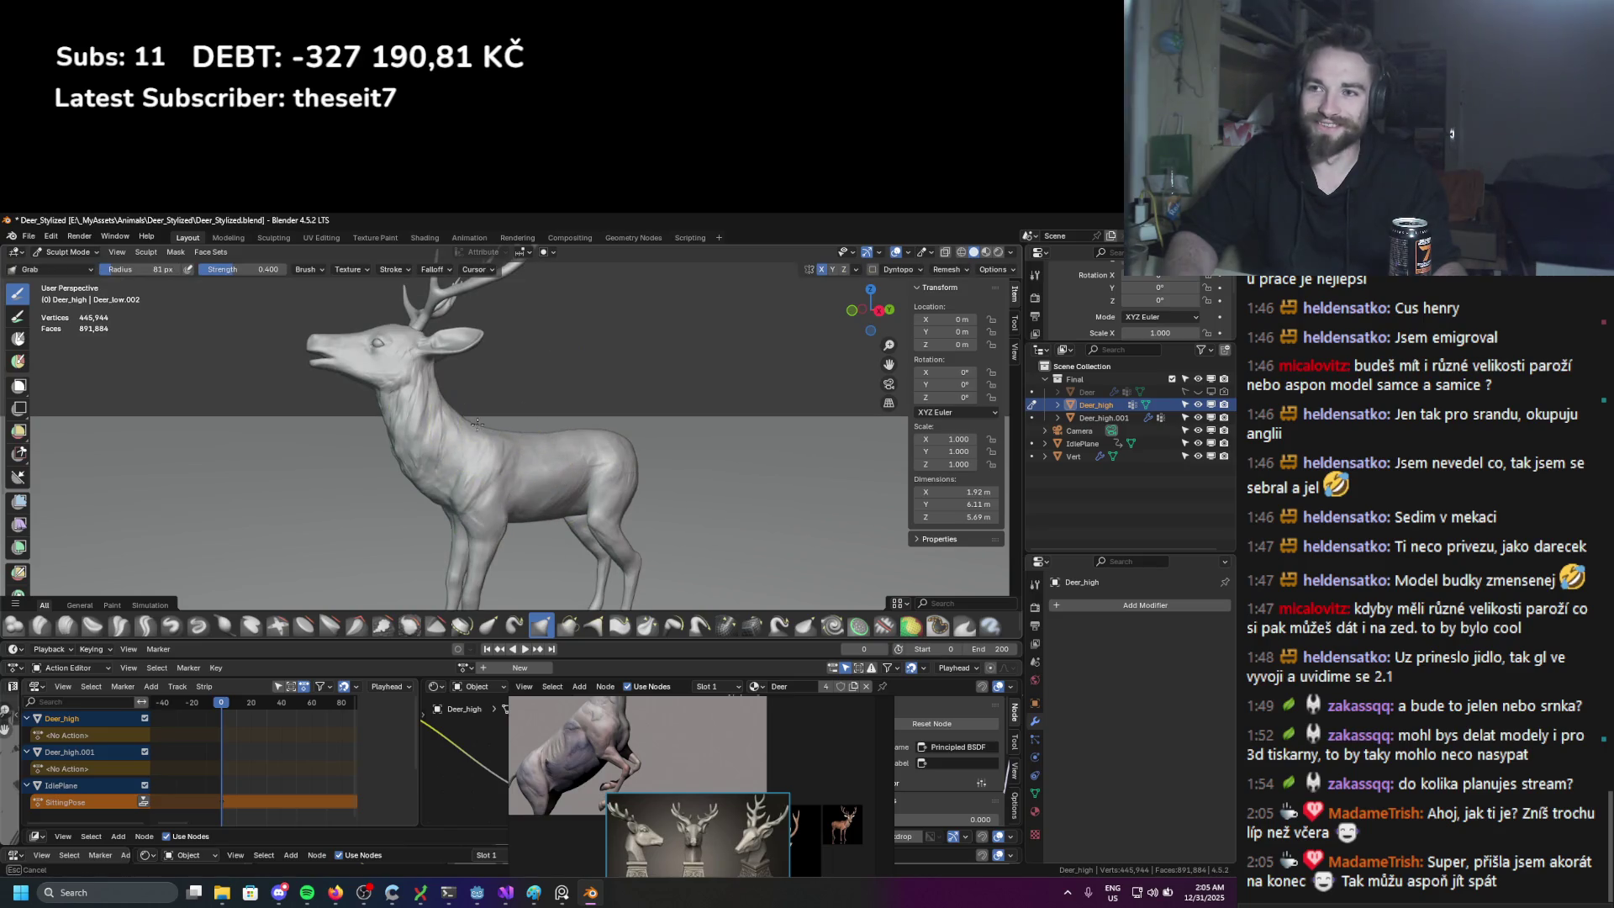
pyautogui.click(479, 422)
pyautogui.moveTo(479, 423)
pyautogui.mouseDown(button='middle')
pyautogui.moveTo(467, 458)
pyautogui.moveTo(468, 425)
pyautogui.moveTo(496, 456)
pyautogui.moveTo(445, 505)
pyautogui.moveTo(432, 482)
pyautogui.mouseUp(button='middle')
pyautogui.press('f')
pyautogui.click(500, 458)
pyautogui.press('f')
pyautogui.click(454, 497)
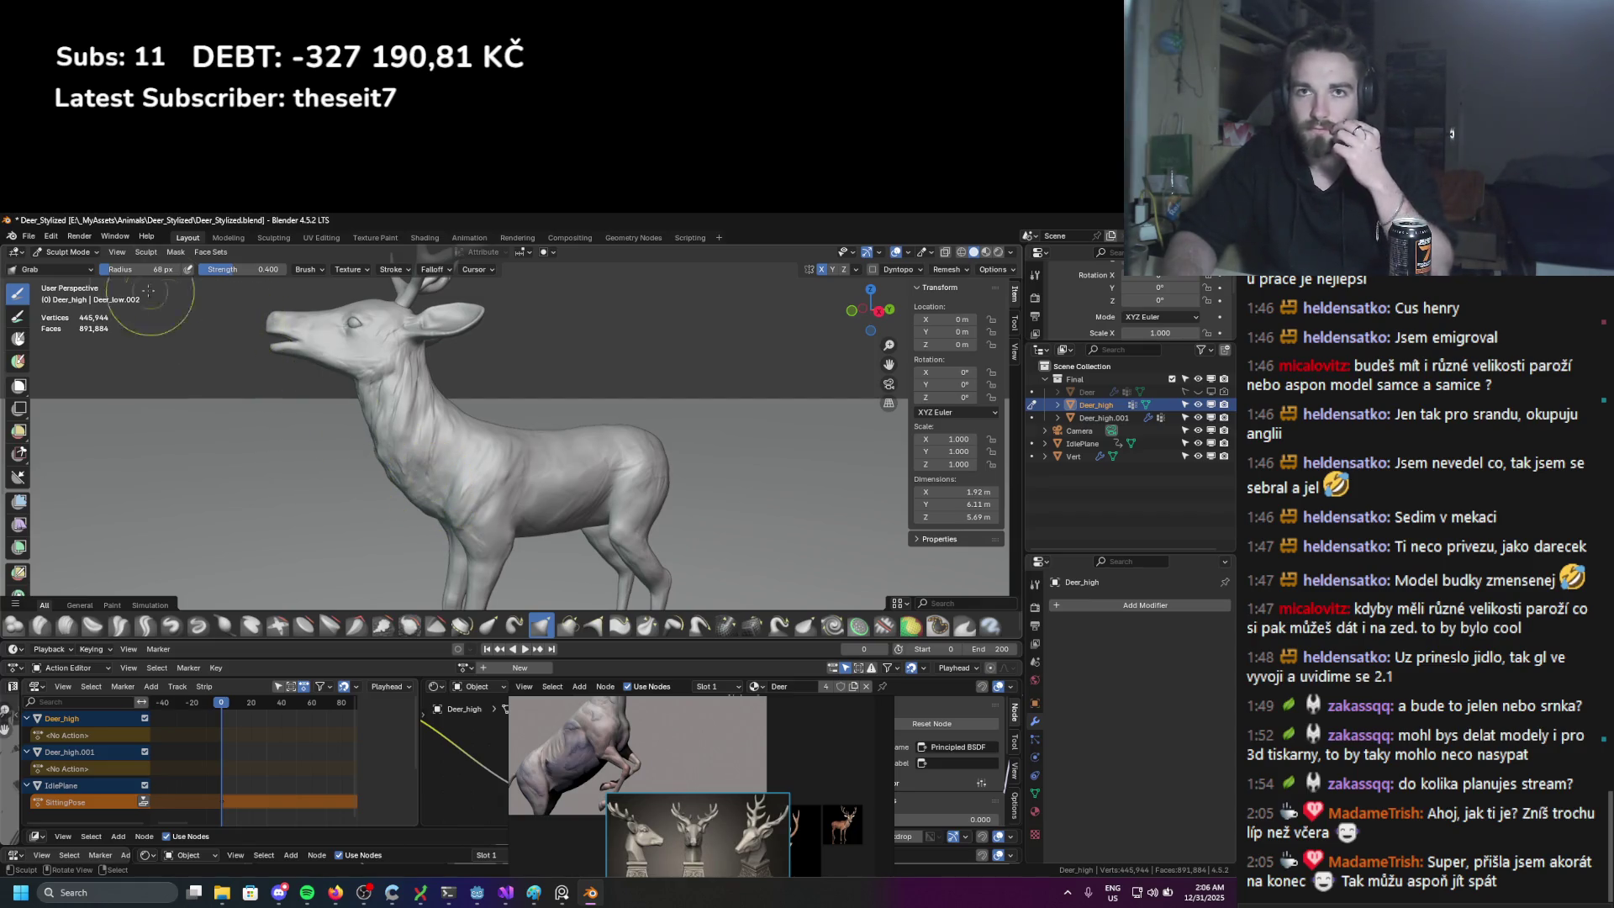
# Step: Return to Object Mode and select the deer body
pyautogui.click(81, 257)
pyautogui.click(75, 269)
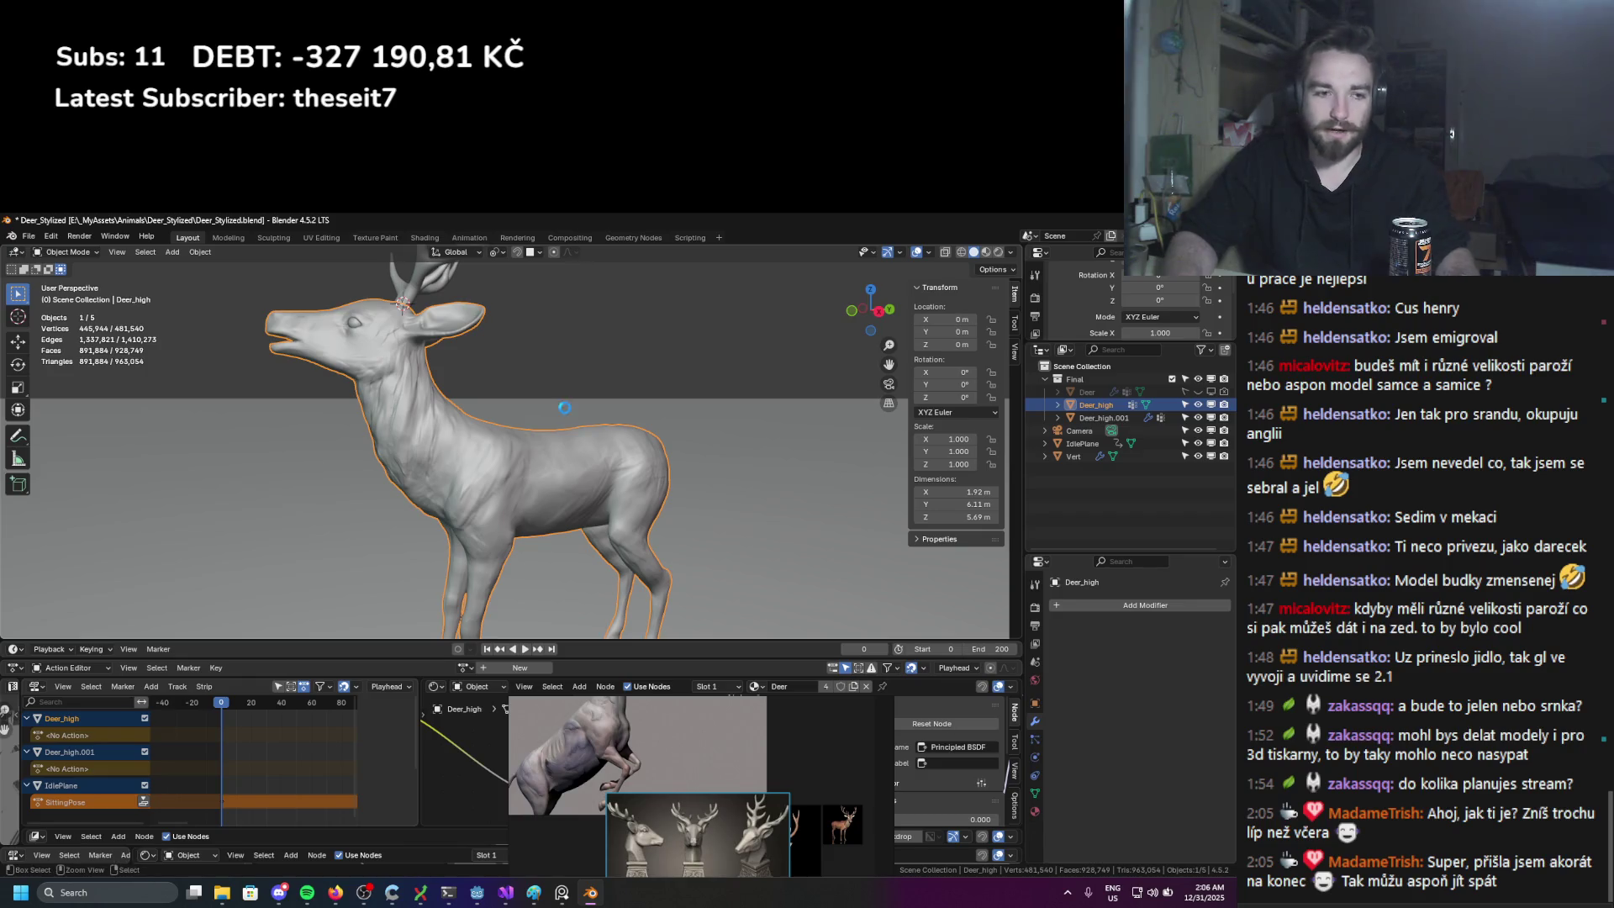
pyautogui.click(527, 445)
pyautogui.moveTo(527, 445); pyautogui.dragTo(535, 412, button='middle')
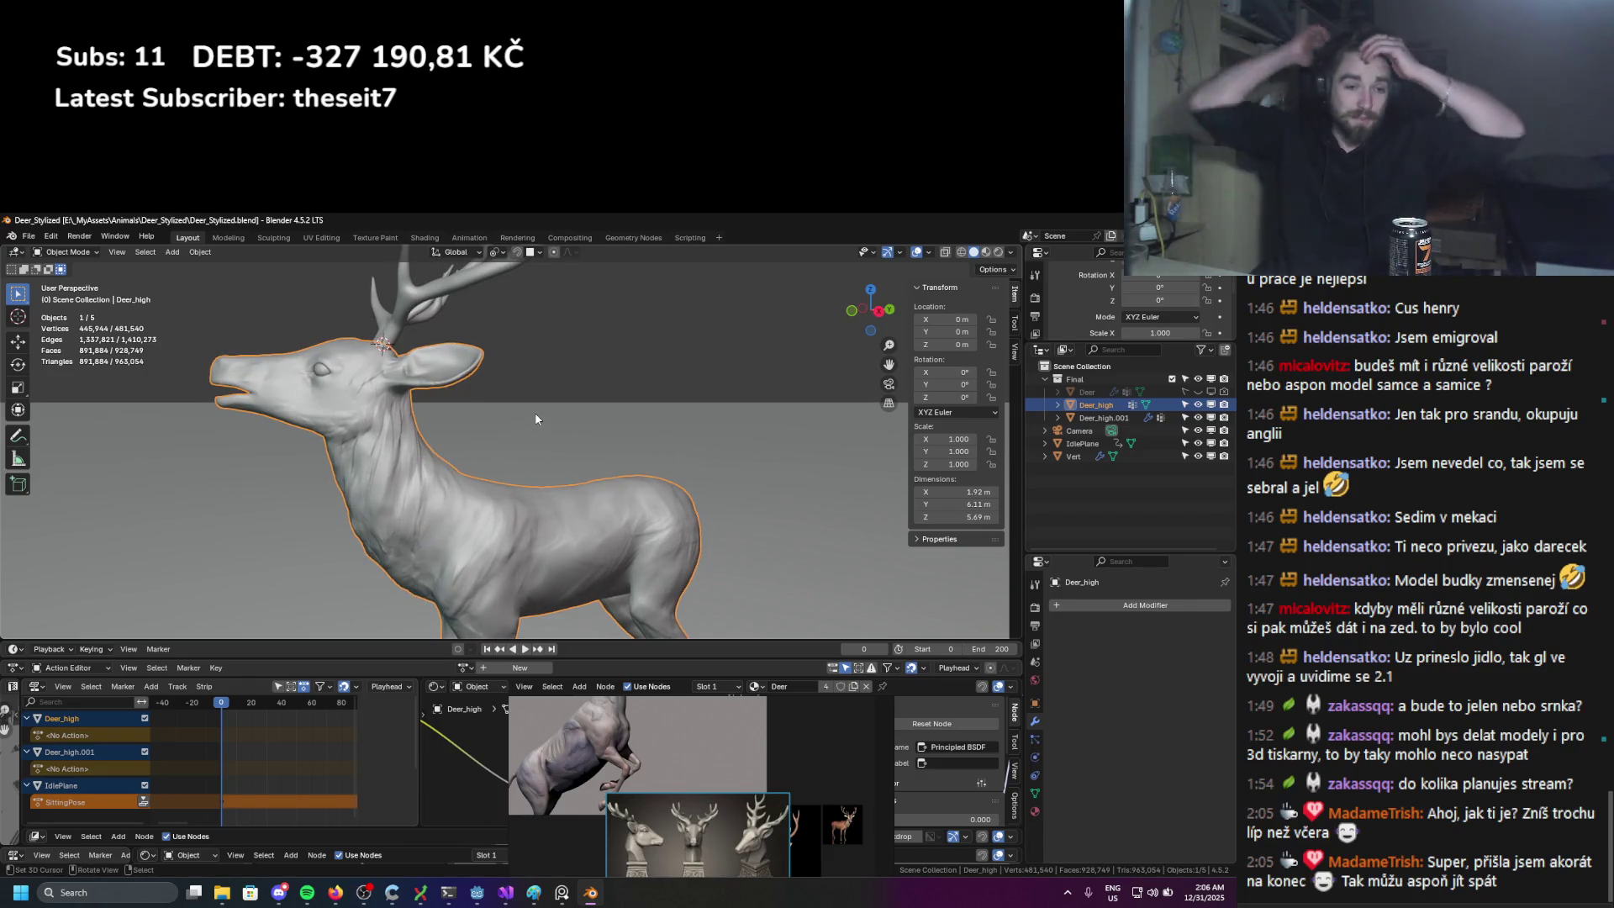